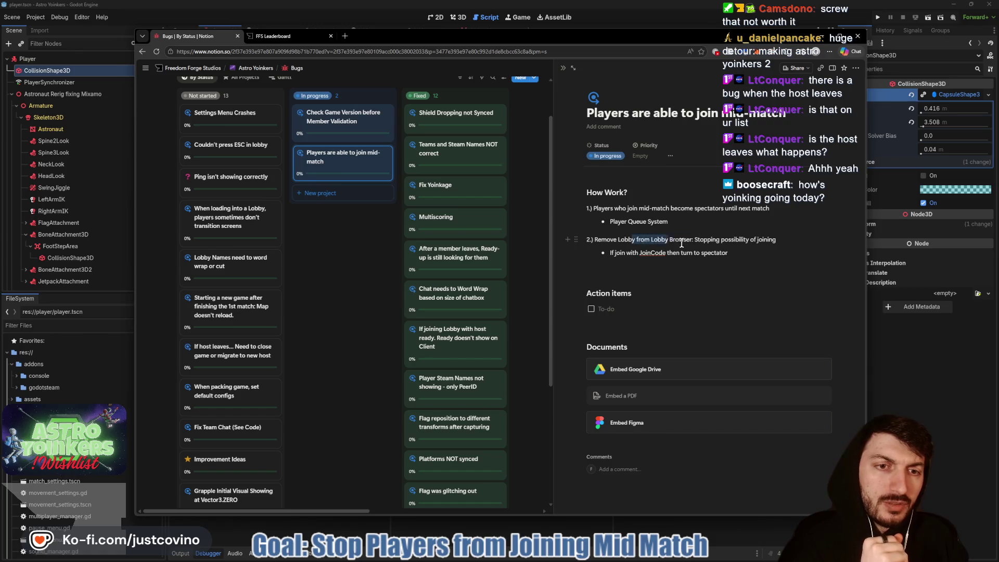
Flag the second step (remove lobby from browser) by prefixing it with ***
{"action": "key", "text": "Escape"}
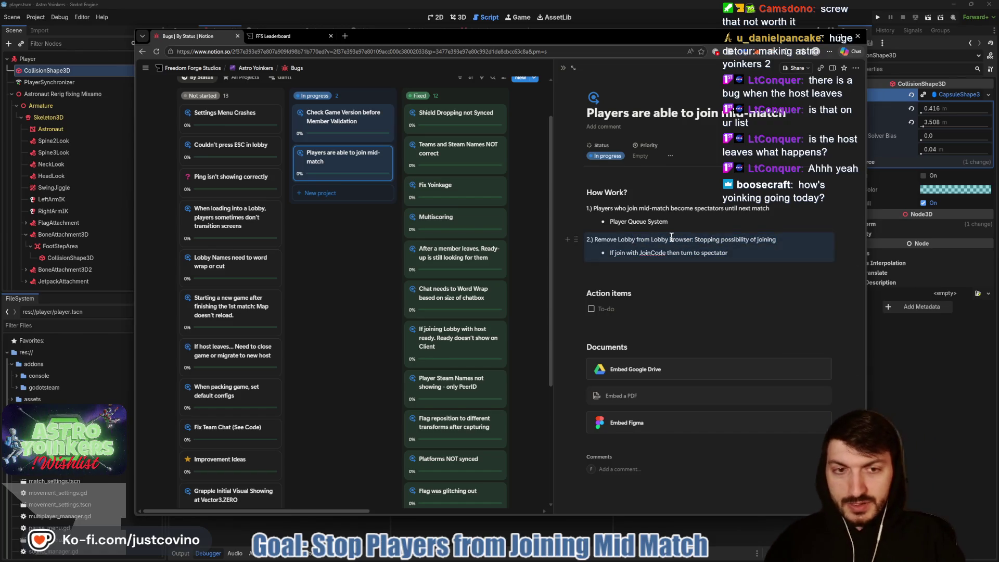
{"action": "left_click", "coordinate": [588, 240]}
{"action": "type", "text": "***"}
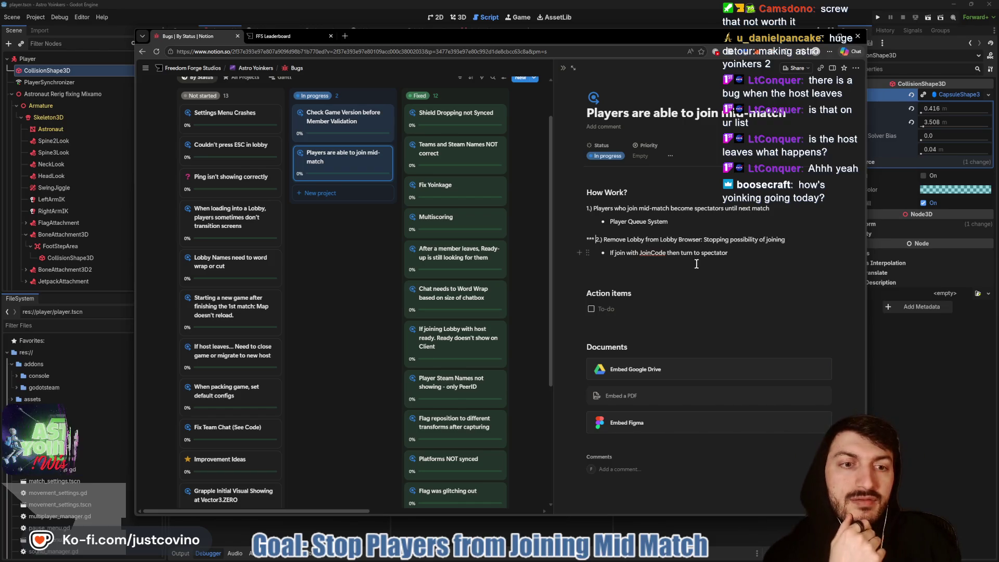
Add the action item 'If Lobbysize ≥ MaxLobbySize: remove from browser else readd to browser IF public'
{"action": "left_click", "coordinate": [756, 255]}
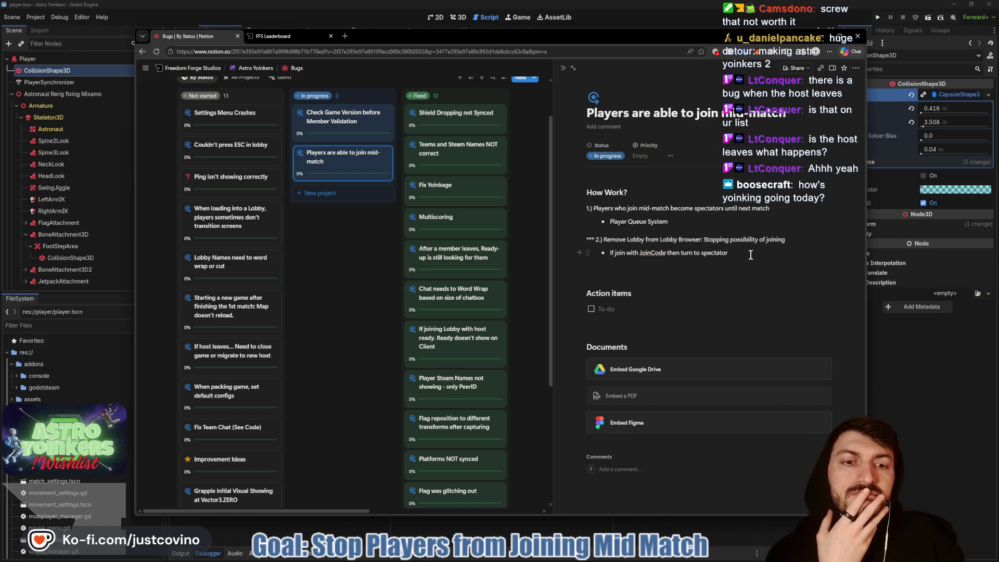
{"action": "left_click", "coordinate": [615, 304]}
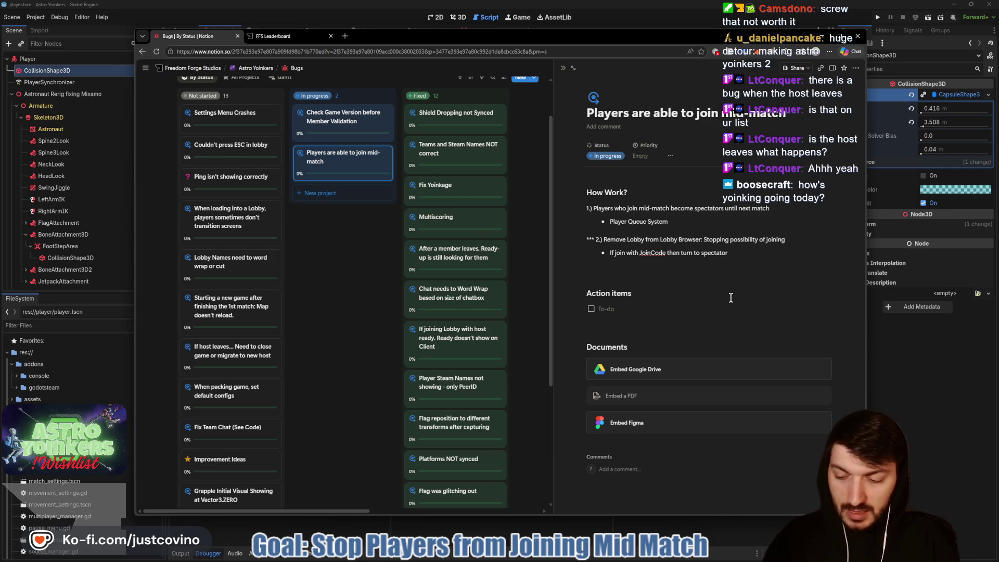
{"action": "type", "text": "bb"}
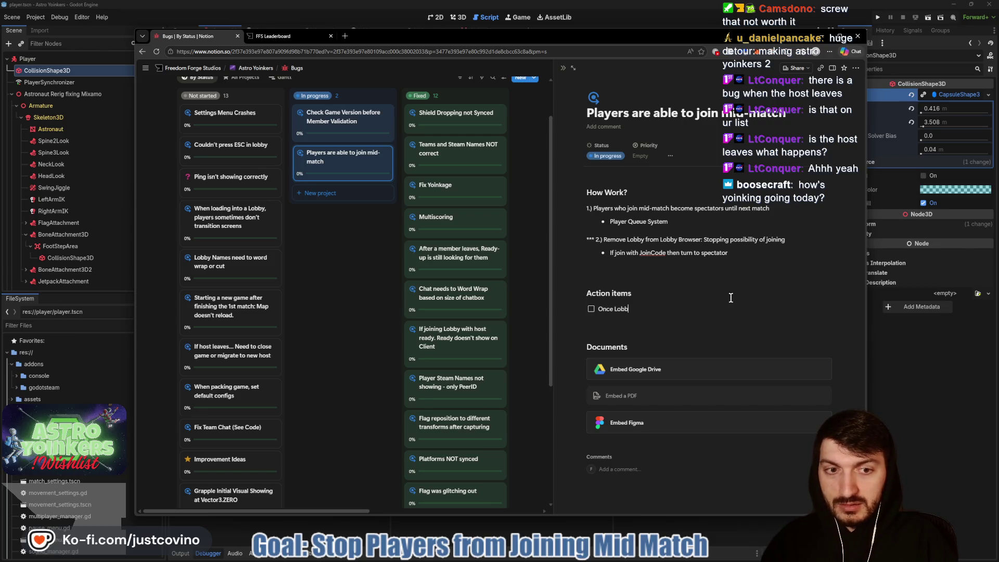
{"action": "type", "text": "y is filled"}
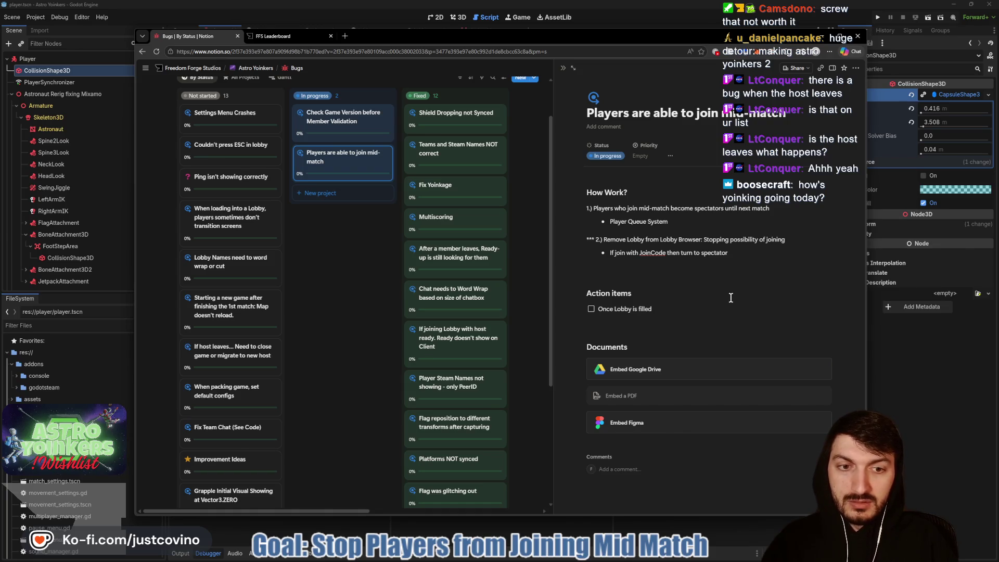
{"action": "key", "text": "BackSpace"}
{"action": "key", "text": "BackSpace"}
{"action": "type", "text": "- "}
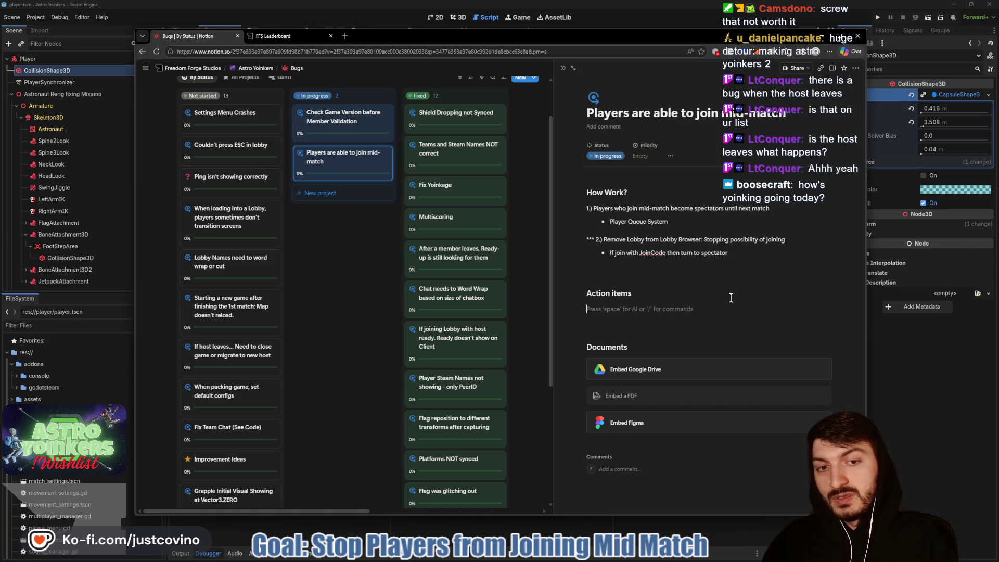
{"action": "type", "text": "]"}
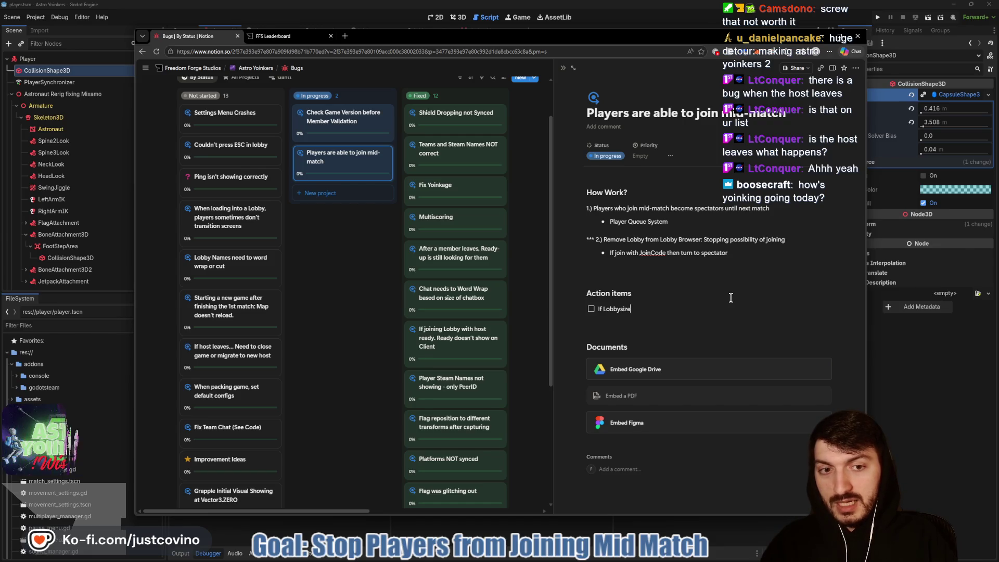
{"action": "type", "text": "size >"}
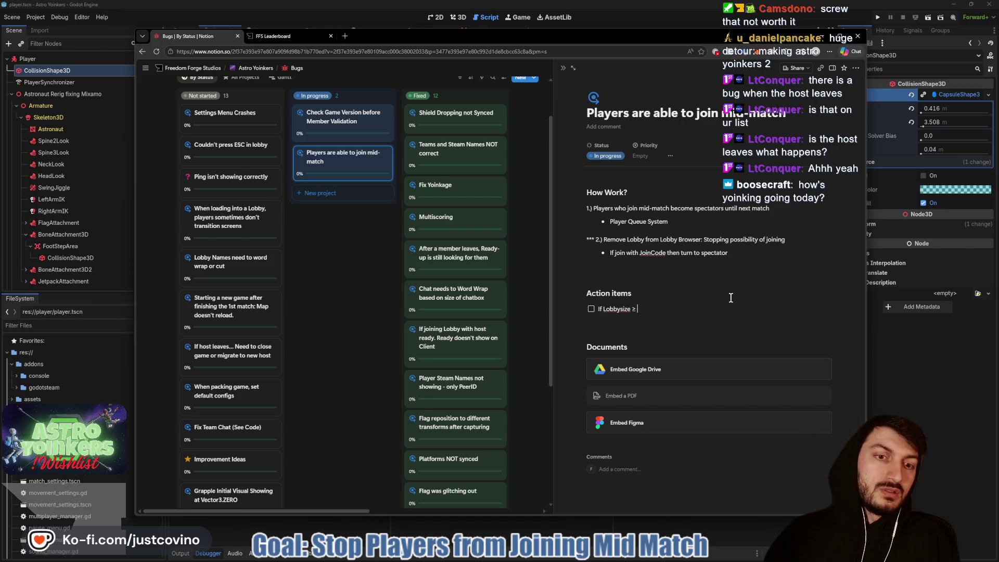
{"action": "type", "text": " xLobbySi"}
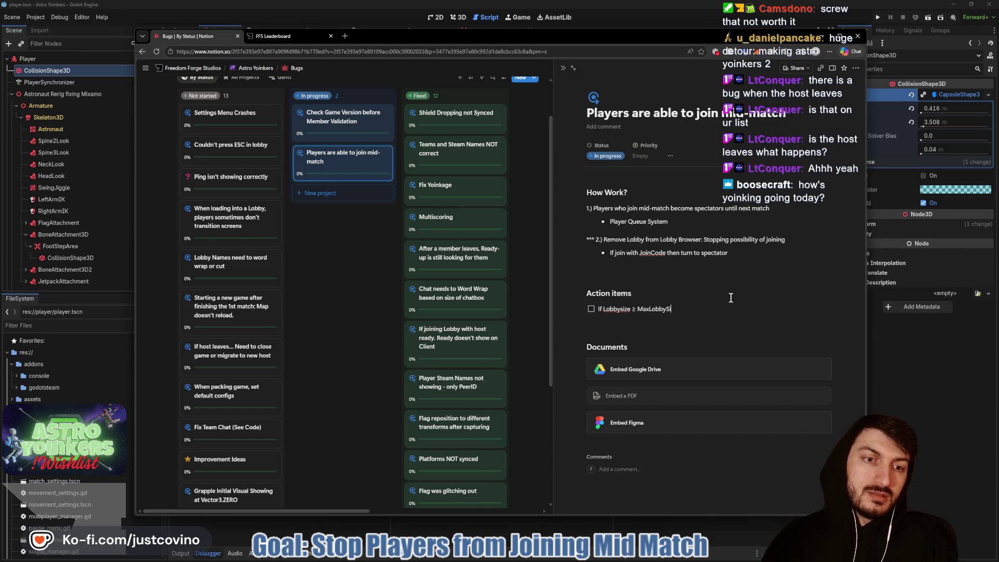
{"action": "type", "text": ": remove from brows"}
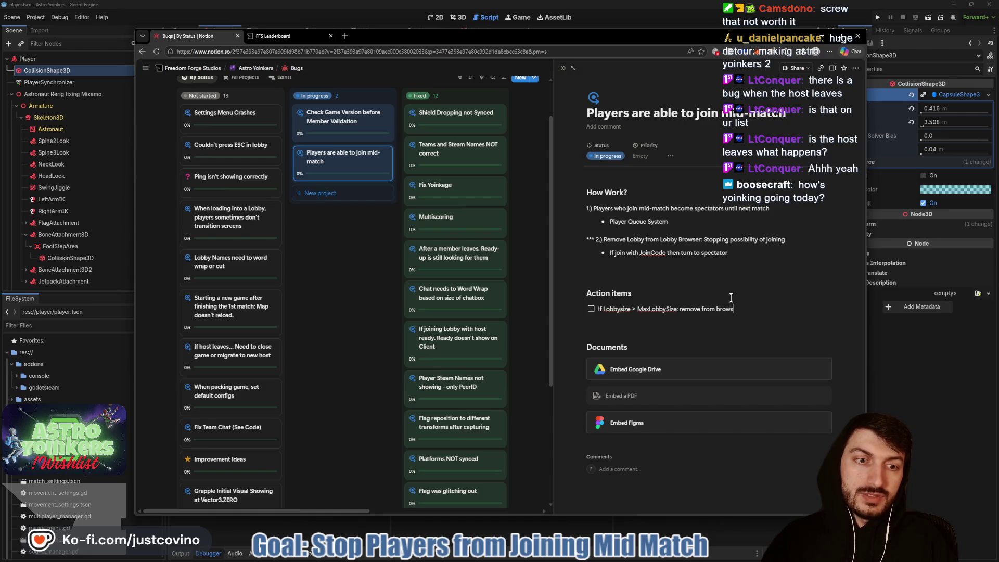
{"action": "key", "text": "BackSpace"}
{"action": "key", "text": "BackSpace"}
{"action": "key", "text": "BackSpace"}
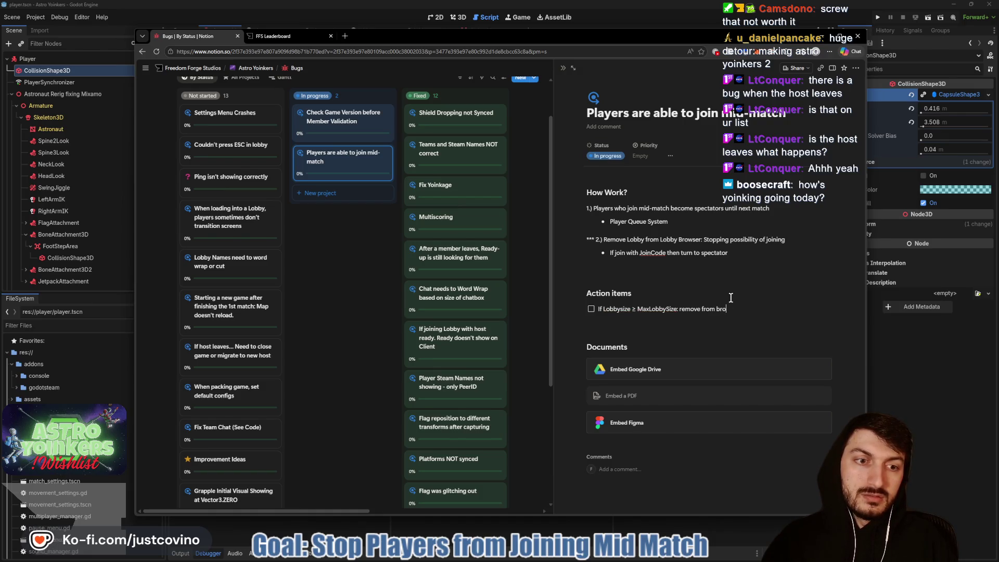
{"action": "type", "text": "wser else rea"}
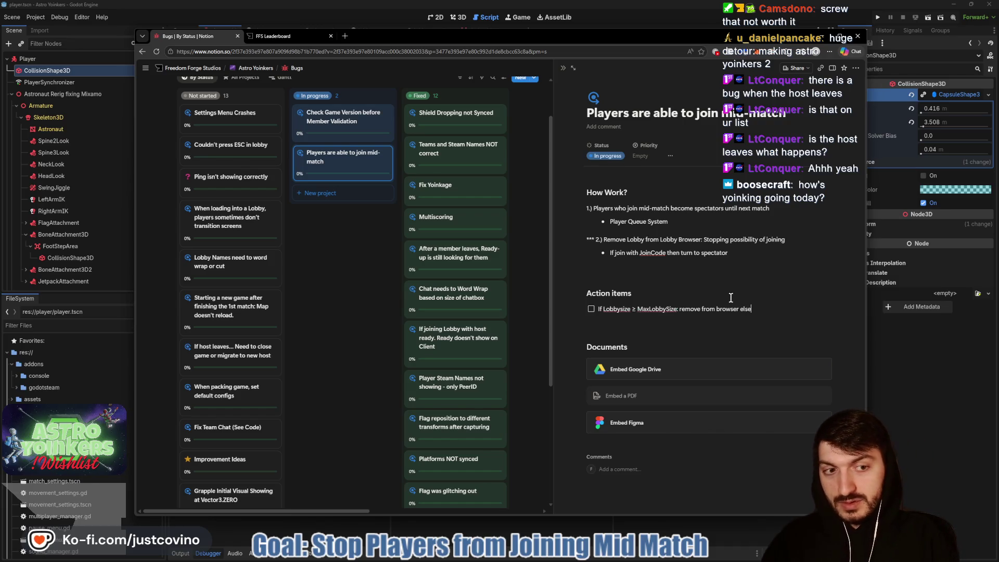
{"action": "type", "text": "dd to browswer"}
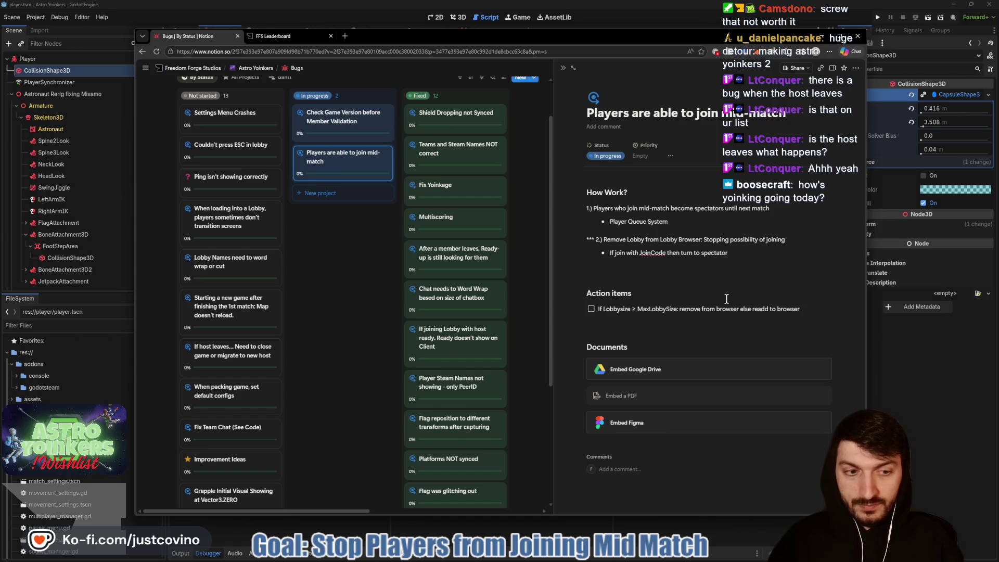
{"action": "type", "text": "IF public"}
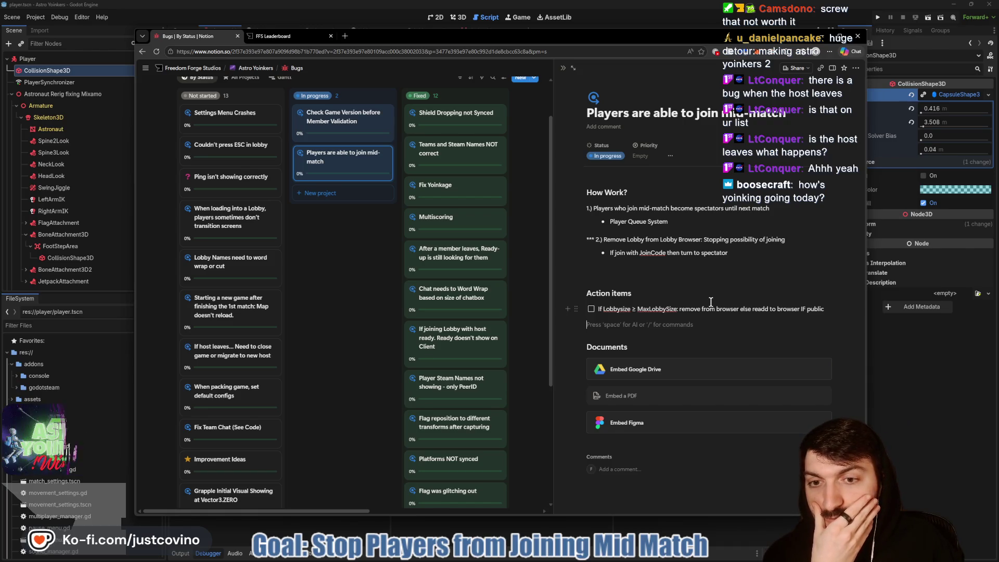
{"action": "key", "text": "alt+Tab"}
Open lobby_manager.gd and review the start_host function and its _privacy parameter
{"action": "left_click", "coordinate": [375, 31]}
{"action": "scroll", "coordinate": [566, 244], "scroll_direction": "down", "scroll_amount": 3}
{"action": "scroll", "coordinate": [565, 244], "scroll_direction": "down", "scroll_amount": 3}
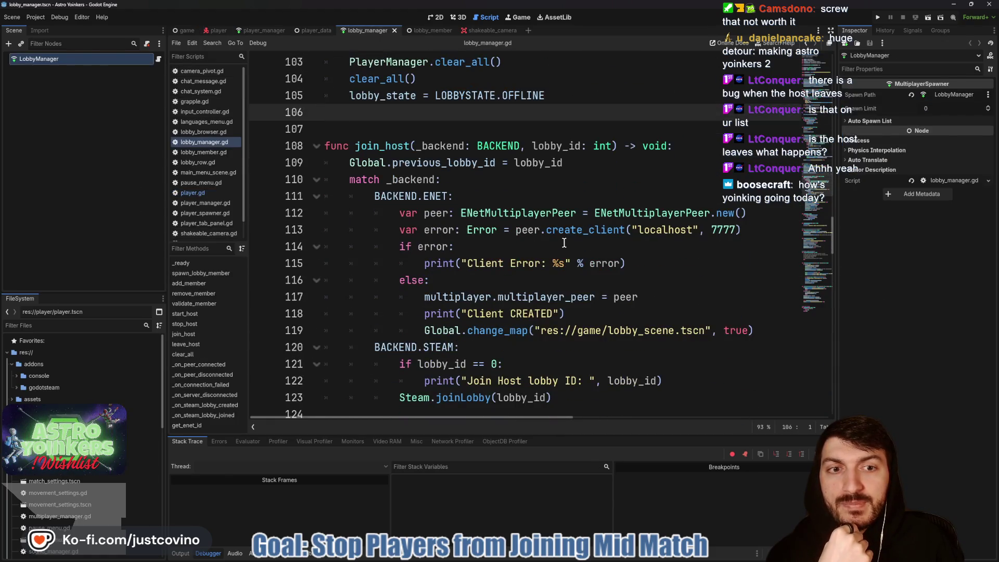
{"action": "mouse_move", "coordinate": [549, 230]}
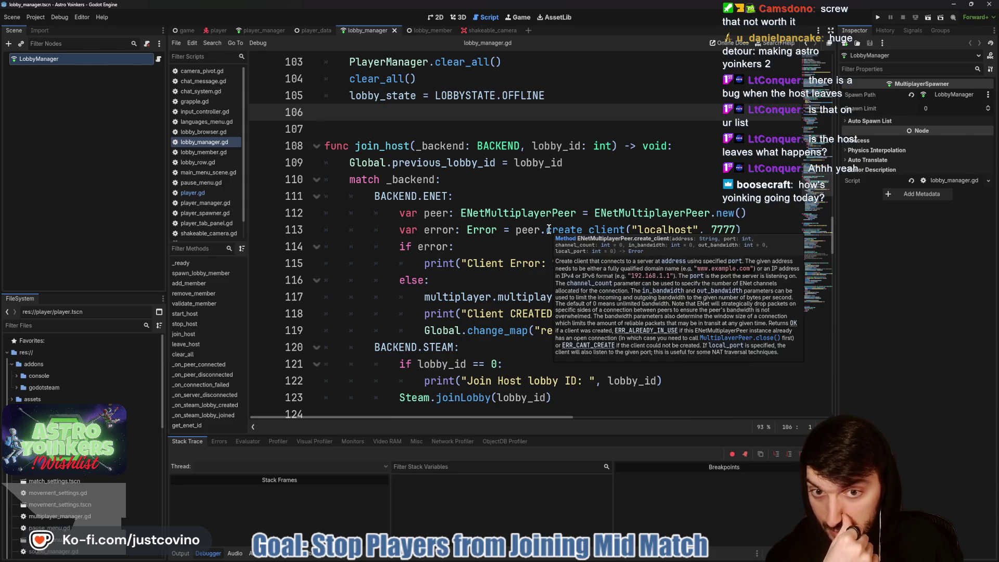
{"action": "scroll", "coordinate": [549, 230], "scroll_direction": "down", "scroll_amount": 1}
{"action": "scroll", "coordinate": [547, 236], "scroll_direction": "up", "scroll_amount": 2}
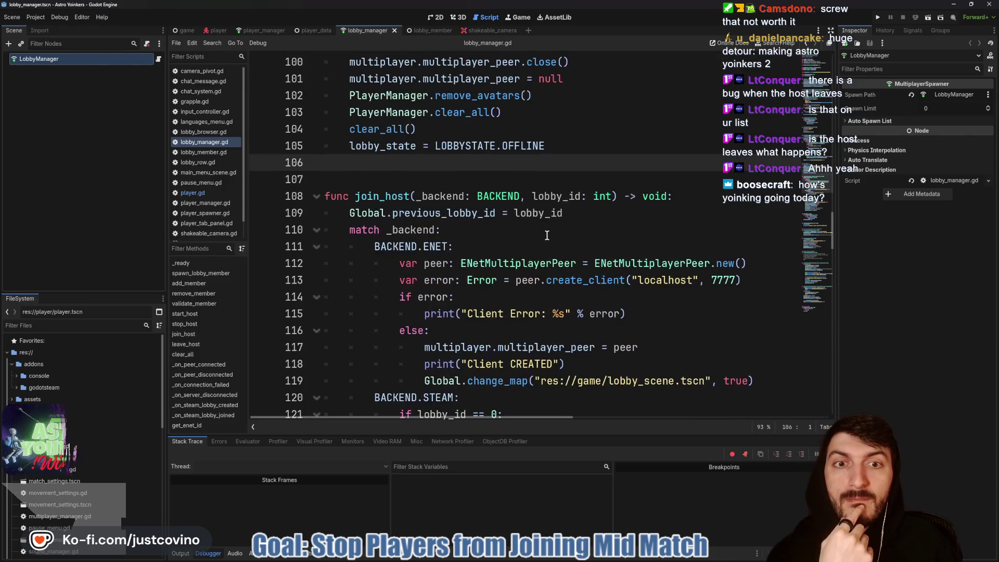
{"action": "scroll", "coordinate": [540, 231], "scroll_direction": "up", "scroll_amount": 6}
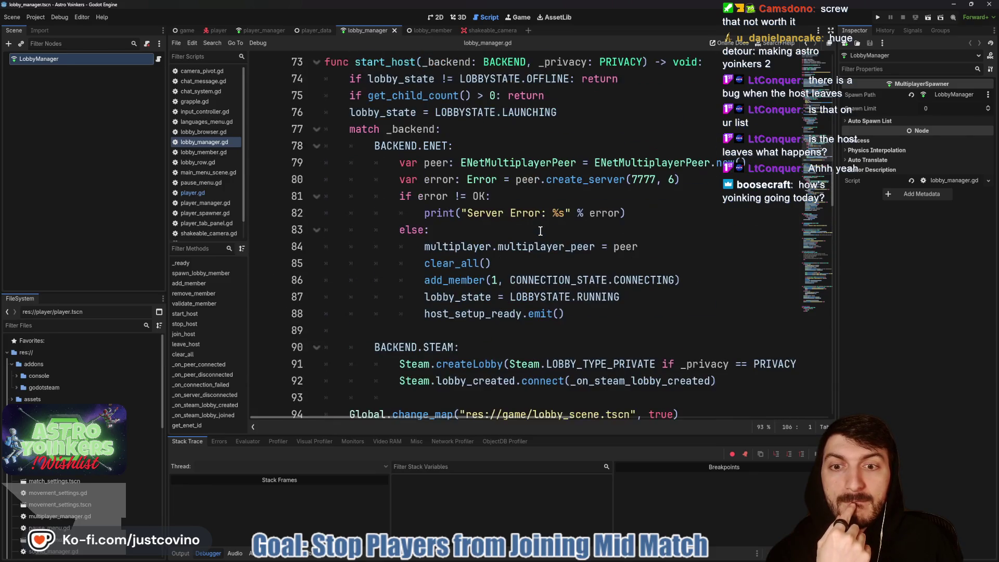
{"action": "double_click", "coordinate": [376, 161]}
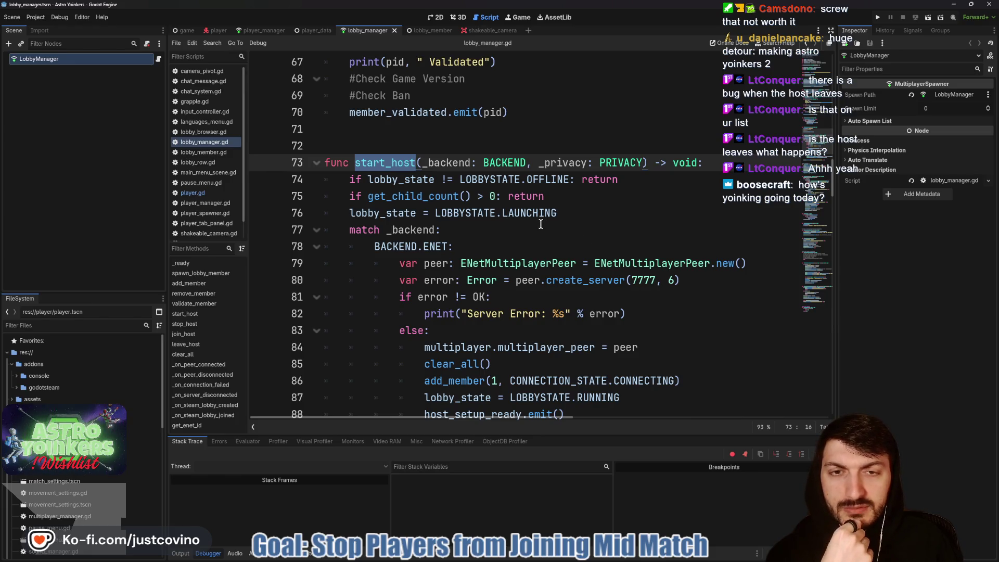
{"action": "double_click", "coordinate": [572, 164]}
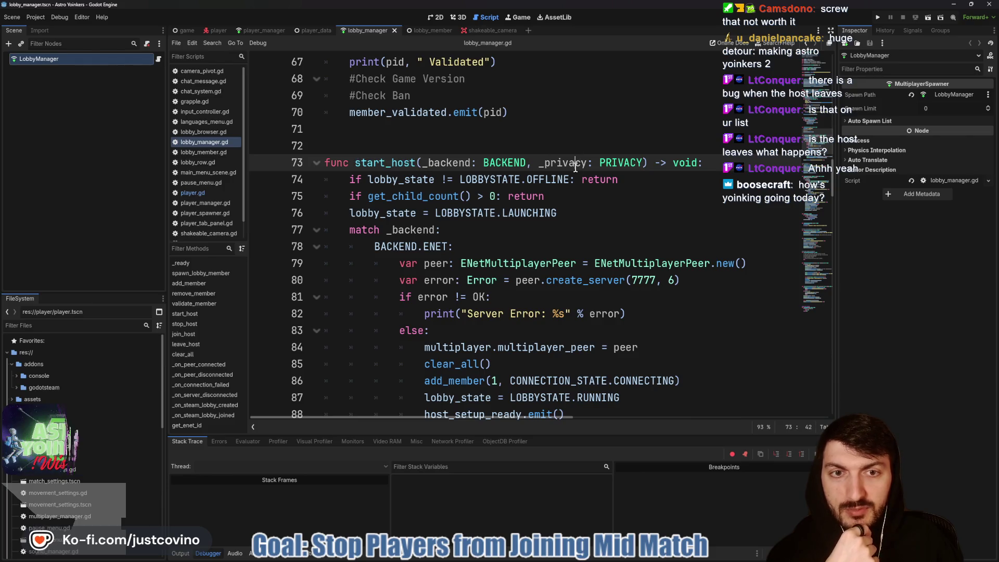
Inspect the Steam.createLobby call and its arguments on line 91
{"action": "scroll", "coordinate": [568, 165], "scroll_direction": "down", "scroll_amount": 1}
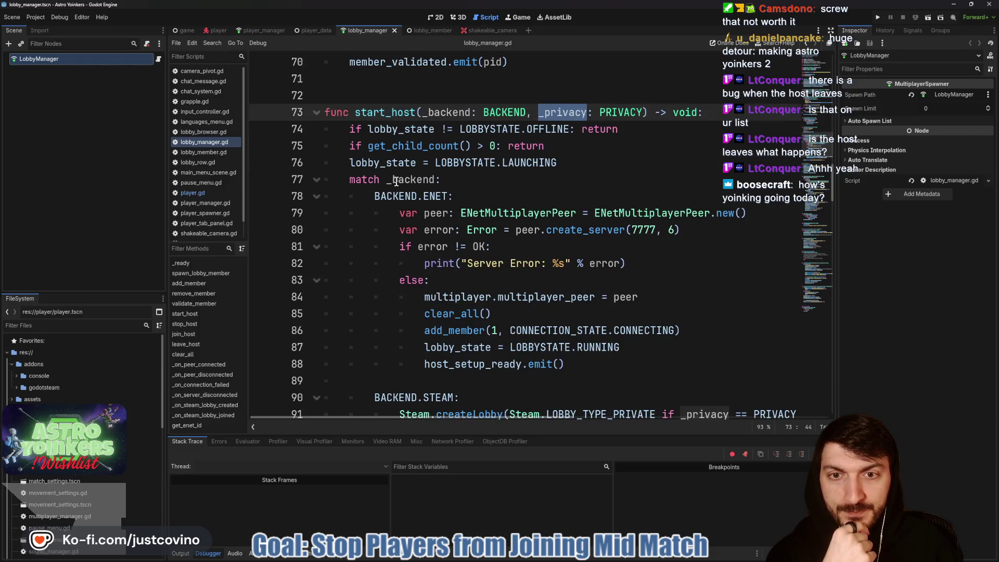
{"action": "mouse_move", "coordinate": [397, 182]}
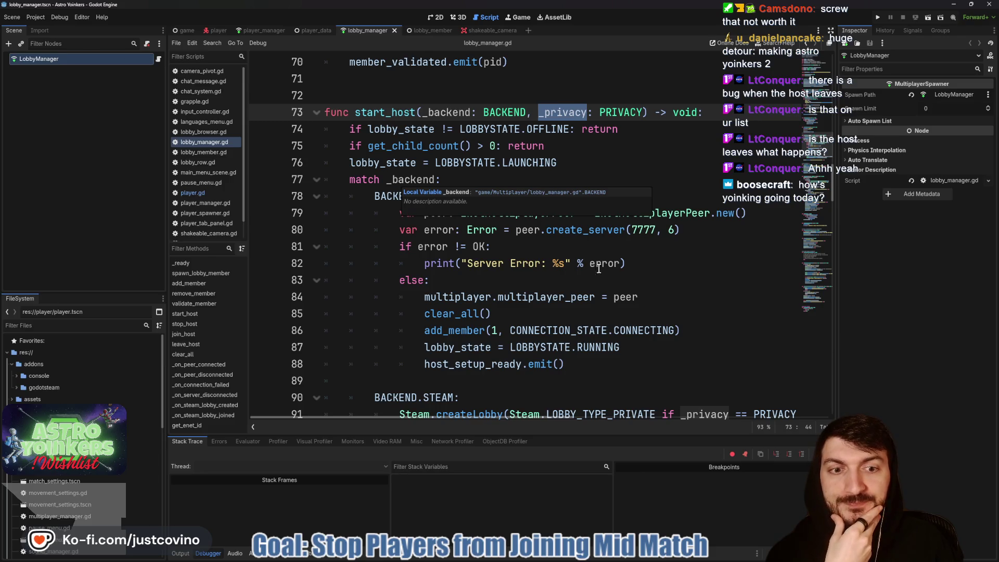
{"action": "scroll", "coordinate": [424, 248], "scroll_direction": "down", "scroll_amount": 4}
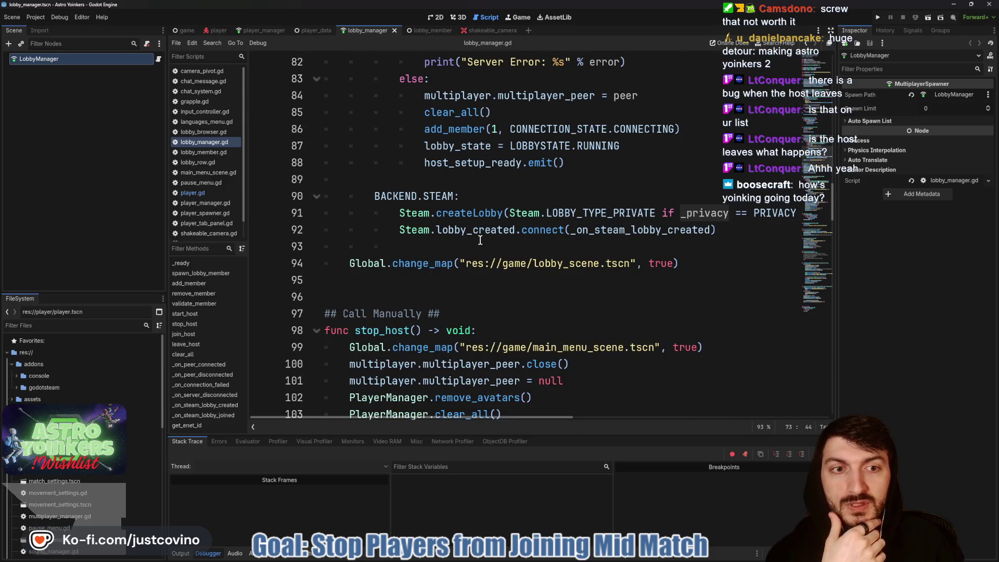
{"action": "scroll", "coordinate": [483, 238], "scroll_direction": "up", "scroll_amount": 1}
{"action": "scroll", "coordinate": [492, 246], "scroll_direction": "right", "scroll_amount": 3}
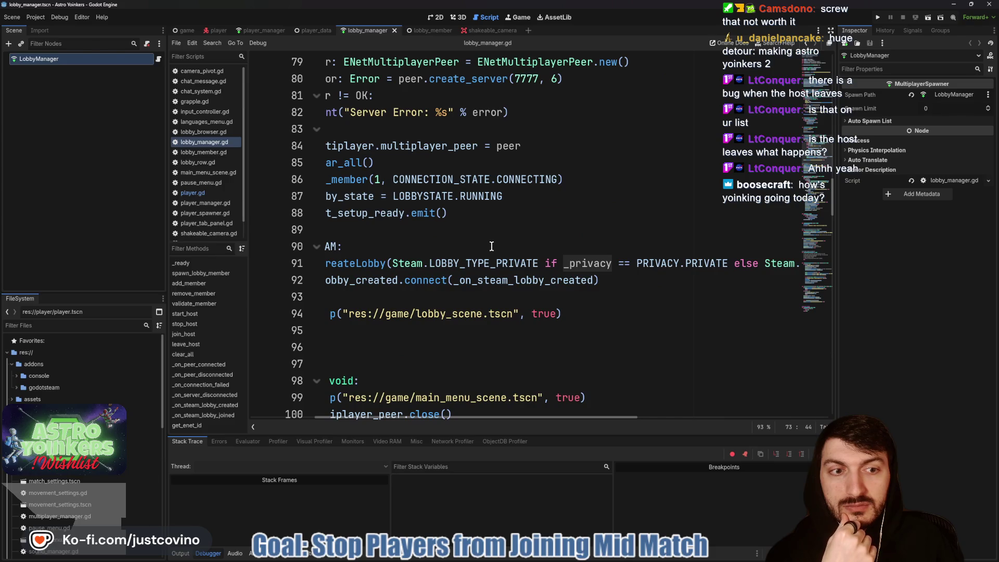
{"action": "scroll", "coordinate": [468, 260], "scroll_direction": "left", "scroll_amount": 3}
{"action": "left_click_drag", "start_coordinate": [360, 263], "coordinate": [695, 264]}
{"action": "scroll", "coordinate": [695, 265], "scroll_direction": "right", "scroll_amount": 5}
{"action": "left_click", "coordinate": [523, 263]}
{"action": "scroll", "coordinate": [523, 263], "scroll_direction": "right", "scroll_amount": 3}
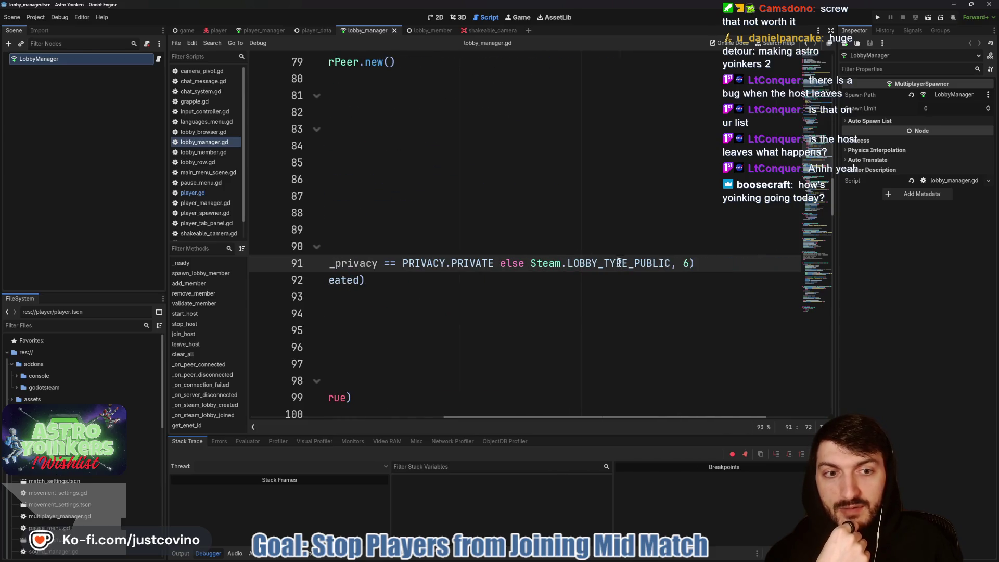
{"action": "left_click", "coordinate": [687, 263]}
{"action": "scroll", "coordinate": [661, 269], "scroll_direction": "left", "scroll_amount": 4}
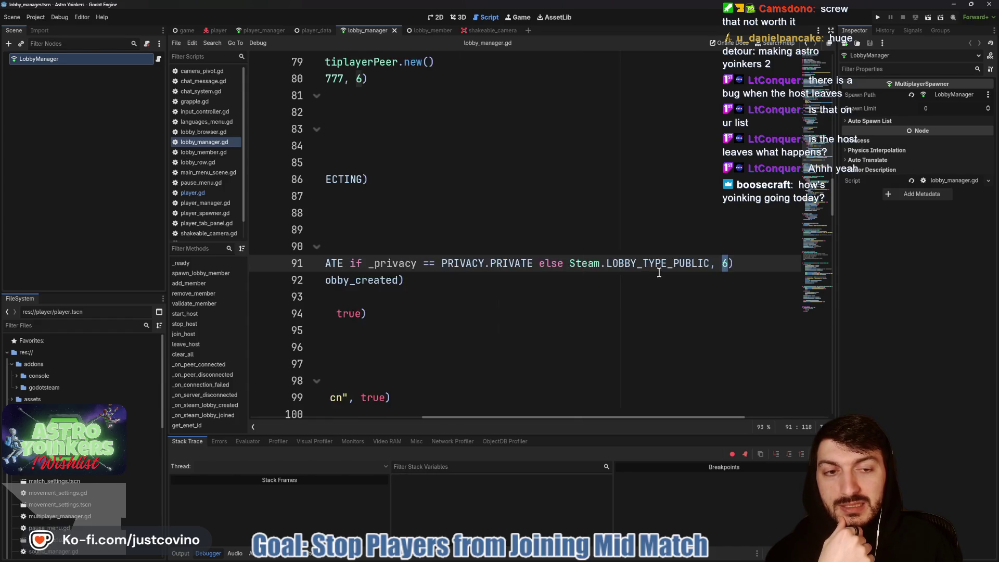
{"action": "scroll", "coordinate": [658, 272], "scroll_direction": "left", "scroll_amount": 3}
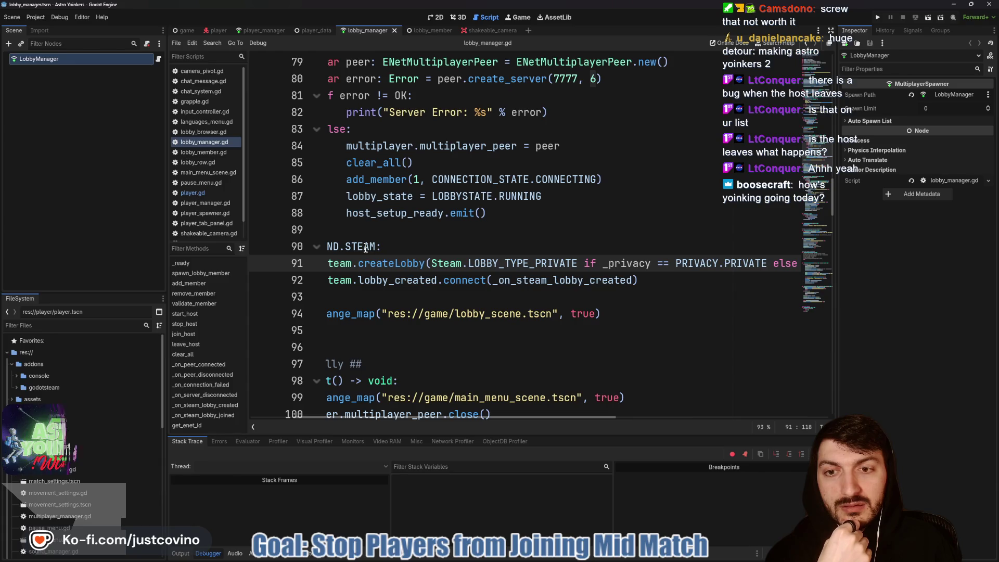
{"action": "scroll", "coordinate": [762, 267], "scroll_direction": "right", "scroll_amount": 6}
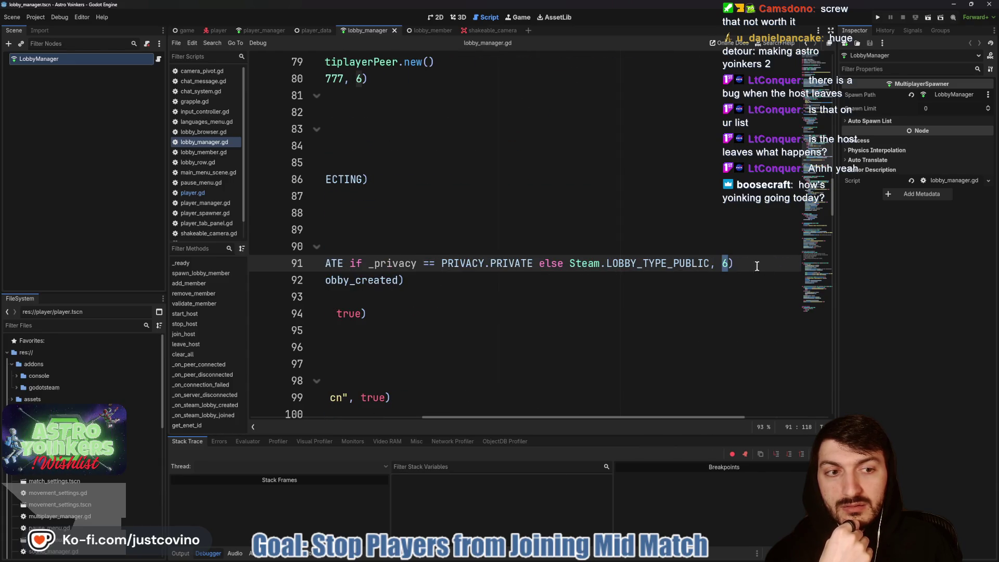
{"action": "scroll", "coordinate": [719, 268], "scroll_direction": "left", "scroll_amount": 8}
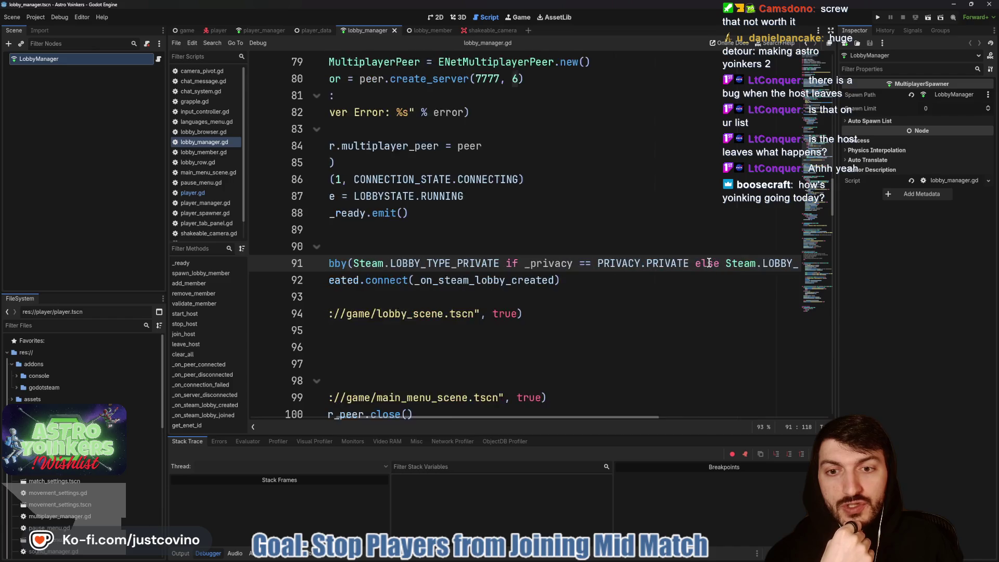
Return to the top declarations and place the cursor below the LOBBY_MEMBER constant
{"action": "scroll", "coordinate": [531, 282], "scroll_direction": "up", "scroll_amount": 20}
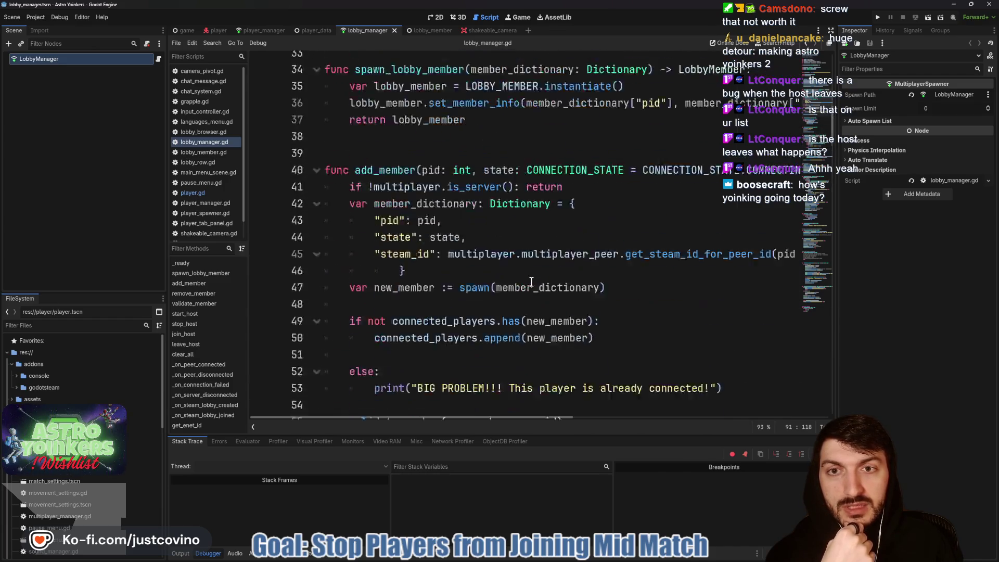
{"action": "scroll", "coordinate": [531, 281], "scroll_direction": "down", "scroll_amount": 5}
{"action": "scroll", "coordinate": [532, 282], "scroll_direction": "up", "scroll_amount": 3}
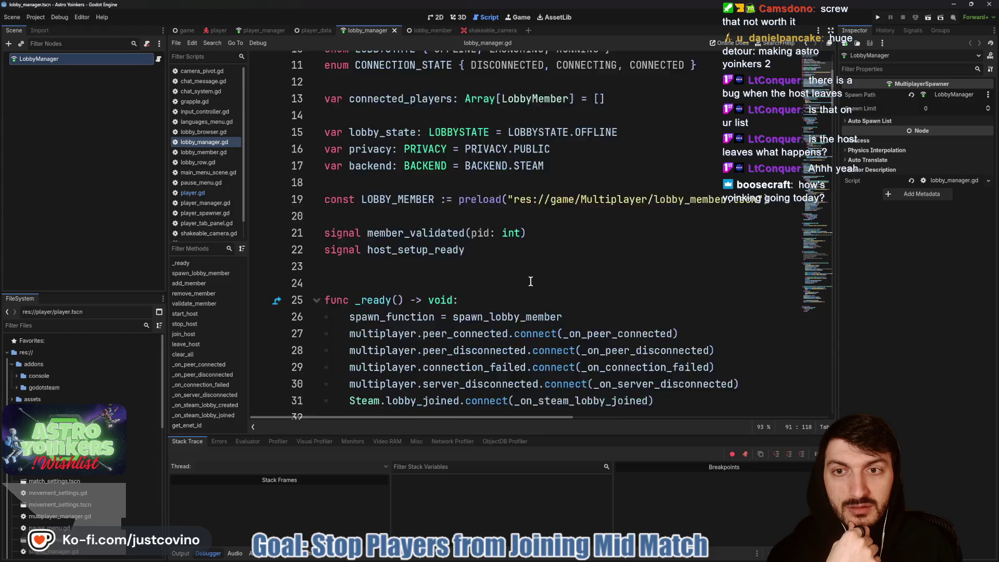
{"action": "left_click", "coordinate": [390, 277]}
Add the constant MAX_LOBBY_SIZE: int = 6 below LOBBY_MEMBER
{"action": "key", "text": "Return"}
{"action": "key", "text": "Return"}
{"action": "key", "text": "Up"}
{"action": "key", "text": "Up"}
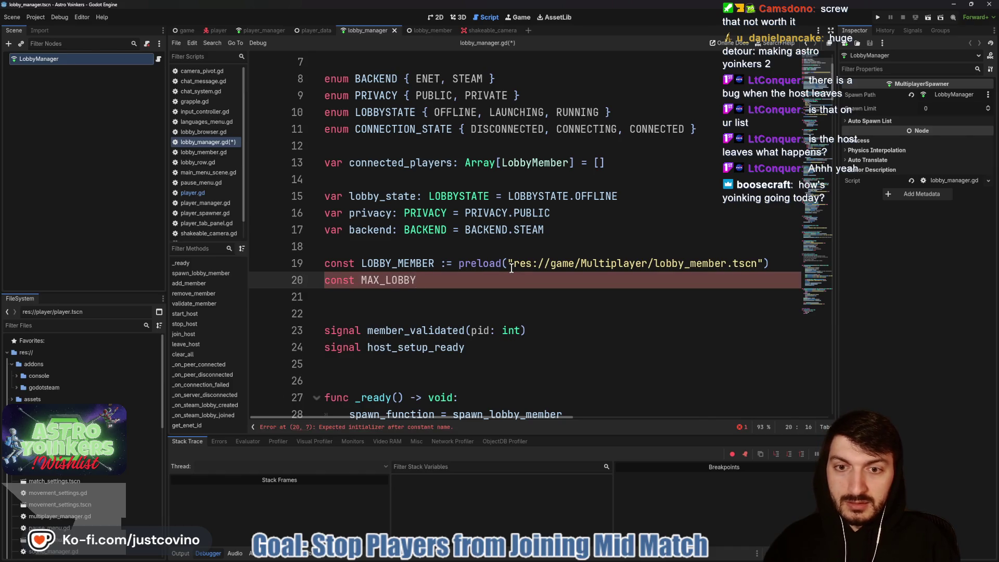
{"action": "type", "text": "_SIZE:"}
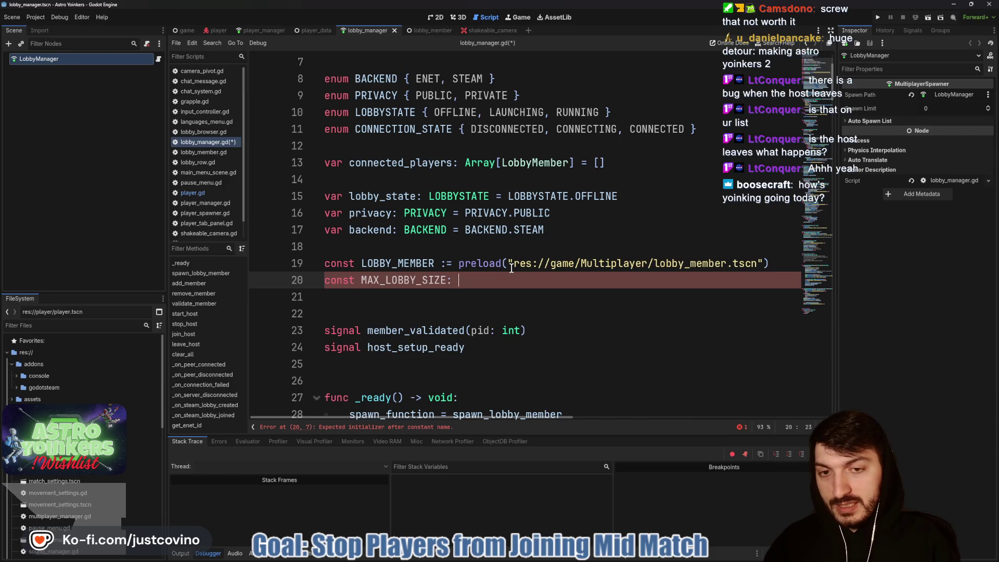
{"action": "type", "text": " int = "}
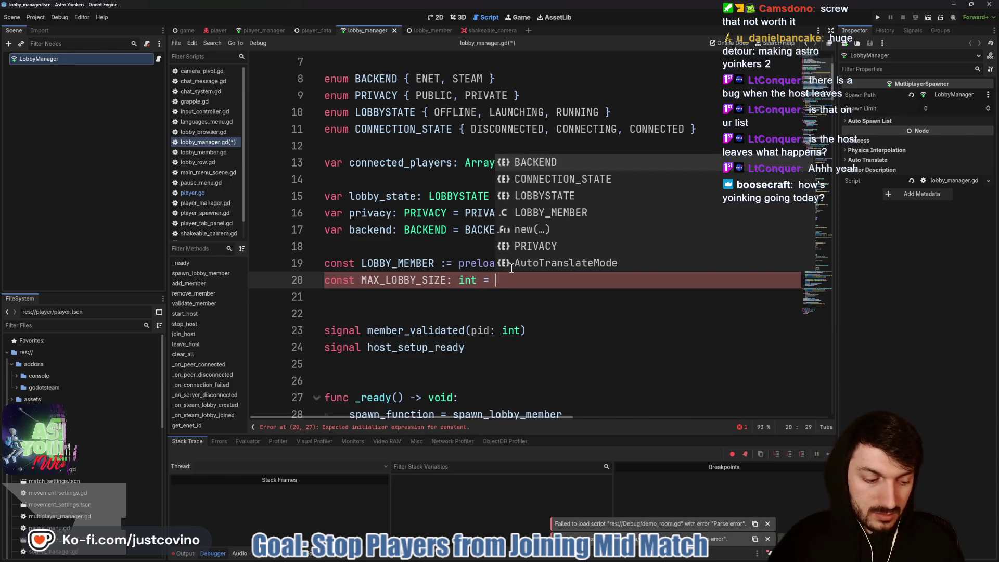
{"action": "type", "text": "6"}
{"action": "key", "text": "Return"}
Replace the hardcoded limits in create_server and Steam.createLobby with MAX_LOBBY_SIZE and save
{"action": "scroll", "coordinate": [583, 288], "scroll_direction": "down", "scroll_amount": 9}
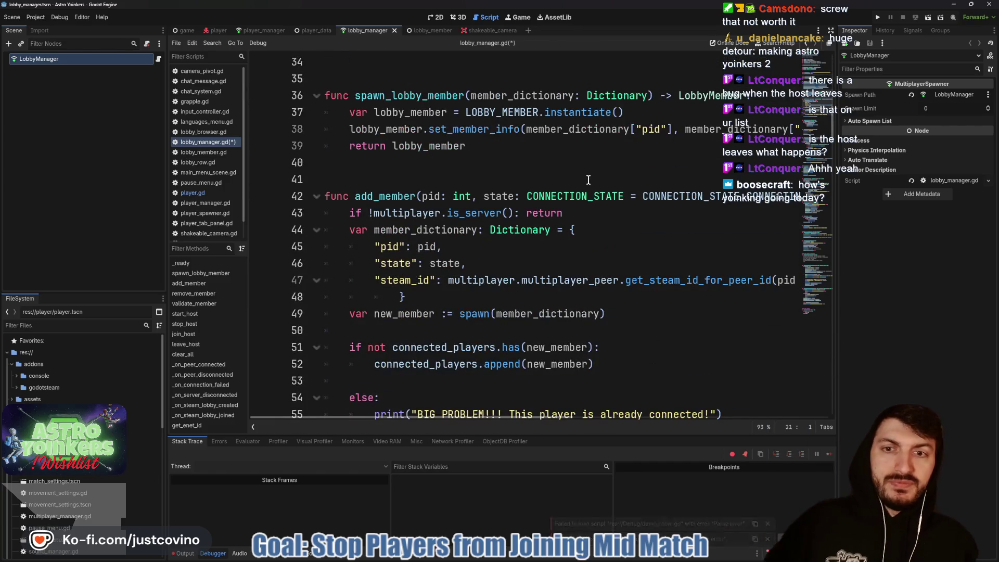
{"action": "scroll", "coordinate": [582, 175], "scroll_direction": "down", "scroll_amount": 3}
{"action": "scroll", "coordinate": [583, 208], "scroll_direction": "down", "scroll_amount": 12}
{"action": "scroll", "coordinate": [589, 279], "scroll_direction": "right", "scroll_amount": 2}
{"action": "scroll", "coordinate": [589, 280], "scroll_direction": "right", "scroll_amount": 1}
{"action": "left_click", "coordinate": [592, 112]}
{"action": "scroll", "coordinate": [599, 123], "scroll_direction": "down", "scroll_amount": 2}
{"action": "scroll", "coordinate": [658, 186], "scroll_direction": "right", "scroll_amount": 4}
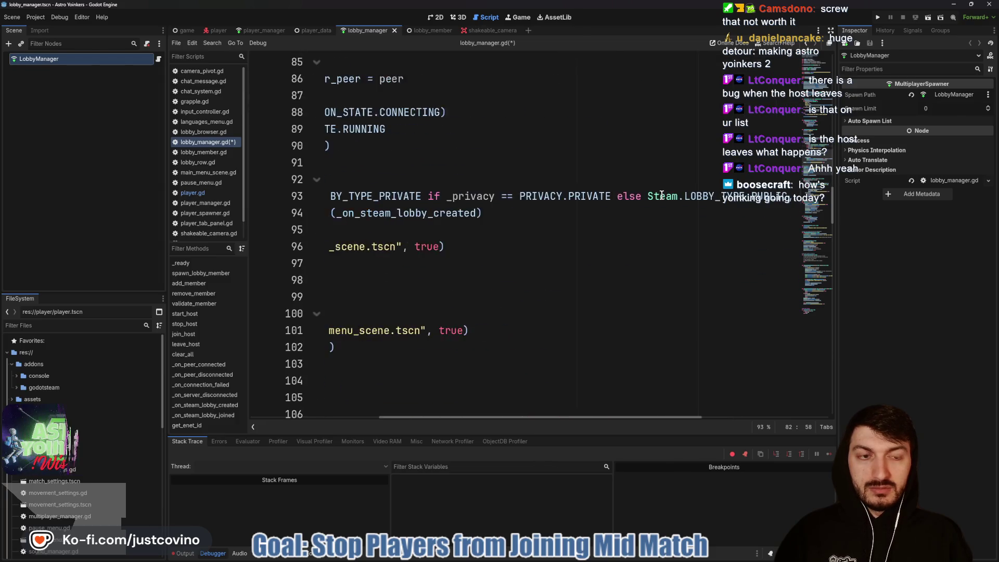
{"action": "scroll", "coordinate": [662, 196], "scroll_direction": "right", "scroll_amount": 3}
{"action": "double_click", "coordinate": [686, 196]}
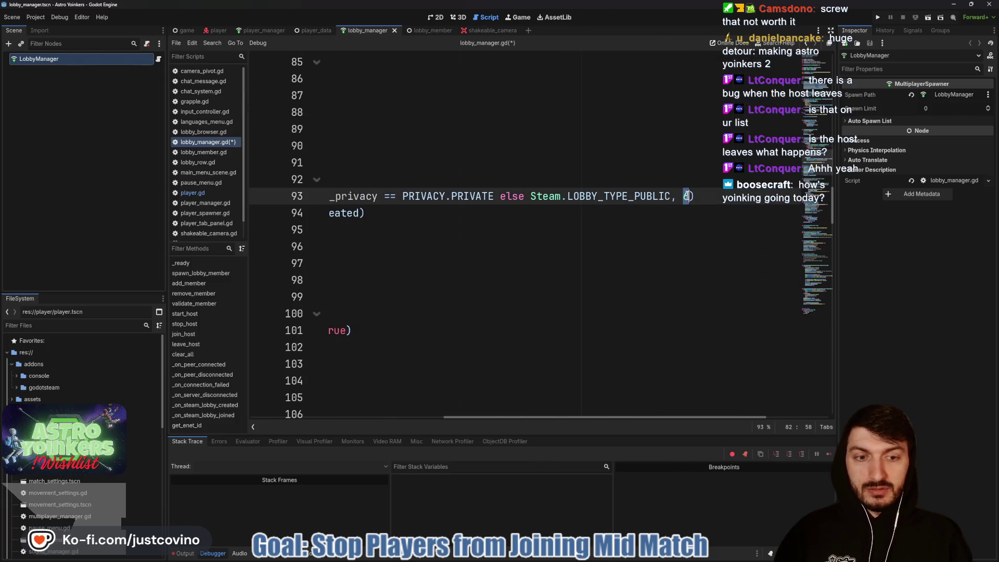
{"action": "type", "text": "MAX"}
{"action": "key", "text": "Return"}
{"action": "key", "text": "ctrl+s"}
{"action": "left_click", "coordinate": [627, 208]}
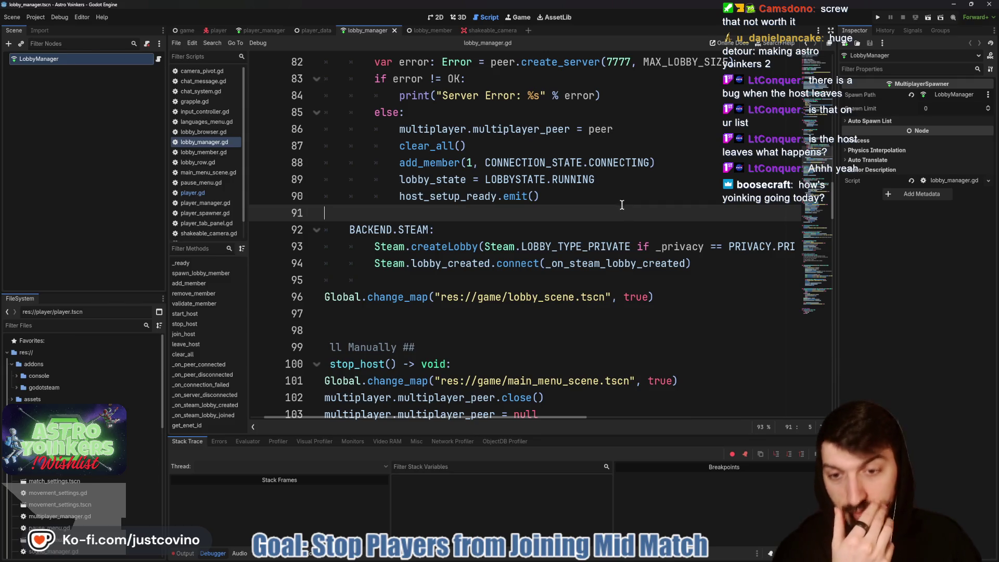
{"action": "scroll", "coordinate": [629, 206], "scroll_direction": "up", "scroll_amount": 3}
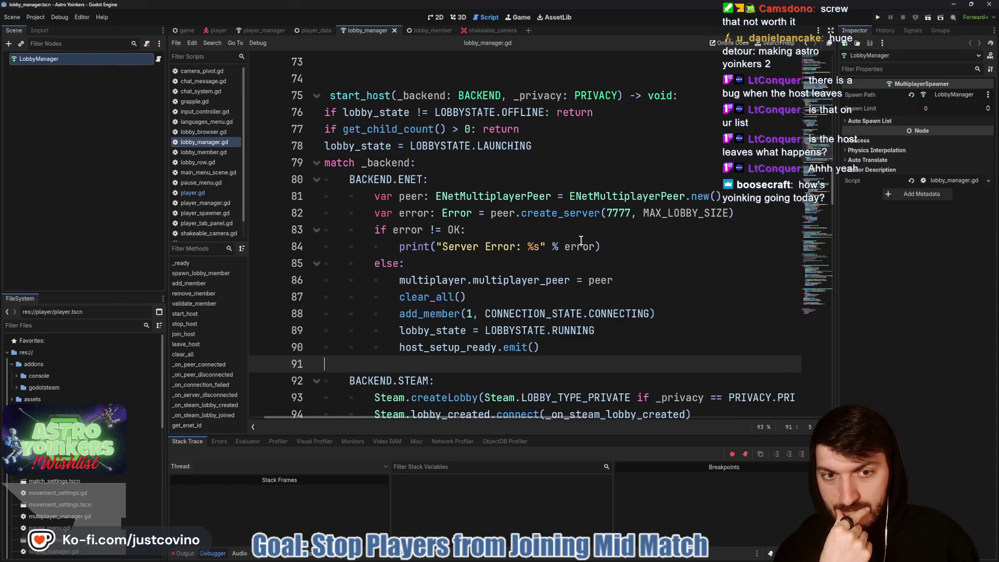
Change the MAX_LOBBY_SIZE value on line 20 from 6 to 10
{"action": "scroll", "coordinate": [569, 237], "scroll_direction": "up", "scroll_amount": 10}
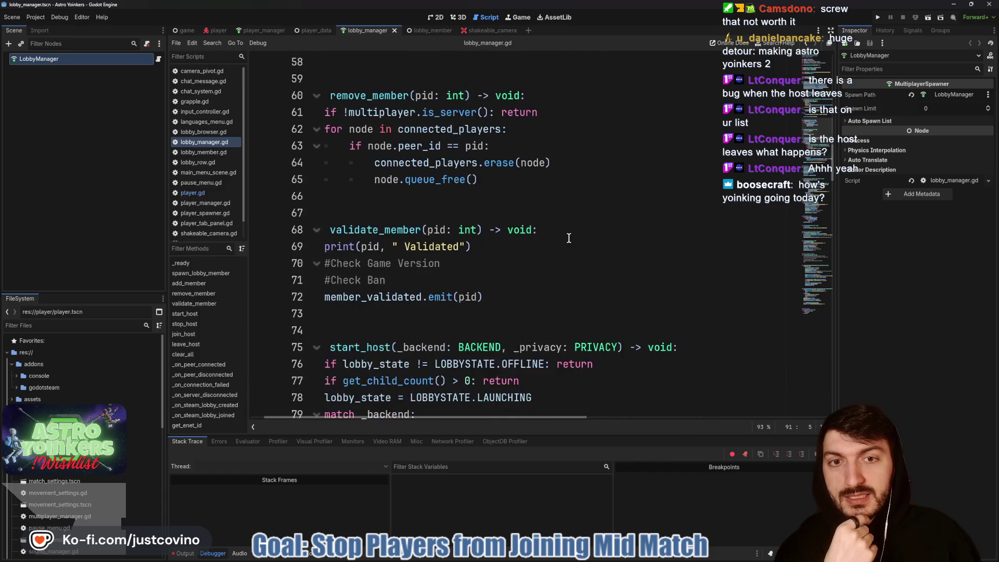
{"action": "scroll", "coordinate": [569, 238], "scroll_direction": "up", "scroll_amount": 3}
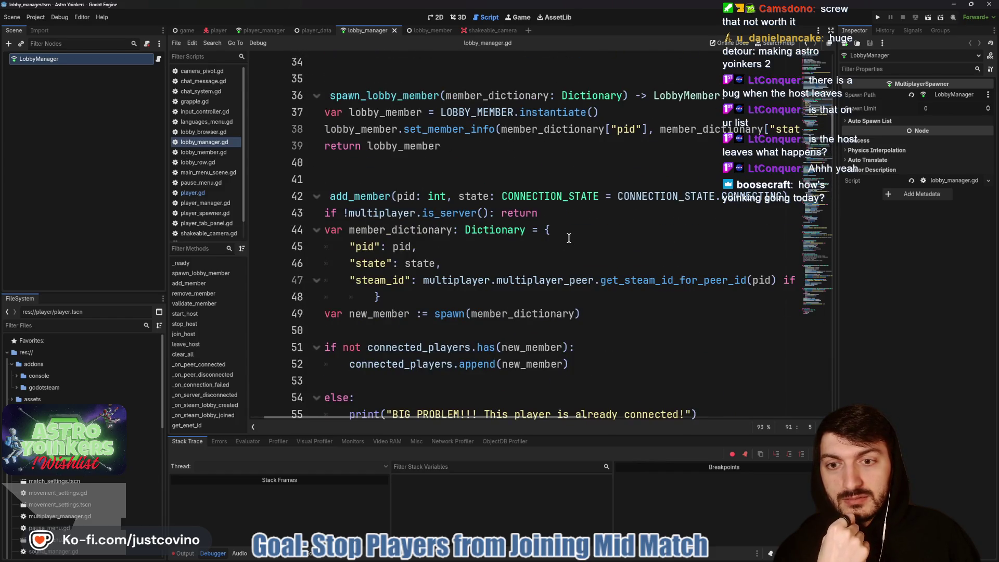
{"action": "scroll", "coordinate": [569, 237], "scroll_direction": "up", "scroll_amount": 7}
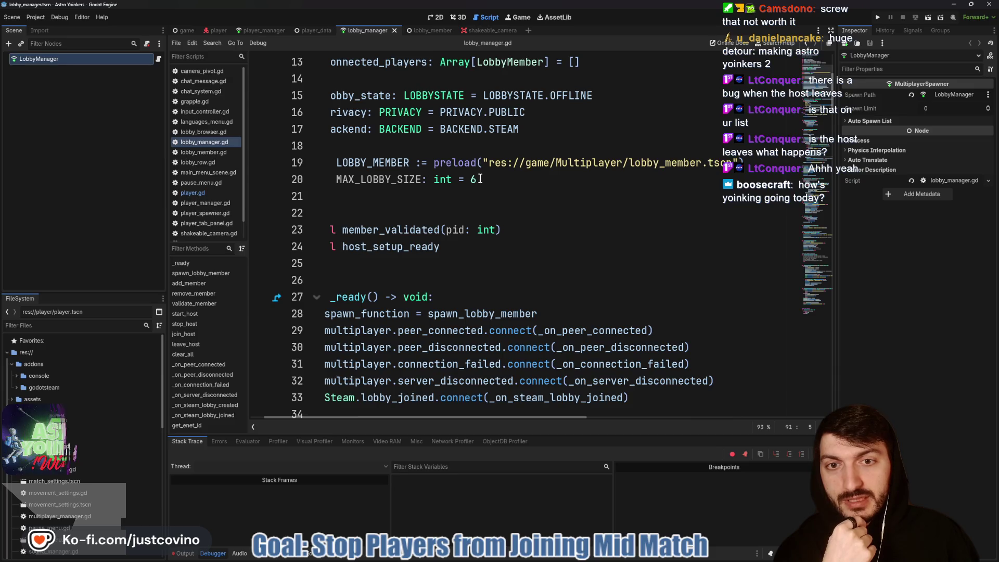
{"action": "left_click", "coordinate": [480, 179]}
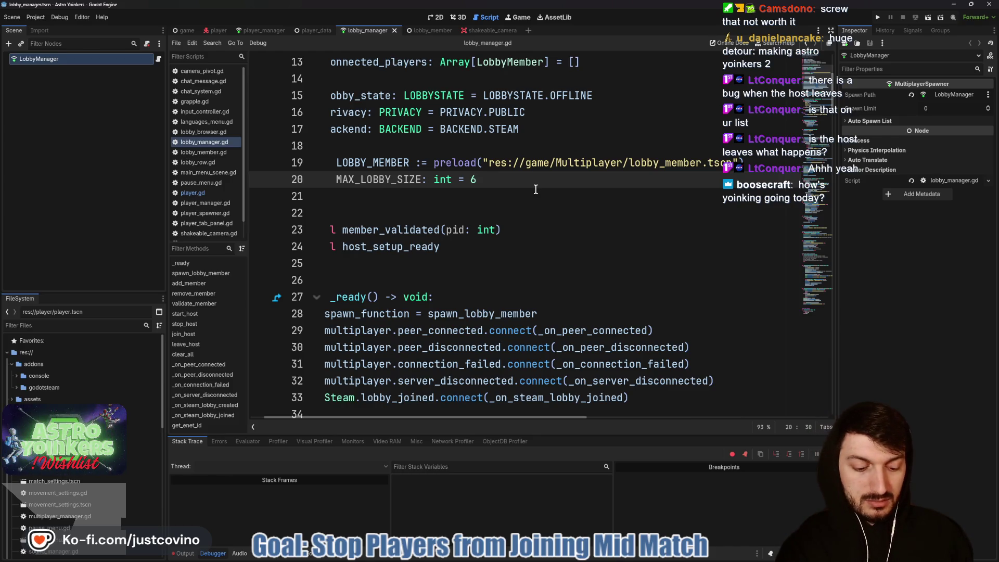
{"action": "key", "text": "Down"}
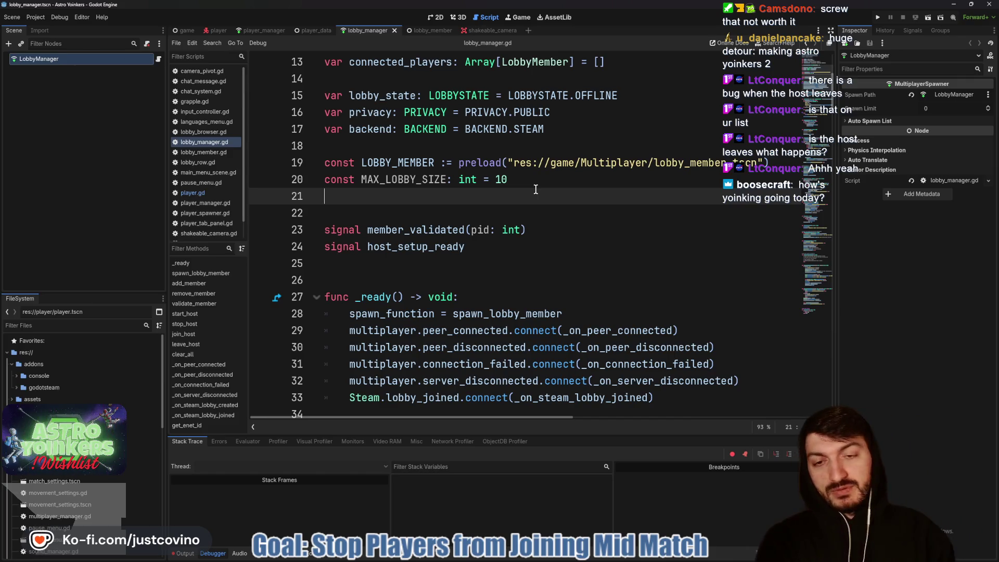
Scroll down to the Steam lobby_created signal connection and highlight it
{"action": "scroll", "coordinate": [536, 189], "scroll_direction": "down", "scroll_amount": 4}
{"action": "scroll", "coordinate": [543, 127], "scroll_direction": "down", "scroll_amount": 4}
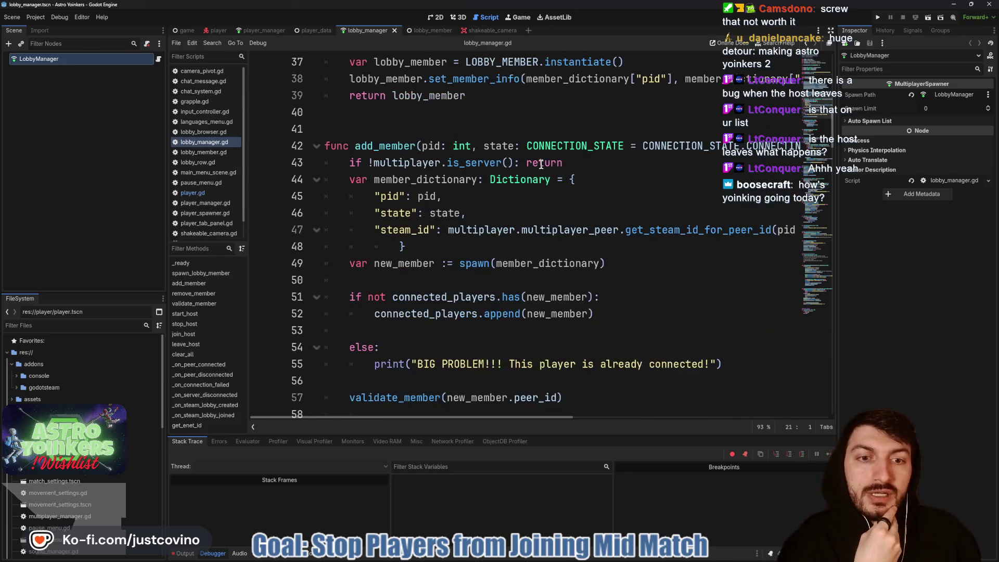
{"action": "scroll", "coordinate": [563, 164], "scroll_direction": "down", "scroll_amount": 4}
{"action": "scroll", "coordinate": [554, 177], "scroll_direction": "down", "scroll_amount": 3}
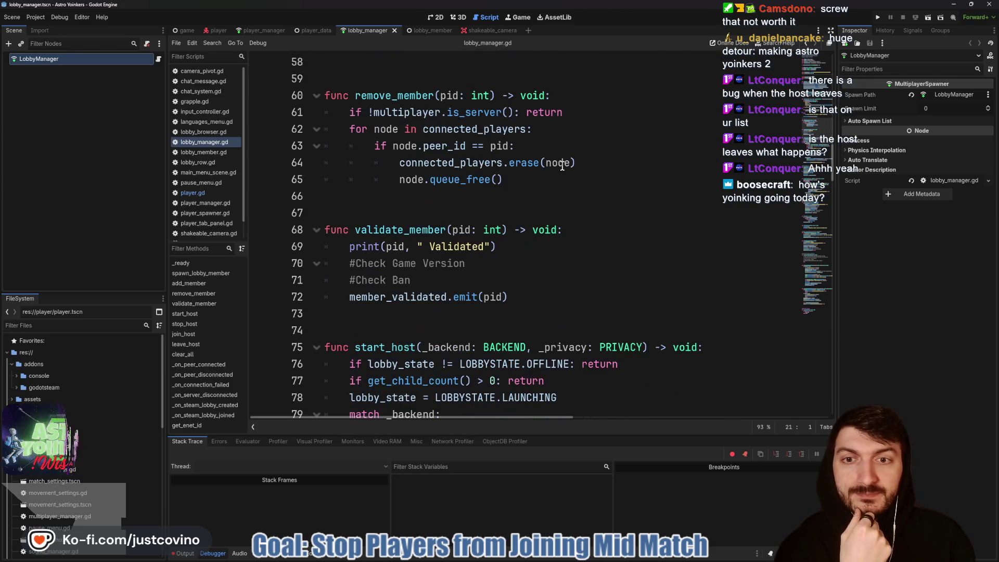
{"action": "scroll", "coordinate": [505, 202], "scroll_direction": "down", "scroll_amount": 3}
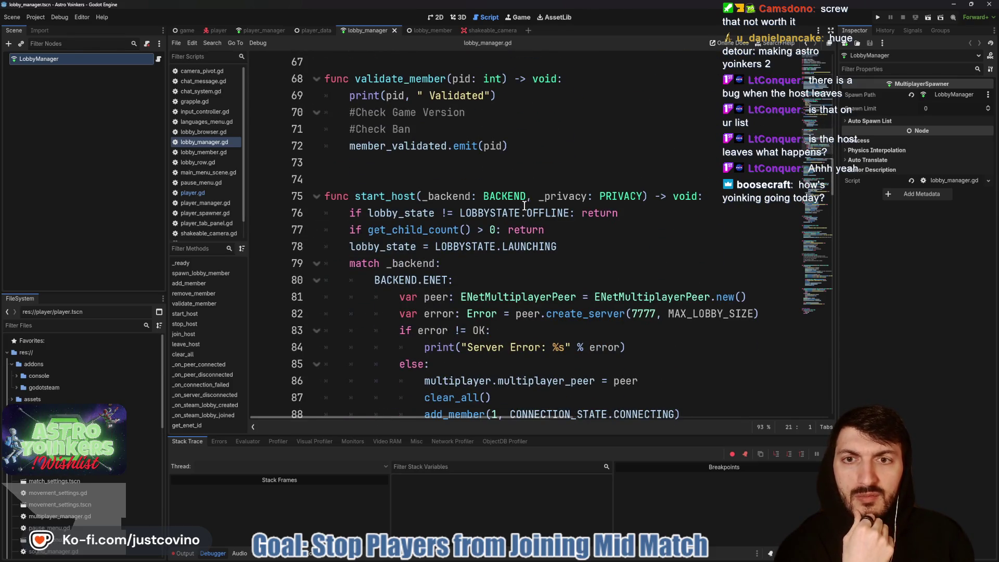
{"action": "scroll", "coordinate": [513, 198], "scroll_direction": "down", "scroll_amount": 4}
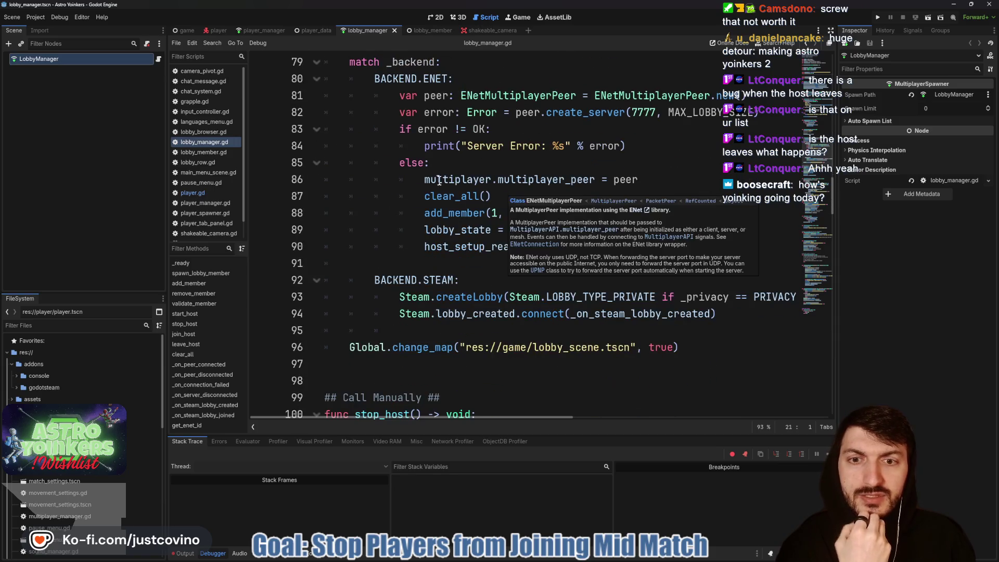
{"action": "scroll", "coordinate": [446, 288], "scroll_direction": "down", "scroll_amount": 1}
{"action": "double_click", "coordinate": [472, 265]}
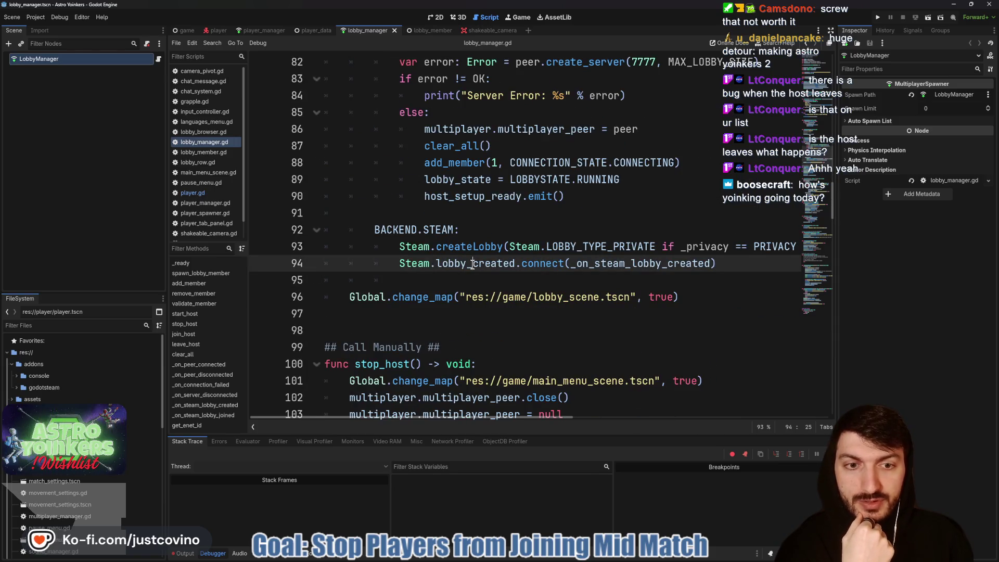
Inspect _on_steam_lobby_created, checking its connected and lobby_id parameters and the MultiplayerPeer comment
{"action": "scroll", "coordinate": [471, 263], "scroll_direction": "down", "scroll_amount": 14}
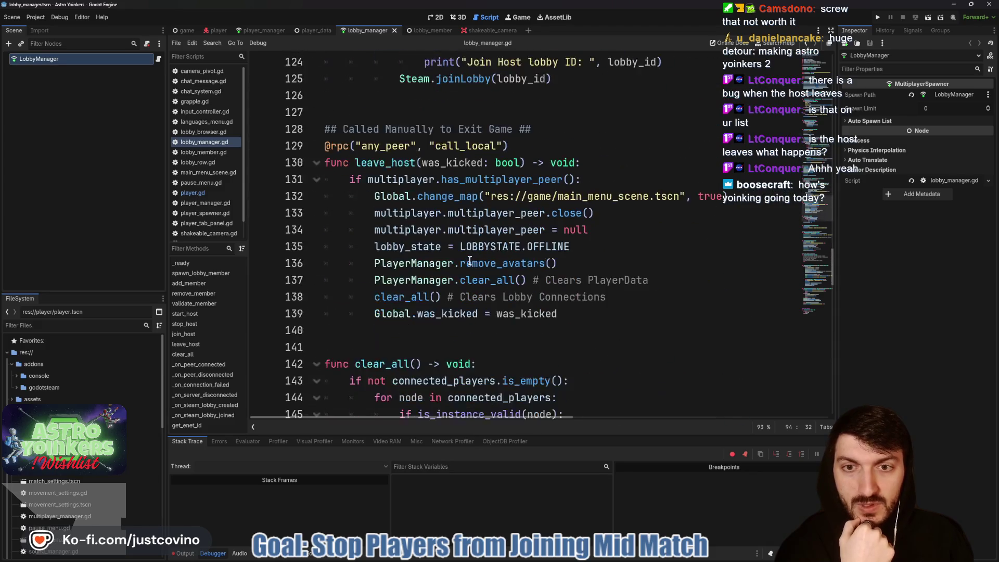
{"action": "scroll", "coordinate": [470, 260], "scroll_direction": "down", "scroll_amount": 6}
{"action": "scroll", "coordinate": [467, 255], "scroll_direction": "down", "scroll_amount": 2}
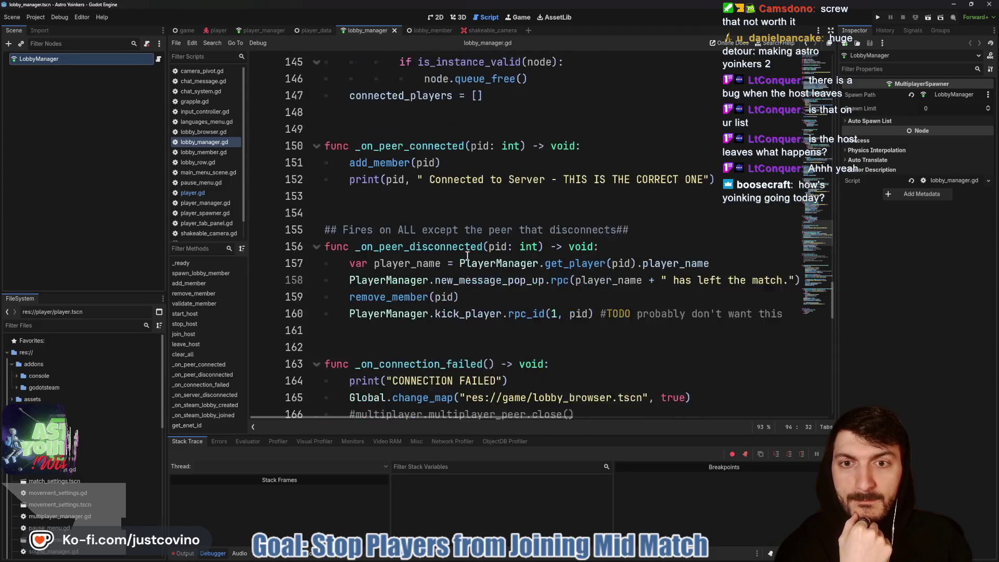
{"action": "scroll", "coordinate": [467, 255], "scroll_direction": "down", "scroll_amount": 2}
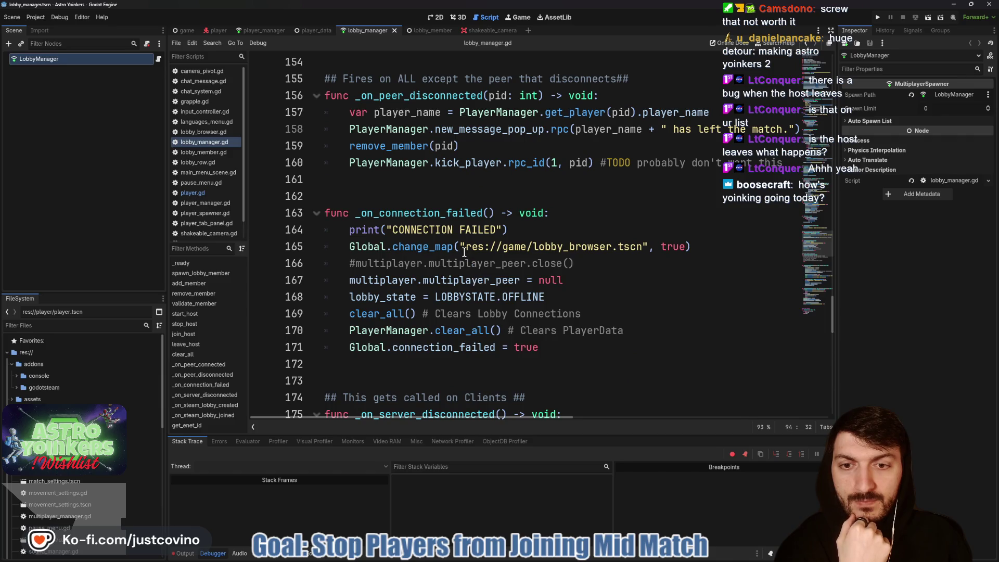
{"action": "scroll", "coordinate": [464, 251], "scroll_direction": "down", "scroll_amount": 3}
{"action": "scroll", "coordinate": [464, 250], "scroll_direction": "down", "scroll_amount": 4}
{"action": "left_click", "coordinate": [383, 213]}
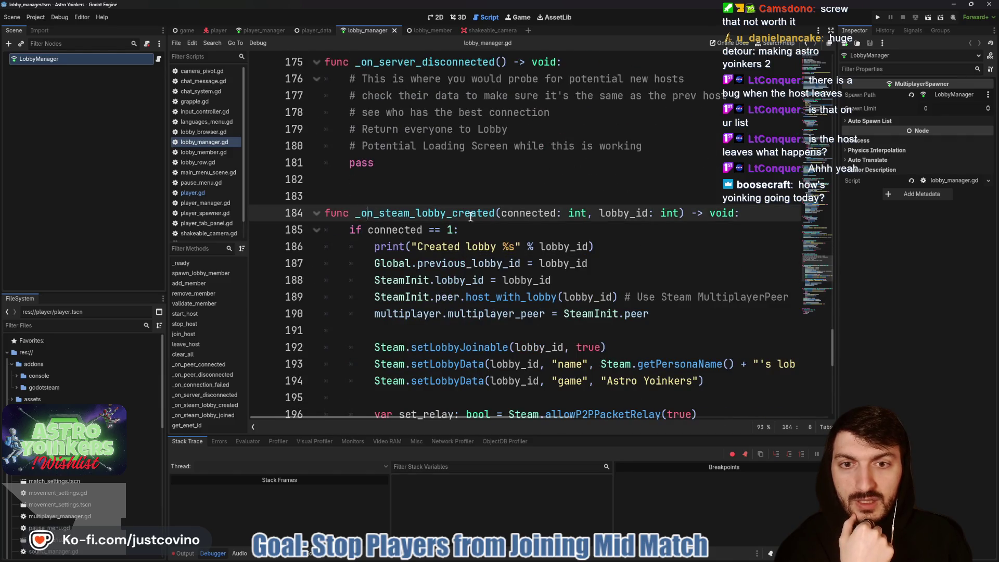
{"action": "double_click", "coordinate": [520, 214]}
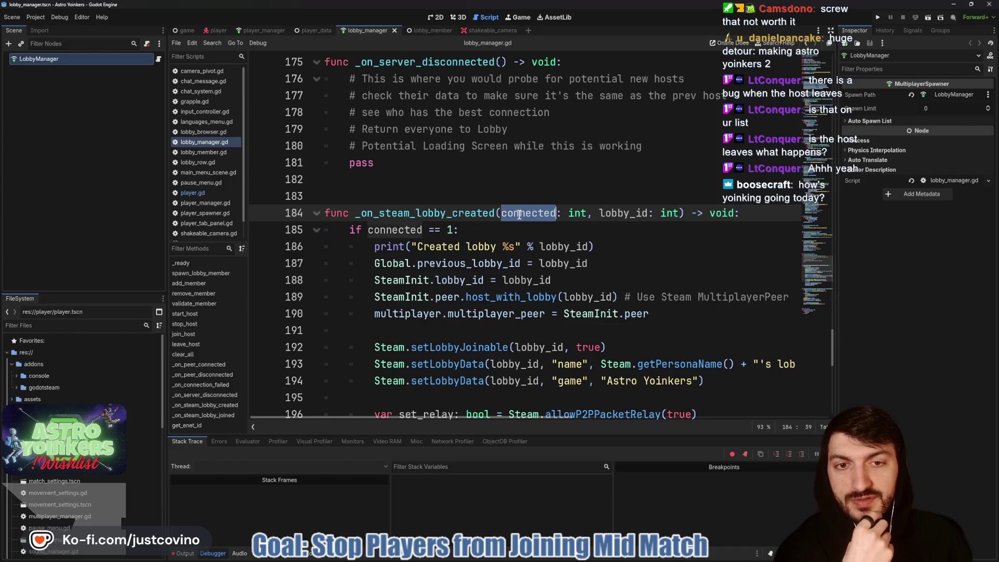
{"action": "double_click", "coordinate": [623, 214]}
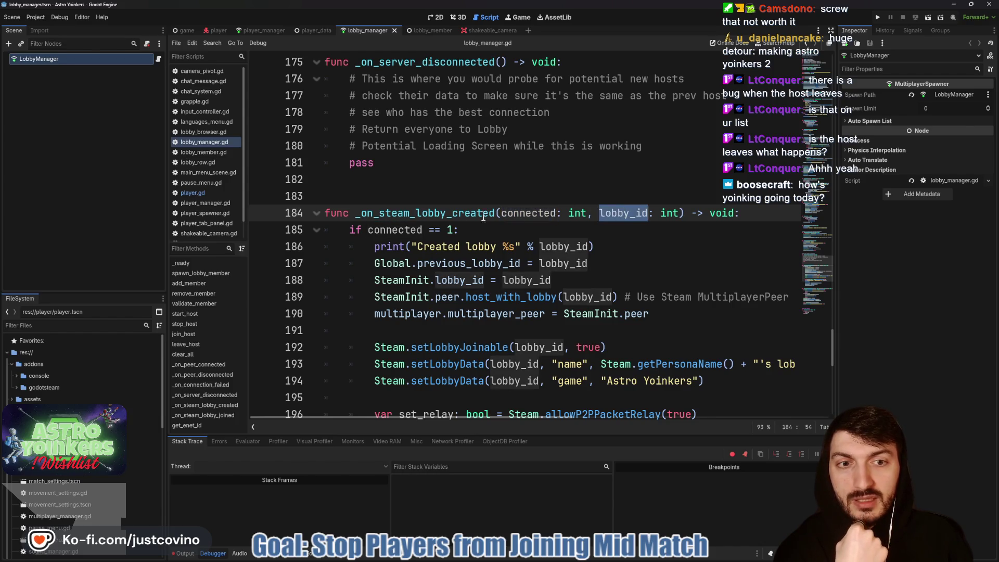
{"action": "scroll", "coordinate": [462, 217], "scroll_direction": "down", "scroll_amount": 1}
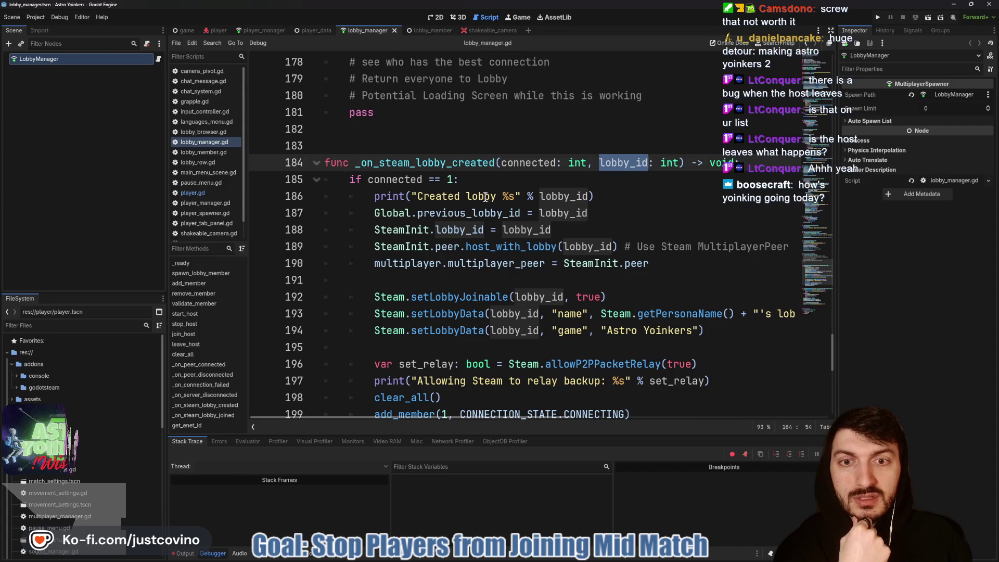
{"action": "left_click", "coordinate": [488, 214]}
{"action": "scroll", "coordinate": [396, 224], "scroll_direction": "down", "scroll_amount": 1}
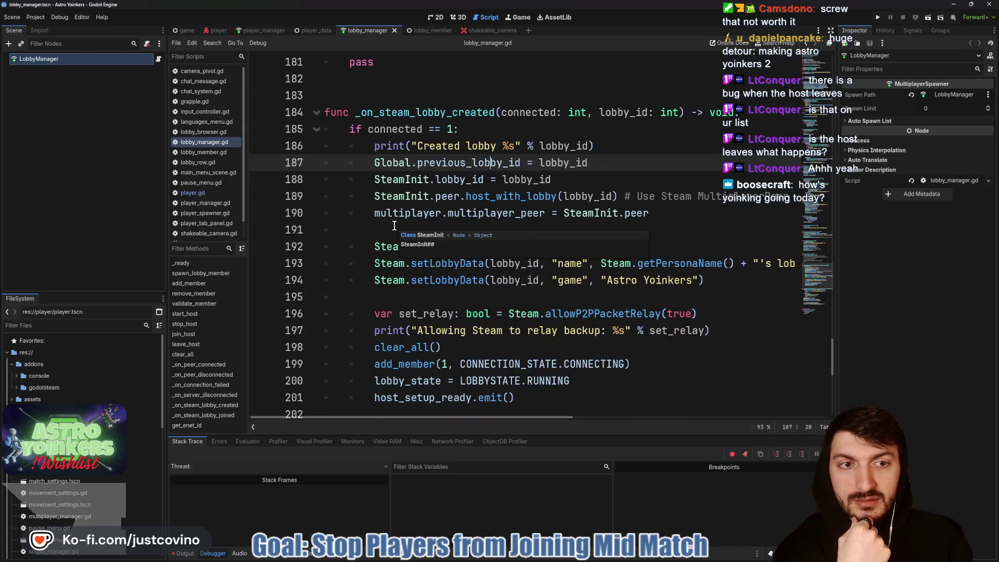
{"action": "scroll", "coordinate": [533, 218], "scroll_direction": "right", "scroll_amount": 4}
{"action": "mouse_move", "coordinate": [687, 198]}
{"action": "left_mouse_down"}
{"action": "mouse_move", "coordinate": [487, 196]}
{"action": "mouse_move", "coordinate": [509, 197]}
{"action": "left_mouse_up"}
{"action": "scroll", "coordinate": [544, 203], "scroll_direction": "left", "scroll_amount": 2}
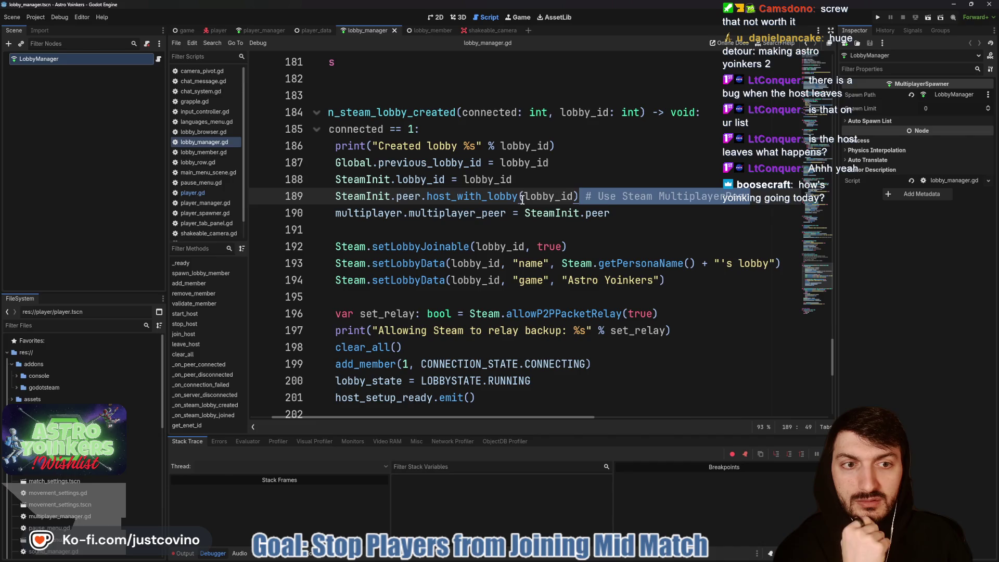
{"action": "scroll", "coordinate": [520, 201], "scroll_direction": "left", "scroll_amount": 1}
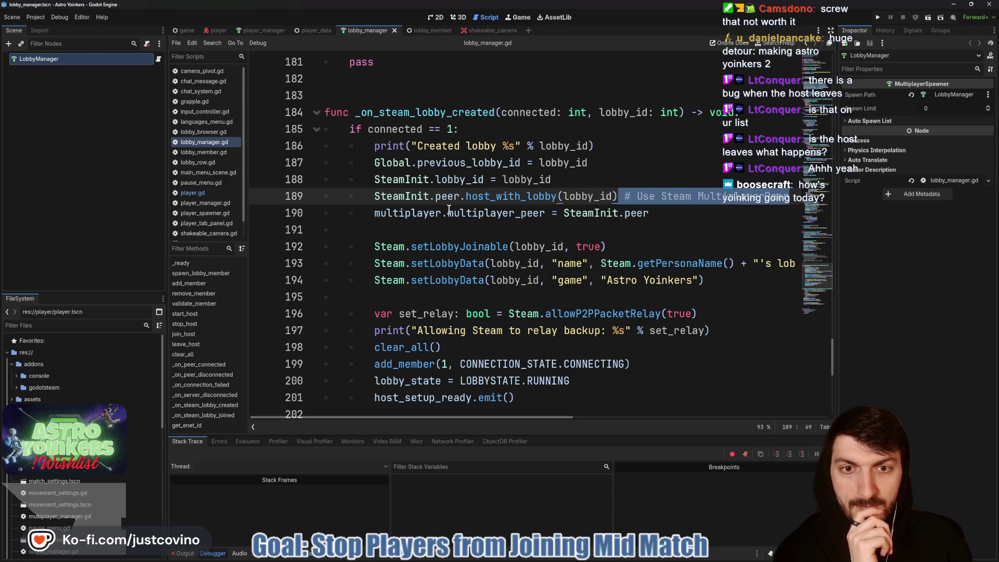
{"action": "scroll", "coordinate": [553, 221], "scroll_direction": "down", "scroll_amount": 1}
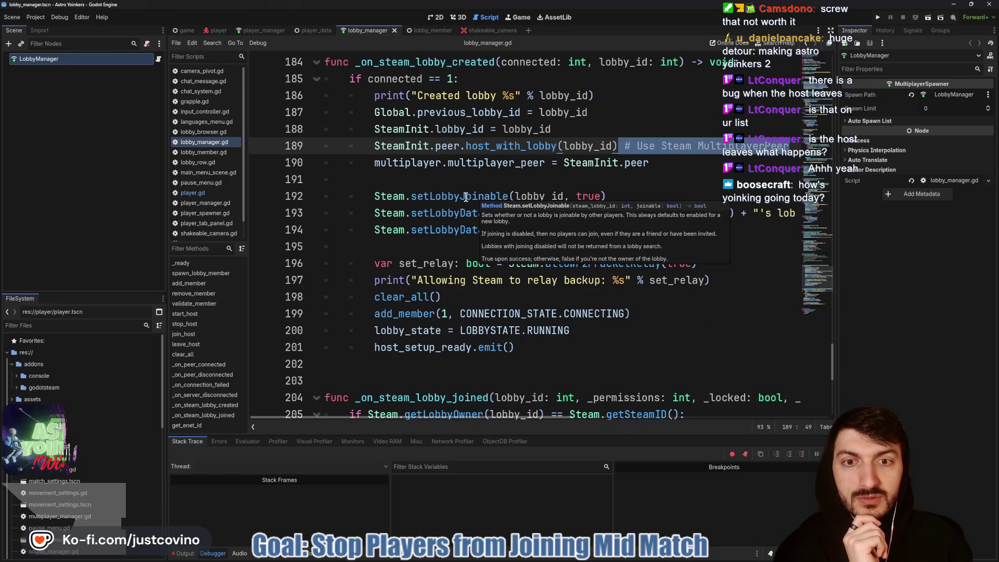
{"action": "mouse_move", "coordinate": [465, 198]}
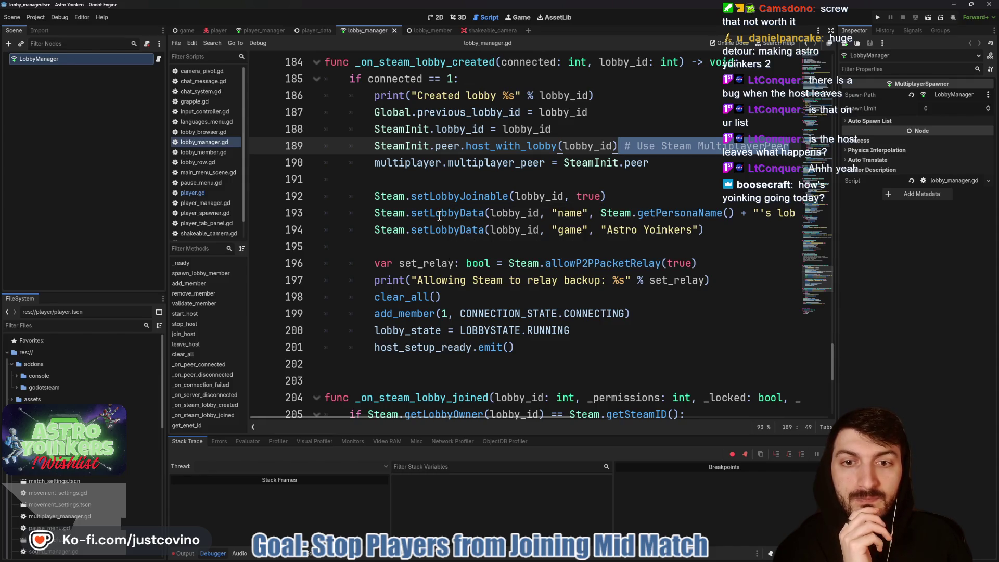
{"action": "mouse_move", "coordinate": [439, 216]}
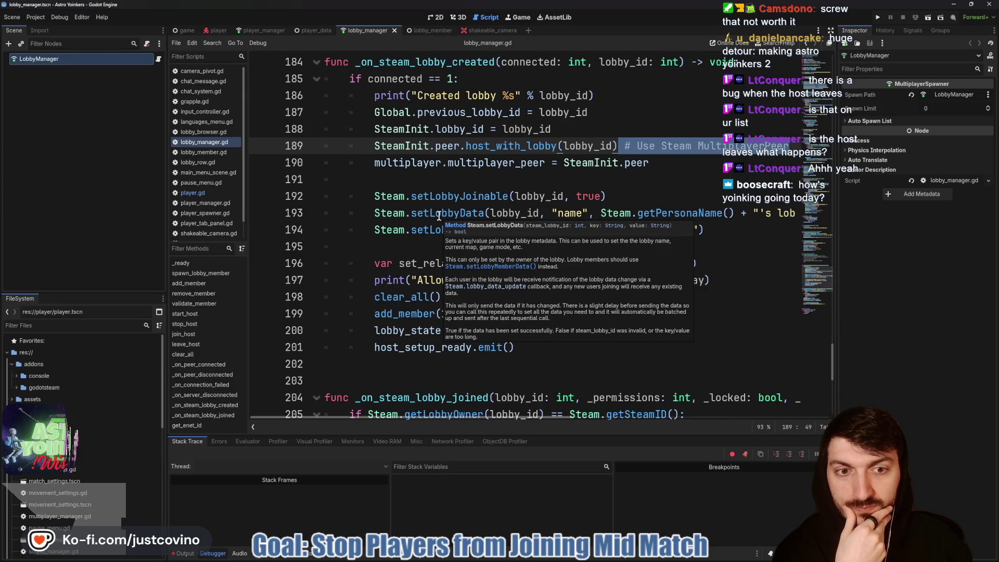
{"action": "mouse_move", "coordinate": [518, 213]}
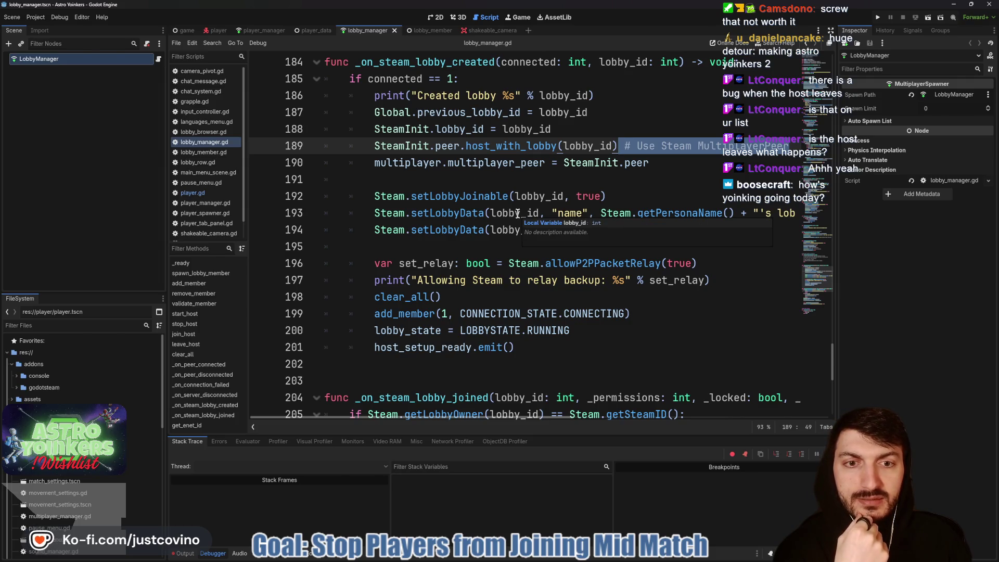
{"action": "scroll", "coordinate": [520, 214], "scroll_direction": "right", "scroll_amount": 3}
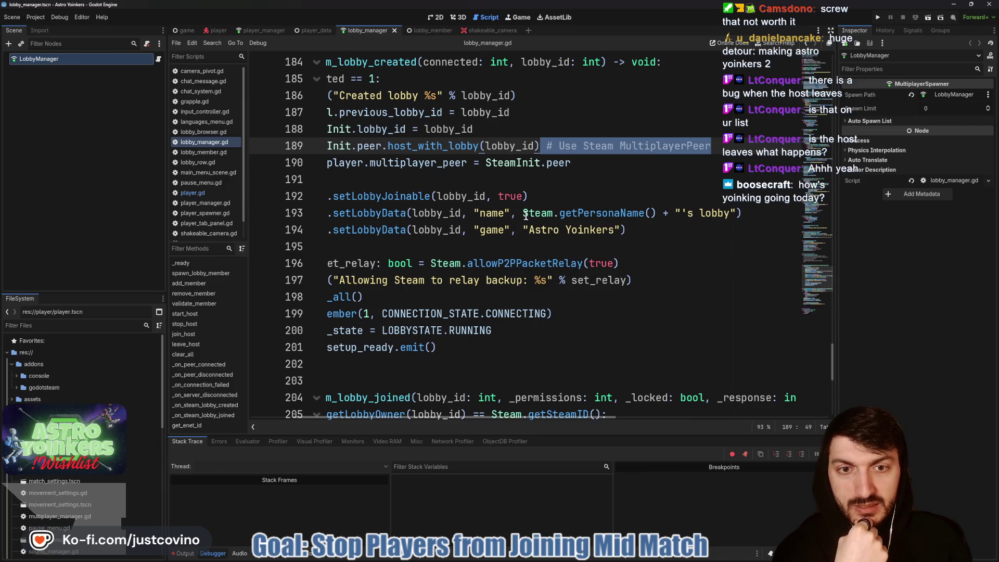
{"action": "left_click_drag", "start_coordinate": [524, 212], "coordinate": [657, 213]}
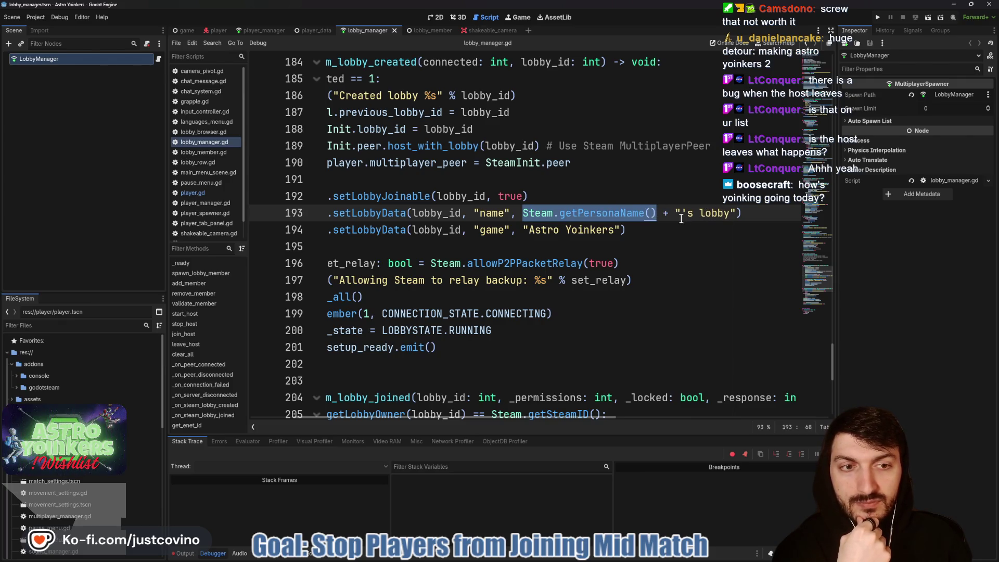
{"action": "scroll", "coordinate": [681, 218], "scroll_direction": "right", "scroll_amount": 3}
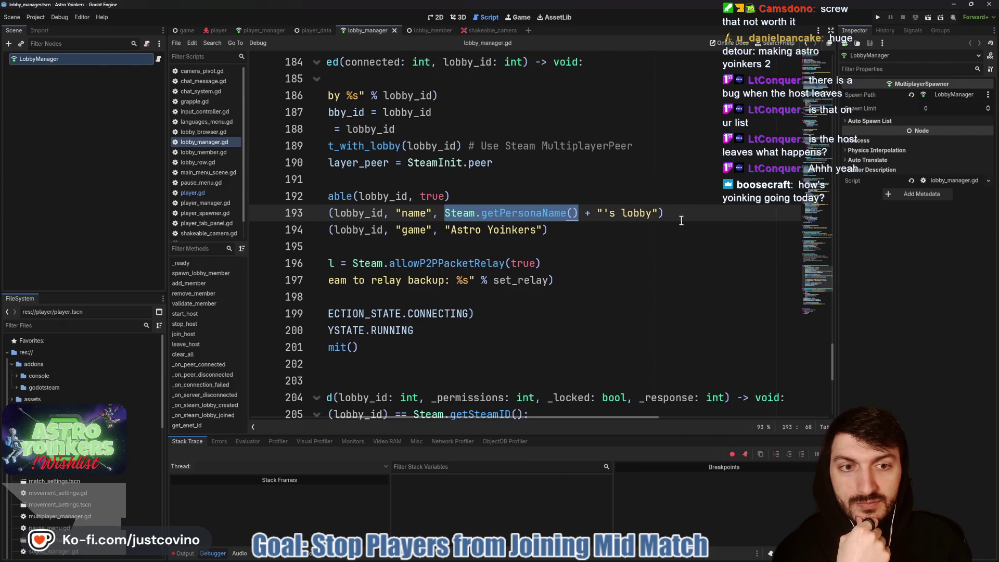
{"action": "left_click", "coordinate": [627, 211]}
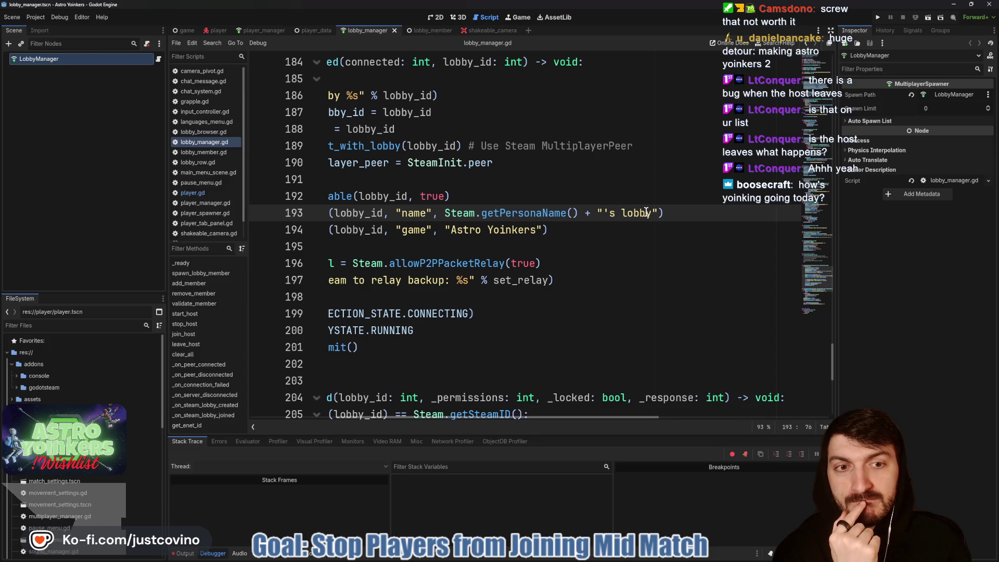
{"action": "left_click_drag", "start_coordinate": [650, 213], "coordinate": [601, 208]}
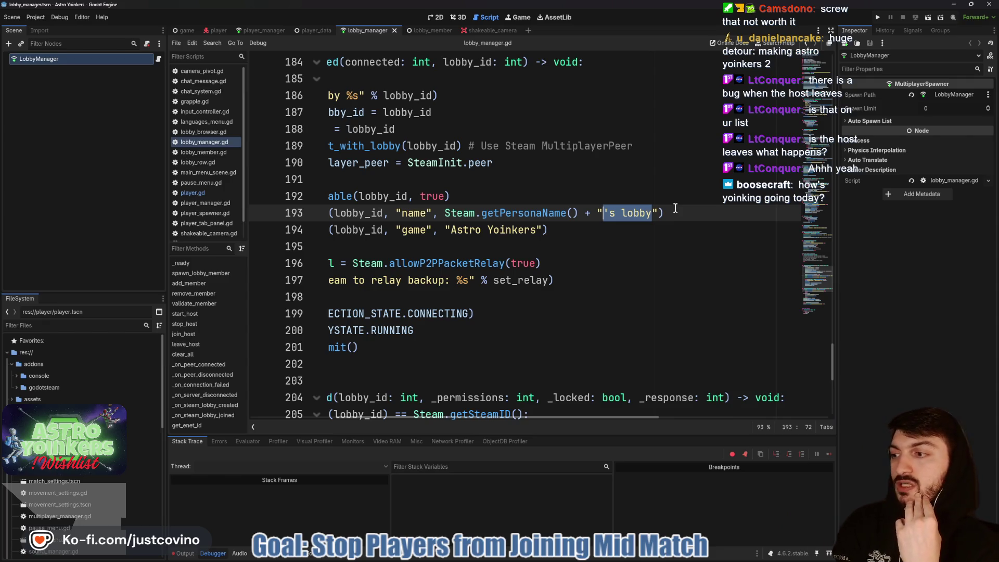
Open google.com in a new Chrome tab, then drag the browser aside to reveal Godot
{"action": "left_click", "coordinate": [513, 559]}
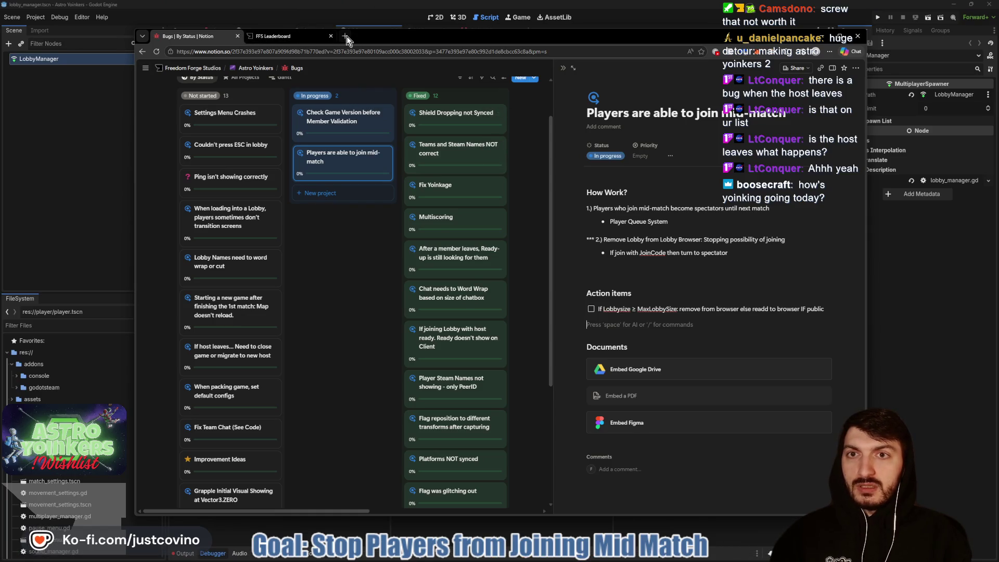
{"action": "left_click", "coordinate": [347, 36]}
{"action": "type", "text": "google.com"}
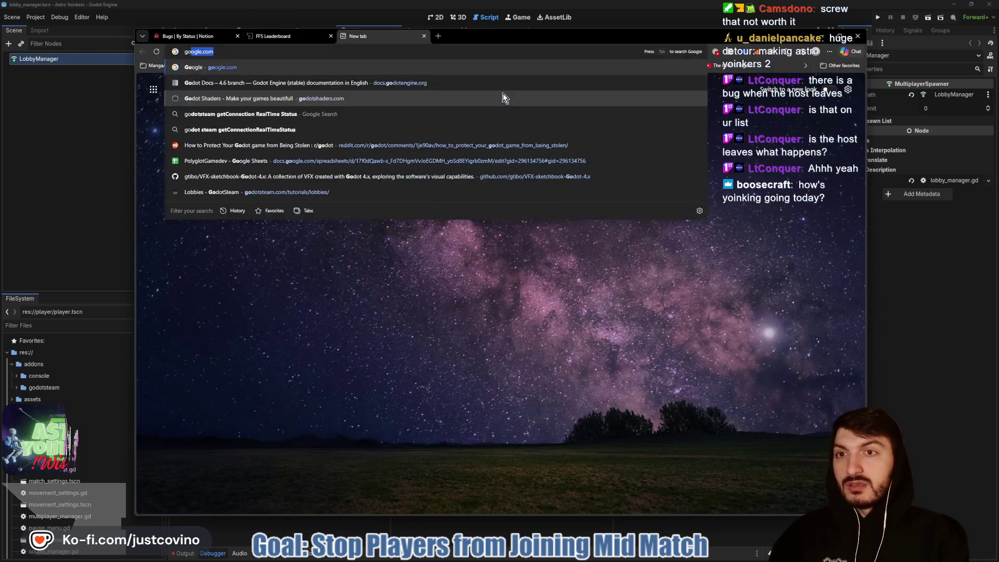
{"action": "key", "text": "Return"}
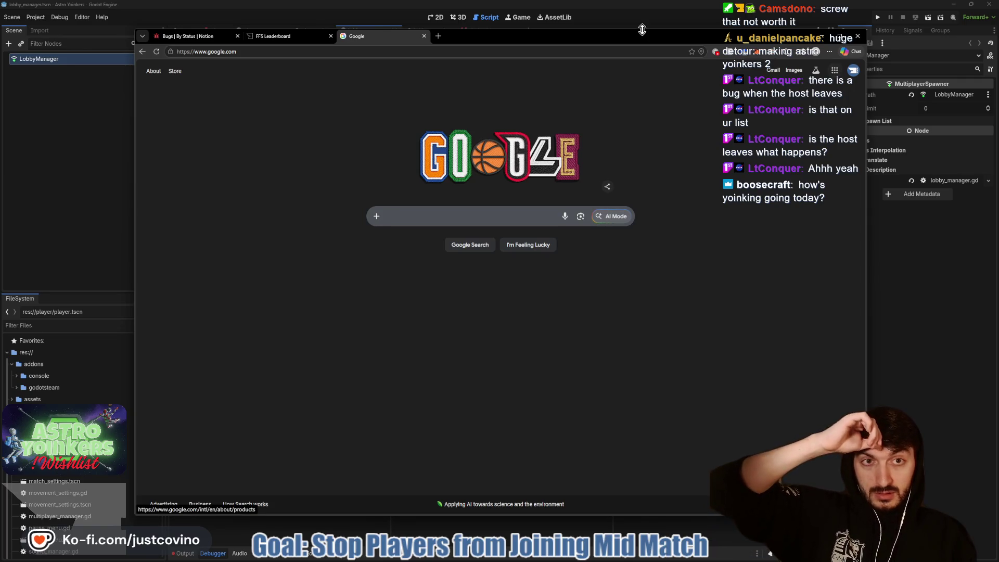
{"action": "mouse_move", "coordinate": [646, 32]}
{"action": "left_mouse_down"}
{"action": "mouse_move", "coordinate": [657, 119]}
{"action": "mouse_move", "coordinate": [998, 125]}
{"action": "left_mouse_up"}
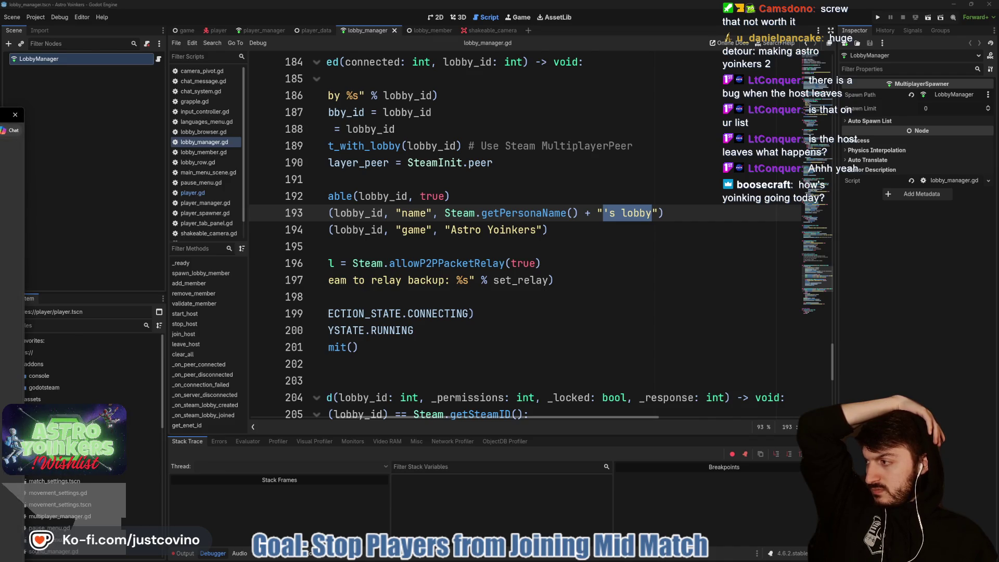
Look up the LOBBY key in cell A19 of AstroYoinkersLocalization, then return to Godot
{"action": "mouse_move", "coordinate": [0, 115]}
{"action": "left_mouse_down"}
{"action": "mouse_move", "coordinate": [177, 133]}
{"action": "mouse_move", "coordinate": [540, 70]}
{"action": "mouse_move", "coordinate": [610, 41]}
{"action": "mouse_move", "coordinate": [567, 47]}
{"action": "left_mouse_up"}
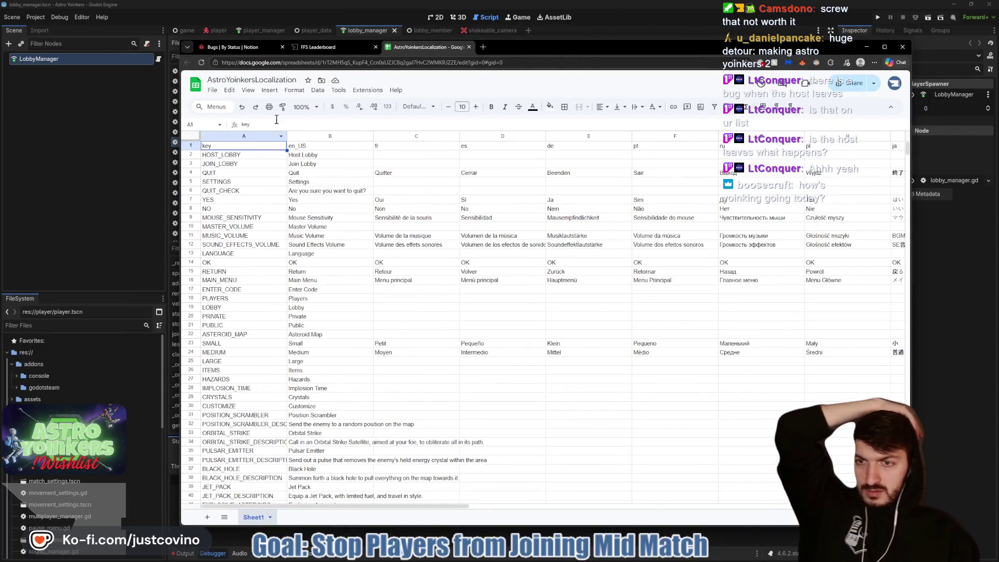
{"action": "scroll", "coordinate": [222, 208], "scroll_direction": "down", "scroll_amount": 1}
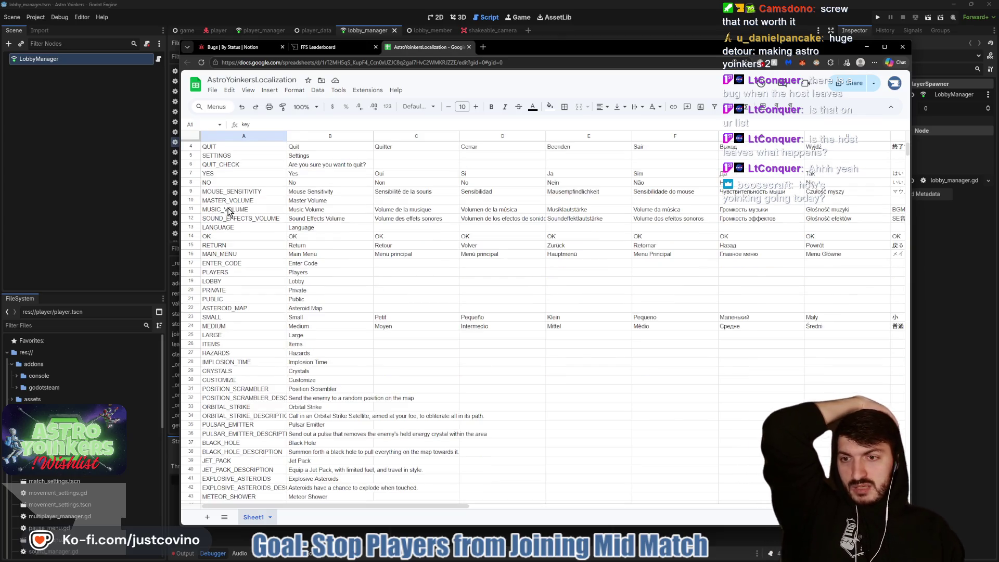
{"action": "left_click", "coordinate": [224, 279]}
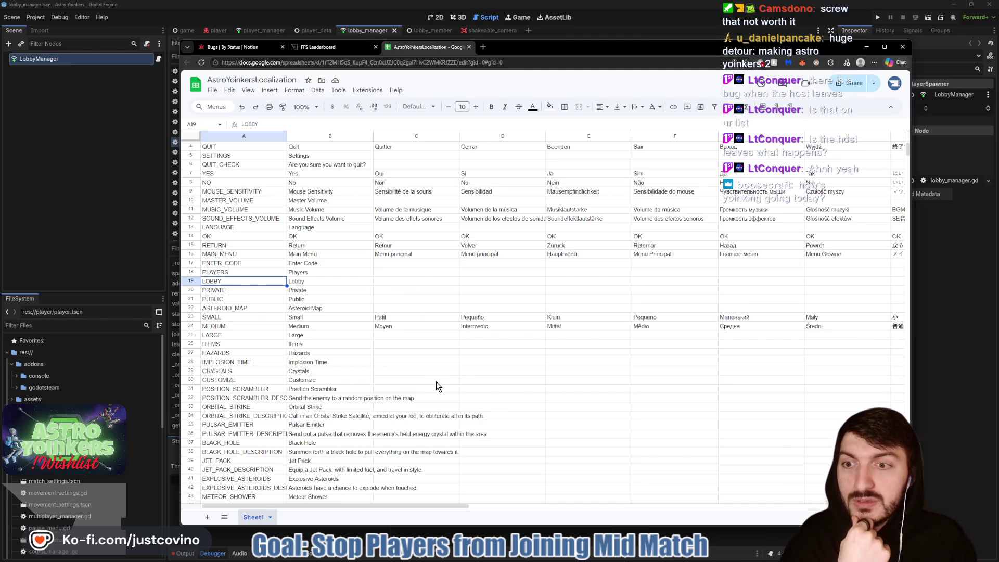
{"action": "left_click_drag", "start_coordinate": [680, 524], "coordinate": [662, 436]}
{"action": "left_click", "coordinate": [924, 388]}
Replace the 's lobby suffix on line 193 with + " " + LOBBY and save
{"action": "left_click_drag", "start_coordinate": [652, 215], "coordinate": [604, 215]}
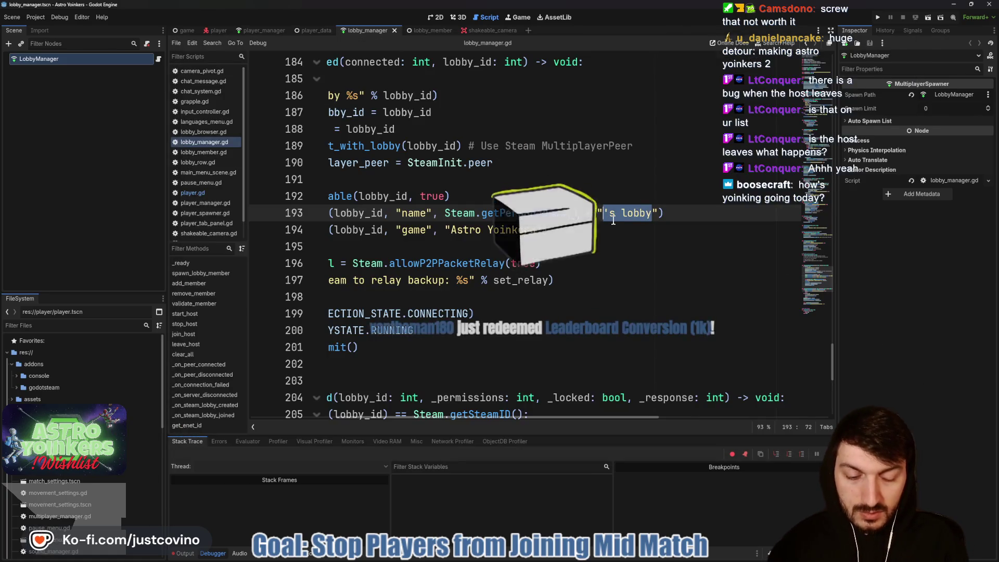
{"action": "key", "text": "BackSpace"}
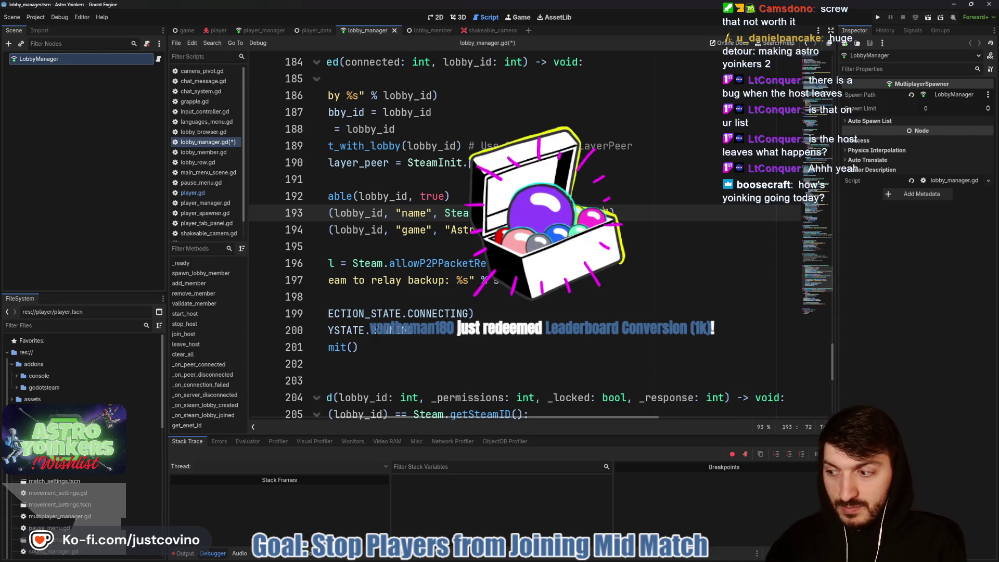
{"action": "type", "text": "LOBBY"}
{"action": "key", "text": "Left"}
{"action": "key", "text": "Left"}
{"action": "key", "text": "Left"}
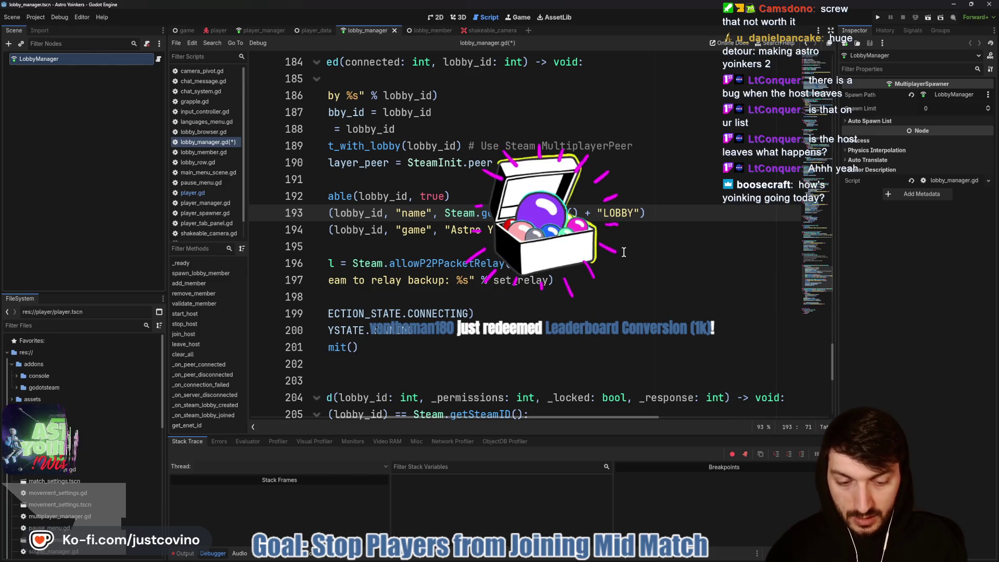
{"action": "type", "text": "+ "}
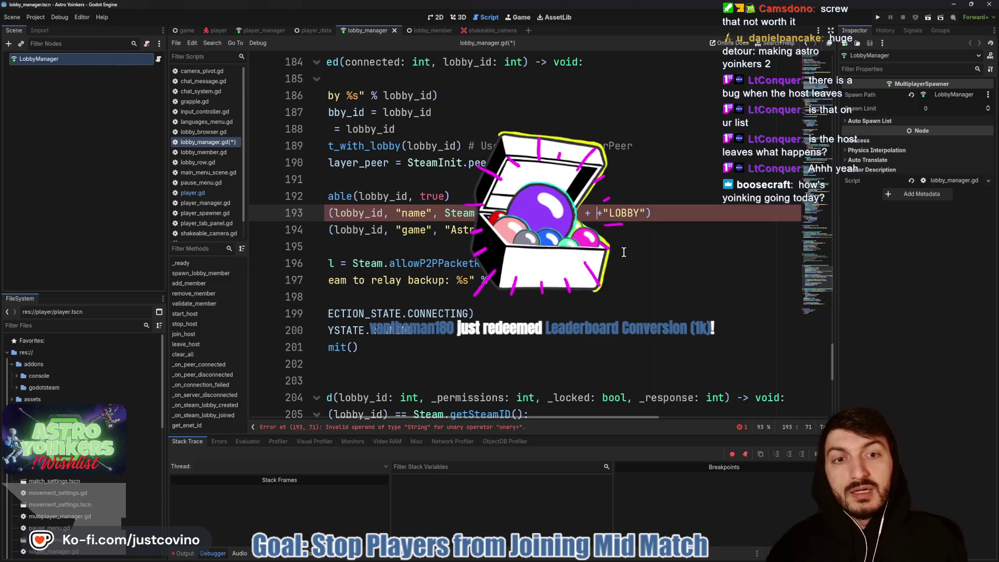
{"action": "type", "text": "\" \""}
{"action": "key", "text": "Left"}
{"action": "key", "text": "Left"}
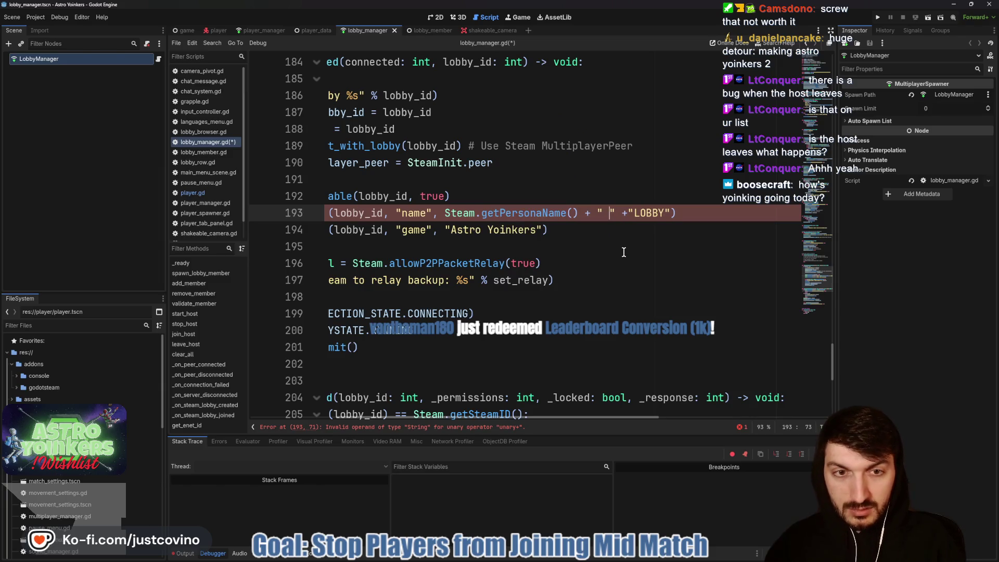
{"action": "key", "text": "ctrl+s"}
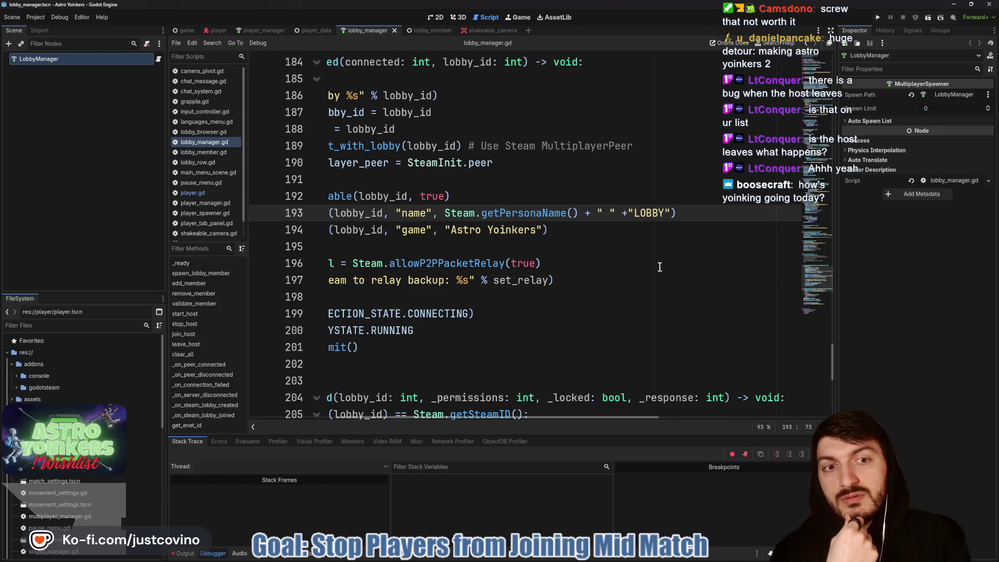
{"action": "scroll", "coordinate": [650, 264], "scroll_direction": "left", "scroll_amount": 5}
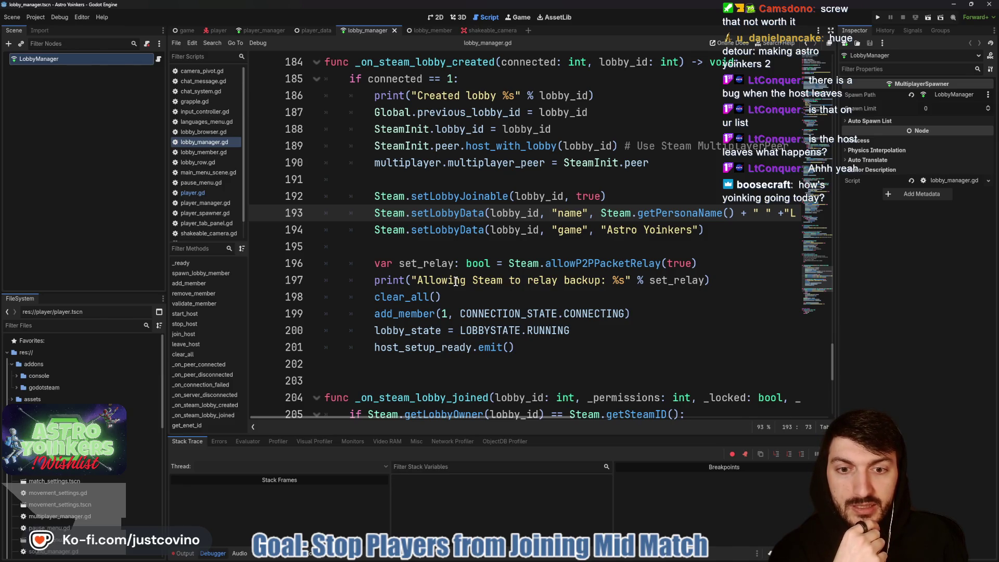
Select the host_setup_ready signal on line 201 and open Find in Files for it
{"action": "scroll", "coordinate": [456, 281], "scroll_direction": "down", "scroll_amount": 1}
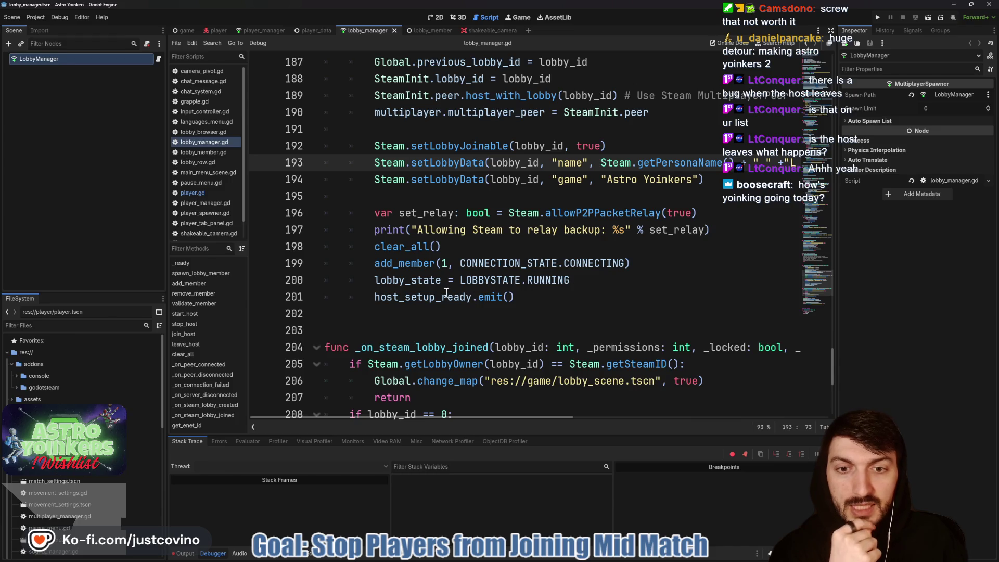
{"action": "double_click", "coordinate": [438, 297]}
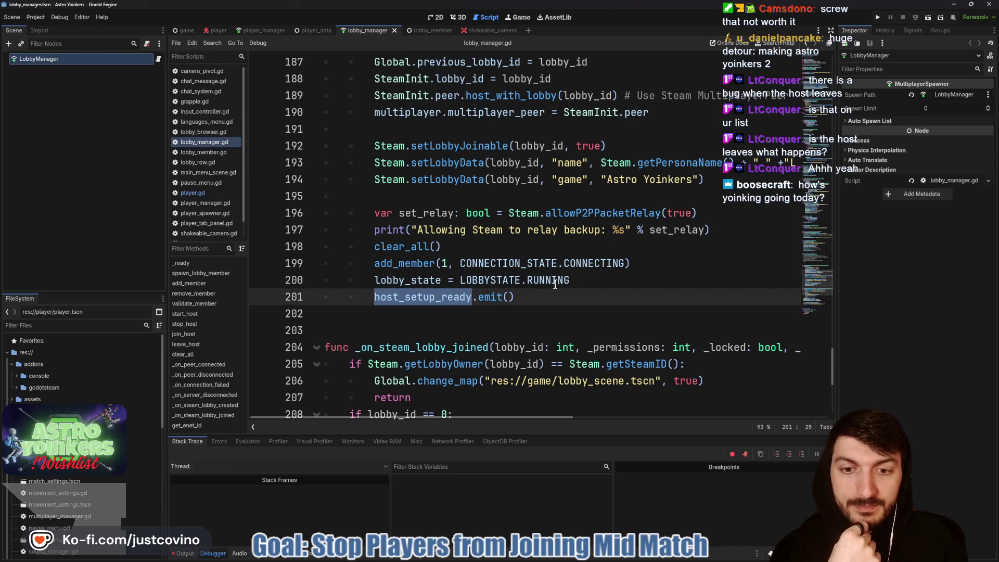
{"action": "scroll", "coordinate": [554, 284], "scroll_direction": "down", "scroll_amount": 2}
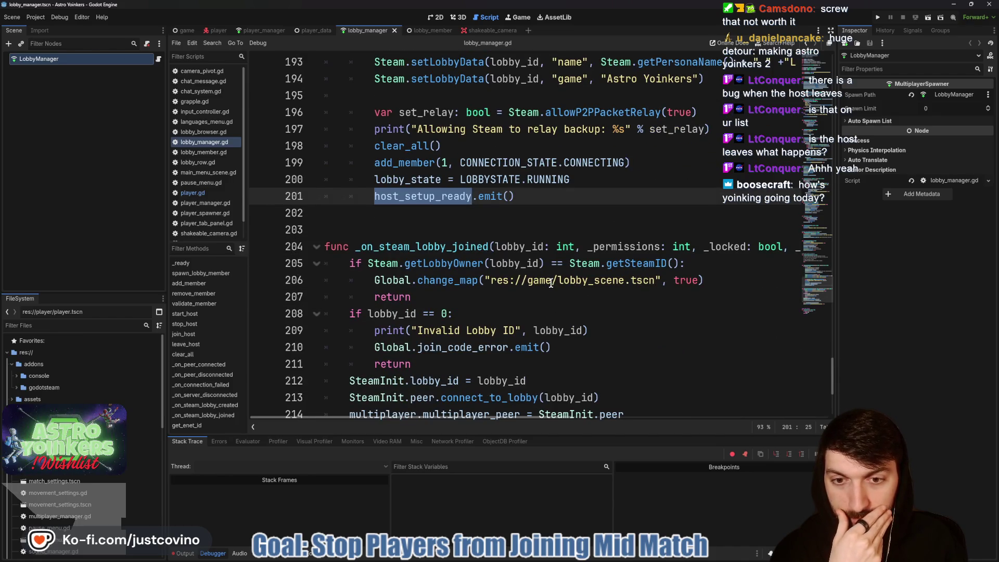
{"action": "scroll", "coordinate": [551, 283], "scroll_direction": "down", "scroll_amount": 1}
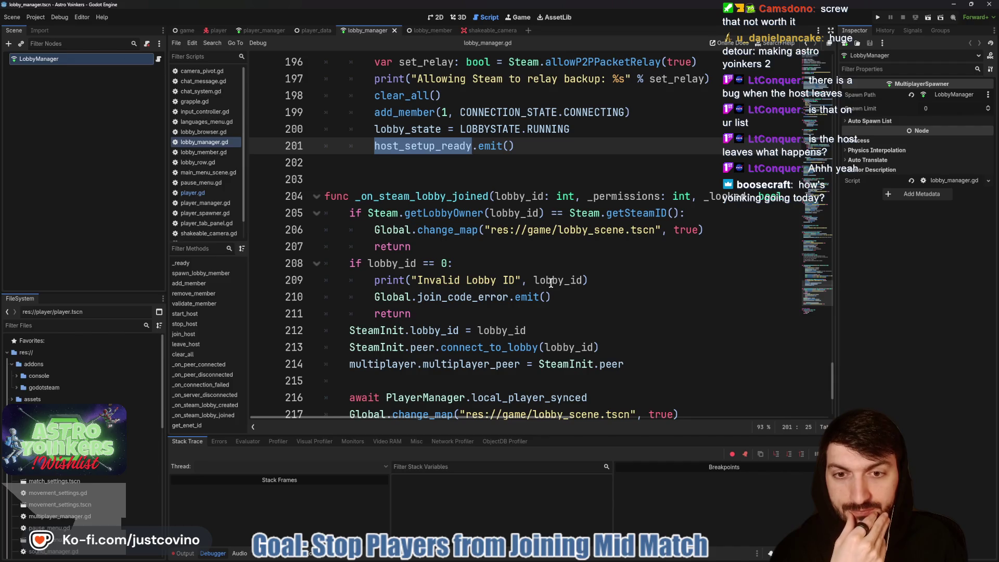
{"action": "mouse_move", "coordinate": [549, 282]}
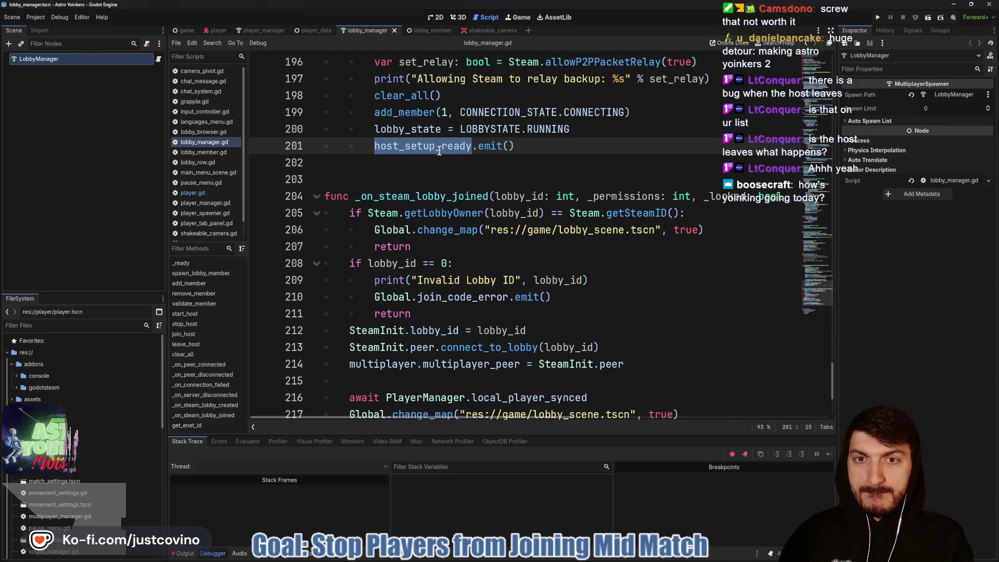
{"action": "key", "text": "ctrl+shift+f"}
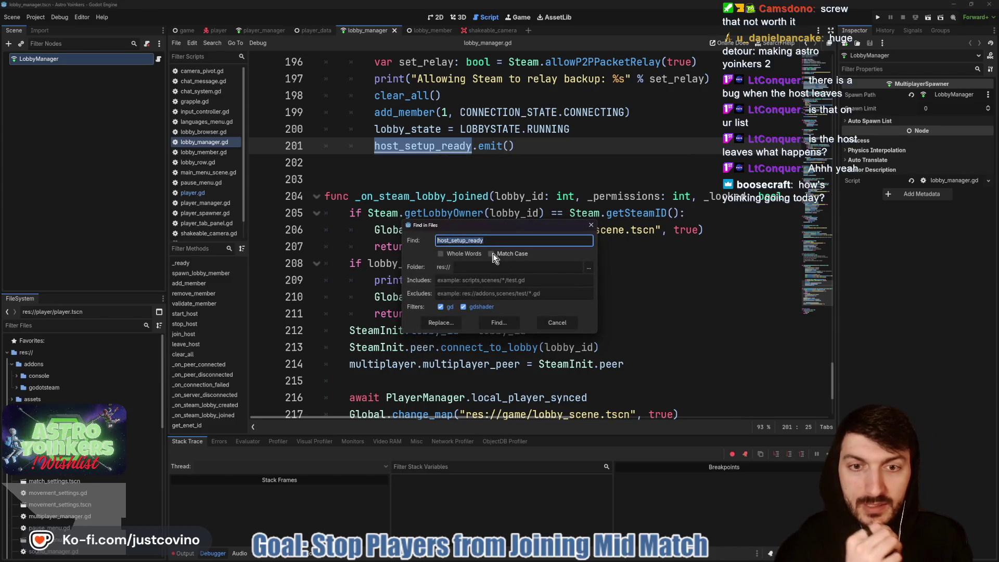
Search for host_setup_ready, visit its emits on lines 90 and 201, then close the results
{"action": "left_click", "coordinate": [499, 323]}
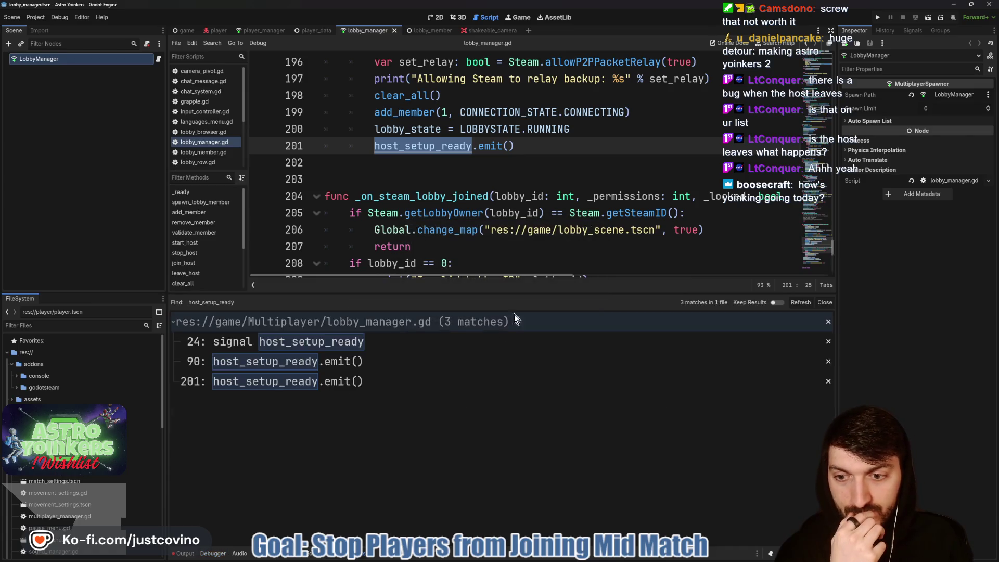
{"action": "left_click", "coordinate": [371, 364]}
{"action": "scroll", "coordinate": [503, 212], "scroll_direction": "up", "scroll_amount": 4}
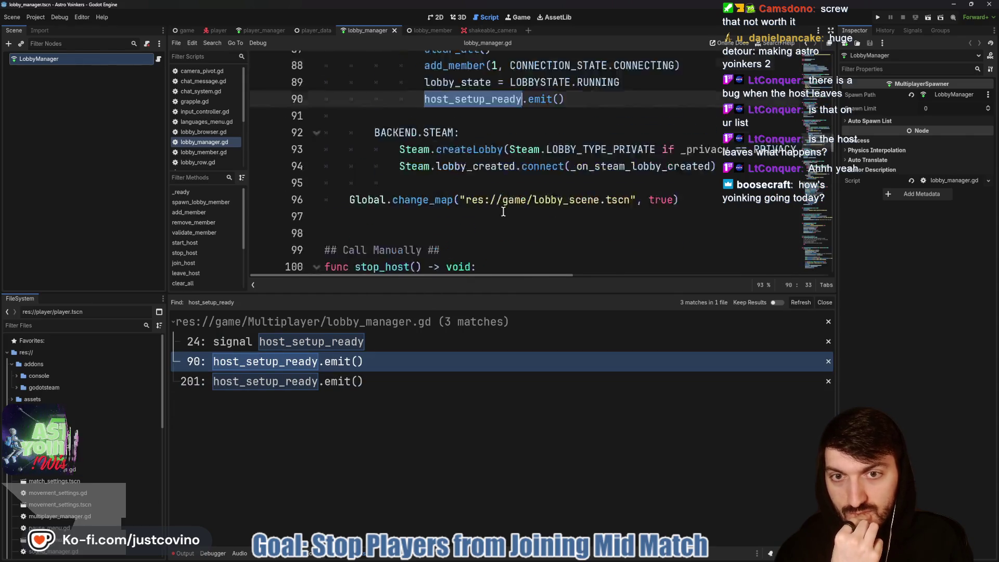
{"action": "scroll", "coordinate": [503, 212], "scroll_direction": "up", "scroll_amount": 1}
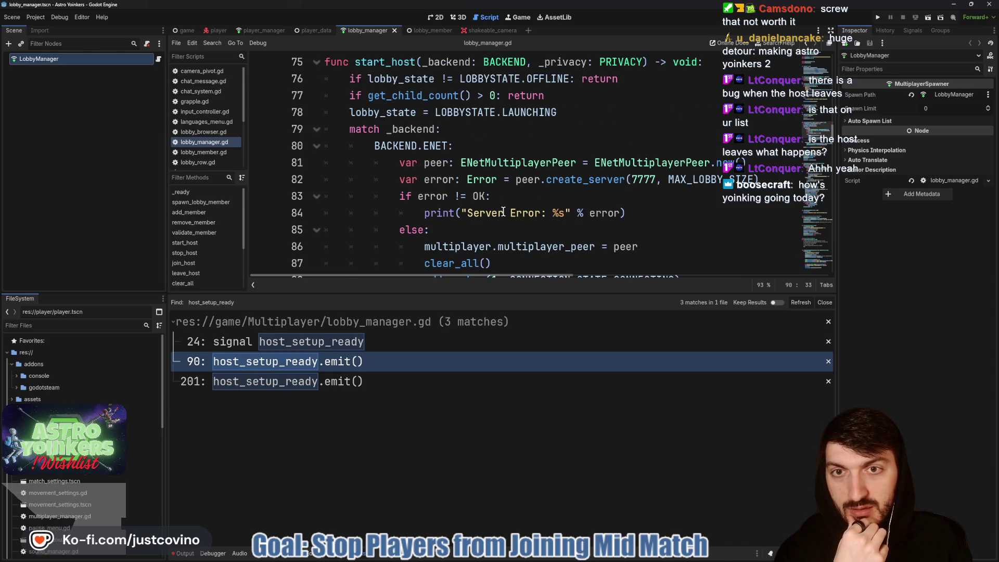
{"action": "scroll", "coordinate": [504, 212], "scroll_direction": "down", "scroll_amount": 2}
{"action": "scroll", "coordinate": [483, 245], "scroll_direction": "down", "scroll_amount": 2}
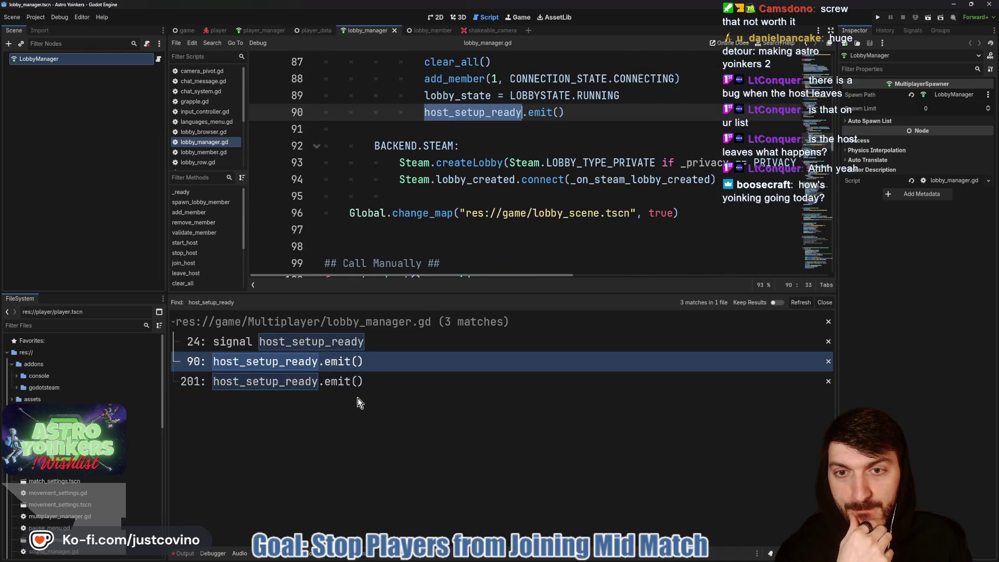
{"action": "left_click", "coordinate": [358, 385]}
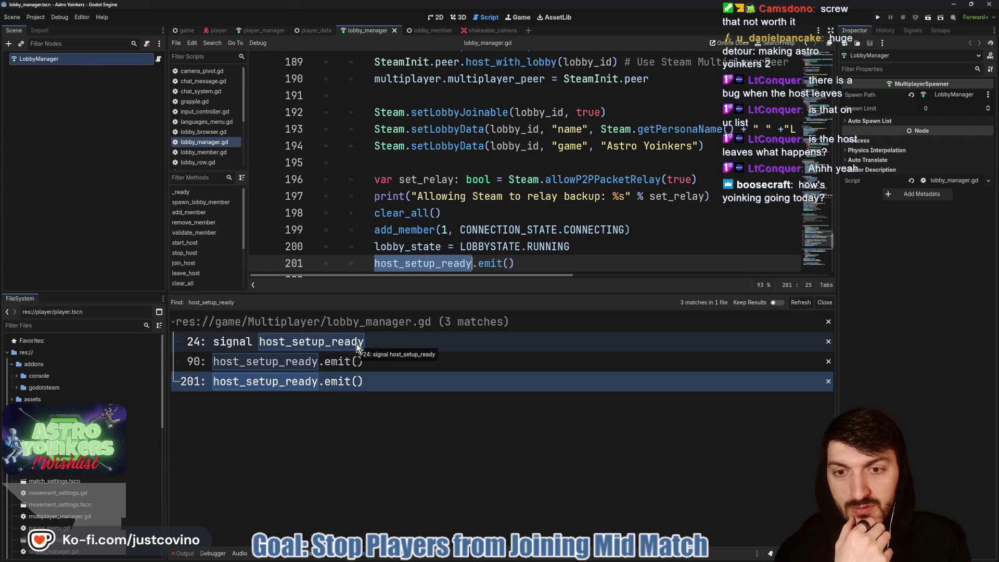
{"action": "left_click", "coordinate": [825, 303]}
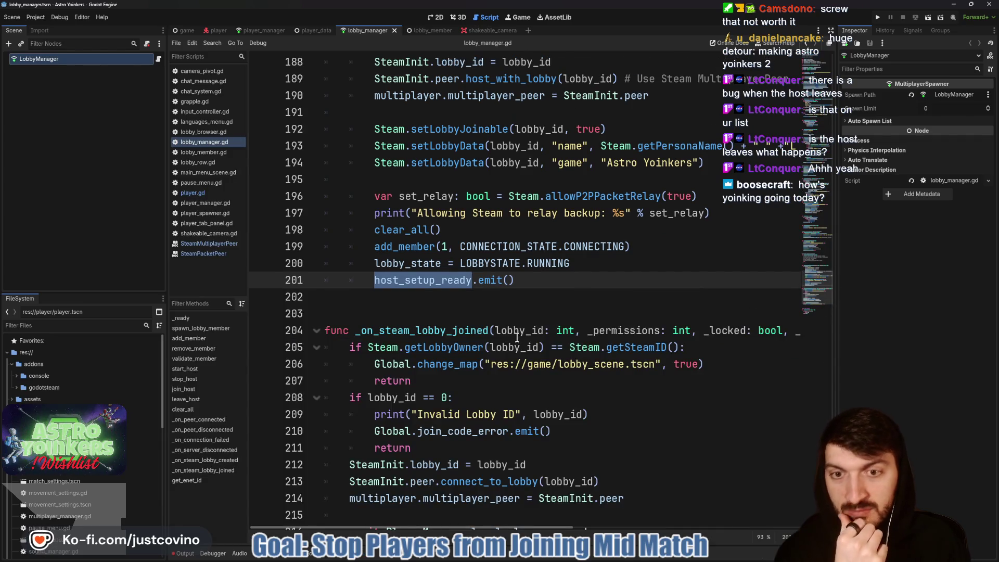
{"action": "scroll", "coordinate": [463, 304], "scroll_direction": "up", "scroll_amount": 5}
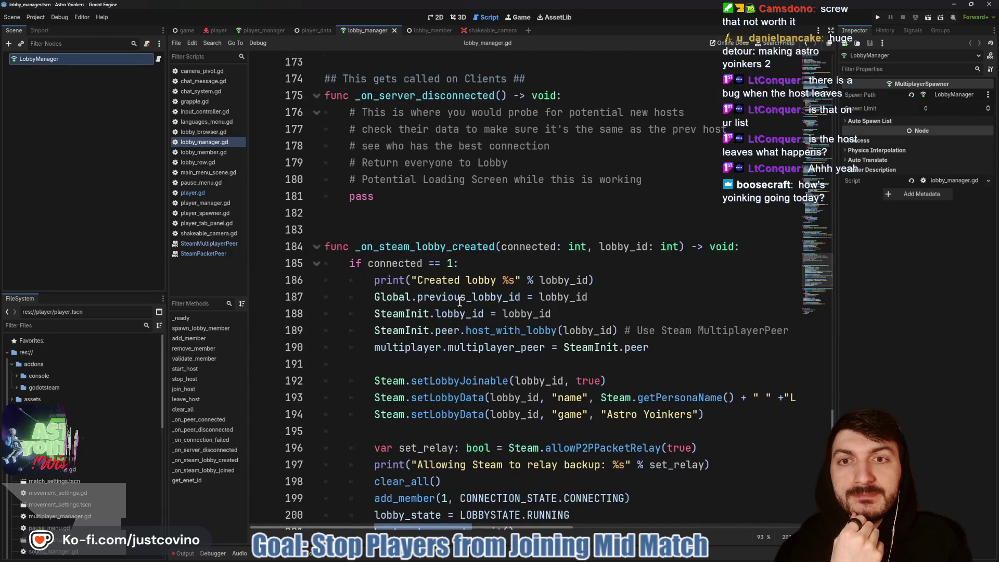
{"action": "scroll", "coordinate": [460, 302], "scroll_direction": "down", "scroll_amount": 6}
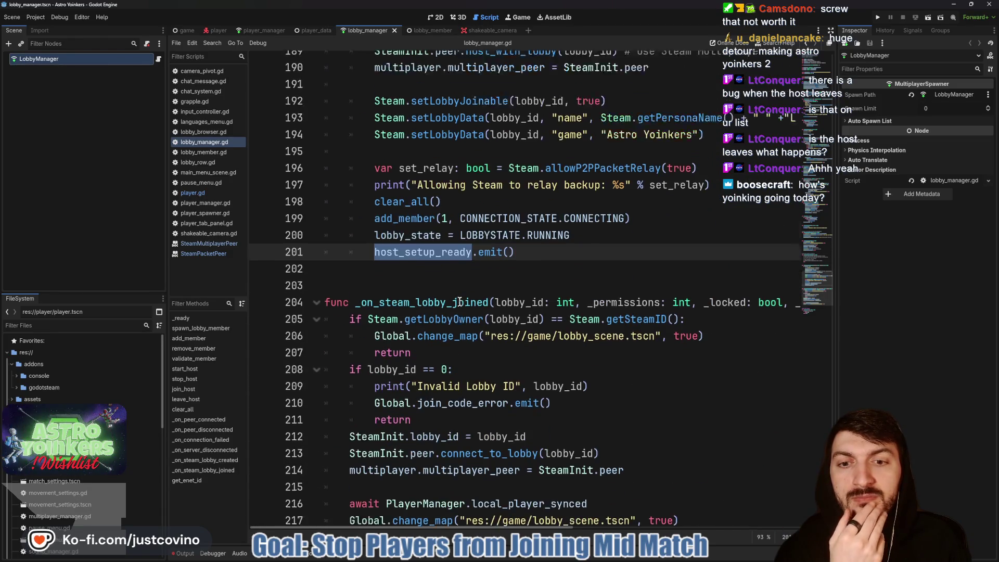
{"action": "mouse_move", "coordinate": [452, 294]}
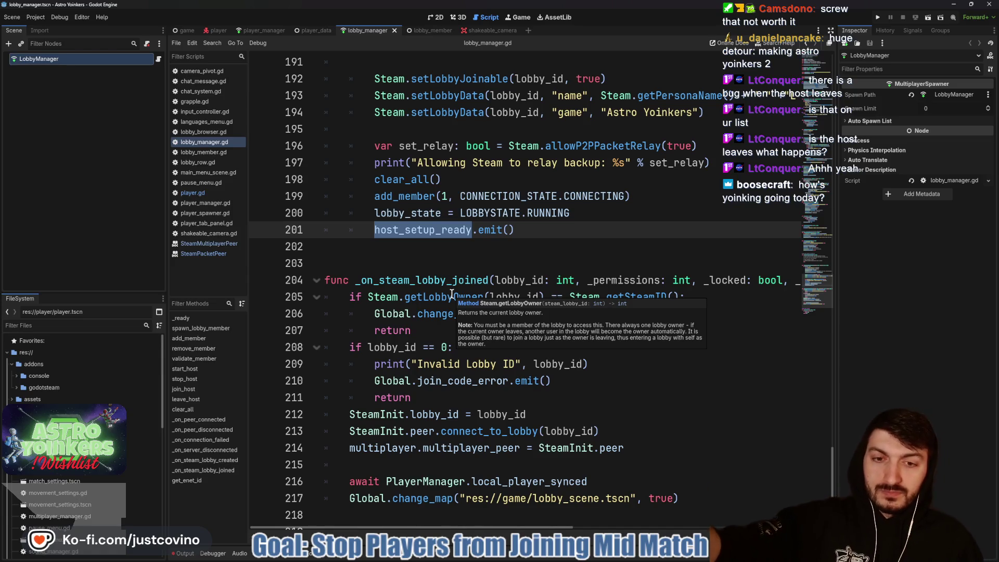
{"action": "scroll", "coordinate": [487, 284], "scroll_direction": "down", "scroll_amount": 1}
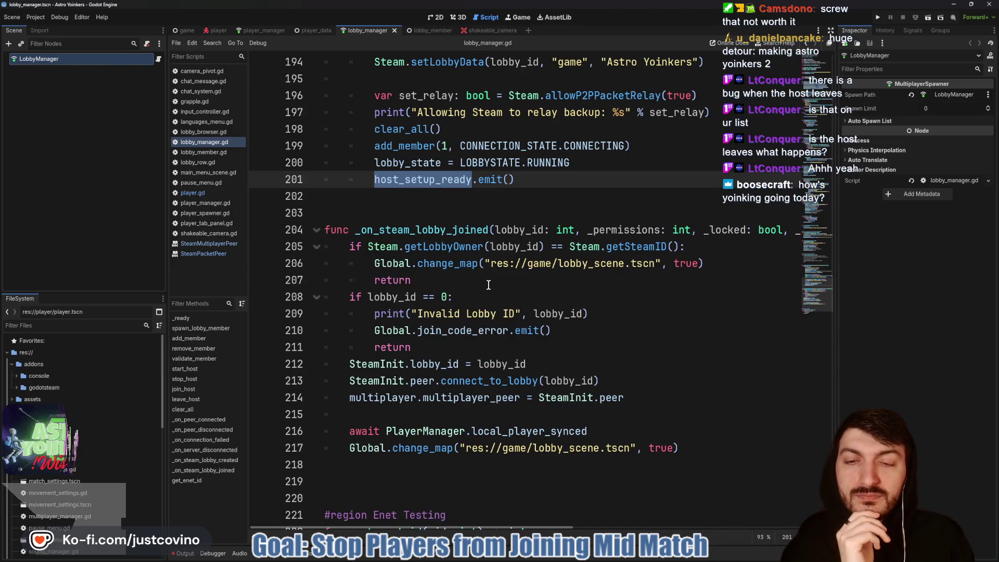
{"action": "scroll", "coordinate": [488, 288], "scroll_direction": "up", "scroll_amount": 1}
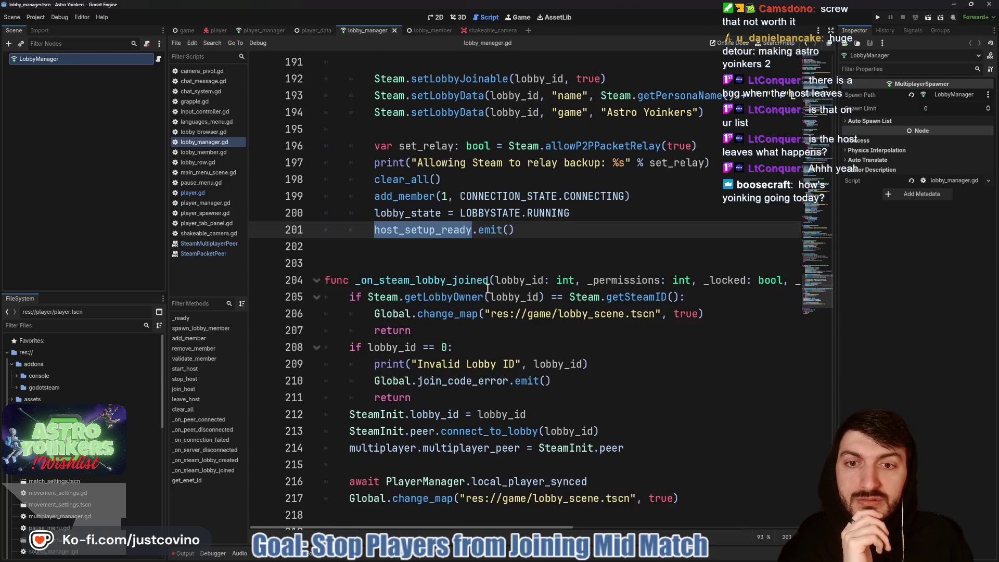
{"action": "scroll", "coordinate": [488, 288], "scroll_direction": "down", "scroll_amount": 3}
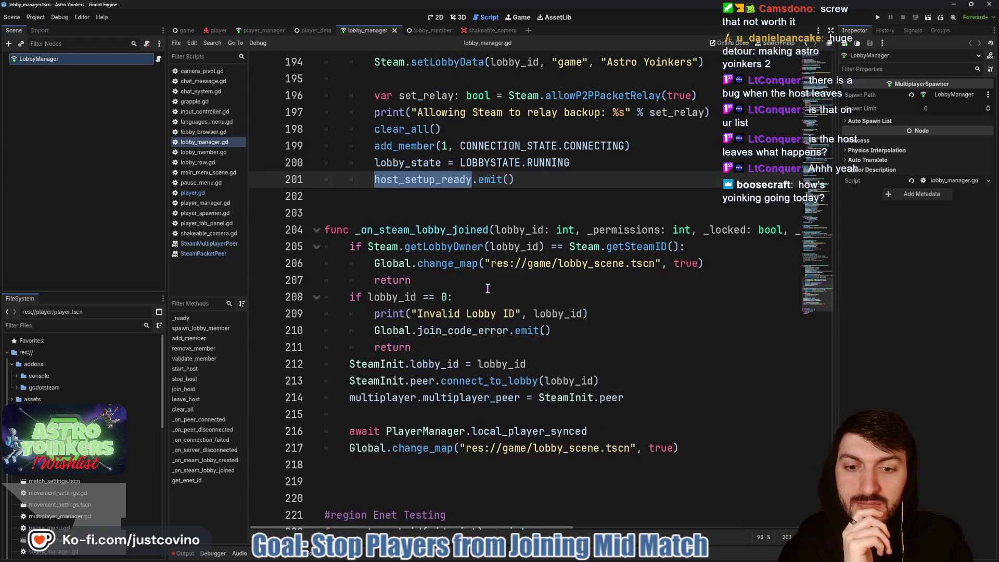
{"action": "scroll", "coordinate": [488, 288], "scroll_direction": "up", "scroll_amount": 6}
{"action": "scroll", "coordinate": [488, 288], "scroll_direction": "down", "scroll_amount": 3}
{"action": "left_click", "coordinate": [402, 296]}
{"action": "double_click", "coordinate": [402, 297]}
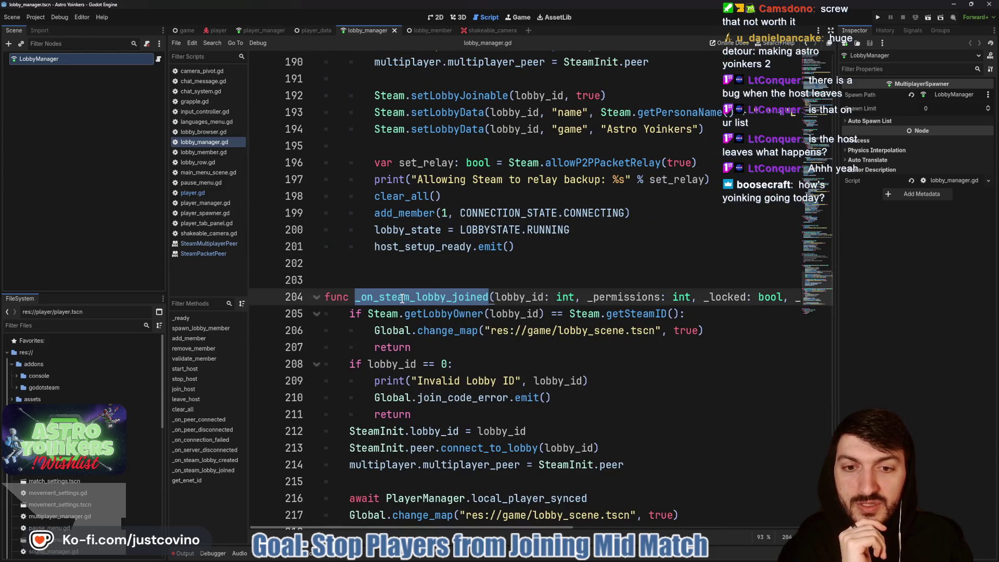
{"action": "scroll", "coordinate": [402, 298], "scroll_direction": "down", "scroll_amount": 1}
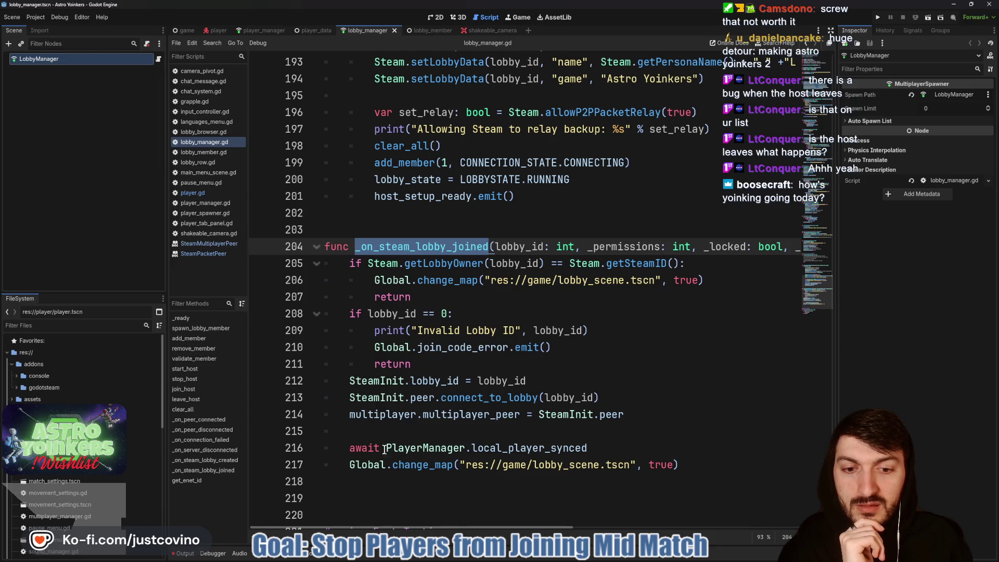
{"action": "double_click", "coordinate": [358, 451]}
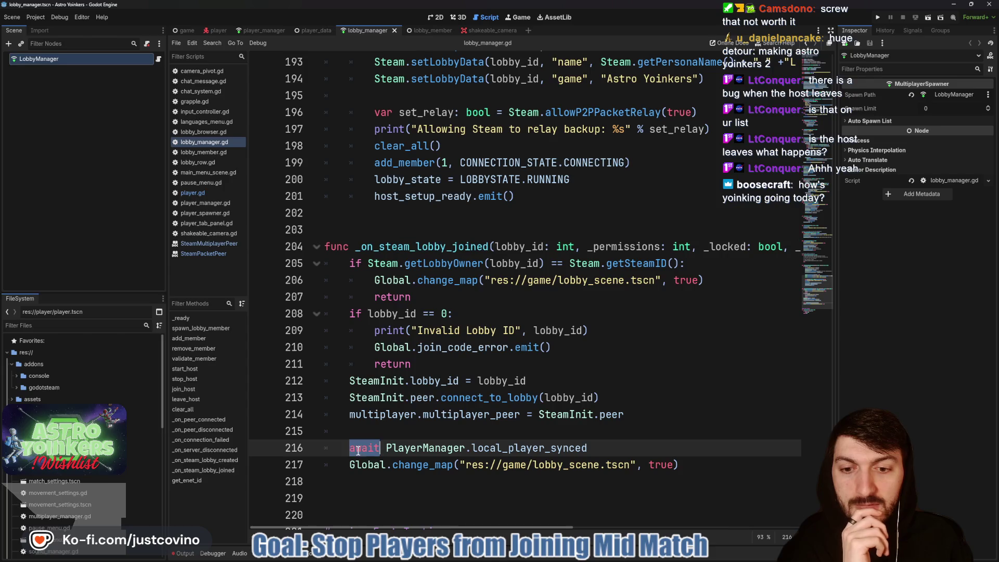
{"action": "double_click", "coordinate": [459, 448]}
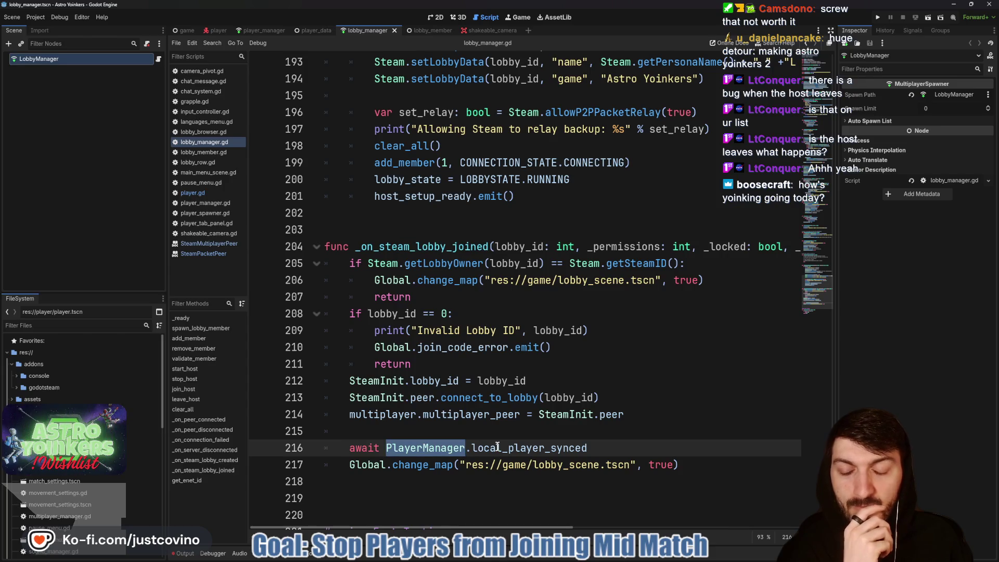
{"action": "mouse_move", "coordinate": [497, 447]}
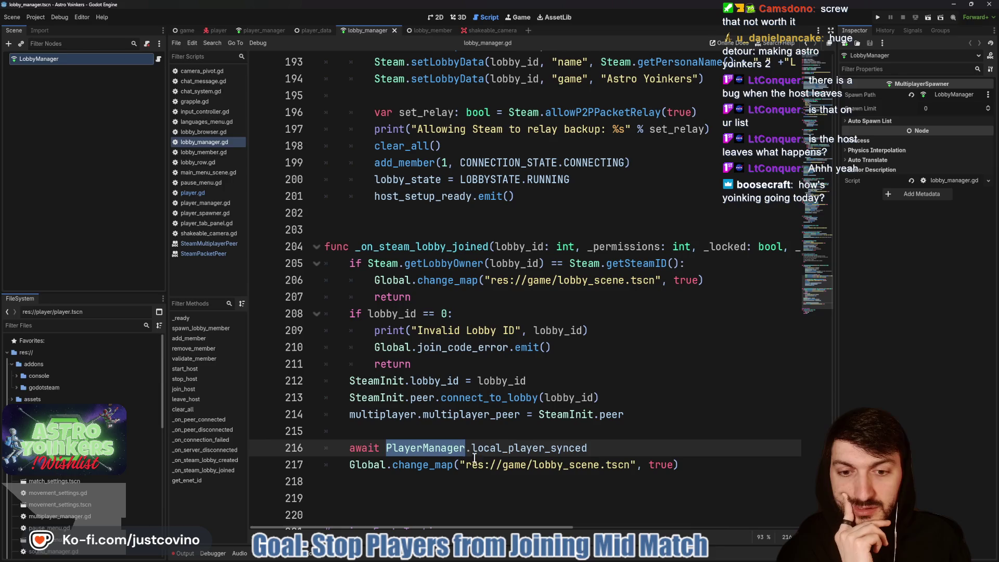
{"action": "double_click", "coordinate": [490, 447]}
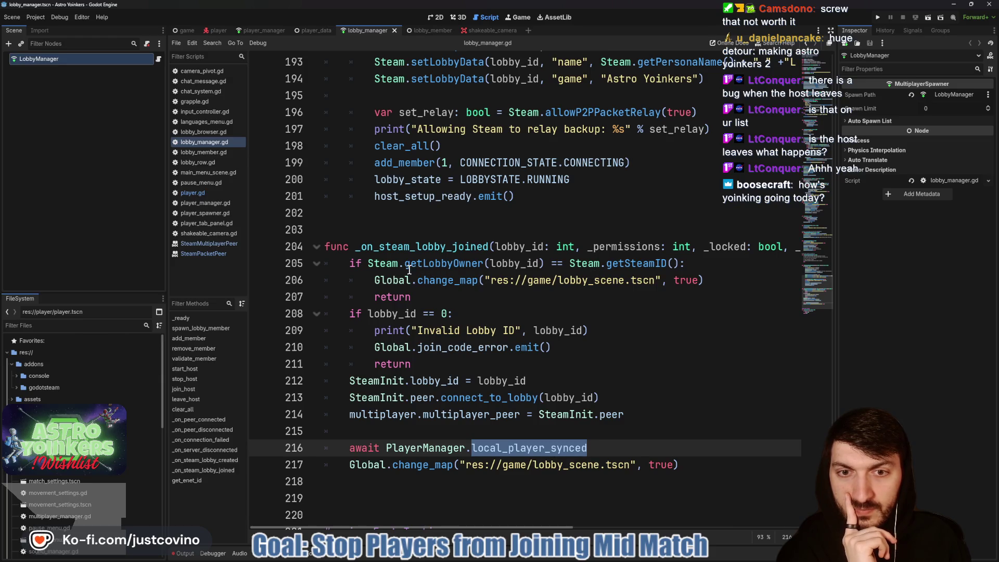
{"action": "mouse_move", "coordinate": [409, 272]}
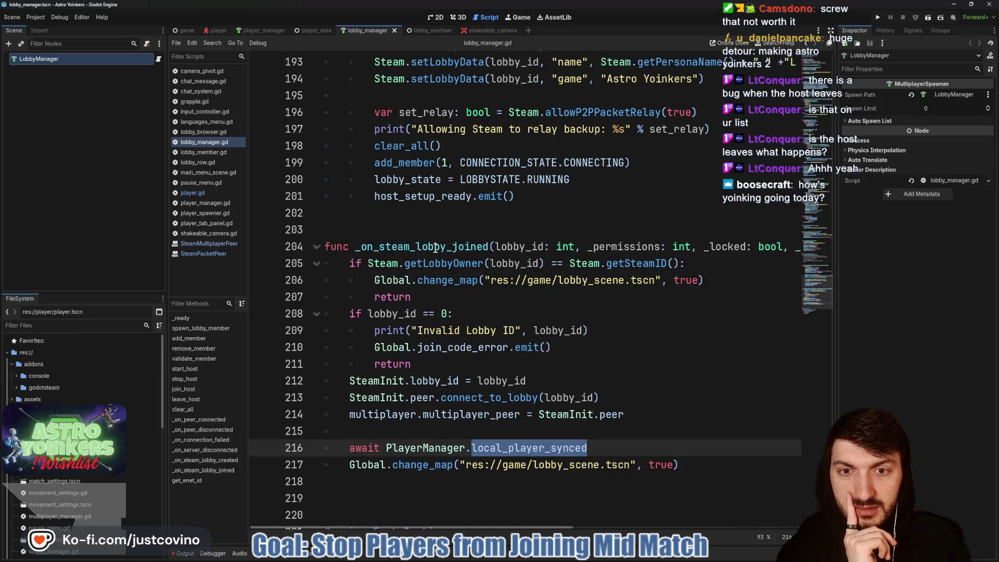
{"action": "scroll", "coordinate": [573, 281], "scroll_direction": "up", "scroll_amount": 1}
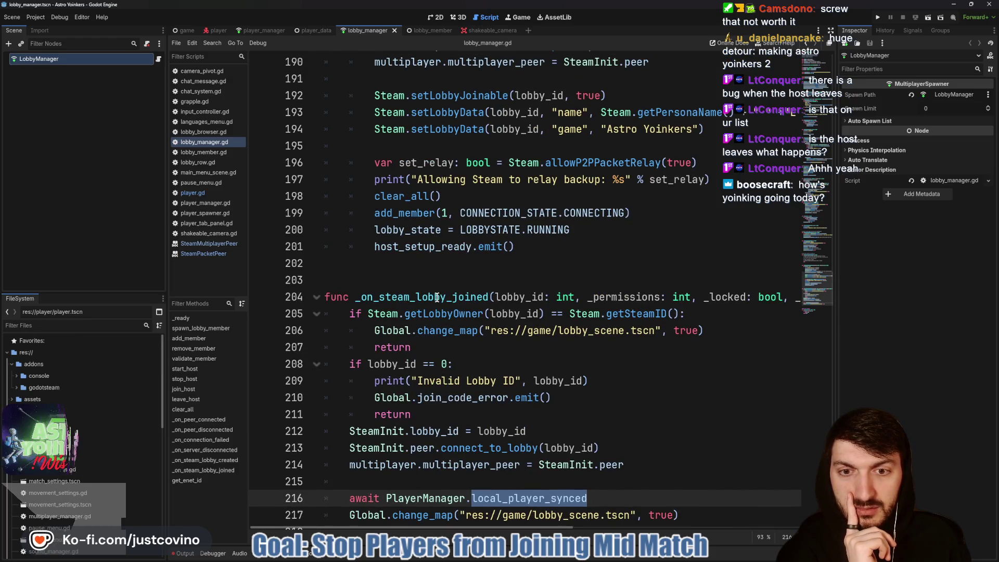
{"action": "scroll", "coordinate": [437, 297], "scroll_direction": "up", "scroll_amount": 20}
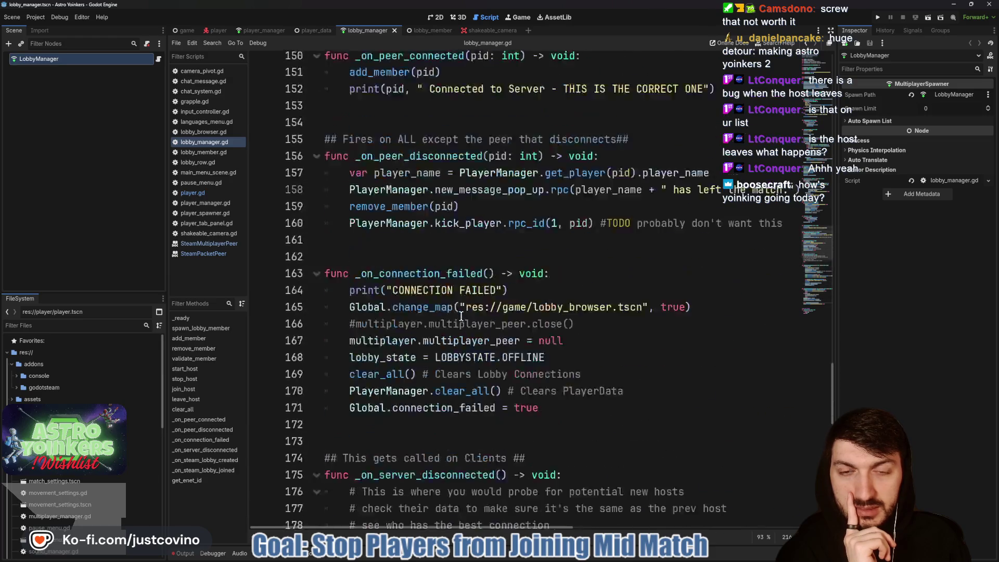
{"action": "scroll", "coordinate": [462, 316], "scroll_direction": "up", "scroll_amount": 20}
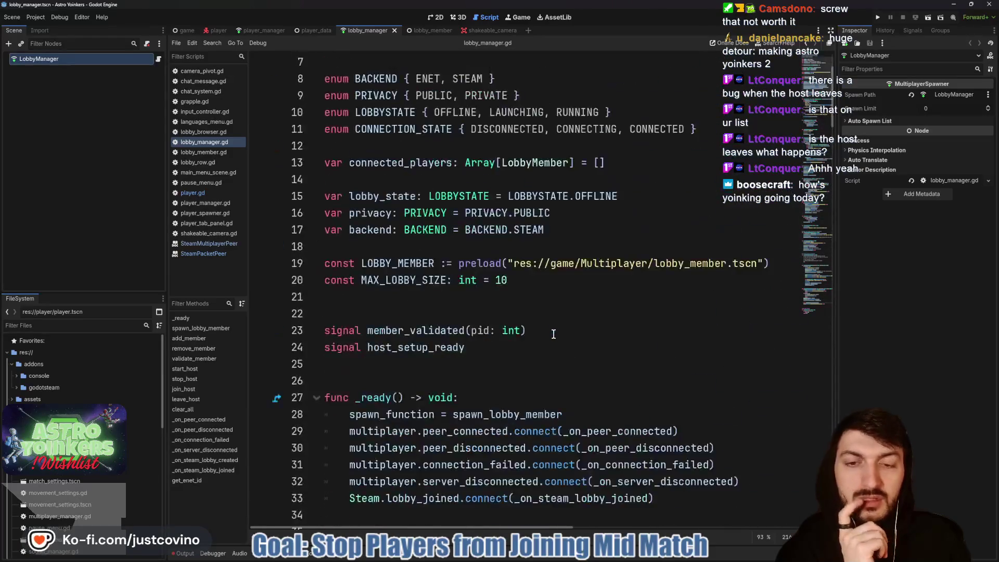
{"action": "scroll", "coordinate": [431, 266], "scroll_direction": "down", "scroll_amount": 2}
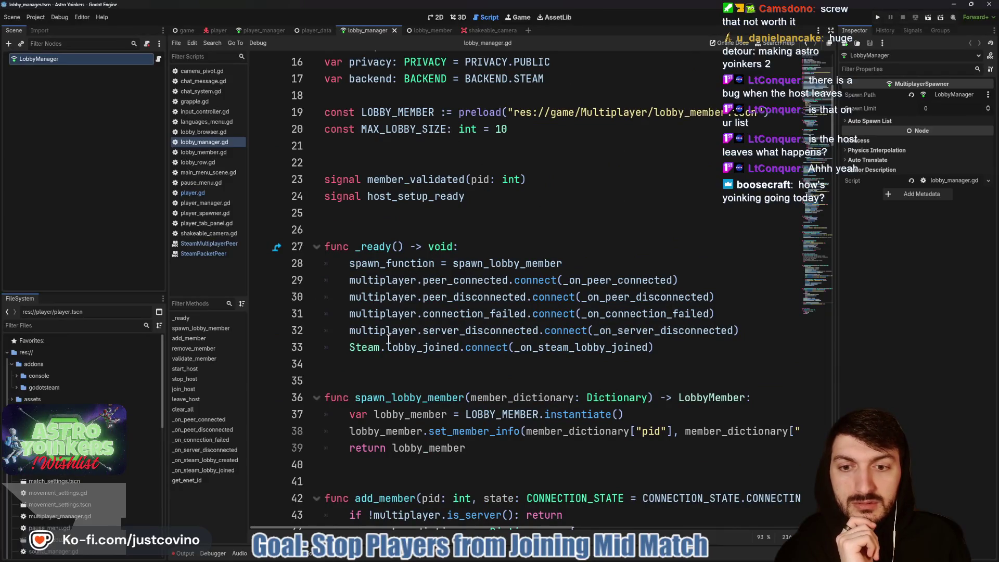
{"action": "mouse_move", "coordinate": [438, 347]}
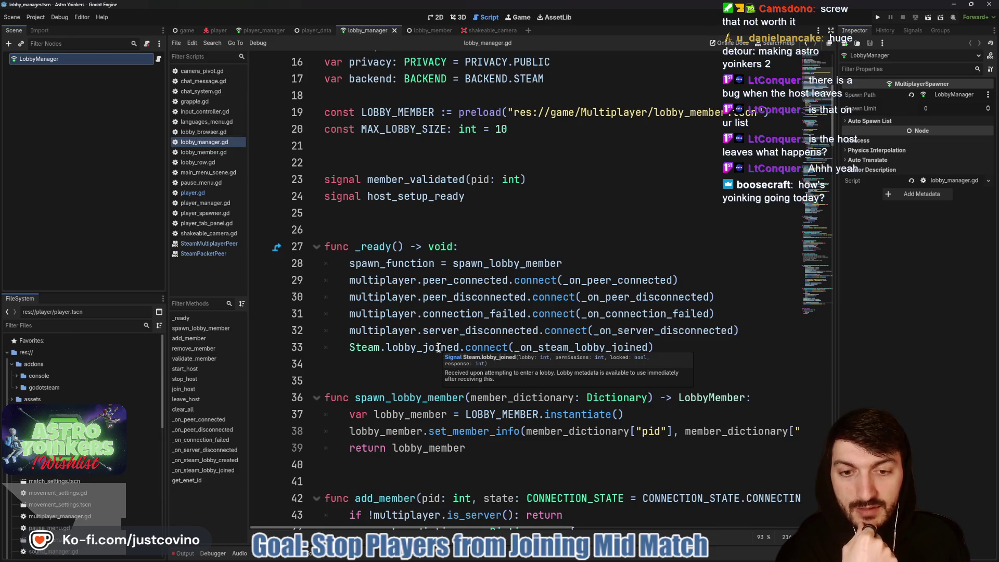
{"action": "mouse_move", "coordinate": [538, 348]}
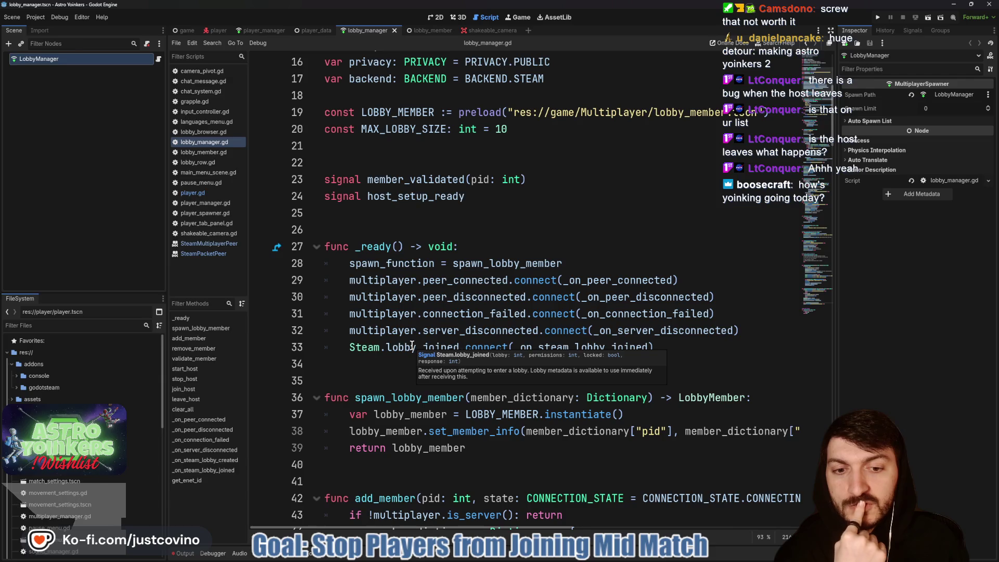
{"action": "scroll", "coordinate": [412, 346], "scroll_direction": "down", "scroll_amount": 1}
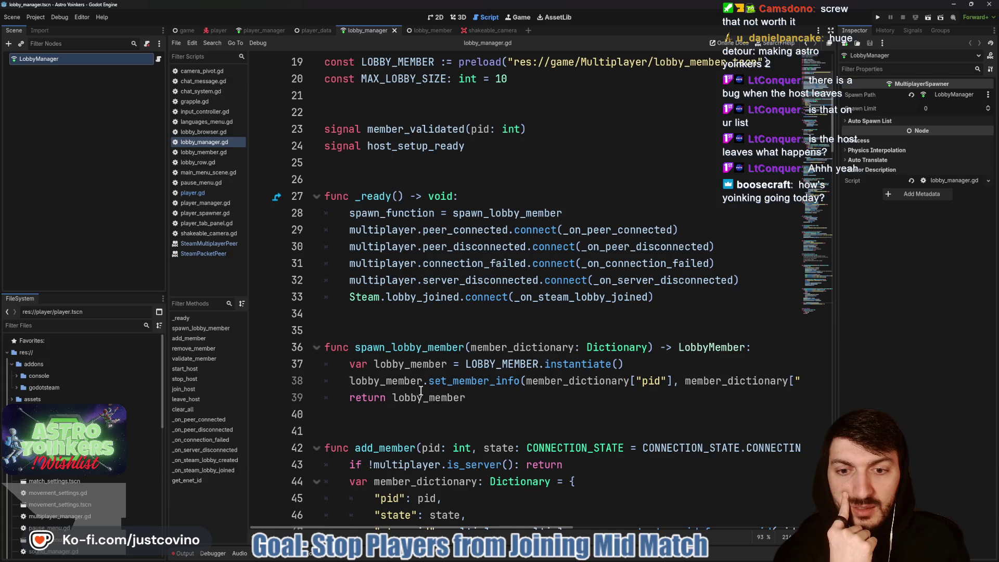
{"action": "scroll", "coordinate": [401, 387], "scroll_direction": "down", "scroll_amount": 1}
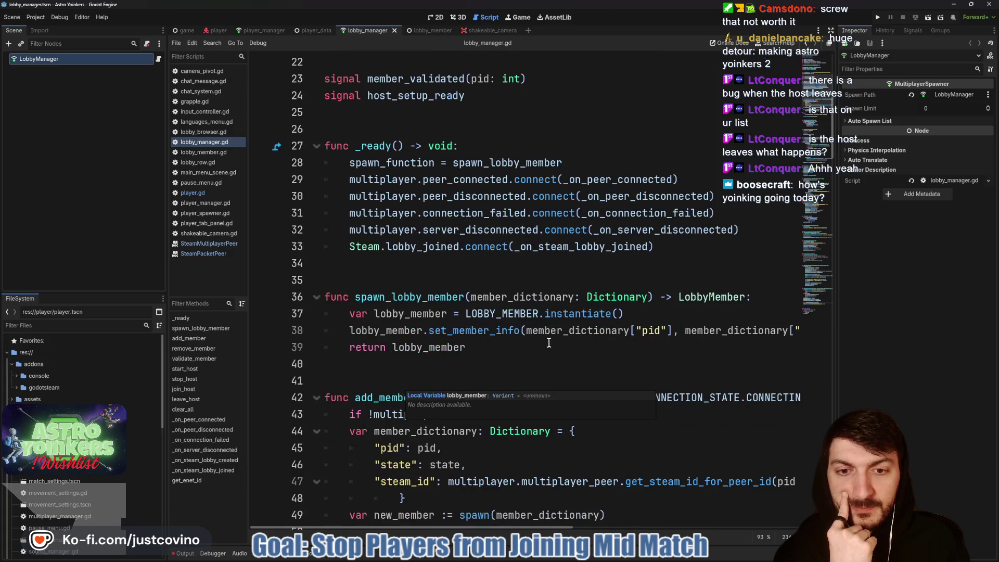
{"action": "double_click", "coordinate": [427, 297]}
{"action": "scroll", "coordinate": [427, 297], "scroll_direction": "up", "scroll_amount": 2}
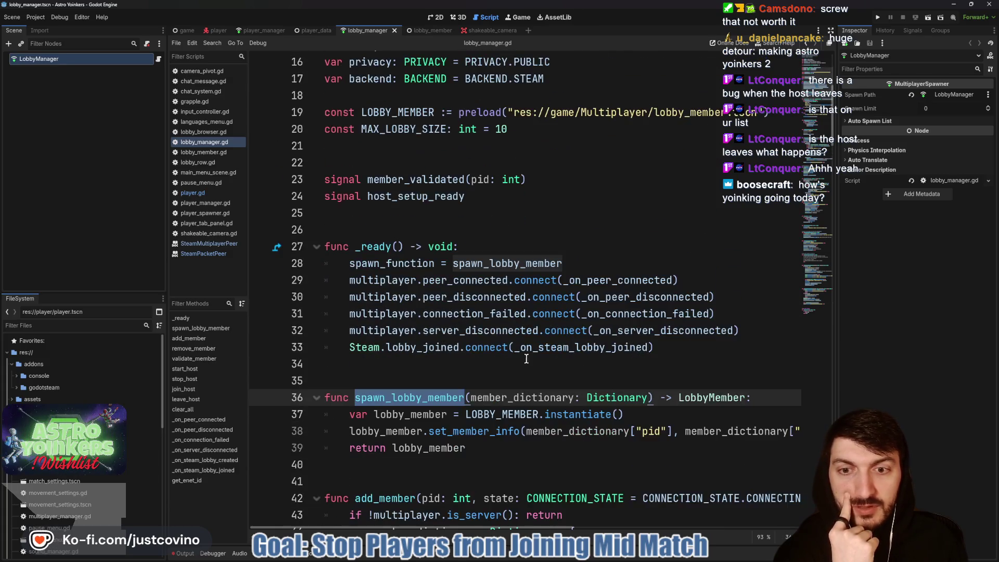
{"action": "left_click", "coordinate": [392, 378]}
Complete the heading above spawn_lobby_member so it reads '## Custom Spawn Function ##'
{"action": "key", "text": "Return"}
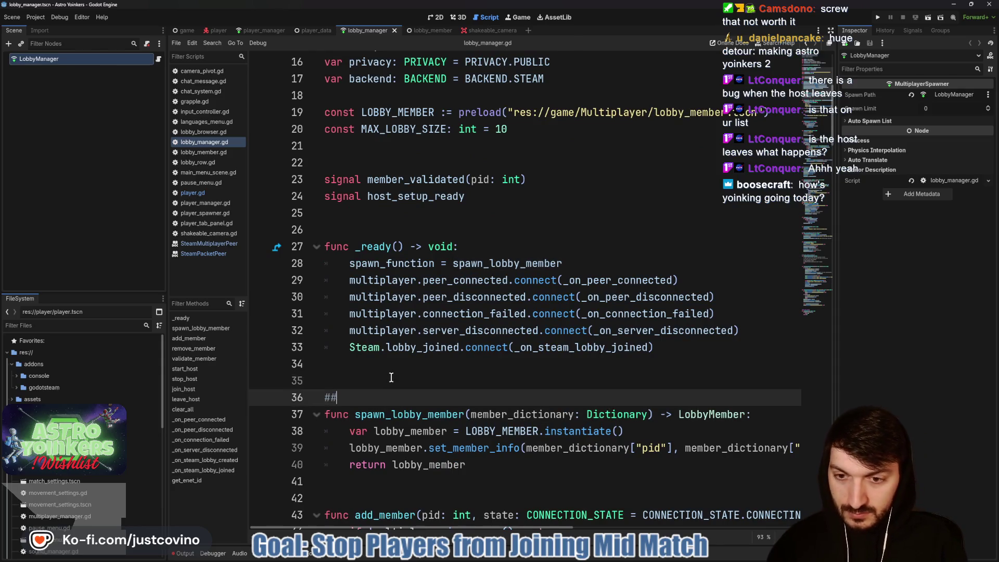
{"action": "type", "text": "Custom Spawn Function"}
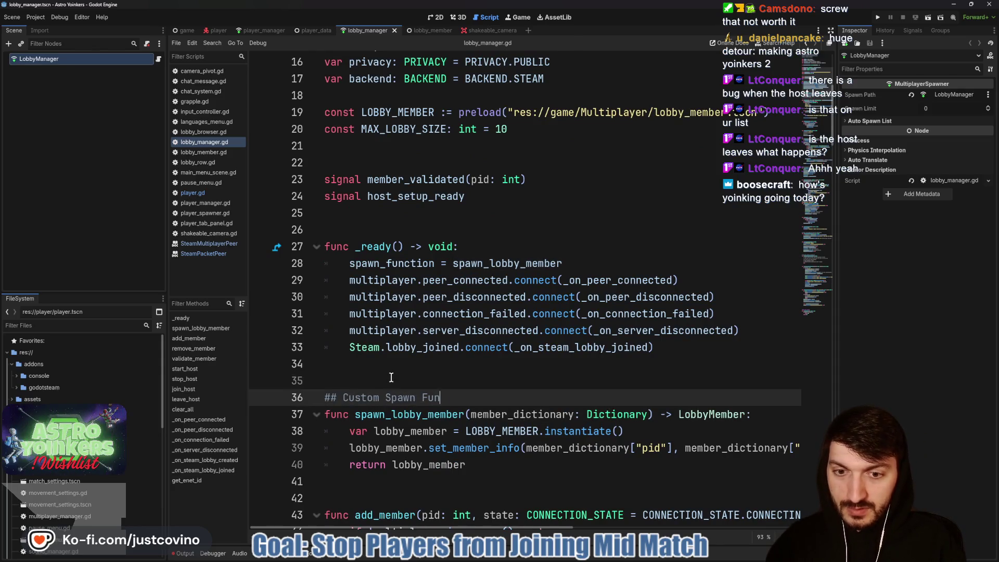
{"action": "type", "text": " ##"}
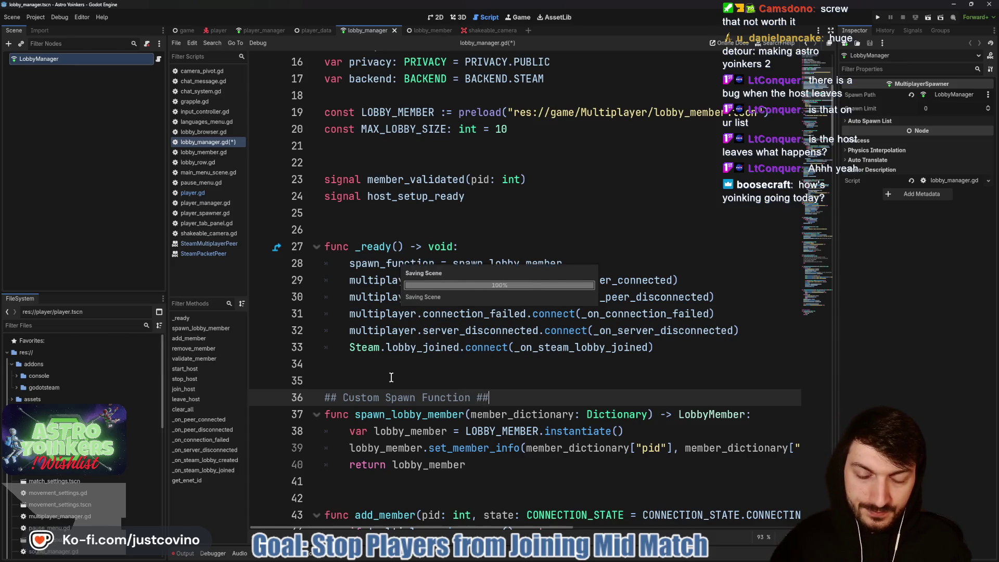
{"action": "scroll", "coordinate": [426, 377], "scroll_direction": "down", "scroll_amount": 1}
Select the add_member function name and read through its body
{"action": "scroll", "coordinate": [426, 378], "scroll_direction": "down", "scroll_amount": 3}
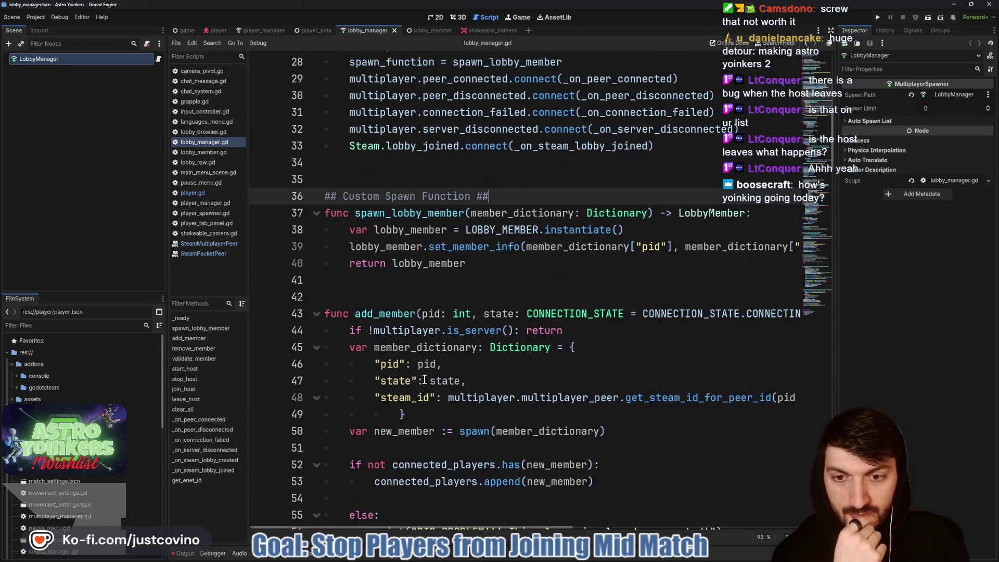
{"action": "double_click", "coordinate": [391, 315]}
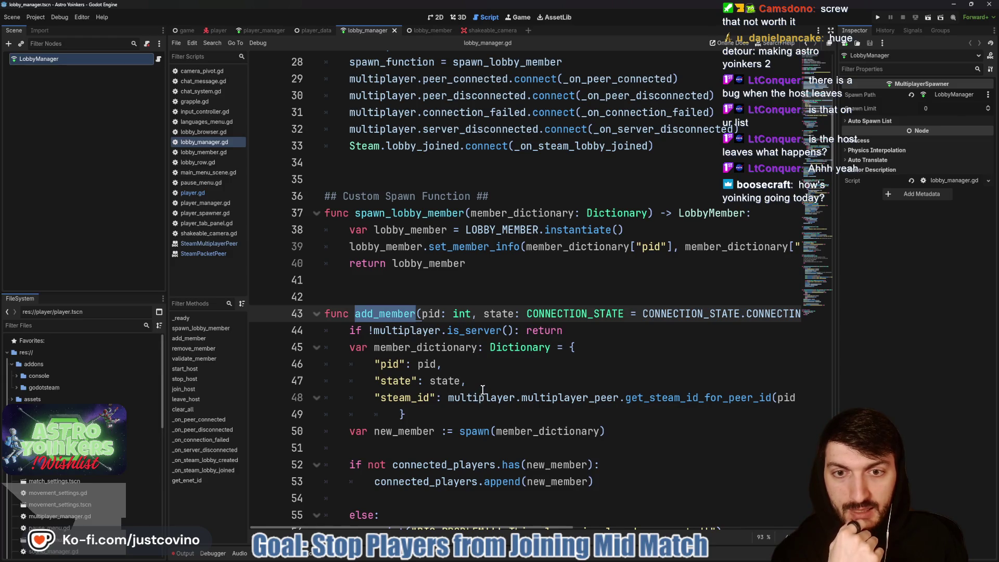
{"action": "scroll", "coordinate": [483, 391], "scroll_direction": "down", "scroll_amount": 1}
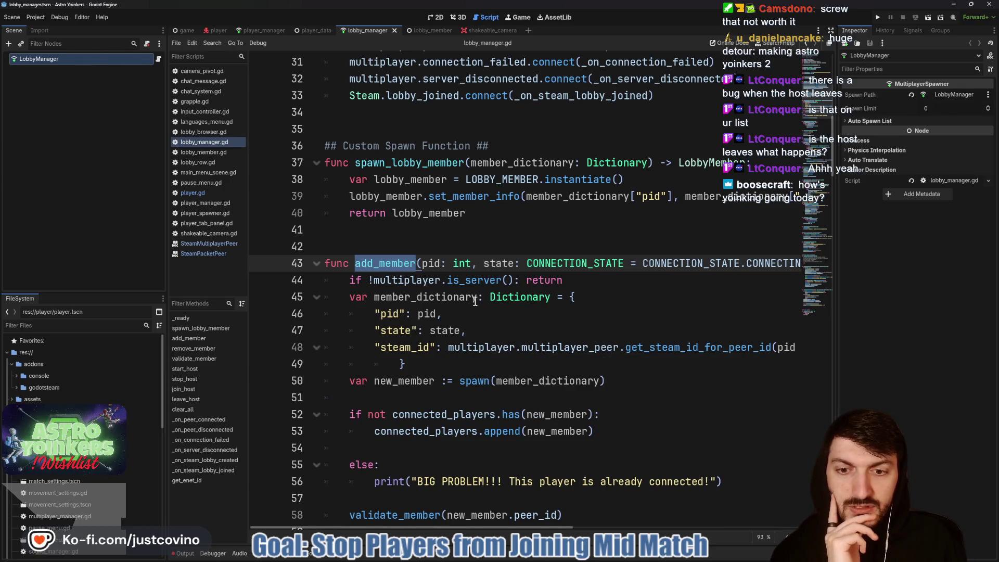
{"action": "scroll", "coordinate": [480, 306], "scroll_direction": "down", "scroll_amount": 1}
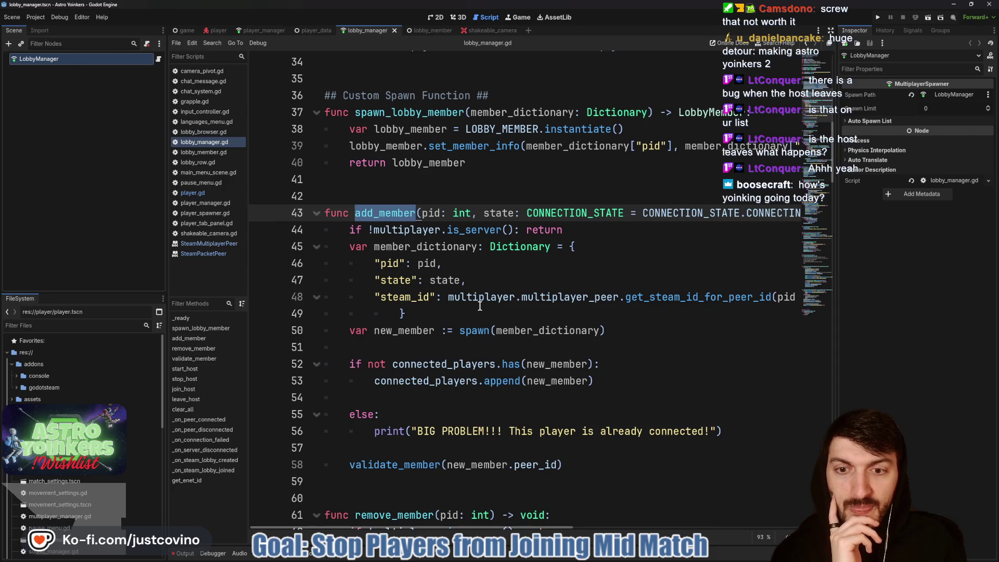
{"action": "scroll", "coordinate": [480, 306], "scroll_direction": "down", "scroll_amount": 3}
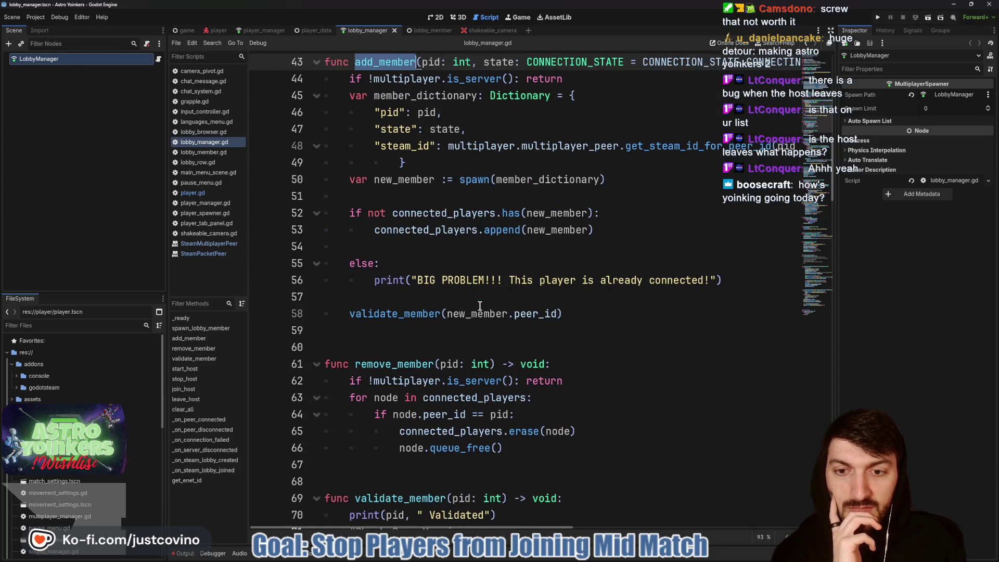
{"action": "double_click", "coordinate": [390, 314]}
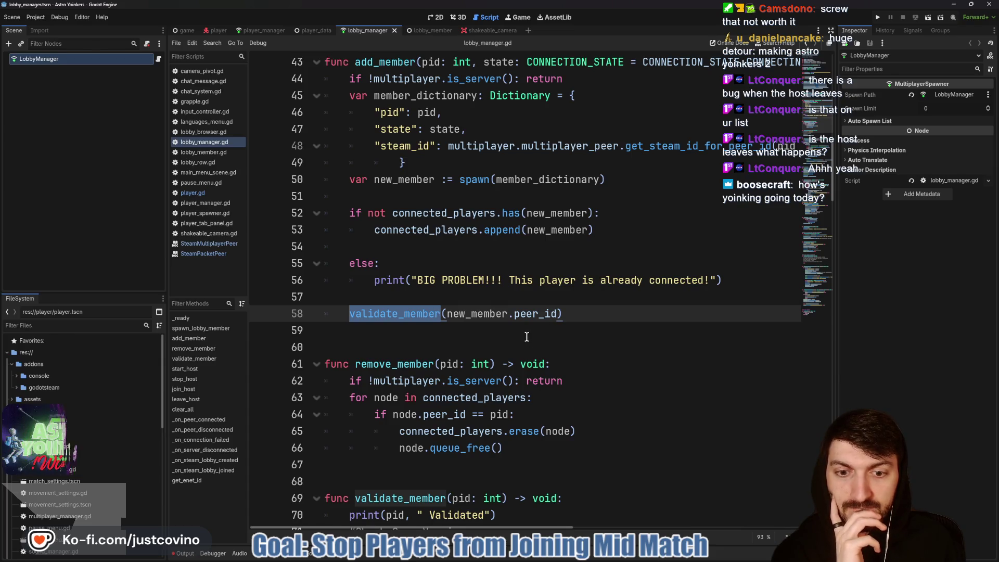
{"action": "scroll", "coordinate": [526, 336], "scroll_direction": "up", "scroll_amount": 2}
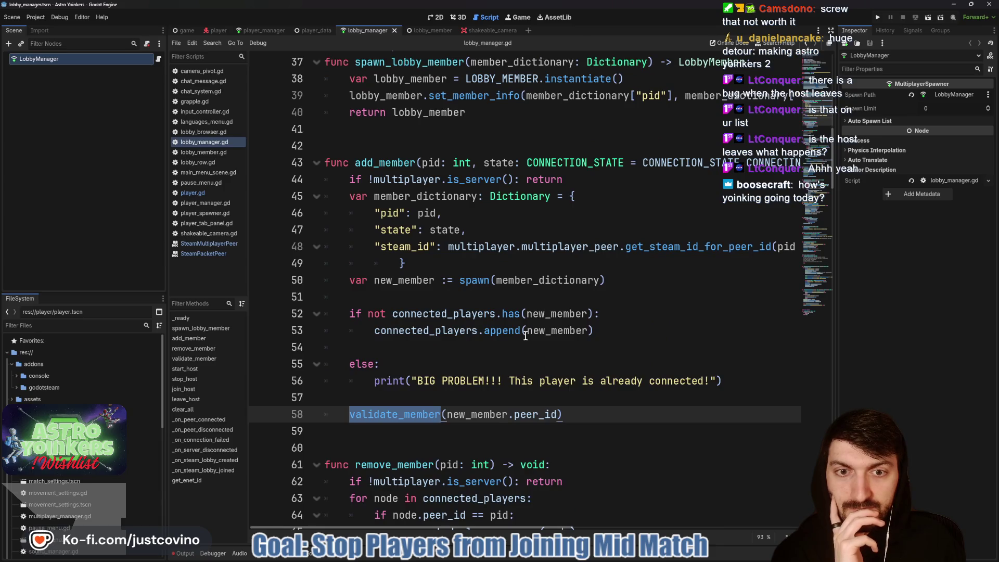
{"action": "scroll", "coordinate": [526, 336], "scroll_direction": "right", "scroll_amount": 10}
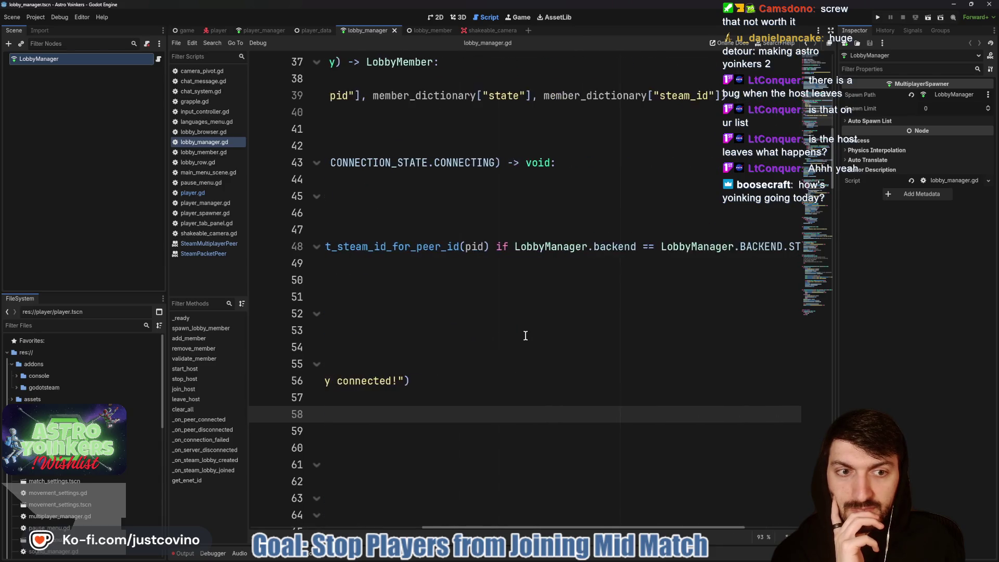
{"action": "scroll", "coordinate": [525, 334], "scroll_direction": "left", "scroll_amount": 5}
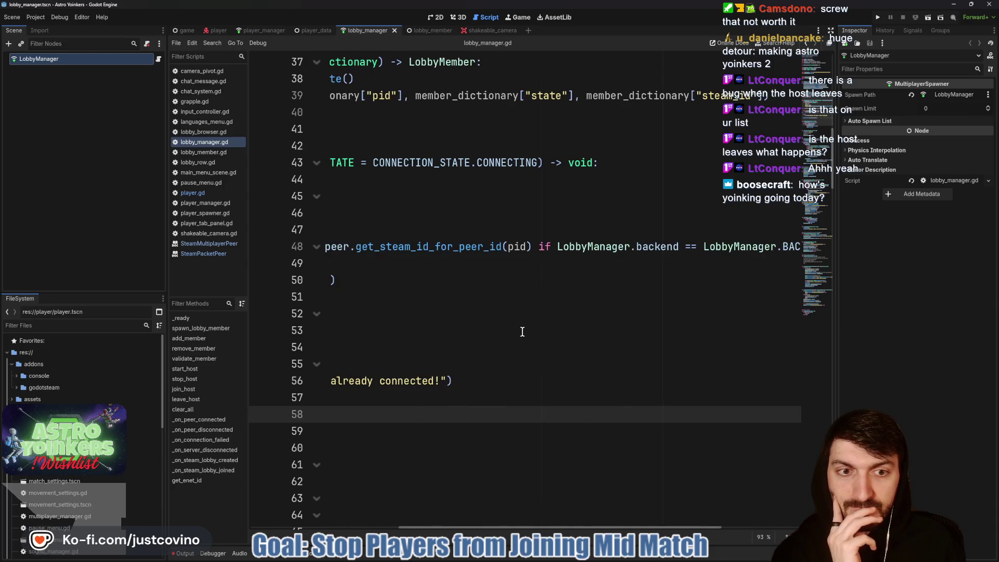
{"action": "scroll", "coordinate": [522, 331], "scroll_direction": "right", "scroll_amount": 2}
{"action": "scroll", "coordinate": [524, 331], "scroll_direction": "left", "scroll_amount": 6}
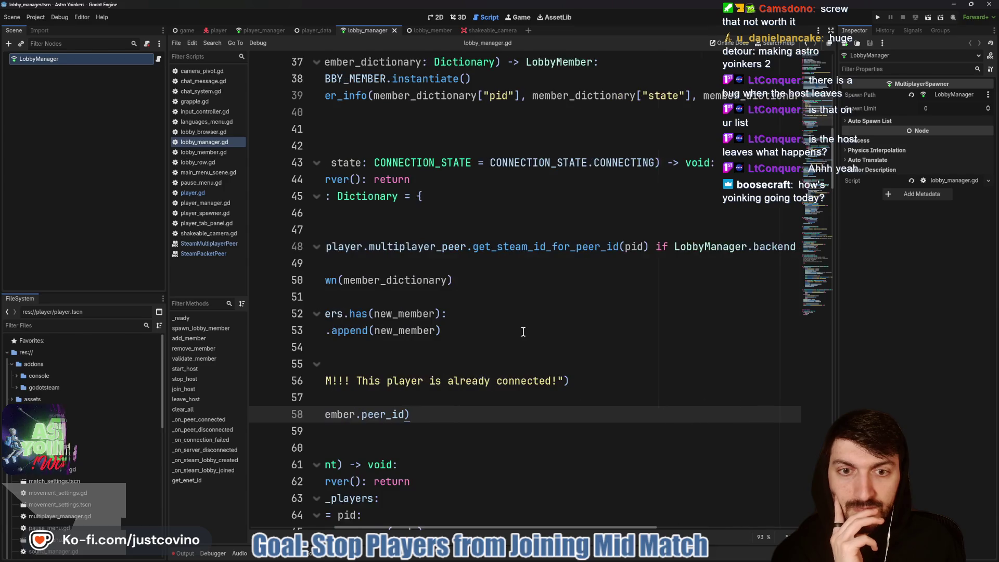
{"action": "scroll", "coordinate": [524, 330], "scroll_direction": "left", "scroll_amount": 3}
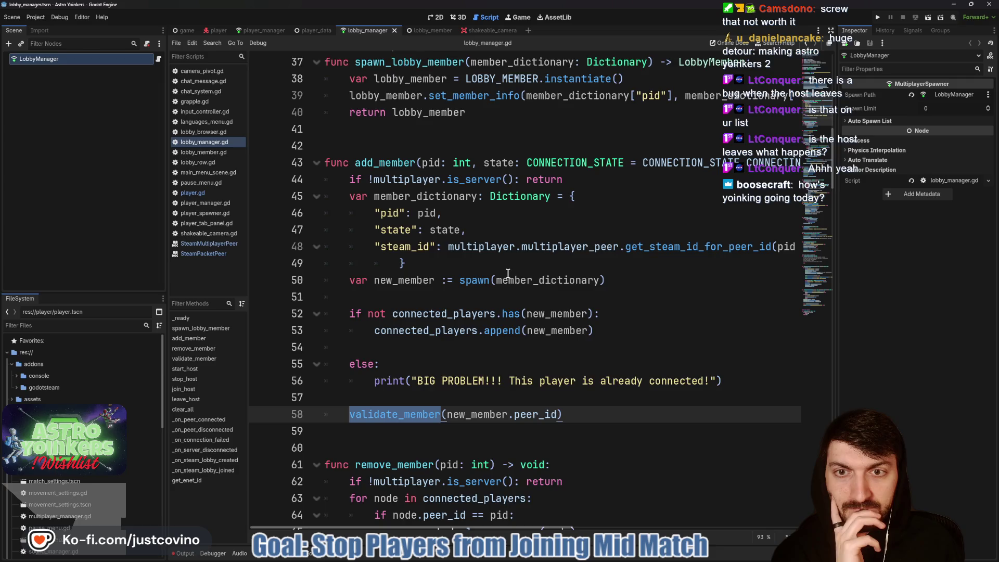
{"action": "scroll", "coordinate": [509, 272], "scroll_direction": "up", "scroll_amount": 2}
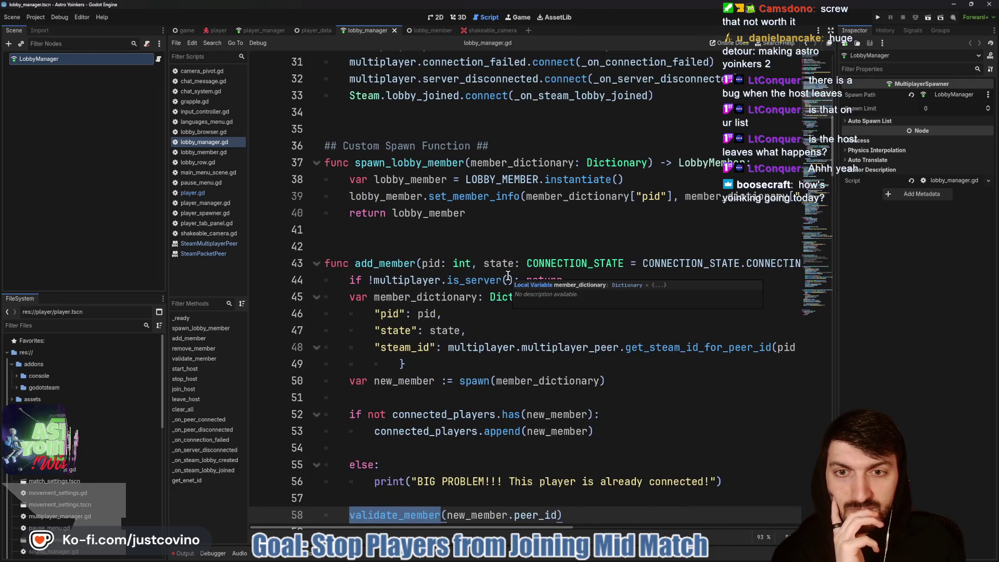
{"action": "scroll", "coordinate": [509, 276], "scroll_direction": "down", "scroll_amount": 2}
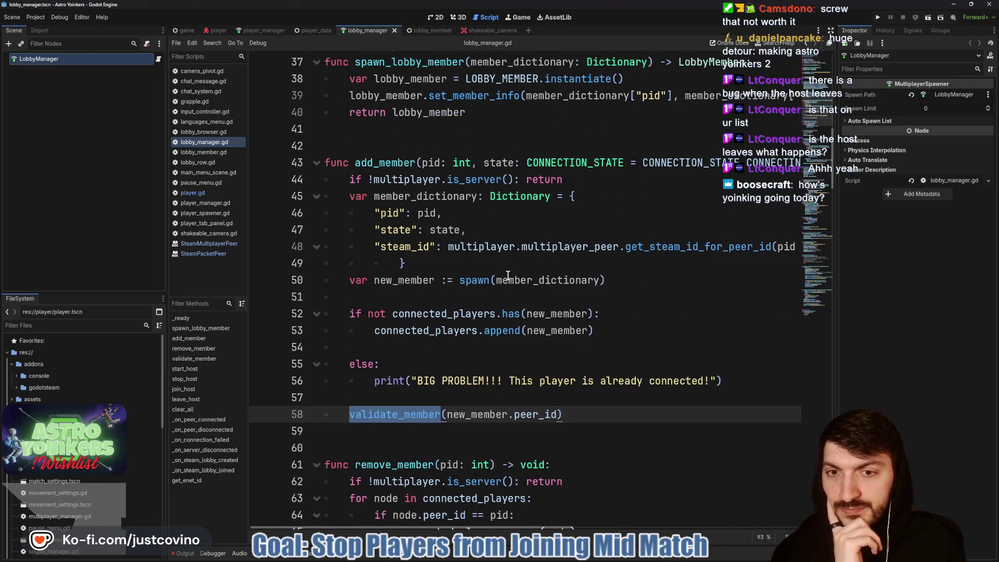
{"action": "left_click", "coordinate": [504, 303]}
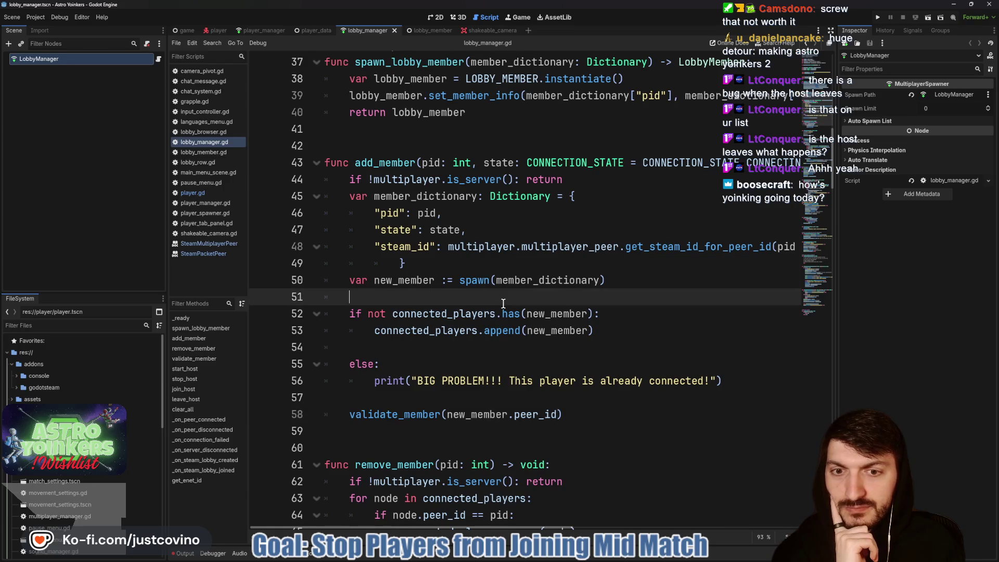
{"action": "left_click", "coordinate": [434, 354]}
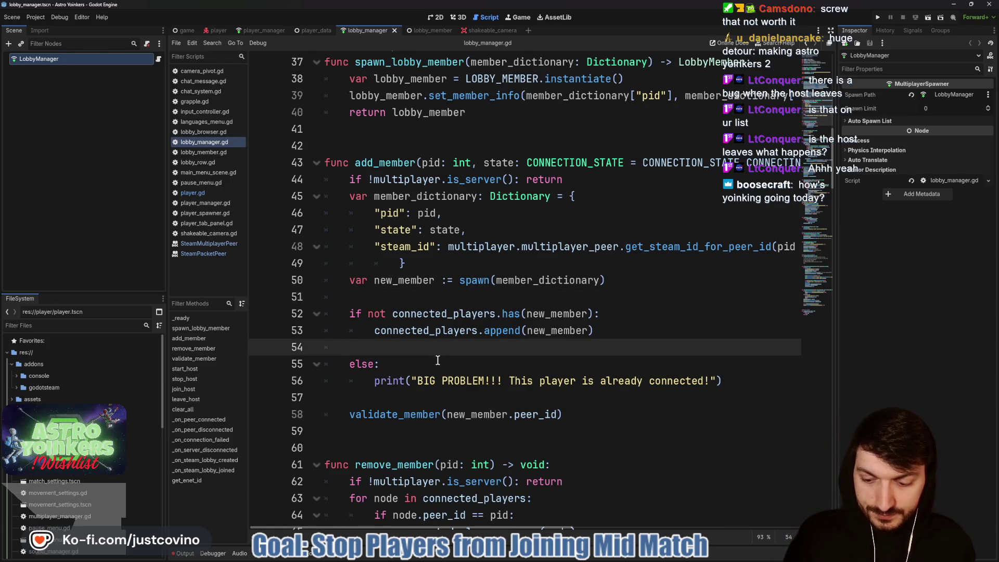
{"action": "scroll", "coordinate": [453, 343], "scroll_direction": "down", "scroll_amount": 3}
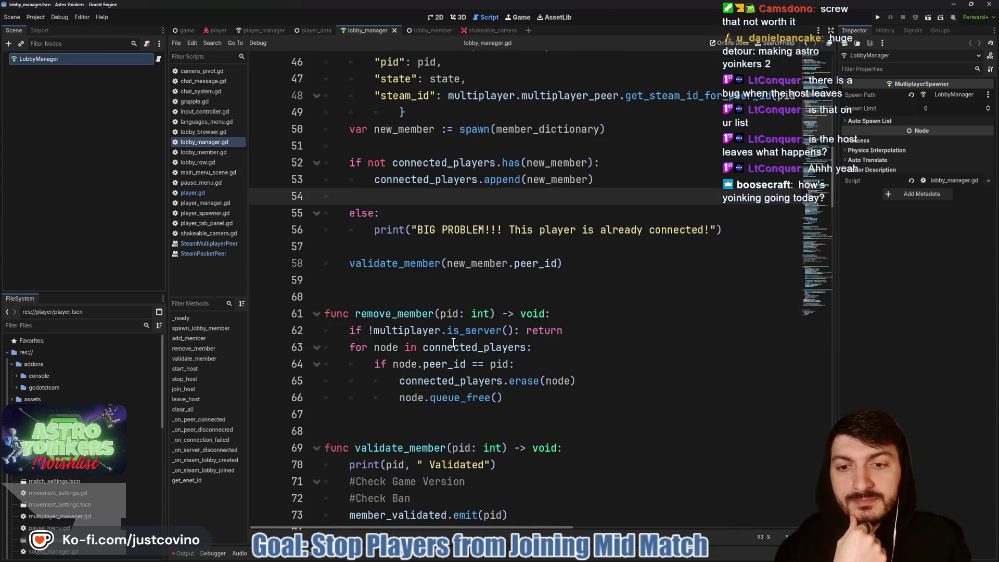
{"action": "scroll", "coordinate": [451, 342], "scroll_direction": "down", "scroll_amount": 3}
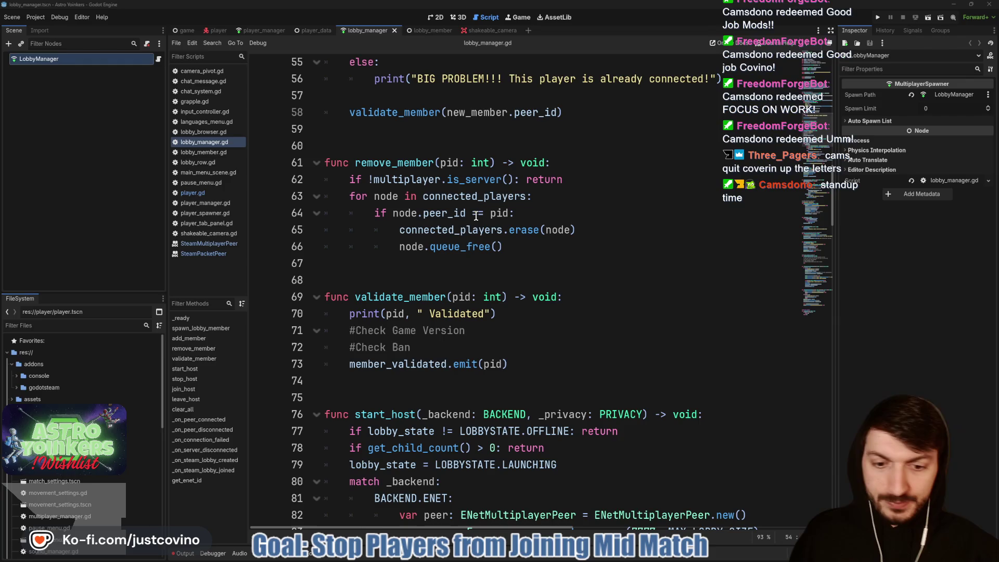
{"action": "left_click", "coordinate": [467, 344]}
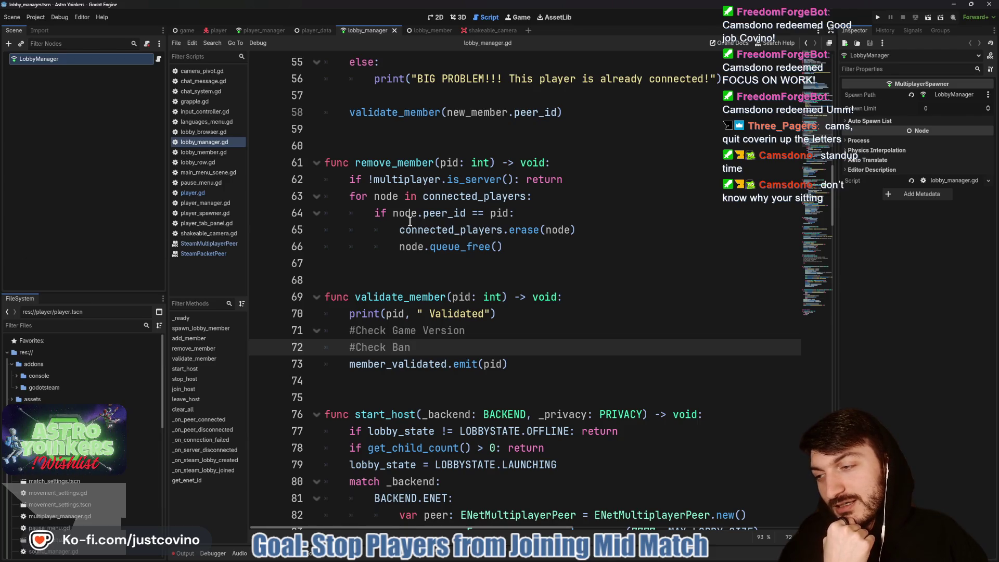
{"action": "left_click", "coordinate": [473, 279]}
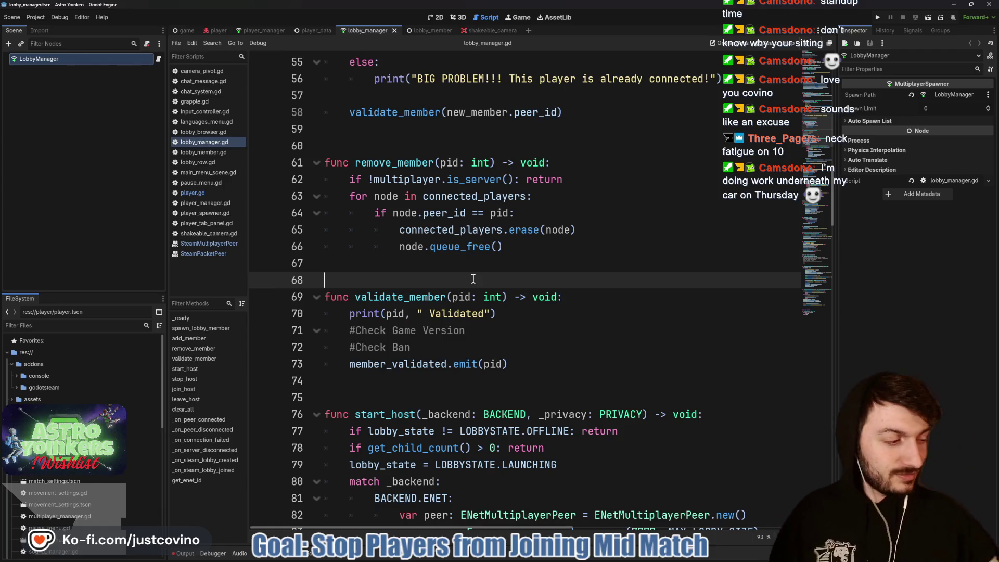
{"action": "left_click", "coordinate": [427, 263]}
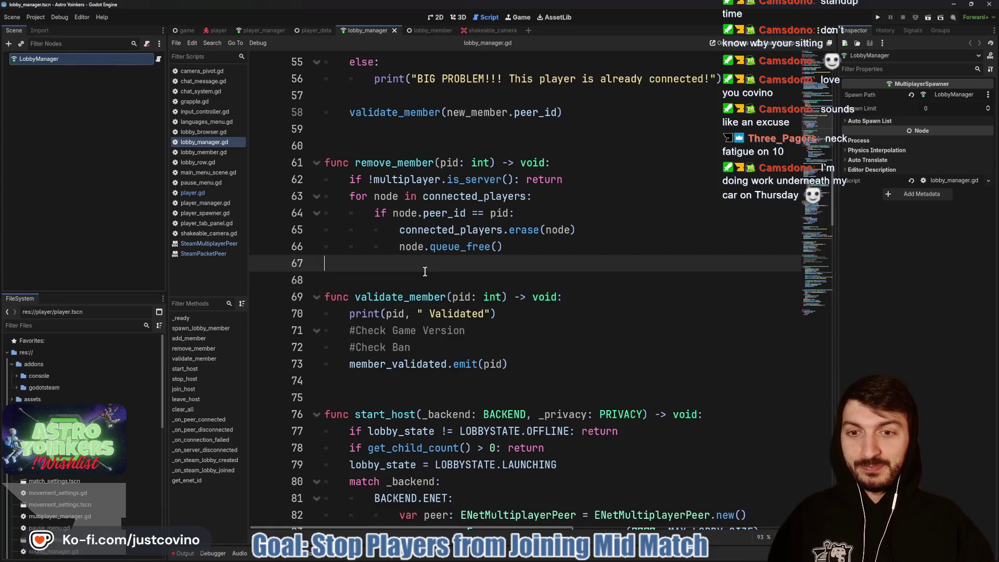
{"action": "scroll", "coordinate": [464, 283], "scroll_direction": "down", "scroll_amount": 2}
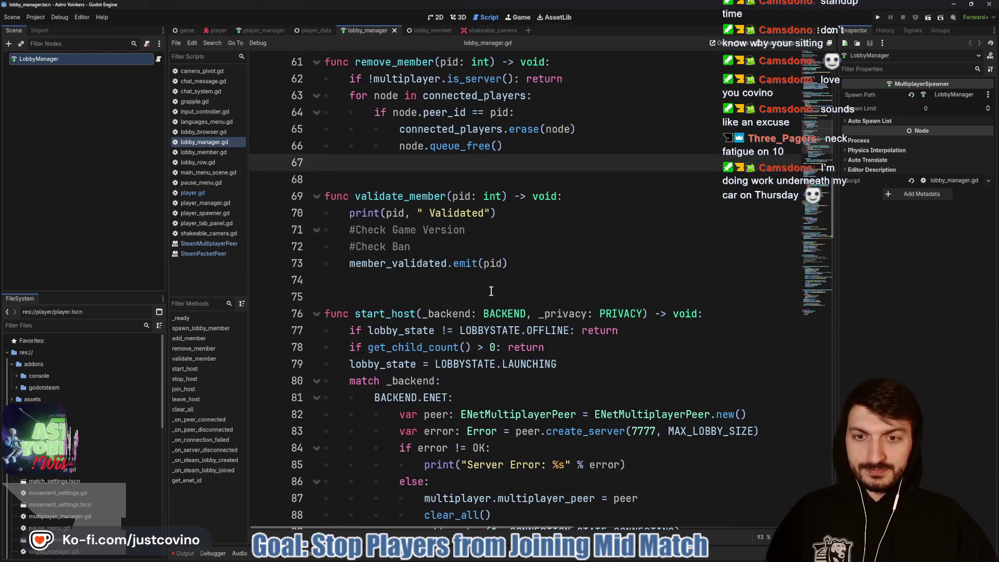
{"action": "left_click", "coordinate": [420, 246]}
{"action": "scroll", "coordinate": [416, 263], "scroll_direction": "down", "scroll_amount": 2}
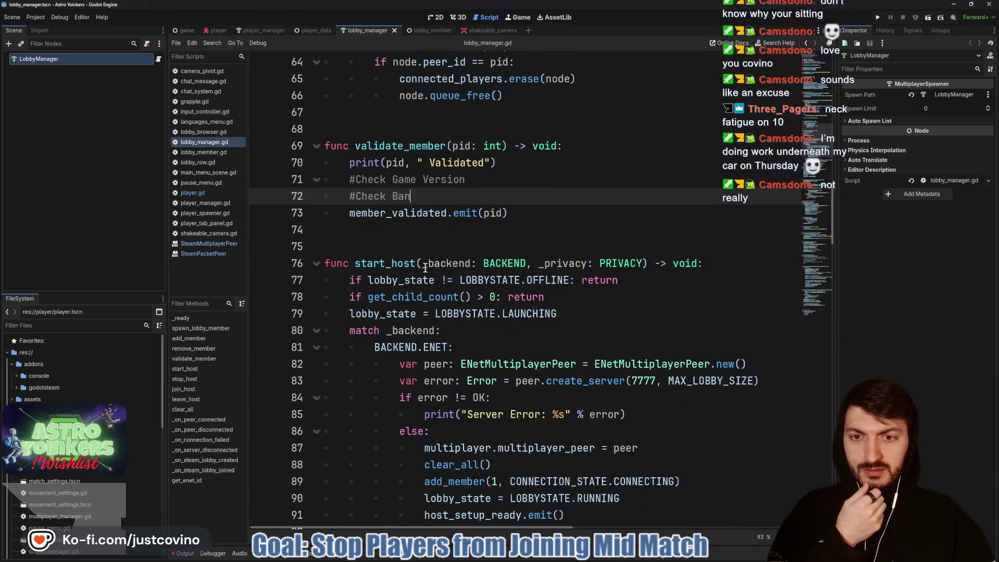
{"action": "scroll", "coordinate": [425, 267], "scroll_direction": "down", "scroll_amount": 1}
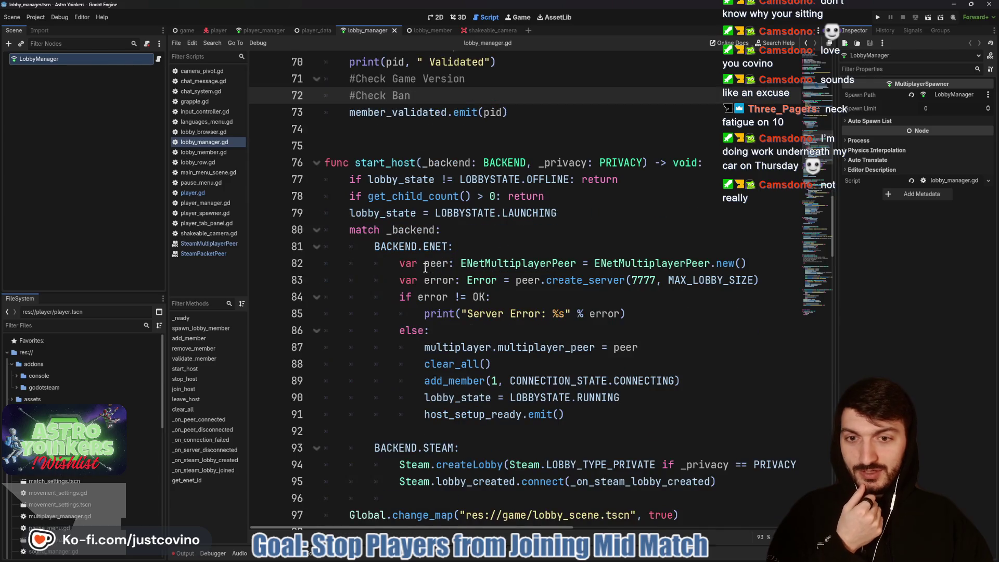
{"action": "left_click", "coordinate": [491, 245]}
{"action": "scroll", "coordinate": [492, 245], "scroll_direction": "down", "scroll_amount": 2}
{"action": "scroll", "coordinate": [494, 247], "scroll_direction": "down", "scroll_amount": 2}
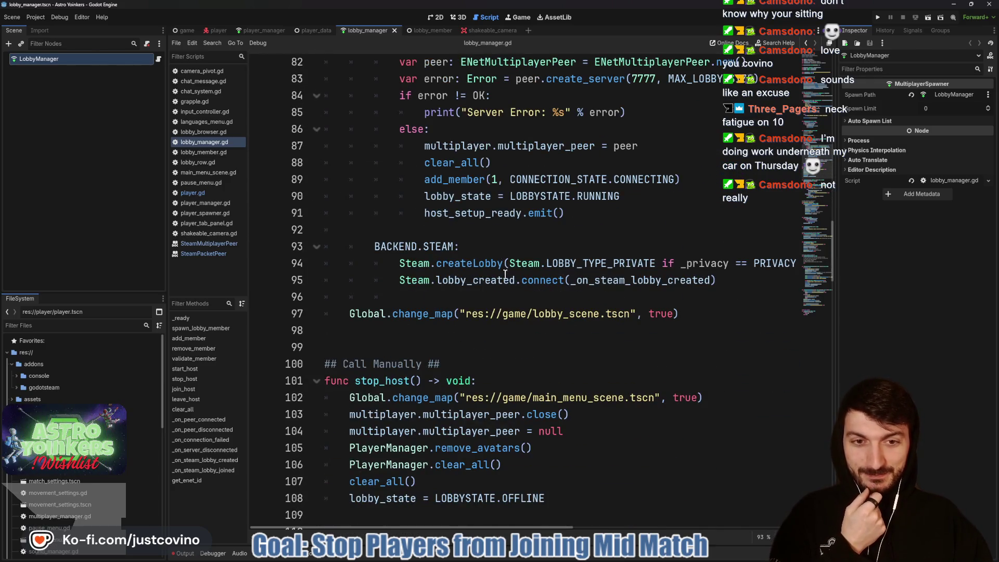
{"action": "left_click", "coordinate": [465, 293]}
{"action": "scroll", "coordinate": [463, 289], "scroll_direction": "down", "scroll_amount": 1}
{"action": "left_click", "coordinate": [458, 276]}
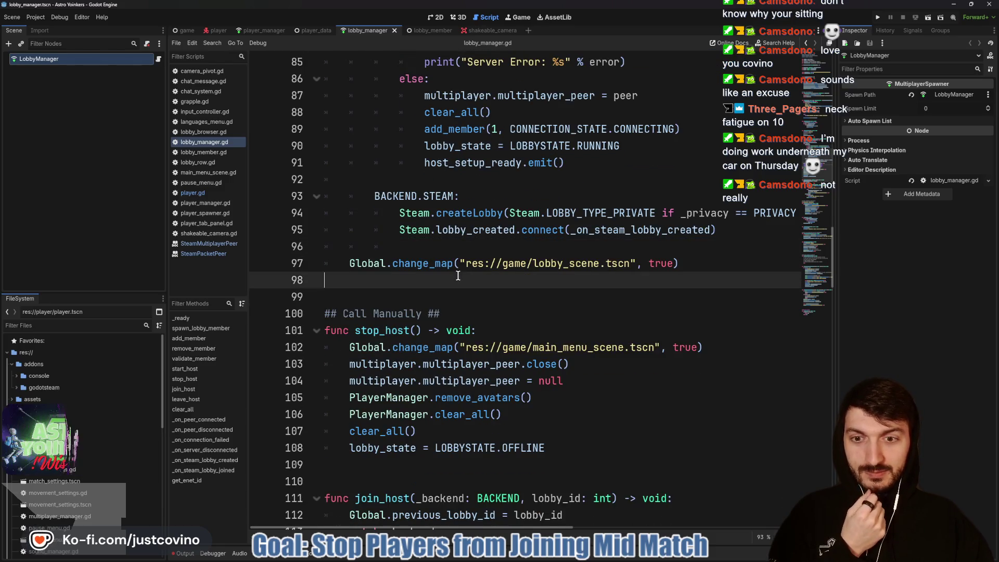
{"action": "left_click", "coordinate": [458, 289]}
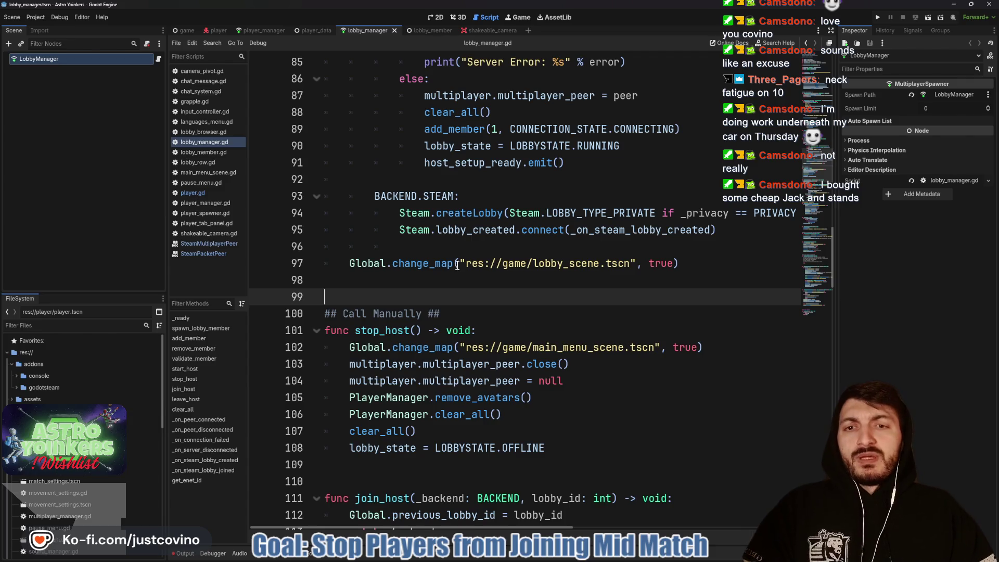
{"action": "scroll", "coordinate": [462, 261], "scroll_direction": "up", "scroll_amount": 4}
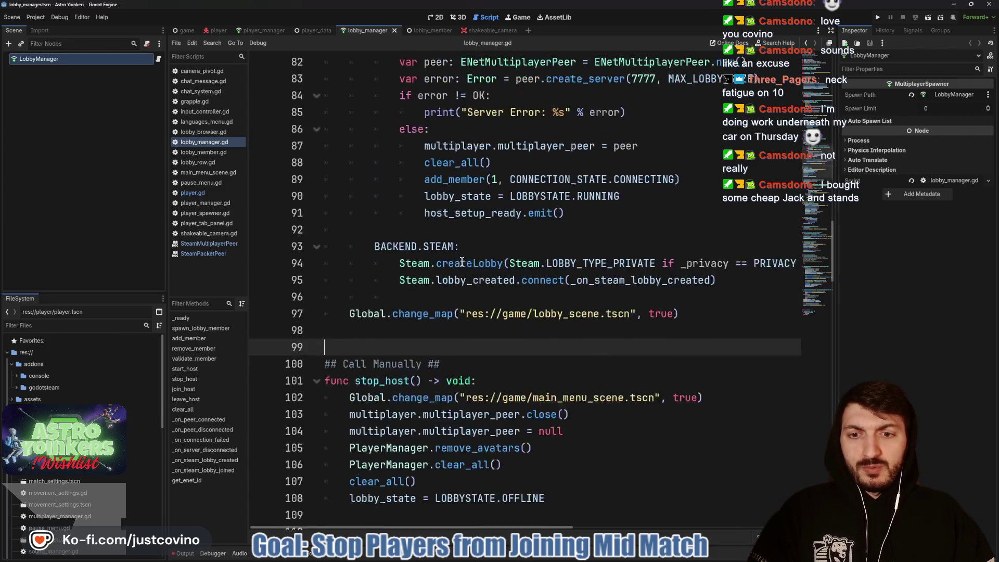
{"action": "scroll", "coordinate": [462, 262], "scroll_direction": "down", "scroll_amount": 2}
{"action": "scroll", "coordinate": [462, 262], "scroll_direction": "down", "scroll_amount": 5}
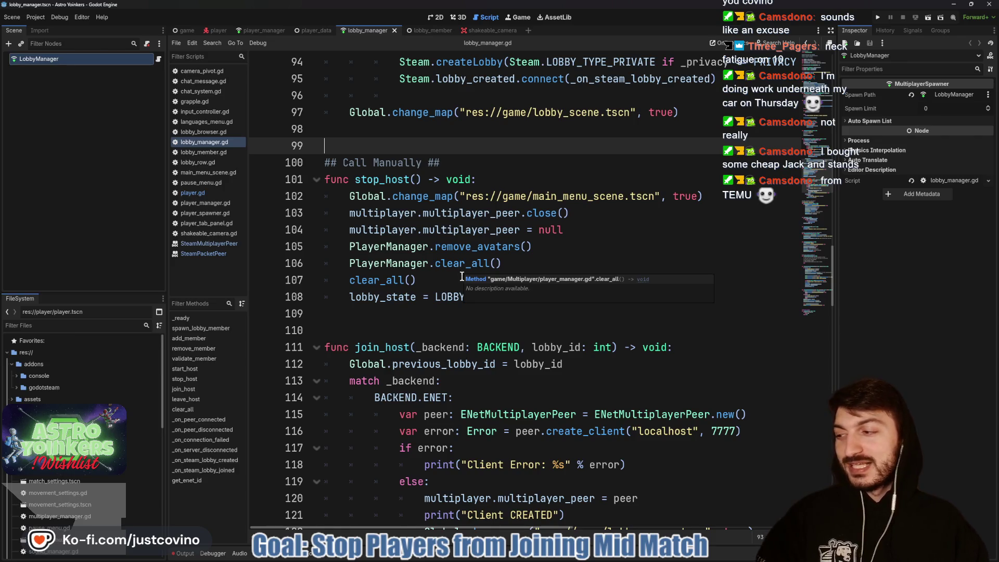
{"action": "left_click", "coordinate": [438, 313]}
{"action": "scroll", "coordinate": [438, 240], "scroll_direction": "down", "scroll_amount": 3}
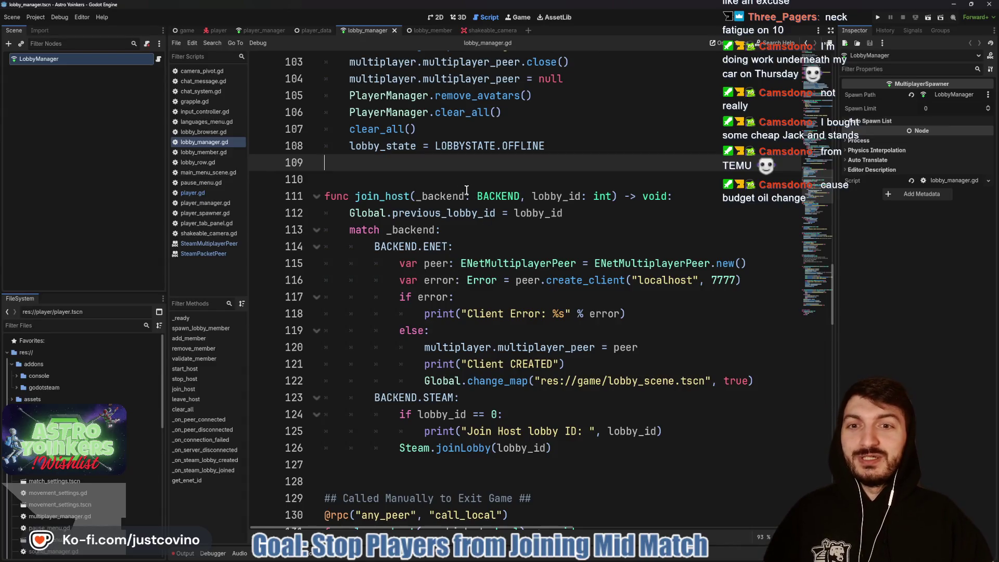
{"action": "left_click", "coordinate": [426, 178]}
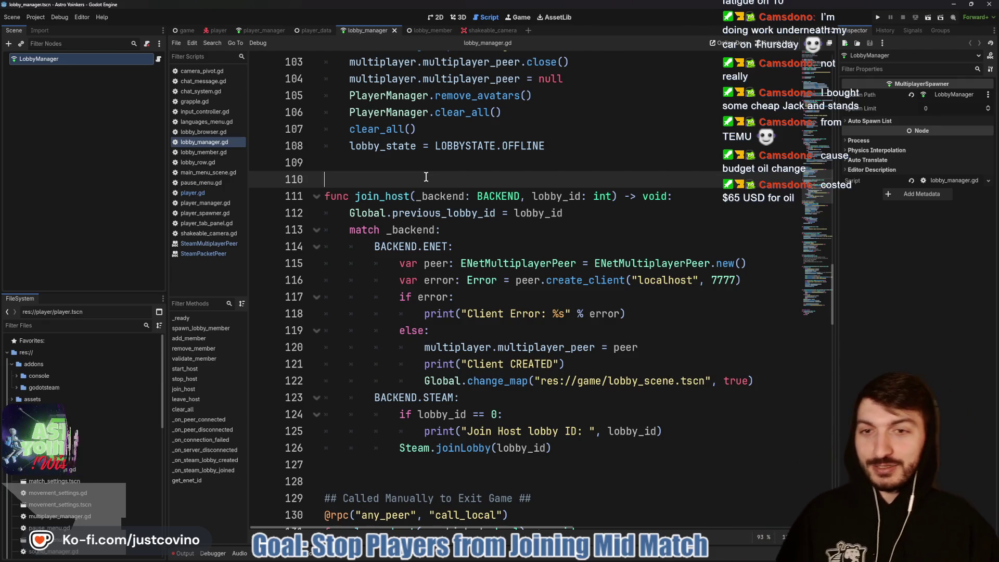
{"action": "left_click", "coordinate": [416, 167]}
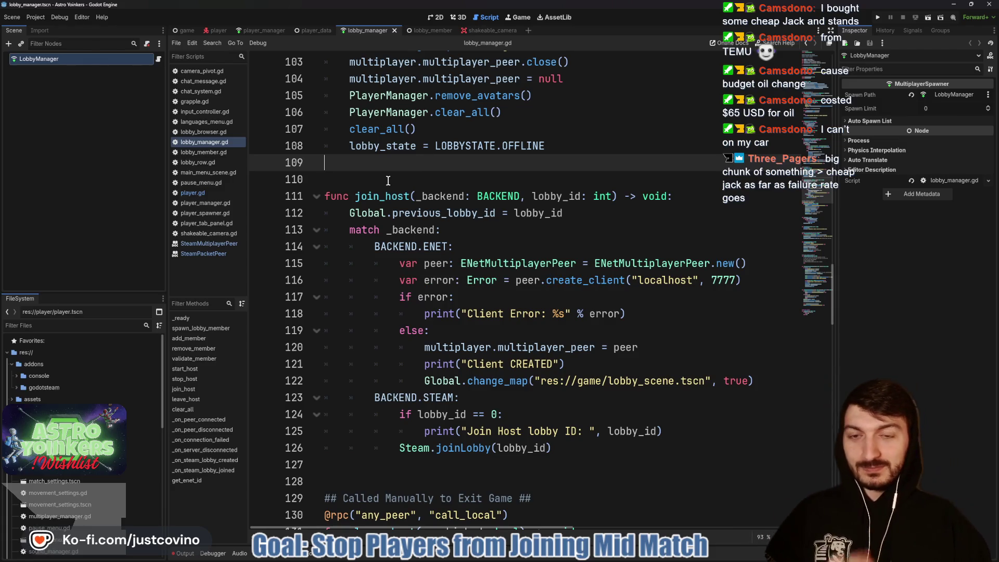
{"action": "scroll", "coordinate": [389, 184], "scroll_direction": "down", "scroll_amount": 1}
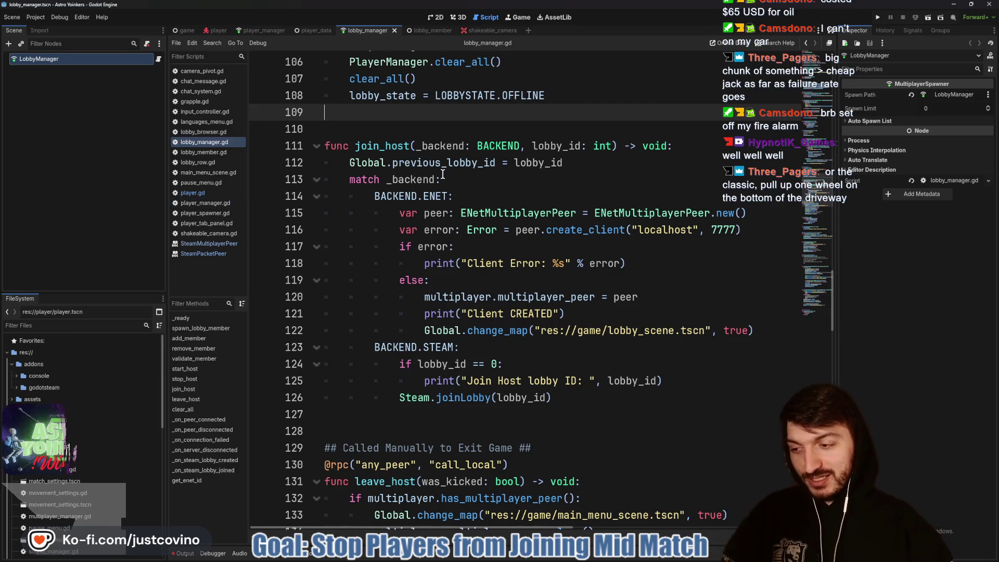
{"action": "left_click", "coordinate": [448, 129]}
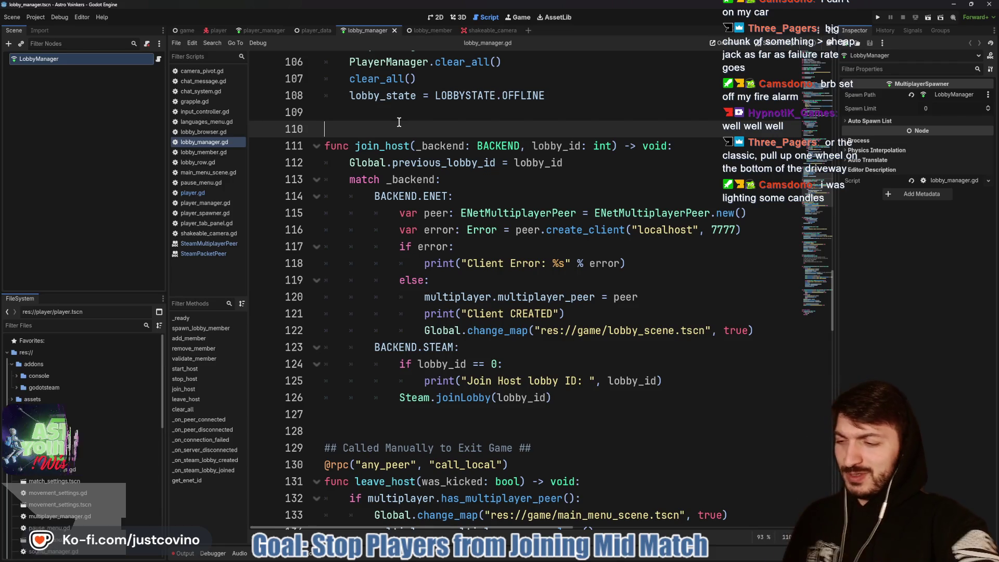
{"action": "left_click", "coordinate": [475, 180]}
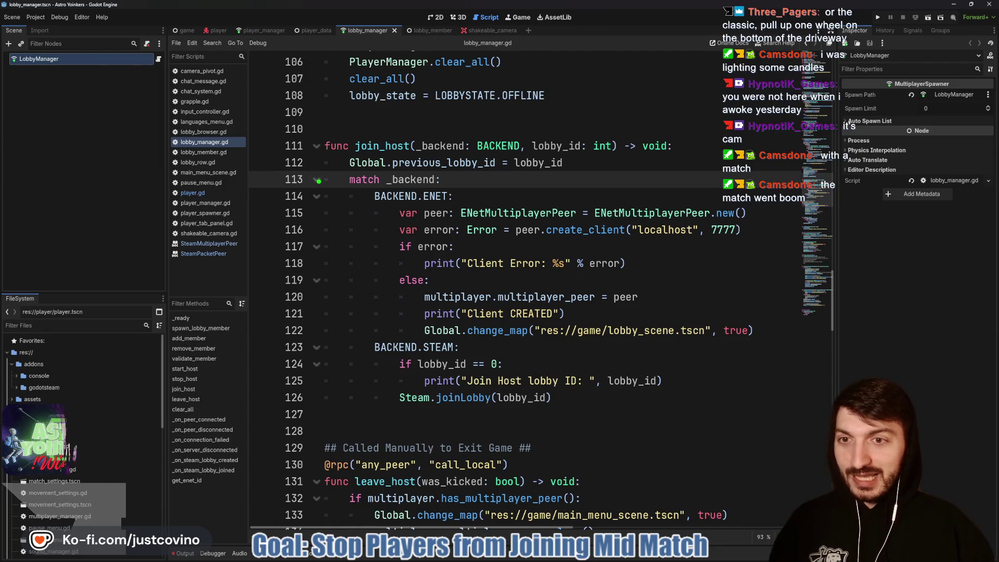
{"action": "left_click_drag", "start_coordinate": [275, 109], "coordinate": [296, 157]}
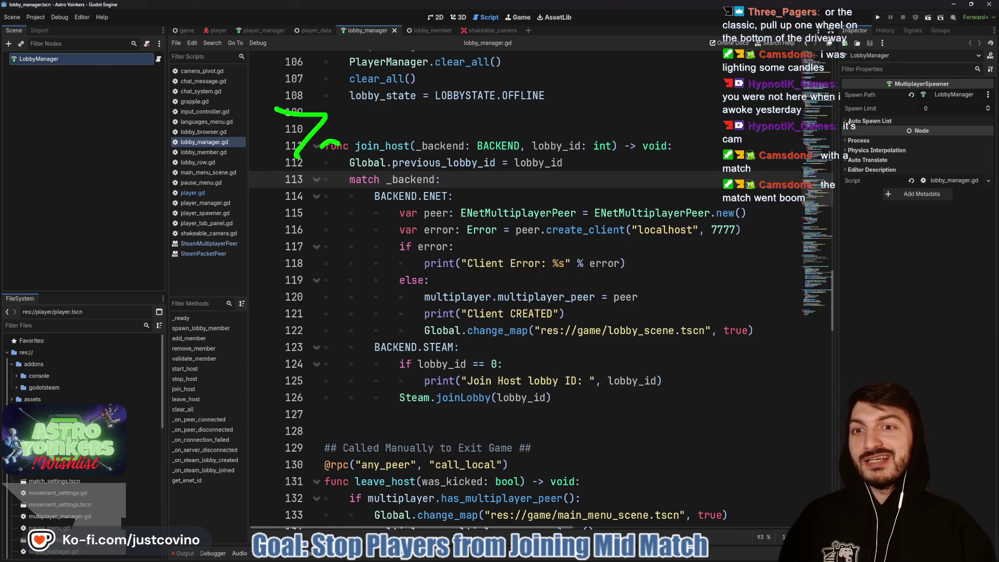
{"action": "left_click_drag", "start_coordinate": [364, 162], "coordinate": [504, 146]}
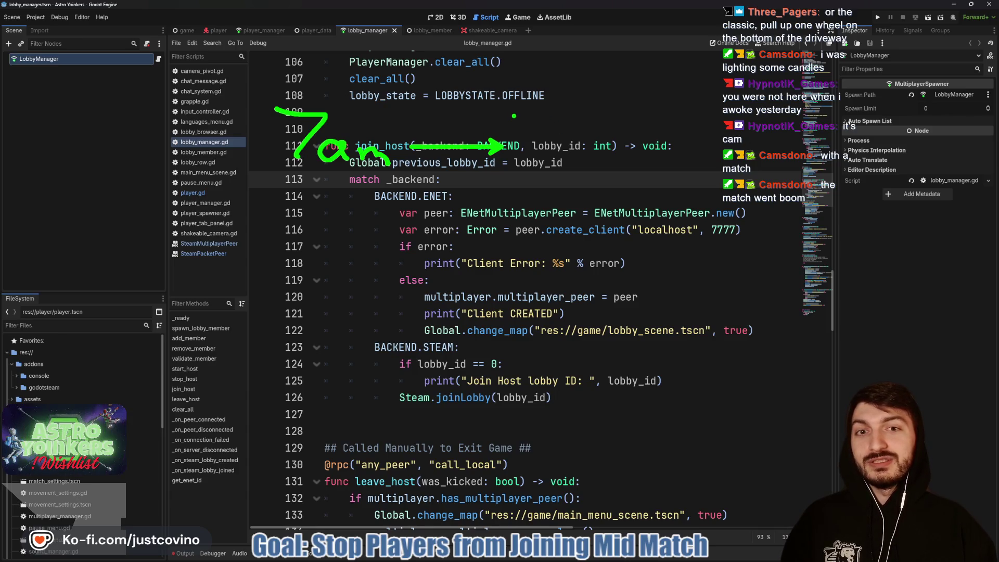
{"action": "left_click_drag", "start_coordinate": [587, 152], "coordinate": [592, 164]}
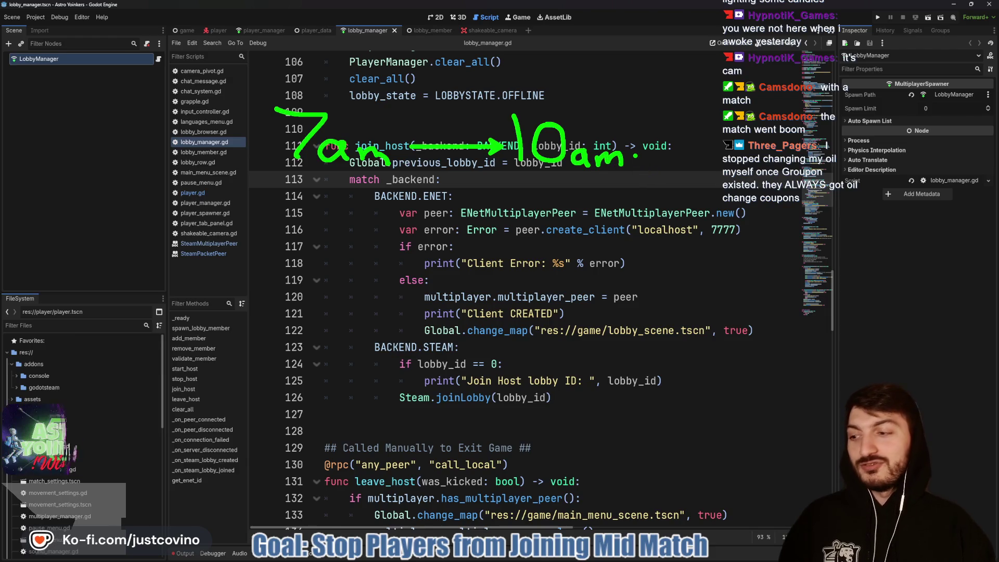
{"action": "left_click_drag", "start_coordinate": [633, 147], "coordinate": [445, 227]}
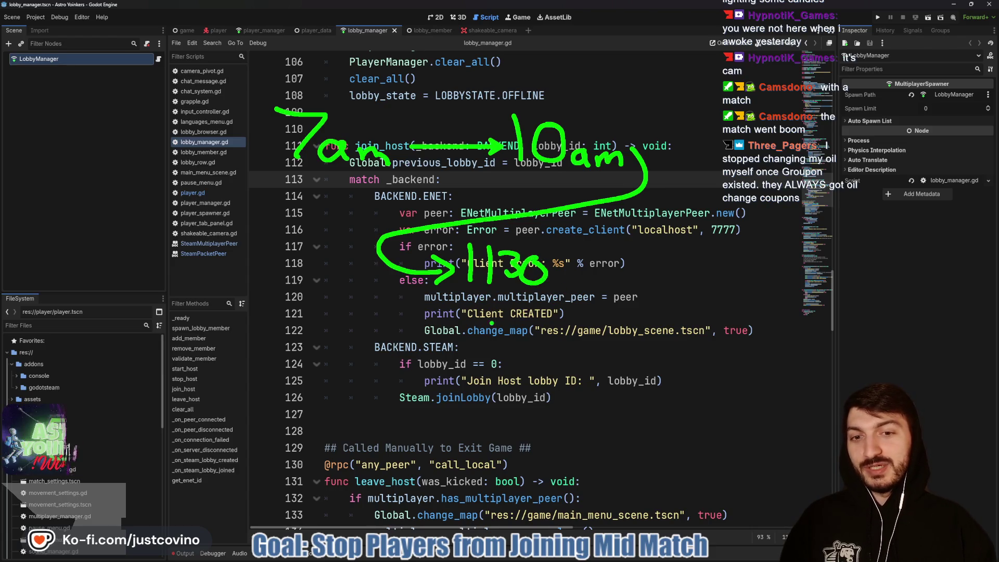
{"action": "left_click_drag", "start_coordinate": [495, 307], "coordinate": [494, 359]}
{"action": "mouse_move", "coordinate": [394, 382]}
{"action": "left_mouse_down"}
{"action": "mouse_move", "coordinate": [573, 446]}
{"action": "mouse_move", "coordinate": [630, 448]}
{"action": "left_mouse_up"}
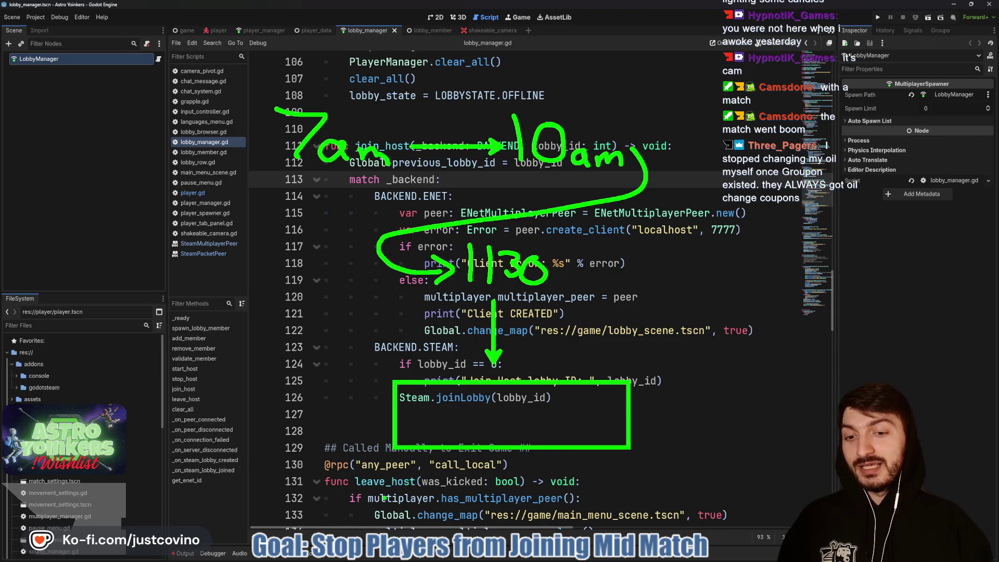
{"action": "key", "text": "Escape"}
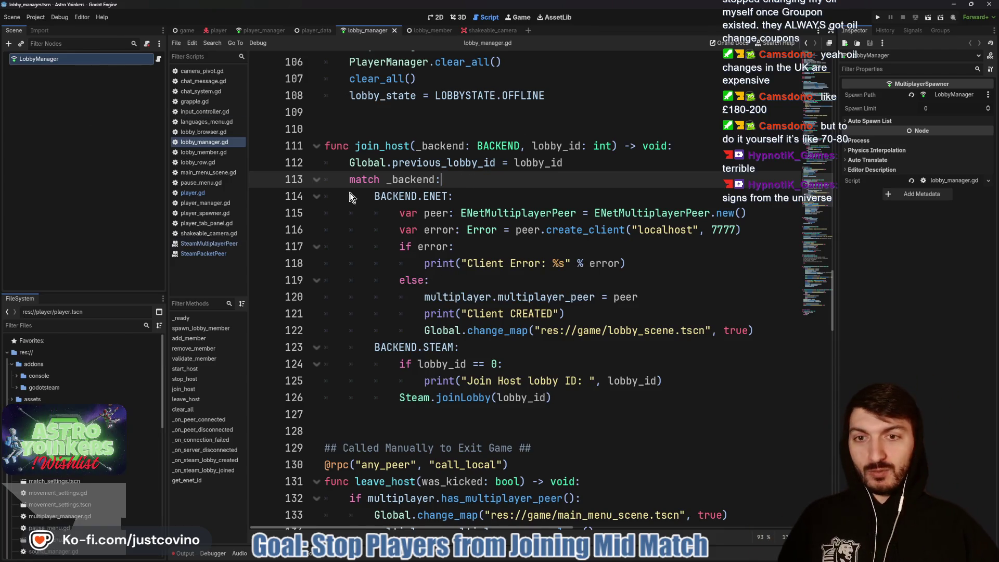
{"action": "left_click_drag", "start_coordinate": [294, 229], "coordinate": [332, 169]}
{"action": "left_click_drag", "start_coordinate": [367, 219], "coordinate": [417, 179]}
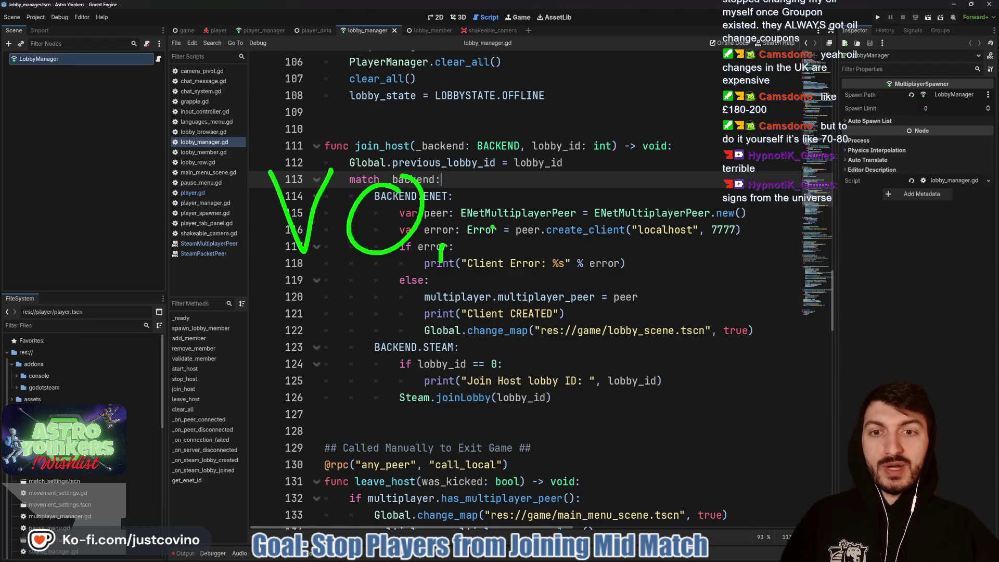
{"action": "left_click_drag", "start_coordinate": [497, 197], "coordinate": [526, 200]}
{"action": "left_click", "coordinate": [561, 260]}
{"action": "mouse_move", "coordinate": [630, 197]}
{"action": "left_mouse_down"}
{"action": "mouse_move", "coordinate": [591, 240]}
{"action": "mouse_move", "coordinate": [599, 232]}
{"action": "left_mouse_up"}
{"action": "left_click_drag", "start_coordinate": [677, 208], "coordinate": [664, 249]}
{"action": "left_click", "coordinate": [681, 259]}
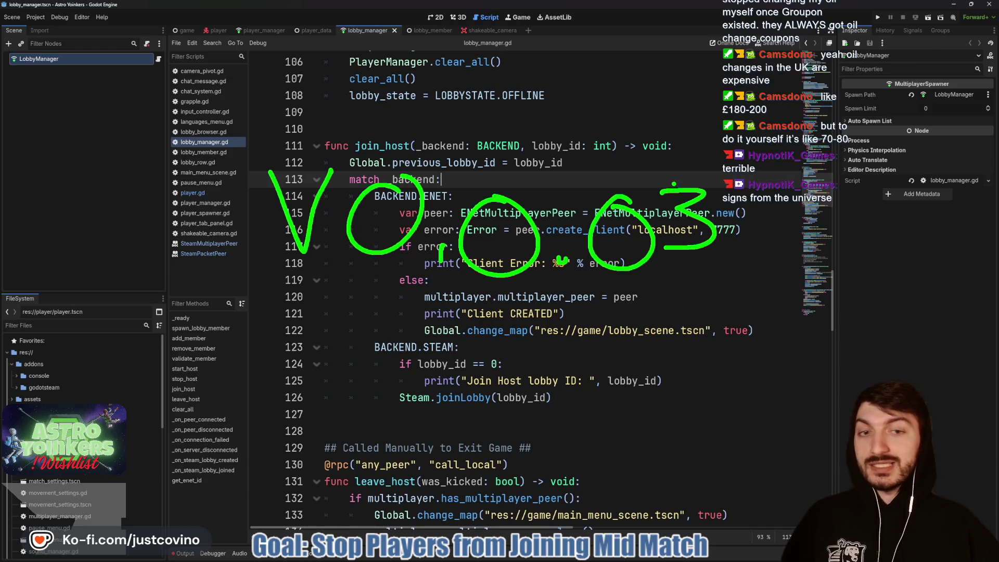
{"action": "left_click_drag", "start_coordinate": [657, 108], "coordinate": [682, 168]}
{"action": "left_click_drag", "start_coordinate": [224, 146], "coordinate": [725, 328]}
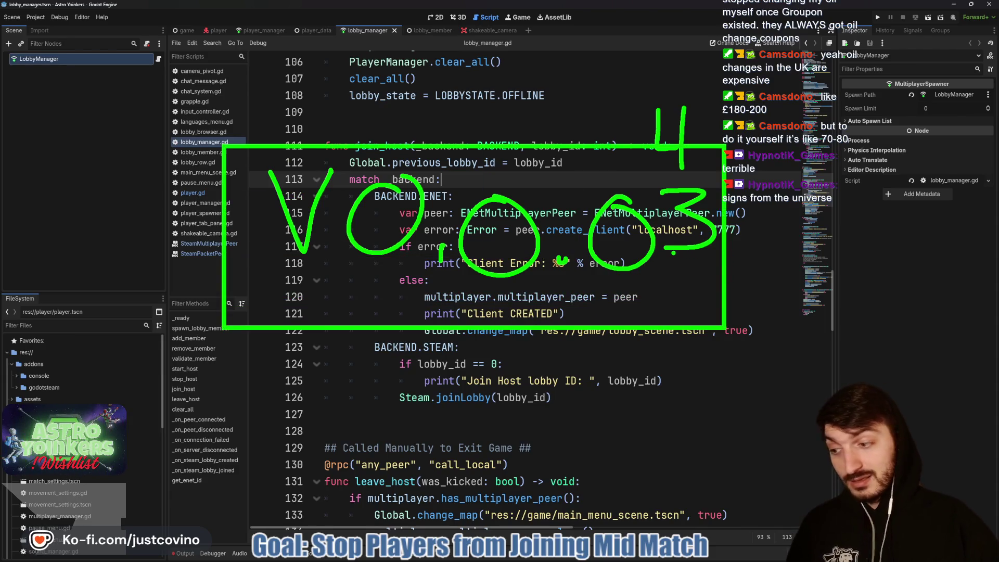
{"action": "key", "text": "ctrl+z"}
{"action": "key", "text": "ctrl+z"}
{"action": "mouse_move", "coordinate": [219, 149]}
{"action": "left_mouse_down"}
{"action": "mouse_move", "coordinate": [523, 258]}
{"action": "mouse_move", "coordinate": [763, 318]}
{"action": "left_mouse_up"}
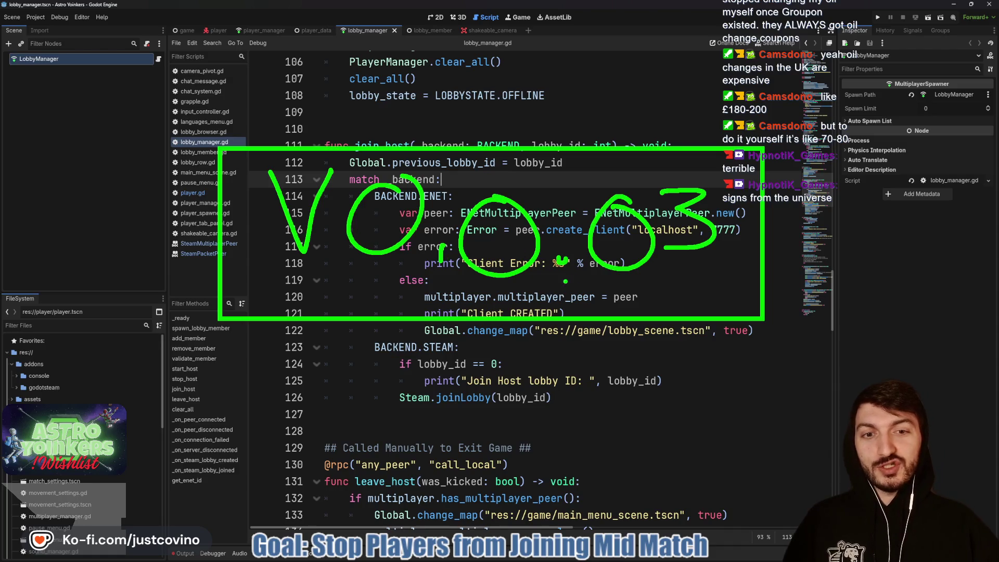
{"action": "left_click", "coordinate": [562, 260]}
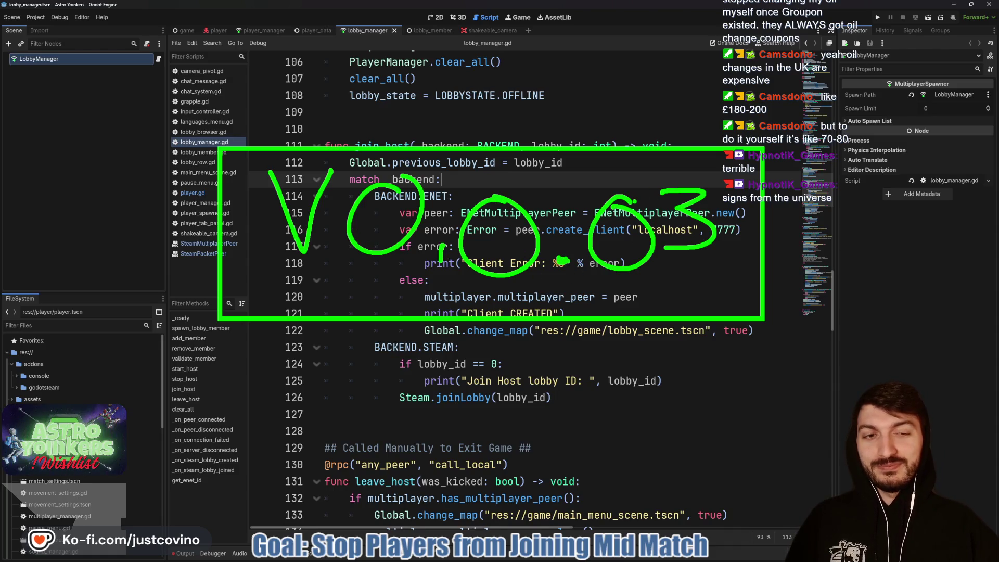
{"action": "mouse_move", "coordinate": [665, 79]}
{"action": "left_mouse_down"}
{"action": "mouse_move", "coordinate": [678, 107]}
{"action": "mouse_move", "coordinate": [677, 150]}
{"action": "left_mouse_up"}
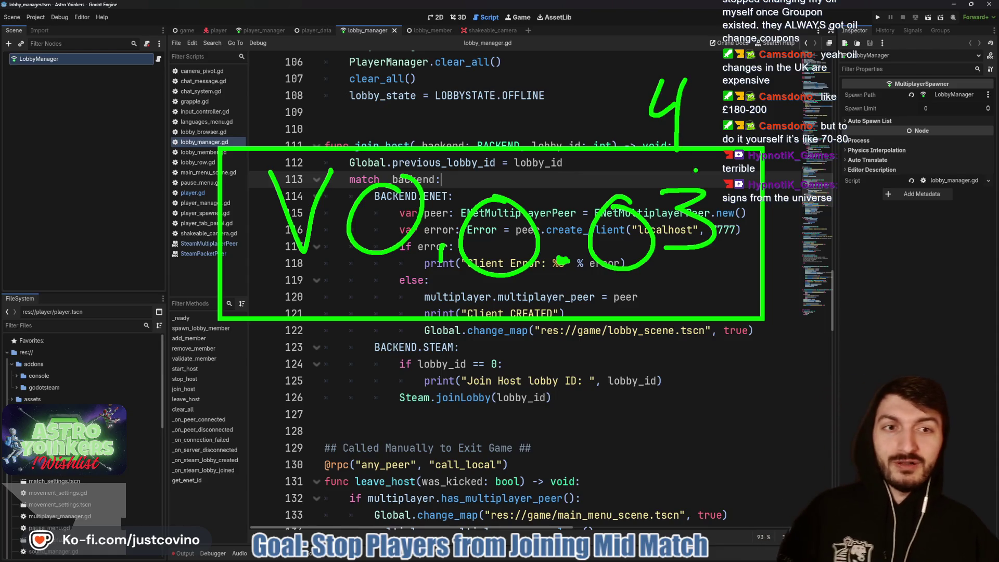
{"action": "key", "text": "Escape"}
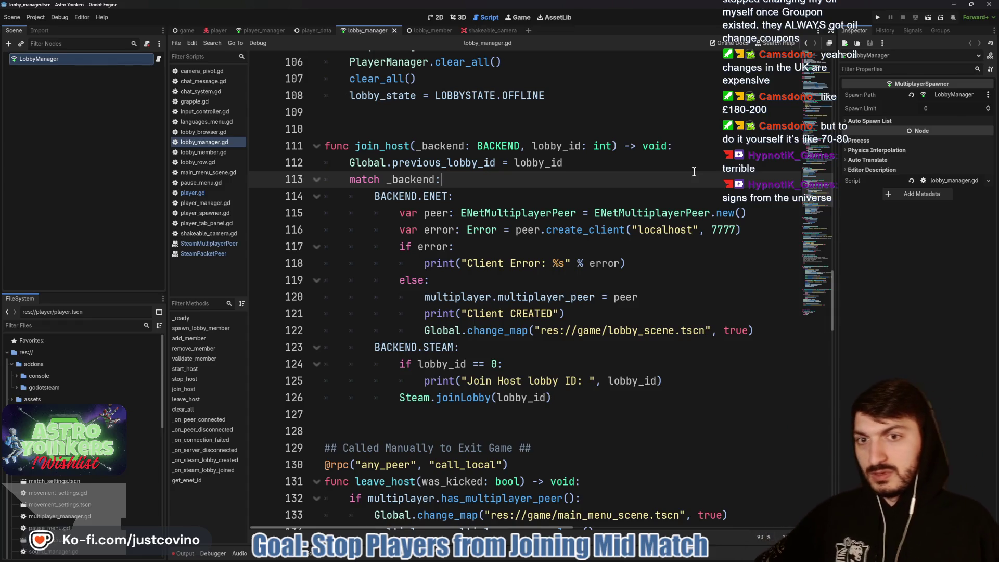
On the Notion Bugs card, strike through the Player Queue System approach and delete the asterisks before approach 2
{"action": "mouse_move", "coordinate": [629, 559]}
{"action": "left_click", "coordinate": [549, 557]}
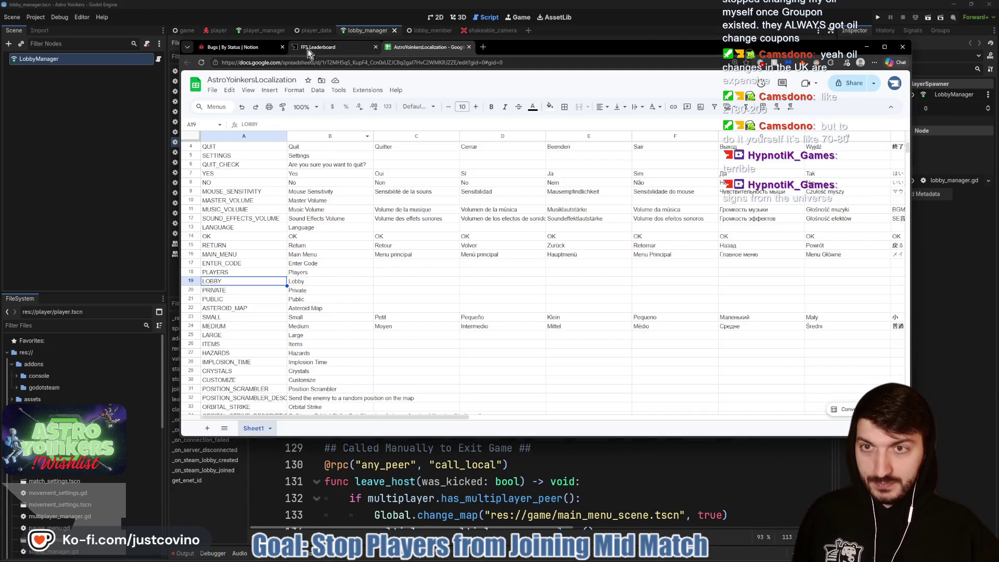
{"action": "left_click", "coordinate": [237, 47]}
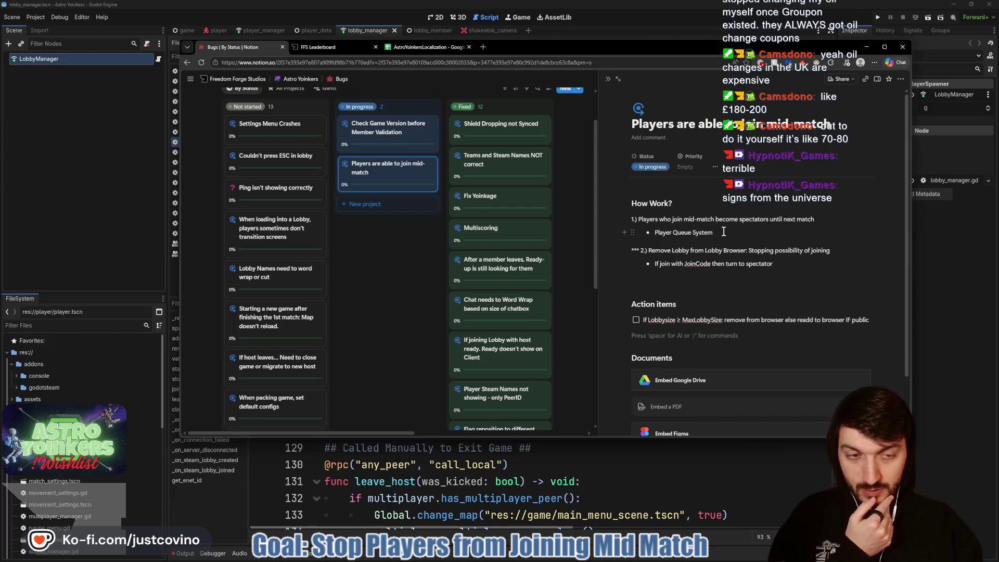
{"action": "left_click_drag", "start_coordinate": [723, 232], "coordinate": [629, 219]}
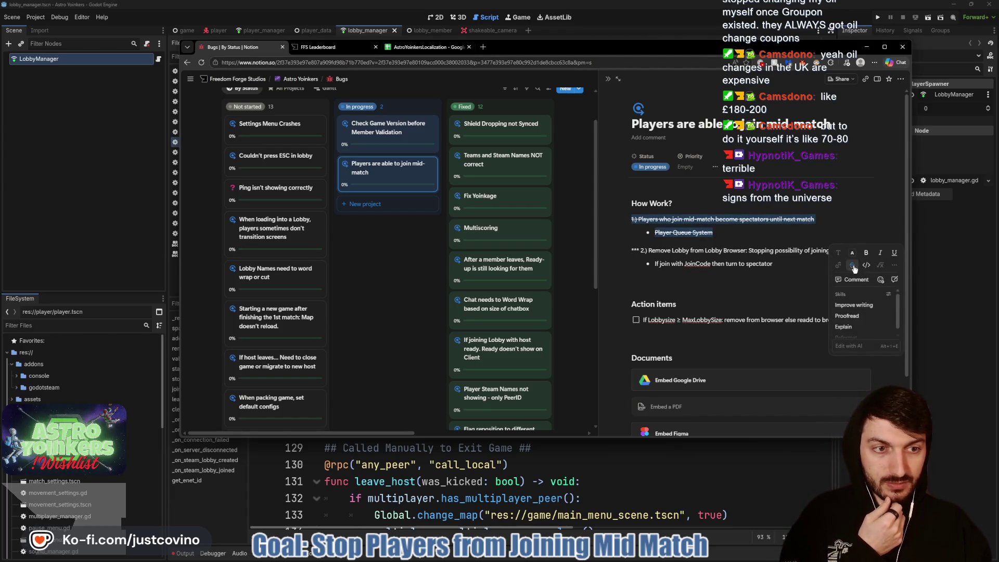
{"action": "left_click", "coordinate": [742, 236]}
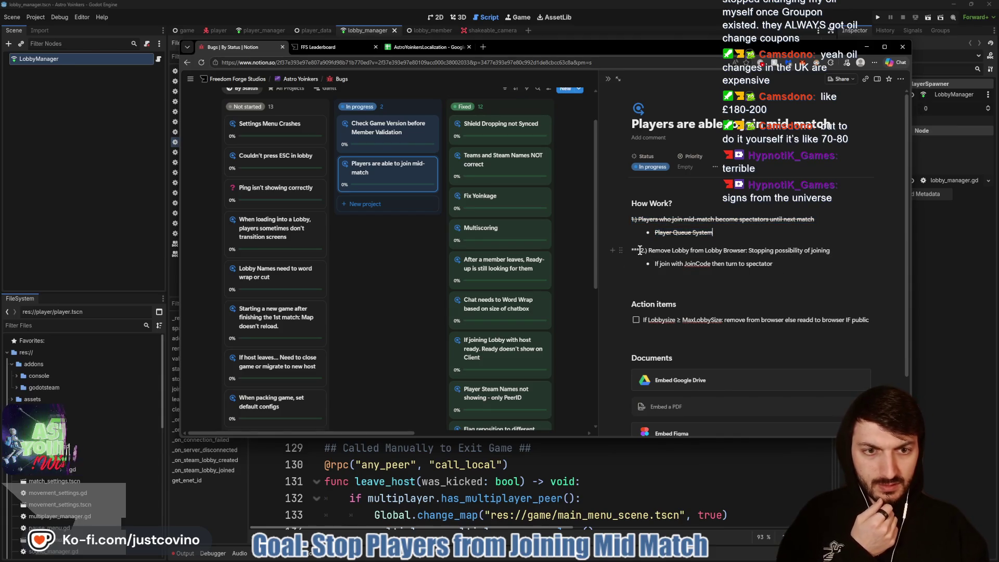
{"action": "key", "text": "BackSpace"}
{"action": "key", "text": "BackSpace"}
{"action": "key", "text": "BackSpace"}
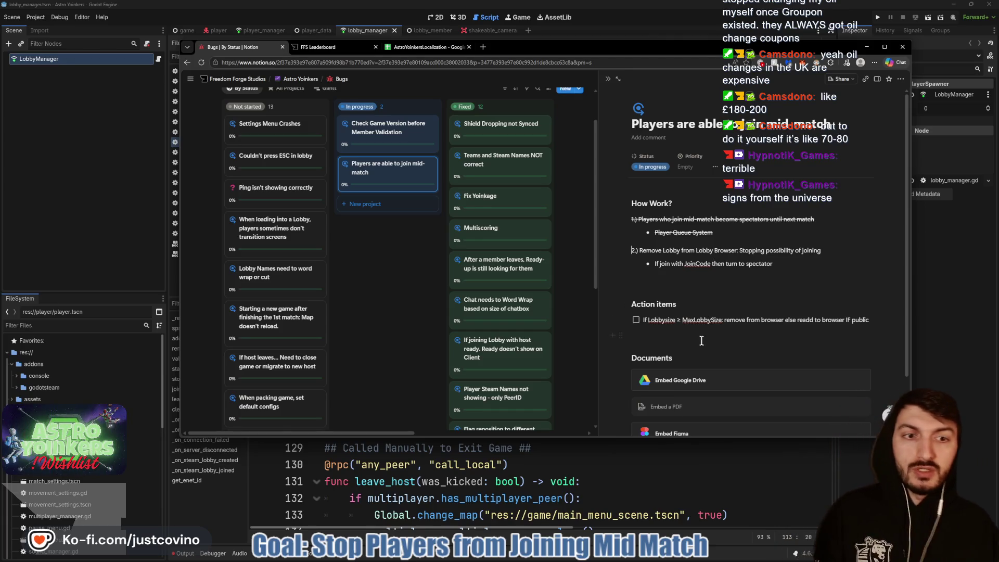
{"action": "left_click", "coordinate": [592, 458]}
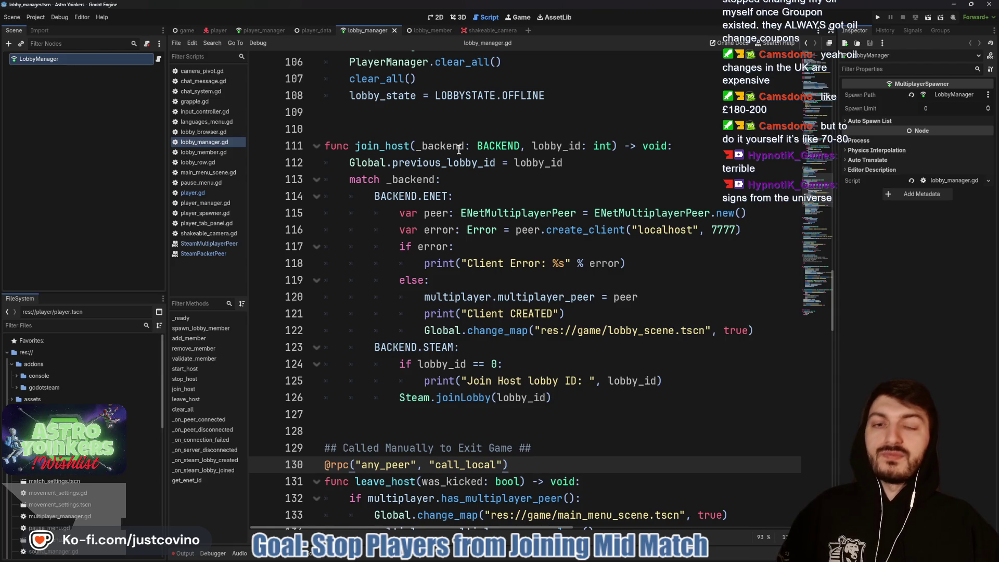
Scroll to _on_steam_lobby_created and select its Steam.setLobbyJoinable(lobby_id, true) call on line 193
{"action": "scroll", "coordinate": [458, 157], "scroll_direction": "down", "scroll_amount": 3}
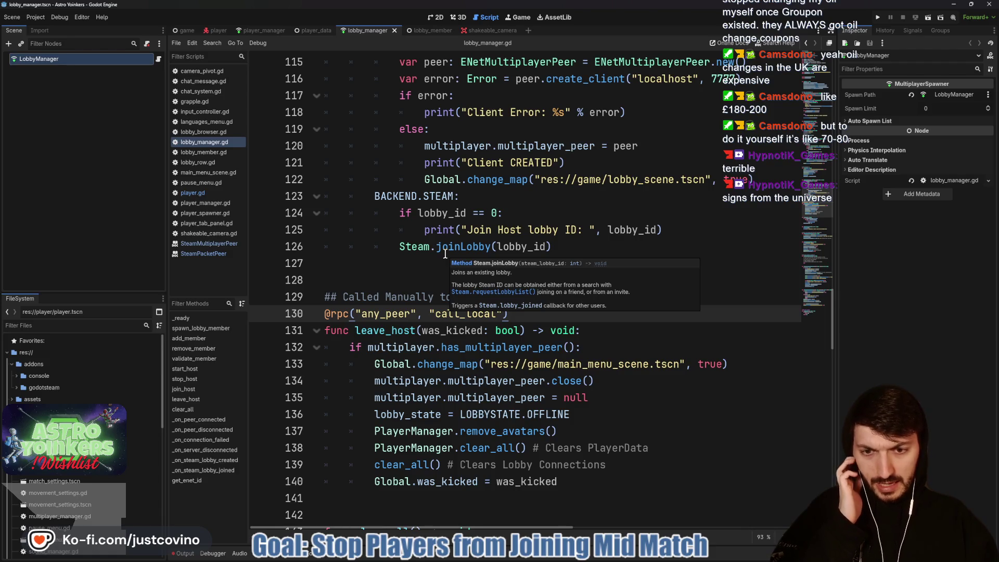
{"action": "scroll", "coordinate": [445, 253], "scroll_direction": "down", "scroll_amount": 6}
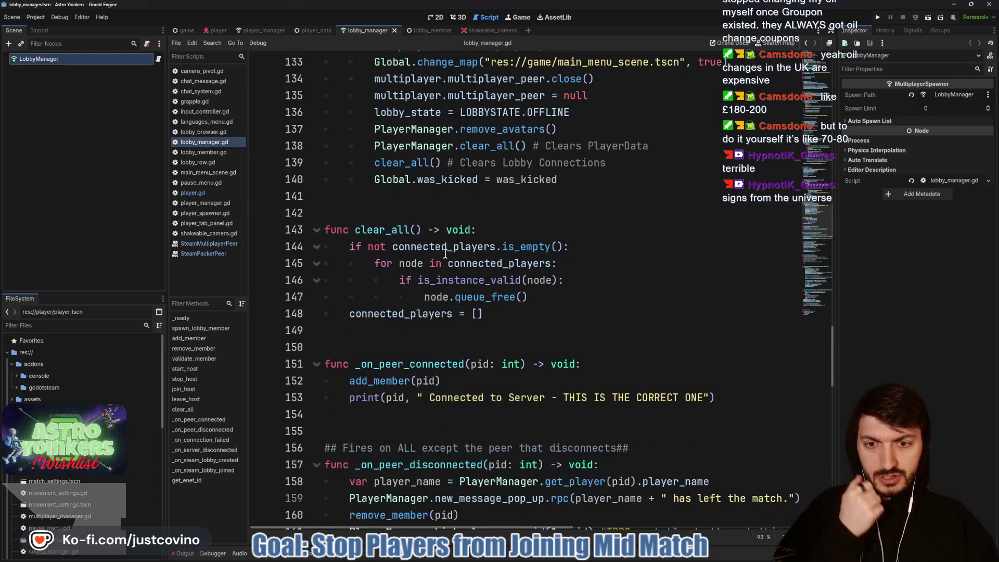
{"action": "scroll", "coordinate": [445, 253], "scroll_direction": "down", "scroll_amount": 4}
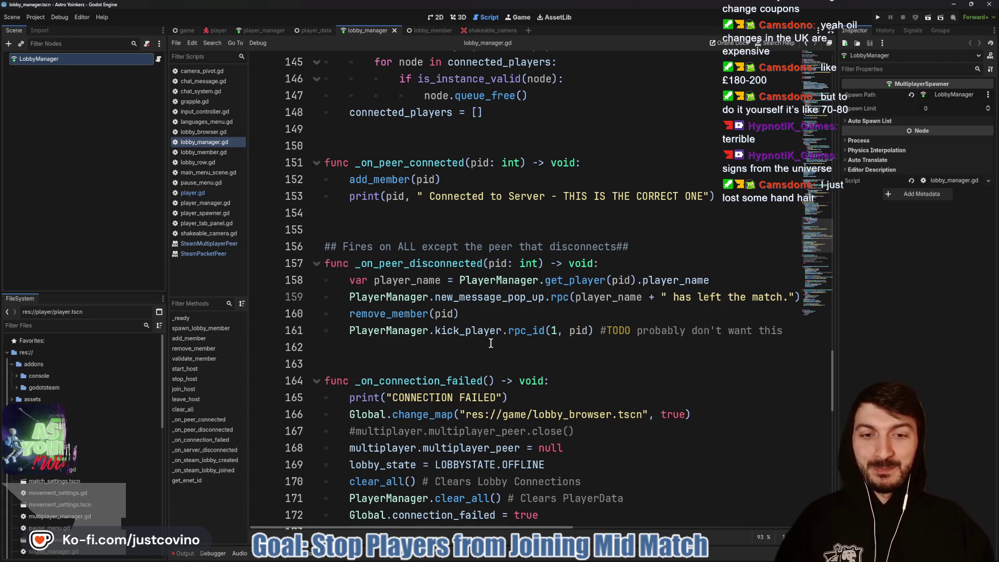
{"action": "scroll", "coordinate": [462, 341], "scroll_direction": "right", "scroll_amount": 2}
{"action": "scroll", "coordinate": [461, 341], "scroll_direction": "left", "scroll_amount": 2}
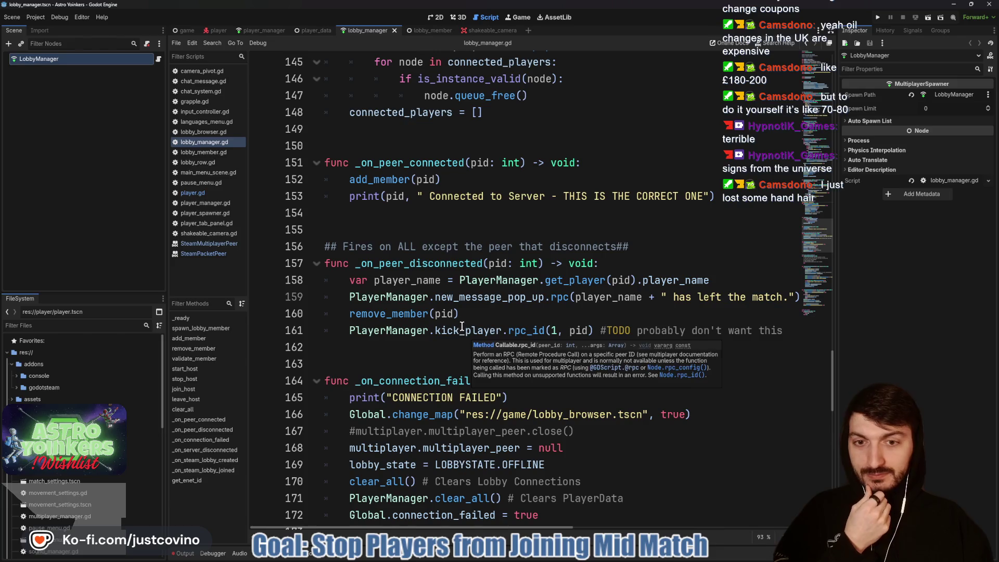
{"action": "scroll", "coordinate": [462, 322], "scroll_direction": "up", "scroll_amount": 4}
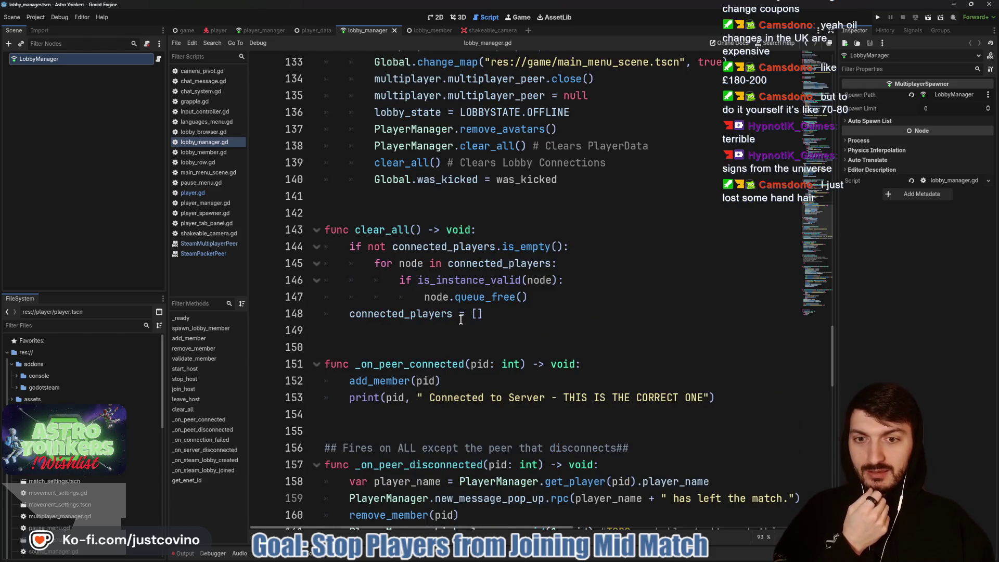
{"action": "scroll", "coordinate": [461, 319], "scroll_direction": "up", "scroll_amount": 3}
{"action": "scroll", "coordinate": [425, 324], "scroll_direction": "up", "scroll_amount": 4}
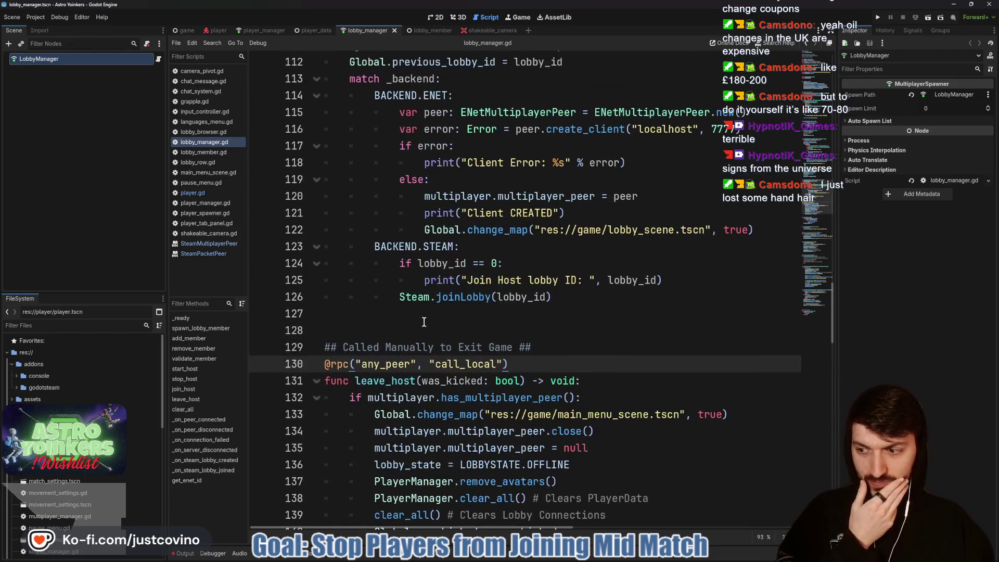
{"action": "scroll", "coordinate": [424, 322], "scroll_direction": "up", "scroll_amount": 4}
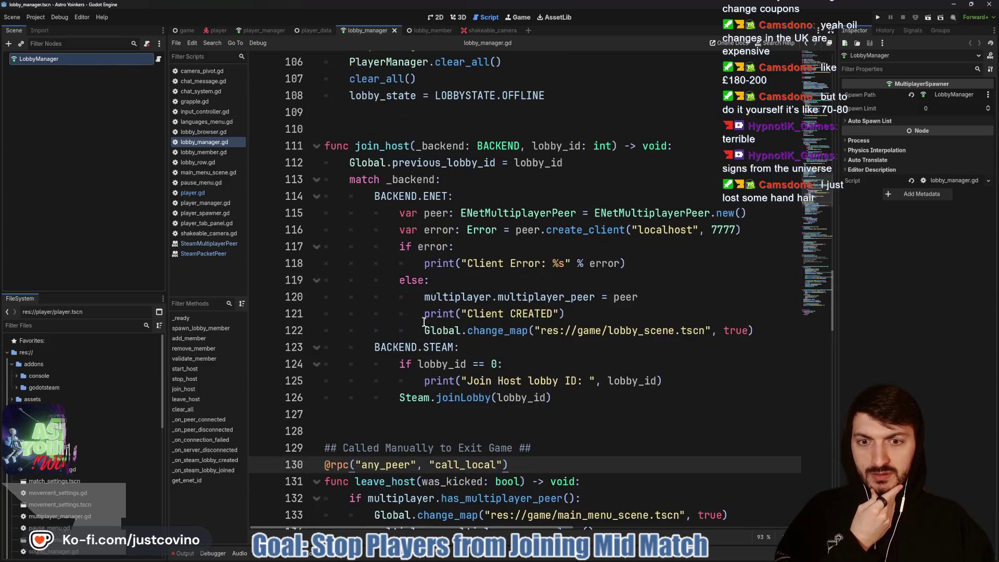
{"action": "scroll", "coordinate": [564, 246], "scroll_direction": "up", "scroll_amount": 10}
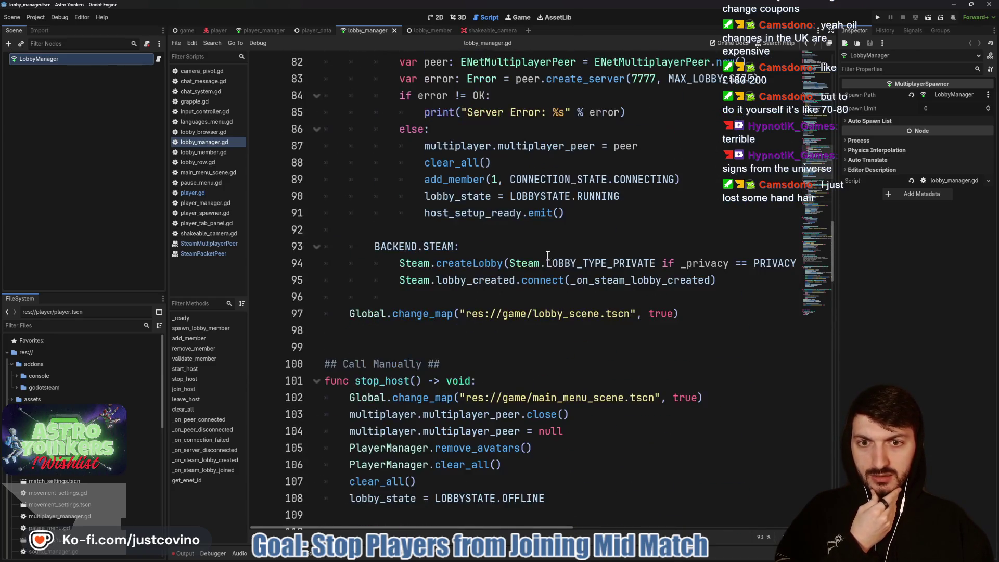
{"action": "scroll", "coordinate": [546, 256], "scroll_direction": "down", "scroll_amount": 3}
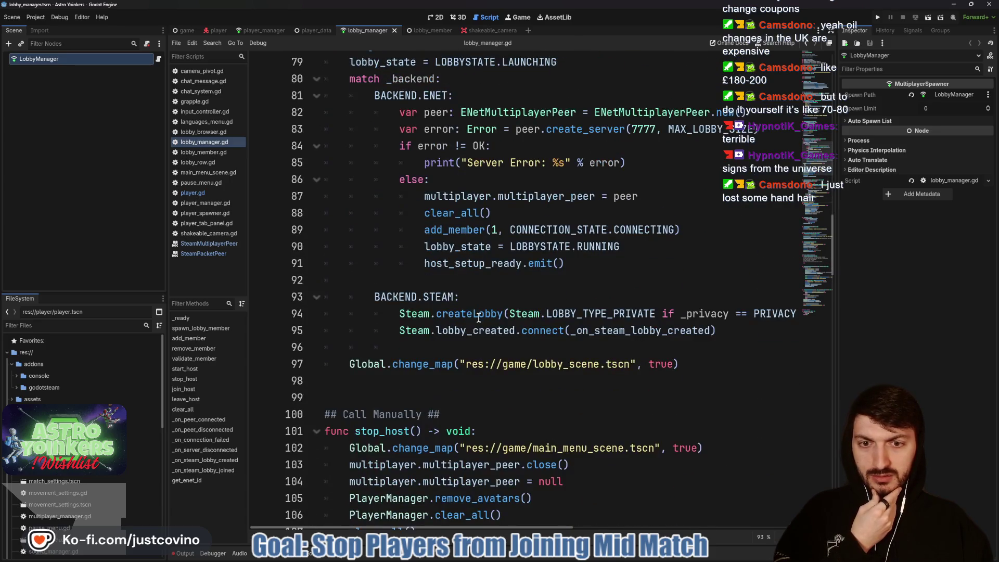
{"action": "scroll", "coordinate": [479, 320], "scroll_direction": "down", "scroll_amount": 14}
{"action": "scroll", "coordinate": [478, 319], "scroll_direction": "down", "scroll_amount": 6}
{"action": "scroll", "coordinate": [490, 250], "scroll_direction": "up", "scroll_amount": 5}
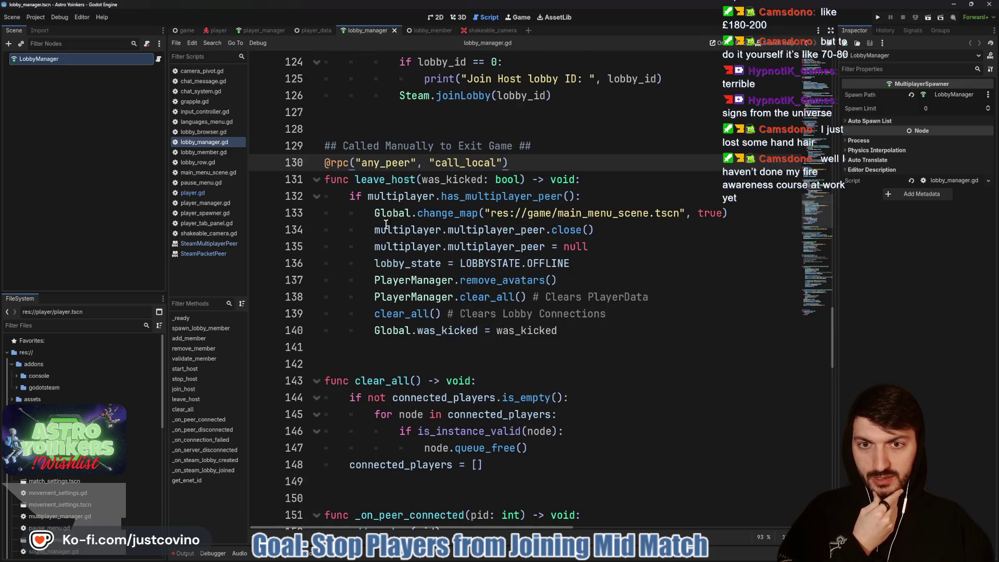
{"action": "scroll", "coordinate": [379, 221], "scroll_direction": "down", "scroll_amount": 15}
{"action": "scroll", "coordinate": [421, 266], "scroll_direction": "down", "scroll_amount": 5}
{"action": "left_click_drag", "start_coordinate": [370, 211], "coordinate": [603, 213]}
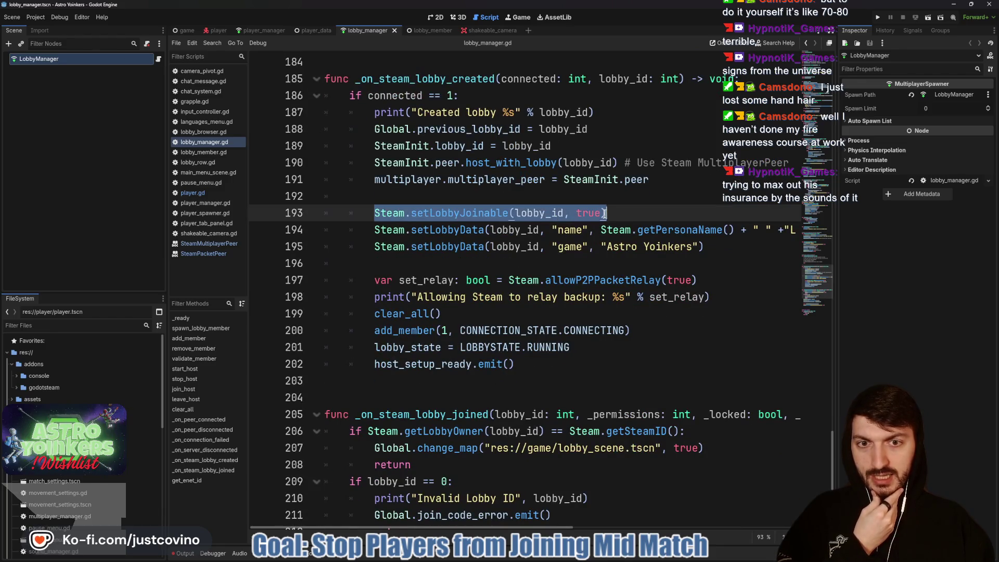
{"action": "mouse_move", "coordinate": [450, 214]}
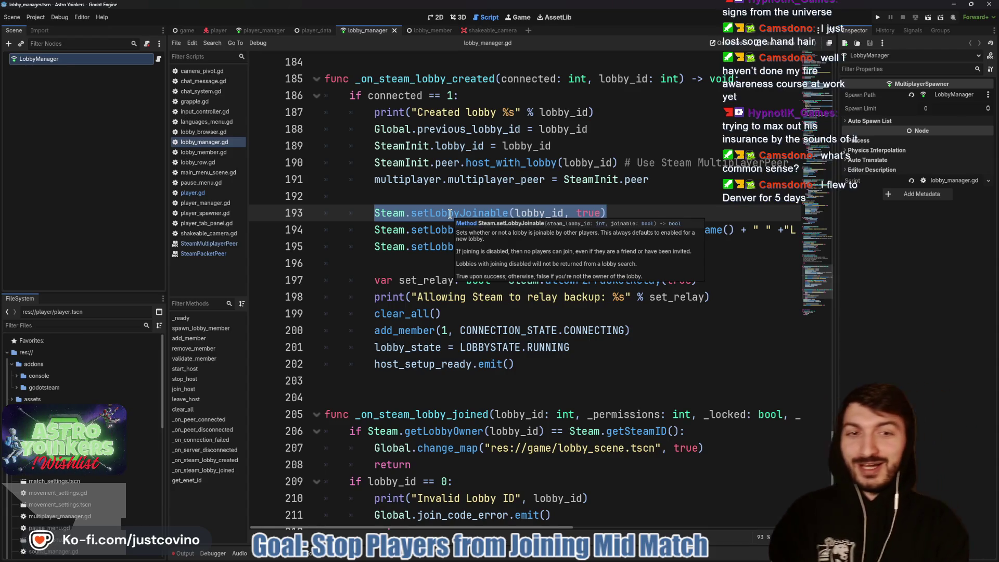
{"action": "left_click", "coordinate": [415, 196]}
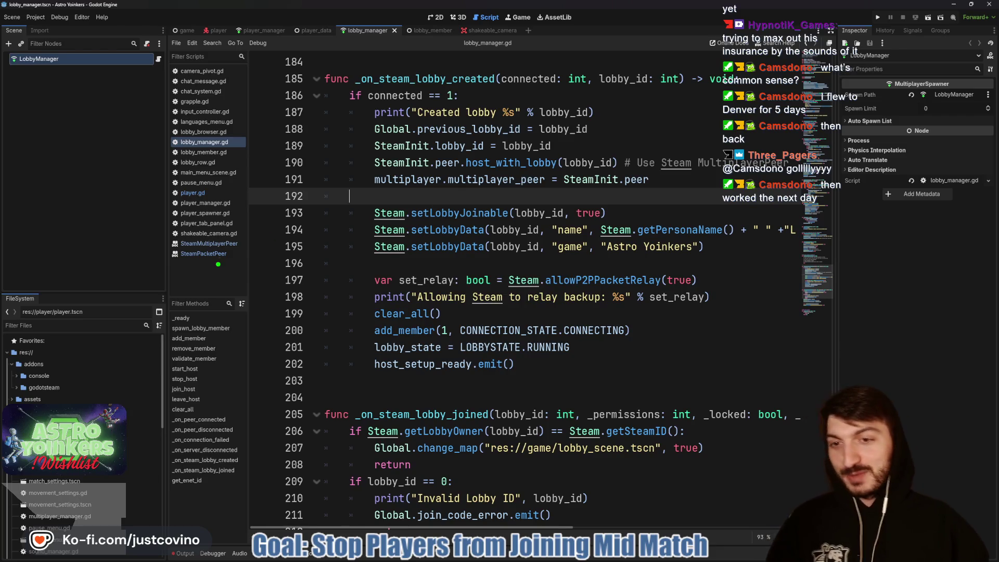
{"action": "left_click_drag", "start_coordinate": [192, 290], "coordinate": [549, 148]}
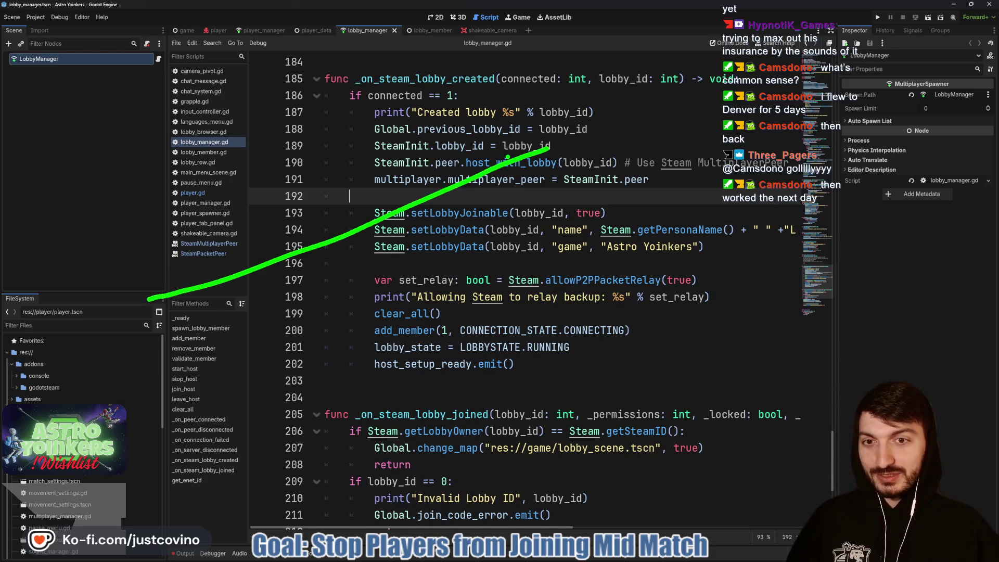
{"action": "left_click_drag", "start_coordinate": [285, 187], "coordinate": [285, 364]}
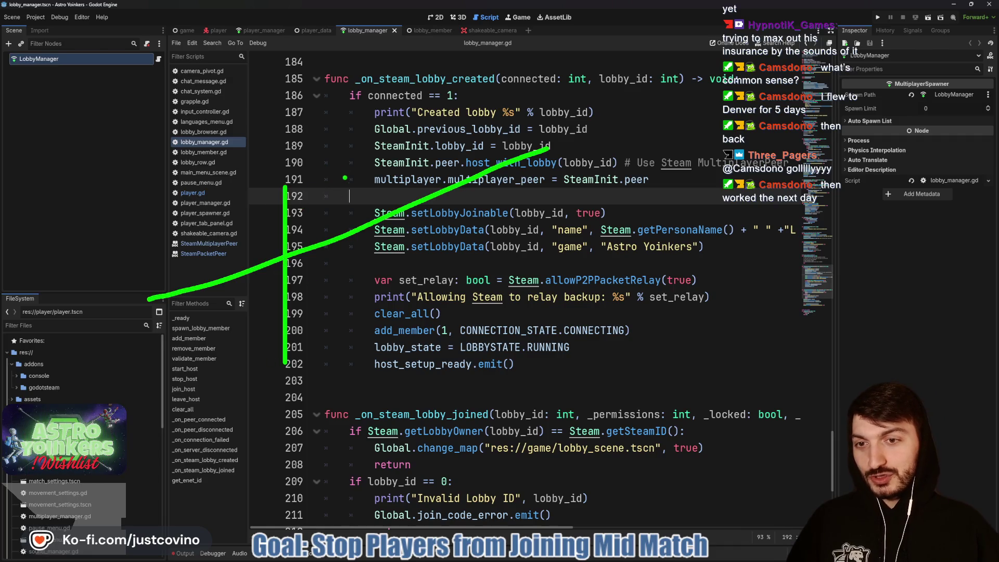
{"action": "mouse_move", "coordinate": [370, 162]}
{"action": "left_mouse_down"}
{"action": "mouse_move", "coordinate": [364, 359]}
{"action": "mouse_move", "coordinate": [369, 159]}
{"action": "left_mouse_up"}
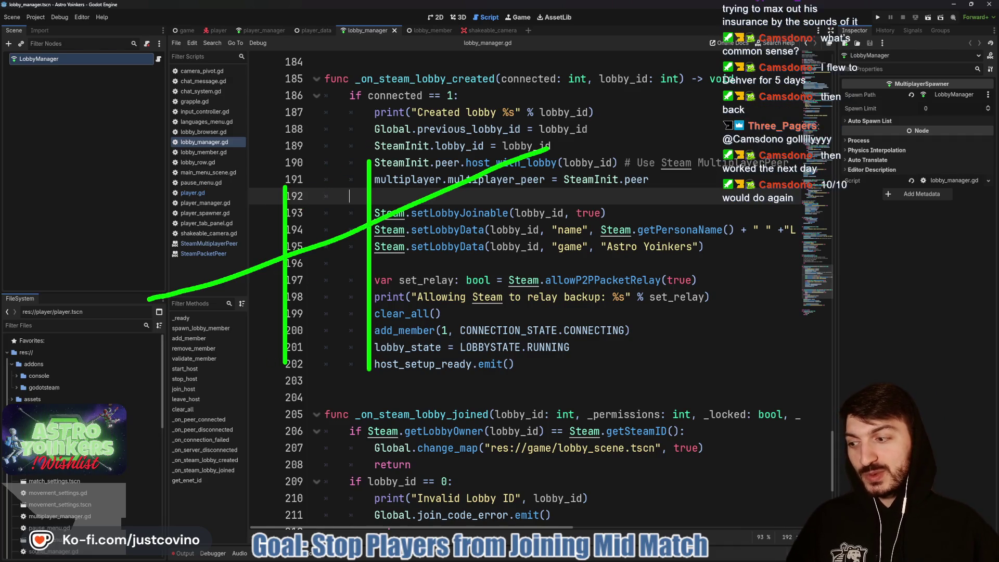
{"action": "left_click_drag", "start_coordinate": [434, 120], "coordinate": [435, 386]}
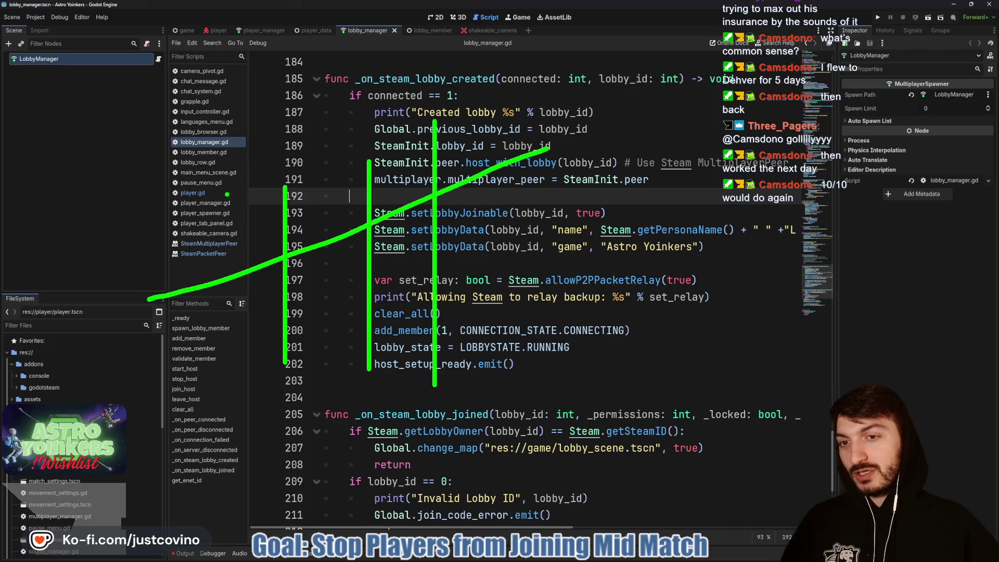
{"action": "left_click_drag", "start_coordinate": [311, 195], "coordinate": [333, 152]}
{"action": "left_click_drag", "start_coordinate": [263, 167], "coordinate": [311, 193]}
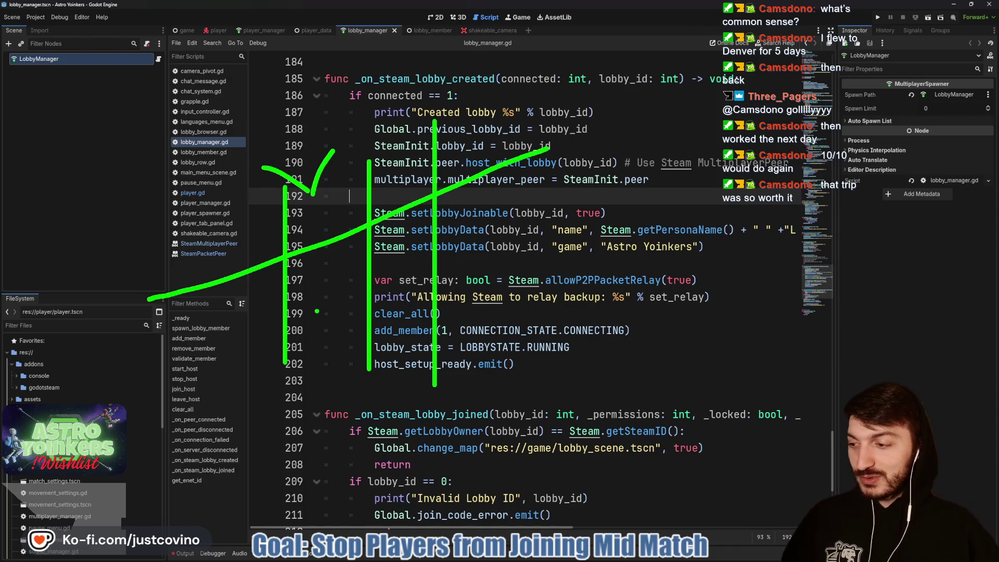
{"action": "key", "text": "Escape"}
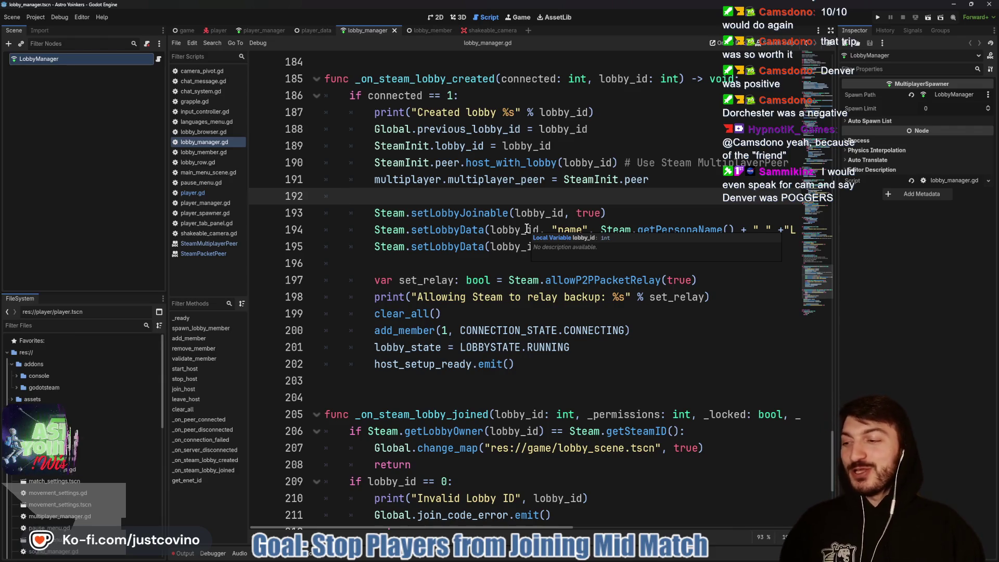
{"action": "left_click", "coordinate": [620, 210]}
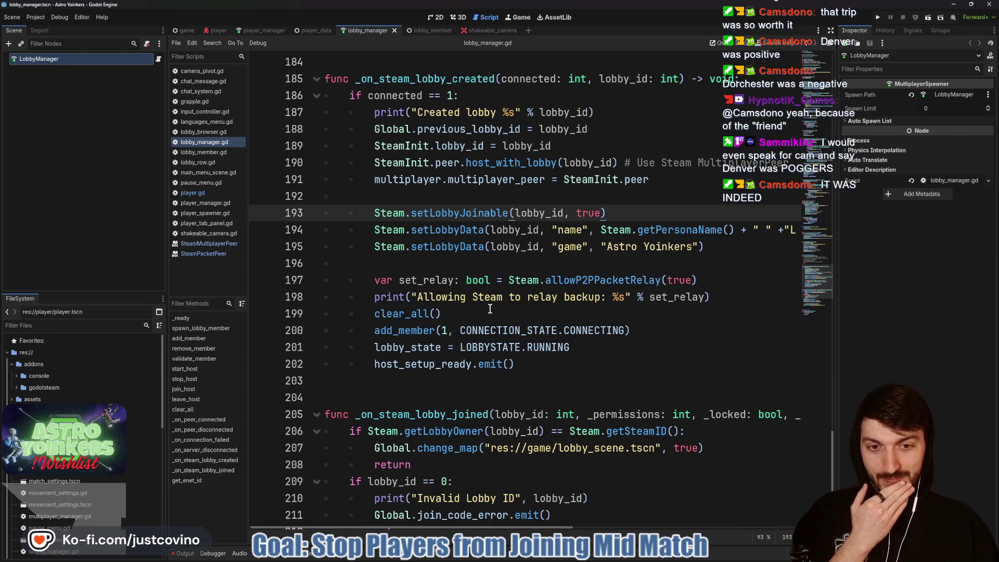
{"action": "double_click", "coordinate": [504, 347]}
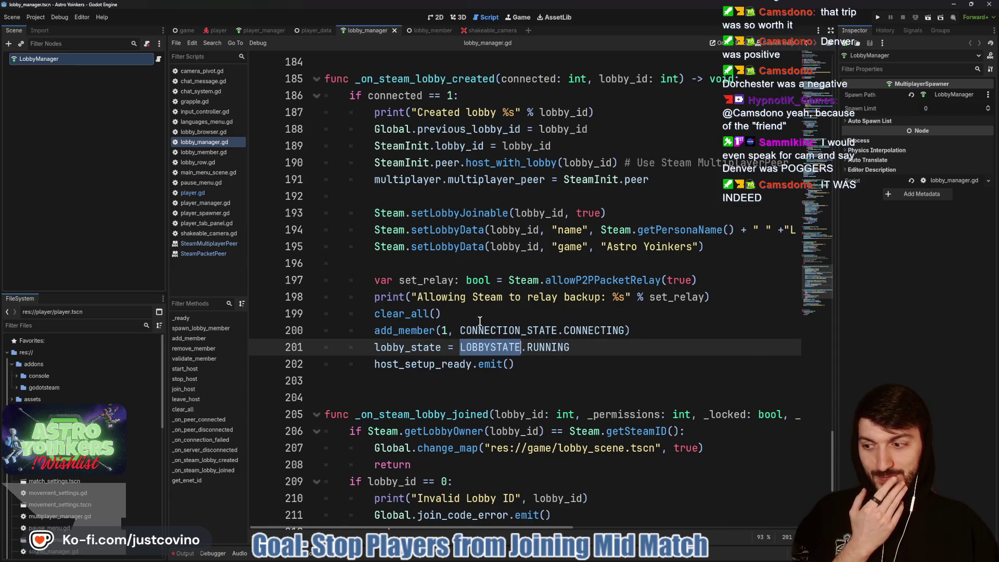
{"action": "left_click", "coordinate": [463, 268]}
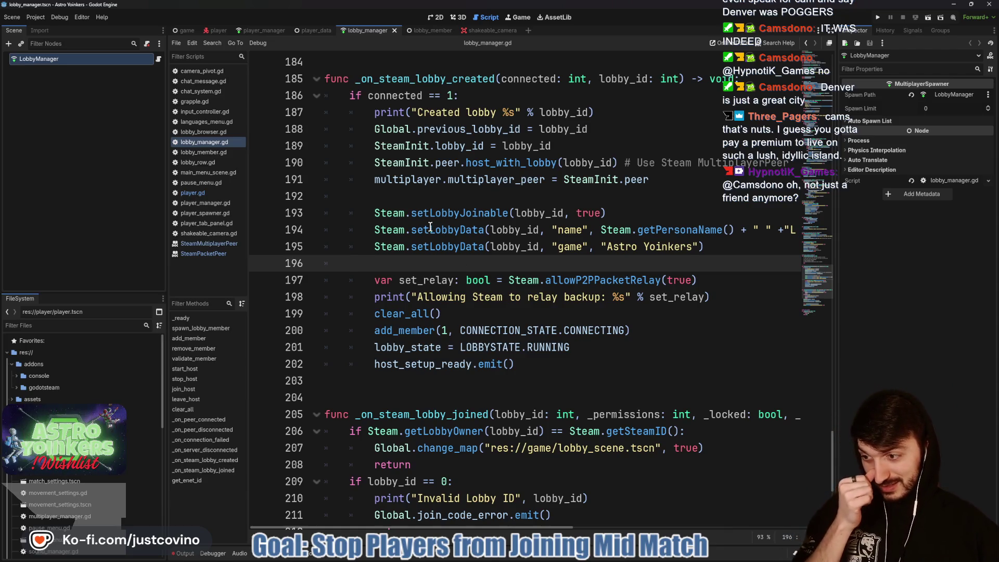
{"action": "mouse_move", "coordinate": [430, 227]}
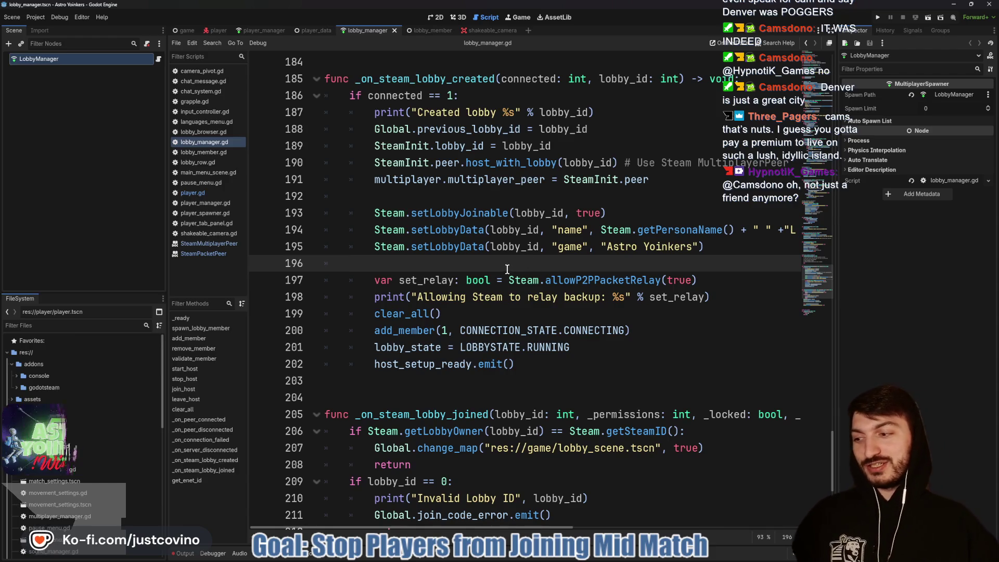
Return to blank line 192 and save the scene and script with Ctrl+S
{"action": "left_click", "coordinate": [475, 195]}
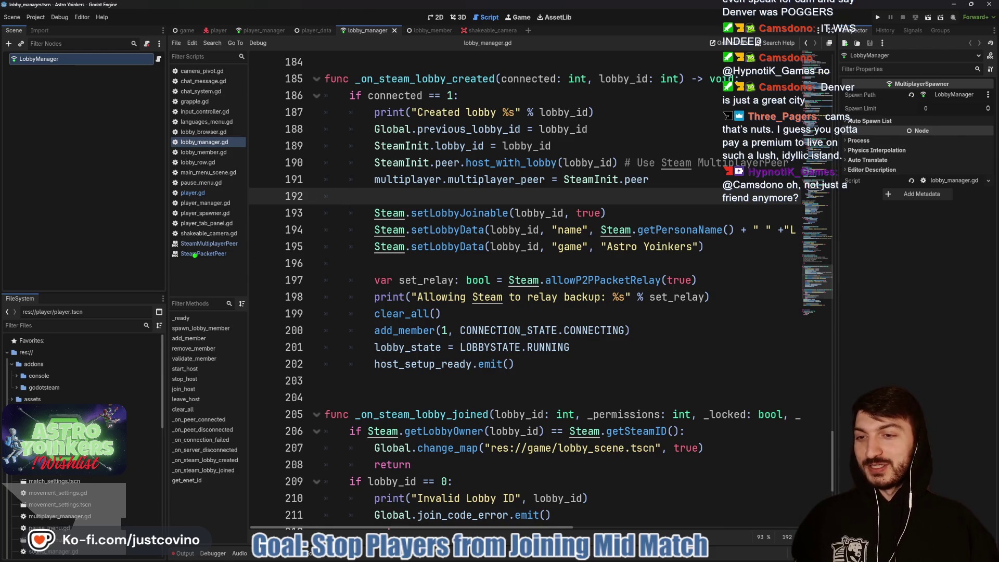
{"action": "left_click_drag", "start_coordinate": [76, 223], "coordinate": [405, 503]}
{"action": "mouse_move", "coordinate": [30, 185]}
{"action": "left_mouse_down"}
{"action": "mouse_move", "coordinate": [211, 343]}
{"action": "mouse_move", "coordinate": [469, 526]}
{"action": "left_mouse_up"}
{"action": "key", "text": "Escape"}
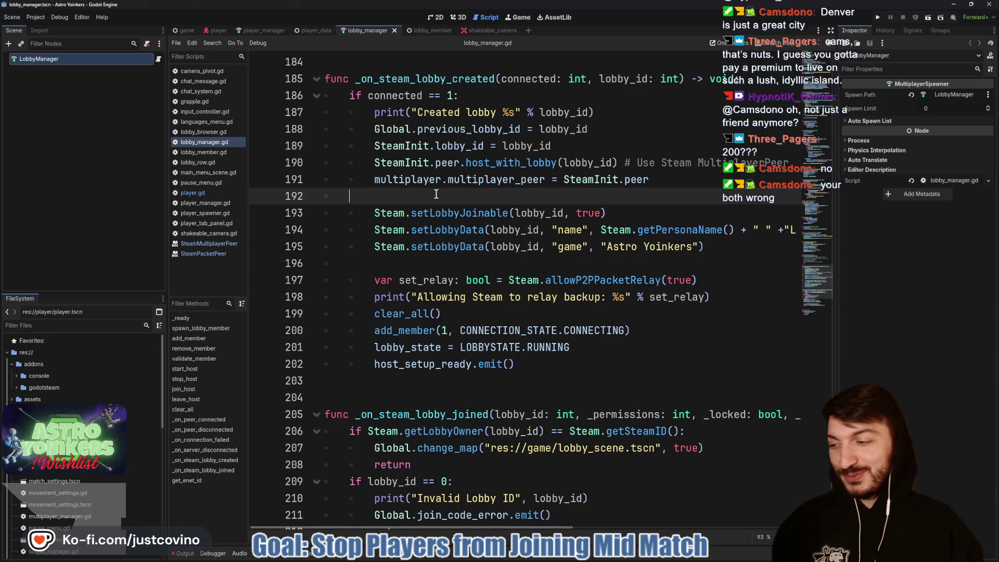
{"action": "key", "text": "ctrl+s"}
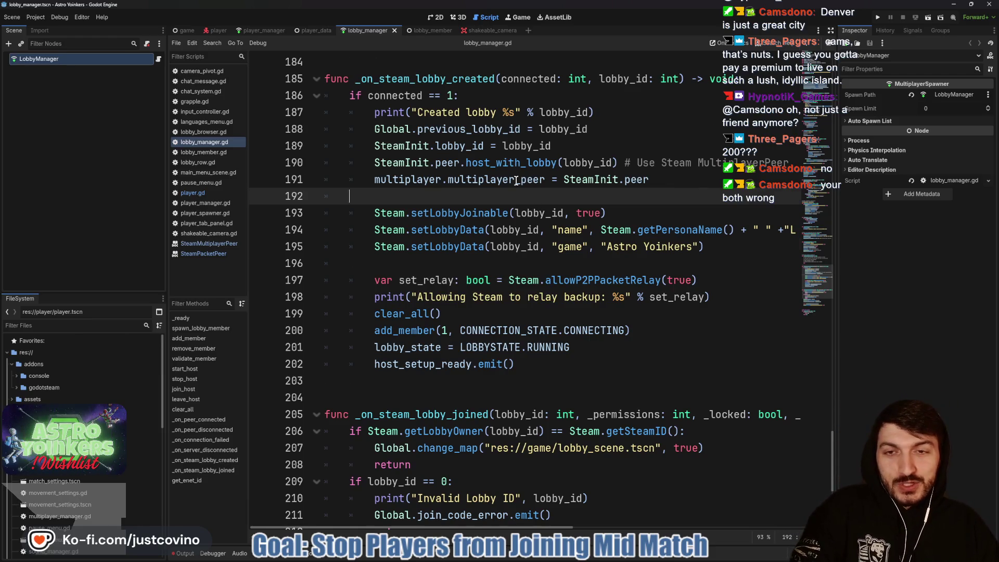
Review the _on_steam_lobby_created handler and its host_with_lobby(lobby_id) call
{"action": "scroll", "coordinate": [516, 181], "scroll_direction": "up", "scroll_amount": 1}
{"action": "mouse_move", "coordinate": [510, 197]}
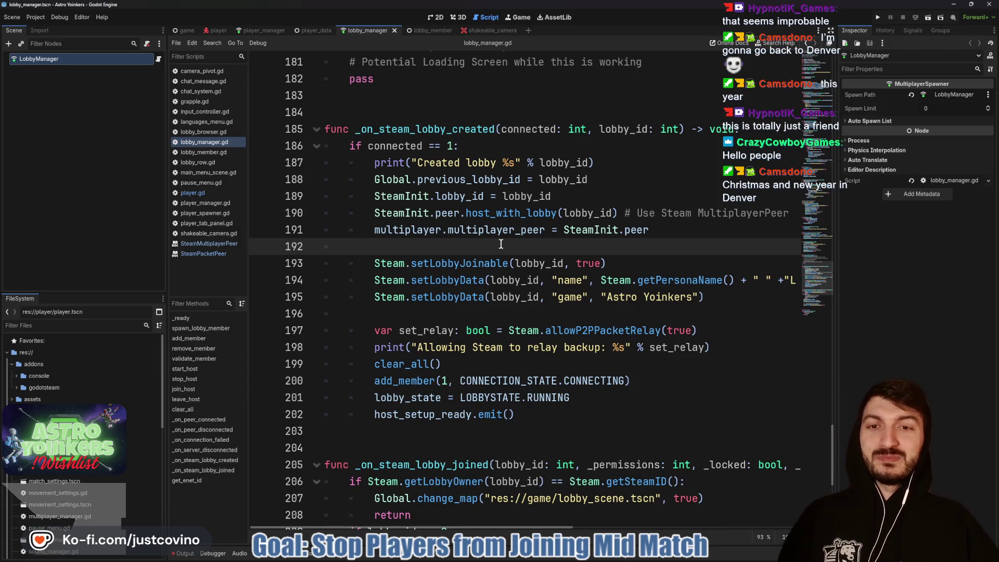
{"action": "scroll", "coordinate": [502, 244], "scroll_direction": "down", "scroll_amount": 1}
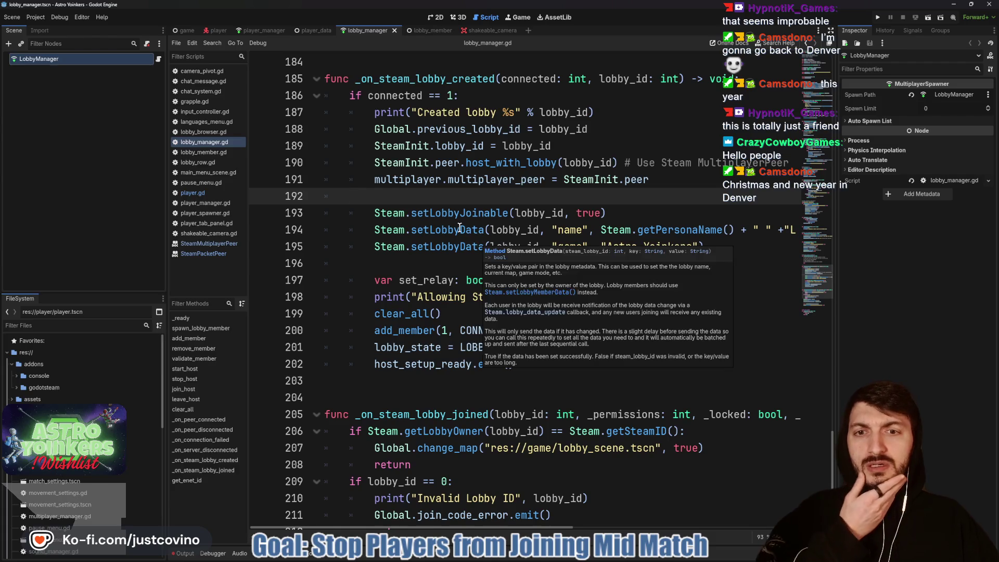
{"action": "mouse_move", "coordinate": [449, 216]}
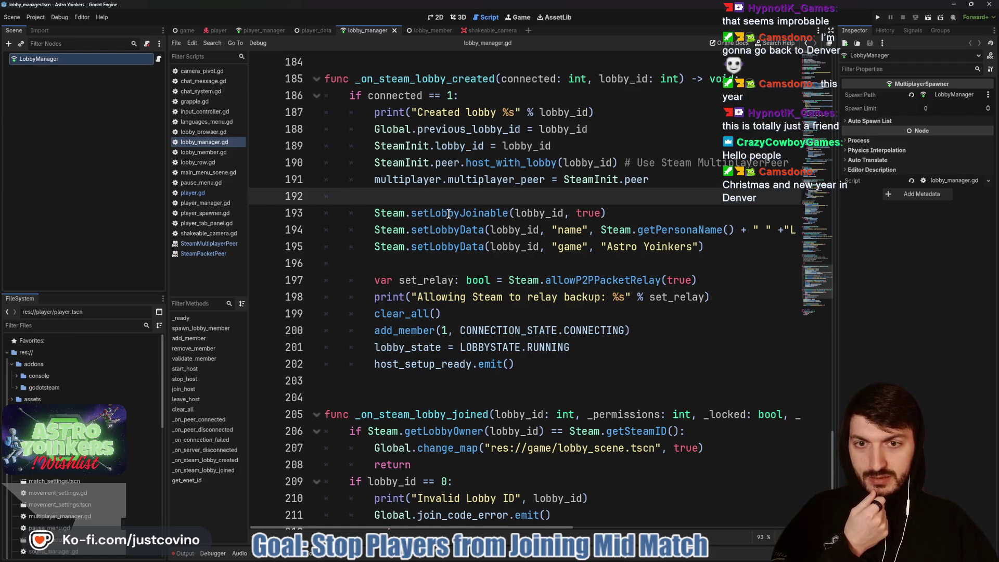
{"action": "scroll", "coordinate": [450, 218], "scroll_direction": "down", "scroll_amount": 3}
{"action": "scroll", "coordinate": [449, 234], "scroll_direction": "down", "scroll_amount": 2}
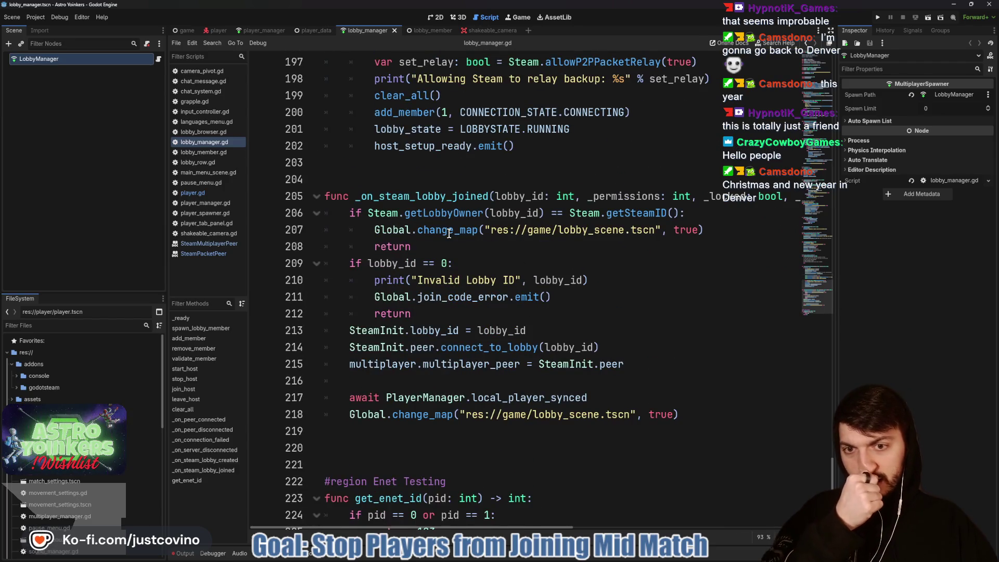
Place the caret on blank line 183 just before _on_steam_lobby_created
{"action": "scroll", "coordinate": [448, 231], "scroll_direction": "up", "scroll_amount": 4}
{"action": "scroll", "coordinate": [442, 229], "scroll_direction": "up", "scroll_amount": 5}
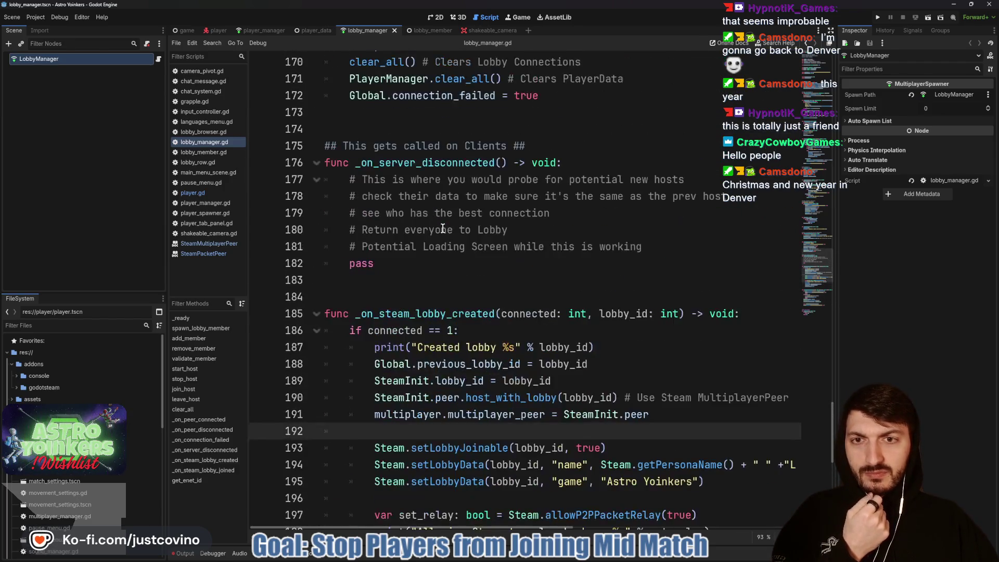
{"action": "scroll", "coordinate": [423, 273], "scroll_direction": "down", "scroll_amount": 1}
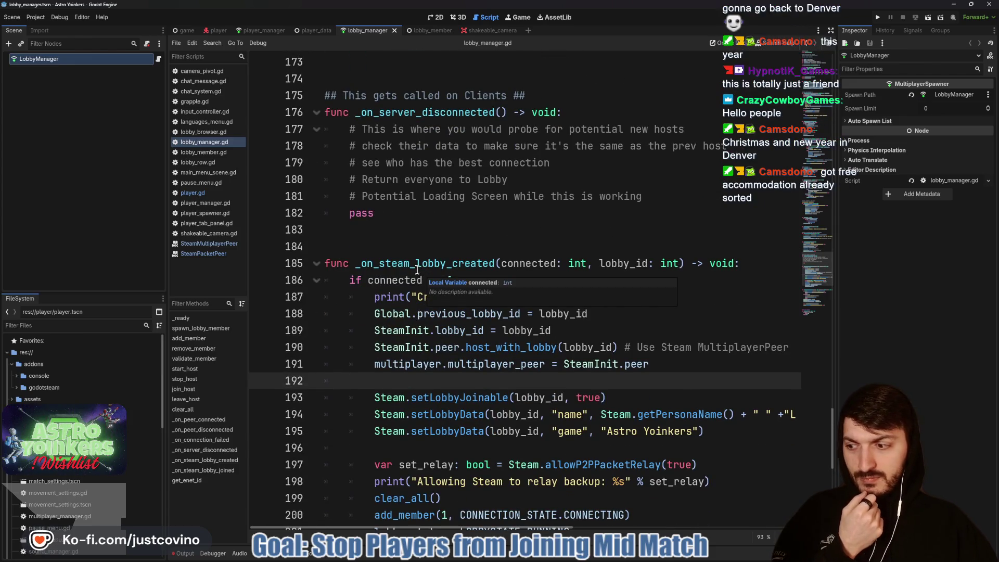
{"action": "scroll", "coordinate": [417, 270], "scroll_direction": "up", "scroll_amount": 3}
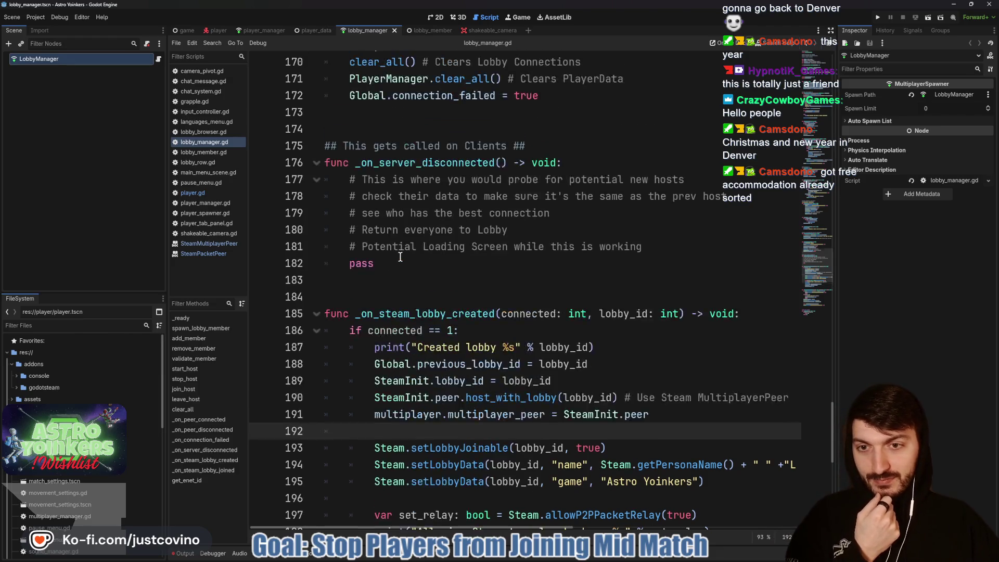
{"action": "scroll", "coordinate": [406, 267], "scroll_direction": "down", "scroll_amount": 2}
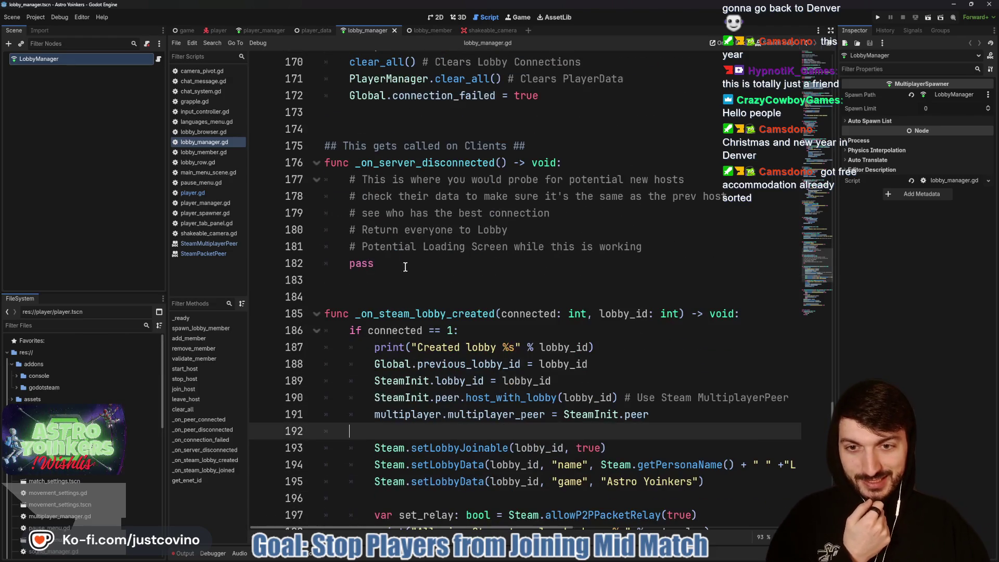
{"action": "left_click", "coordinate": [372, 281]}
{"action": "scroll", "coordinate": [489, 286], "scroll_direction": "down", "scroll_amount": 1}
{"action": "scroll", "coordinate": [489, 286], "scroll_direction": "down", "scroll_amount": 7}
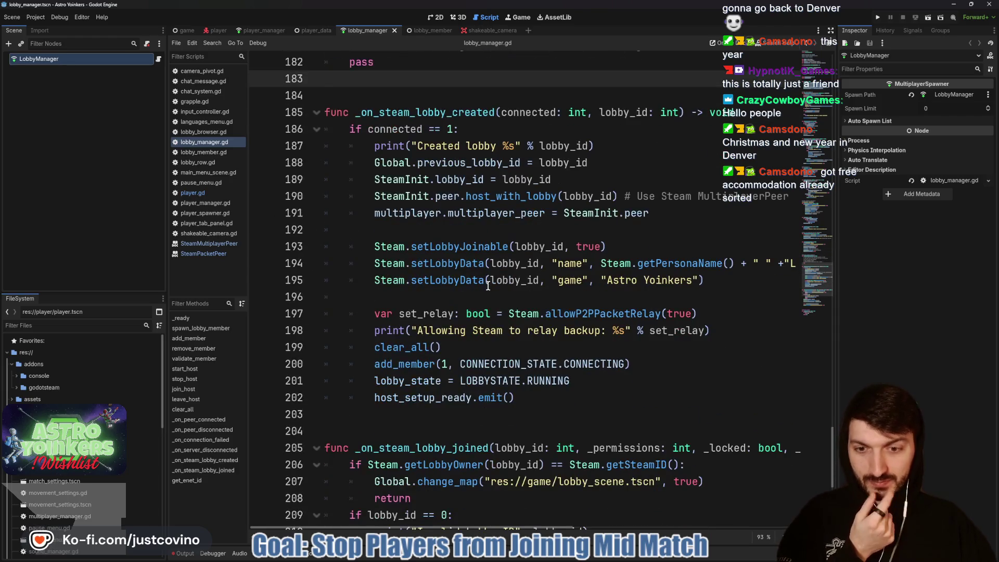
{"action": "scroll", "coordinate": [476, 283], "scroll_direction": "up", "scroll_amount": 5}
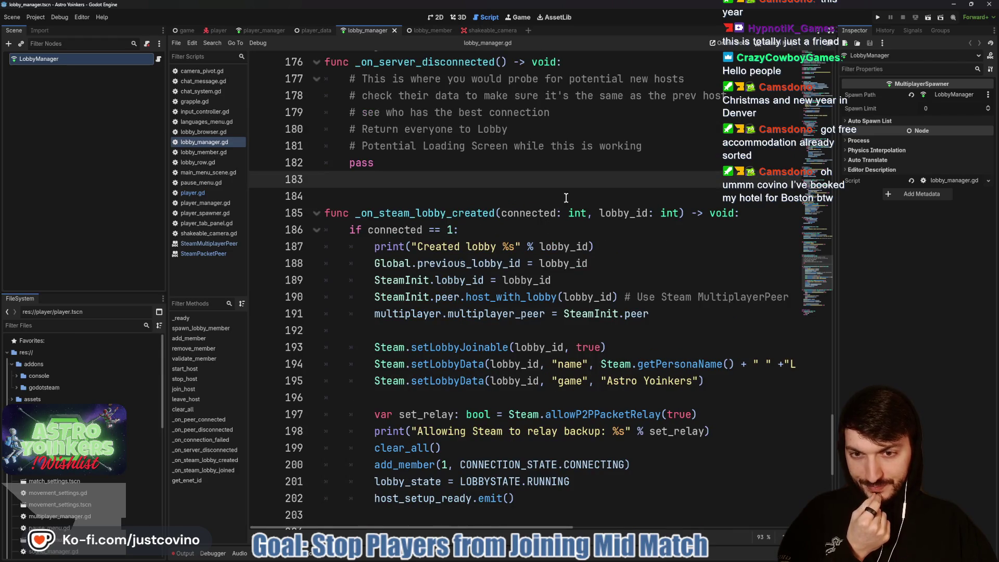
{"action": "scroll", "coordinate": [571, 184], "scroll_direction": "up", "scroll_amount": 2}
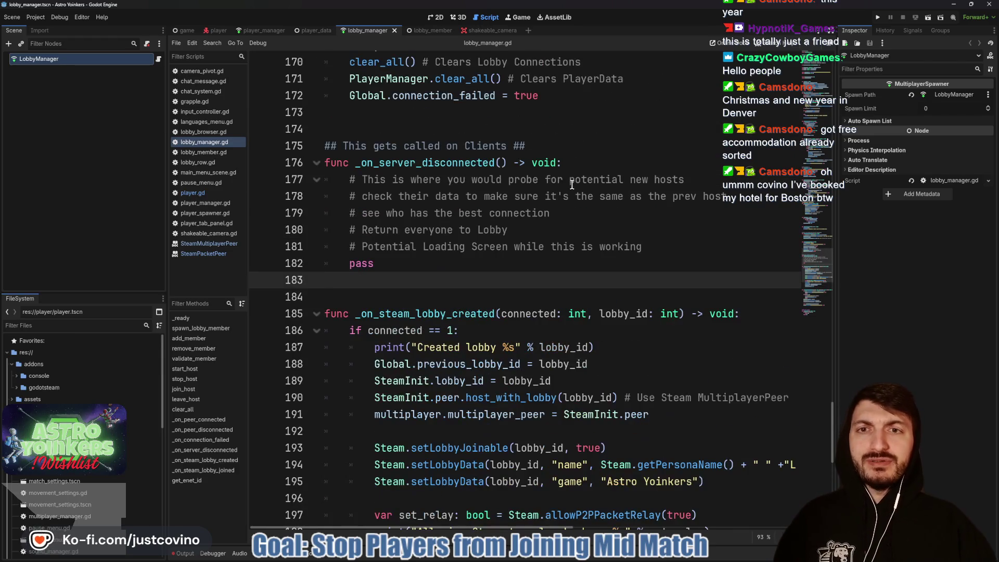
Add a new toggle_lobby_joinable(is_joinable: bool) function header returning void after pass
{"action": "key", "text": "Return"}
{"action": "key", "text": "Return"}
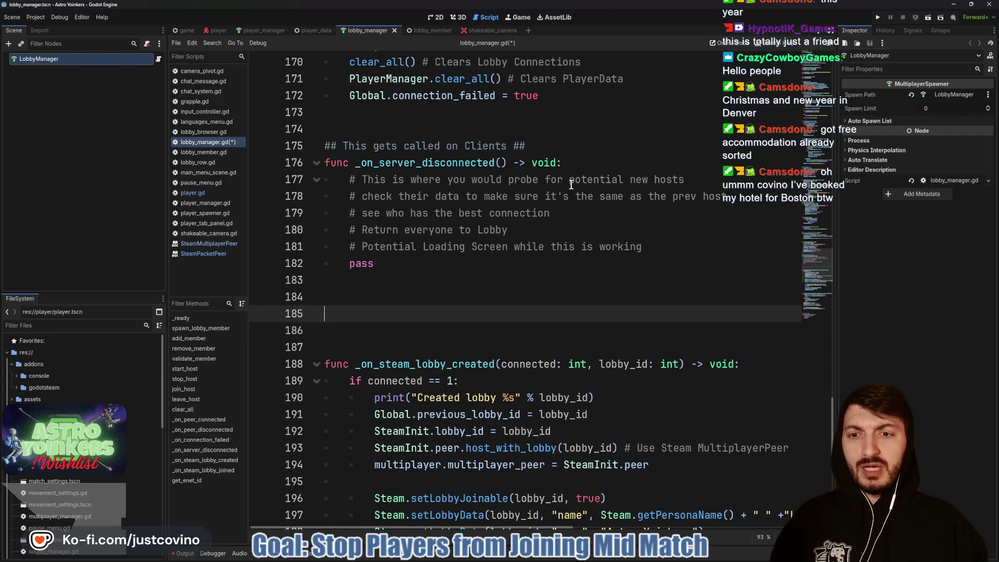
{"action": "type", "text": "oggle_lobby"}
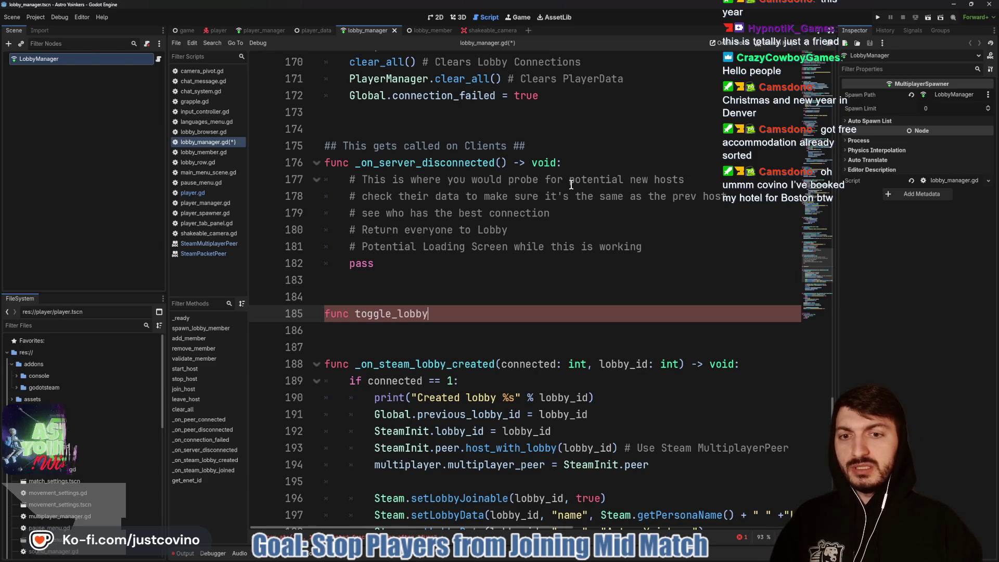
{"action": "type", "text": "_joinable"}
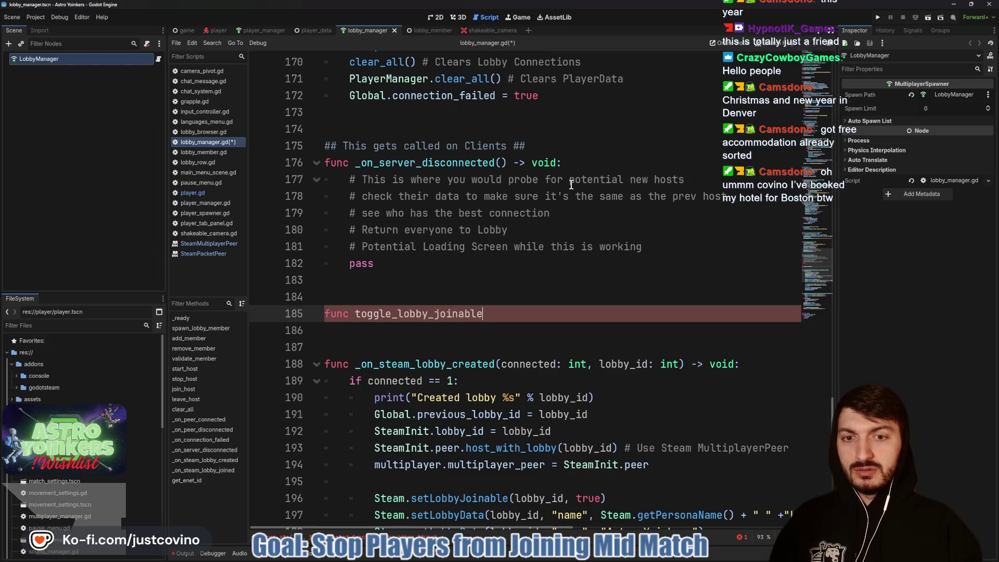
{"action": "type", "text": "(is_join"}
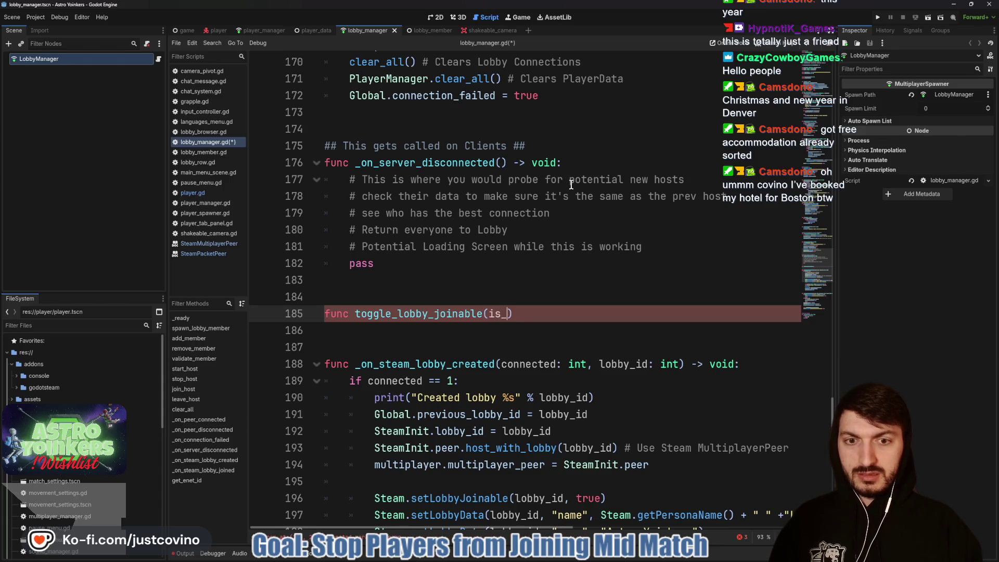
{"action": "type", "text": "able:"}
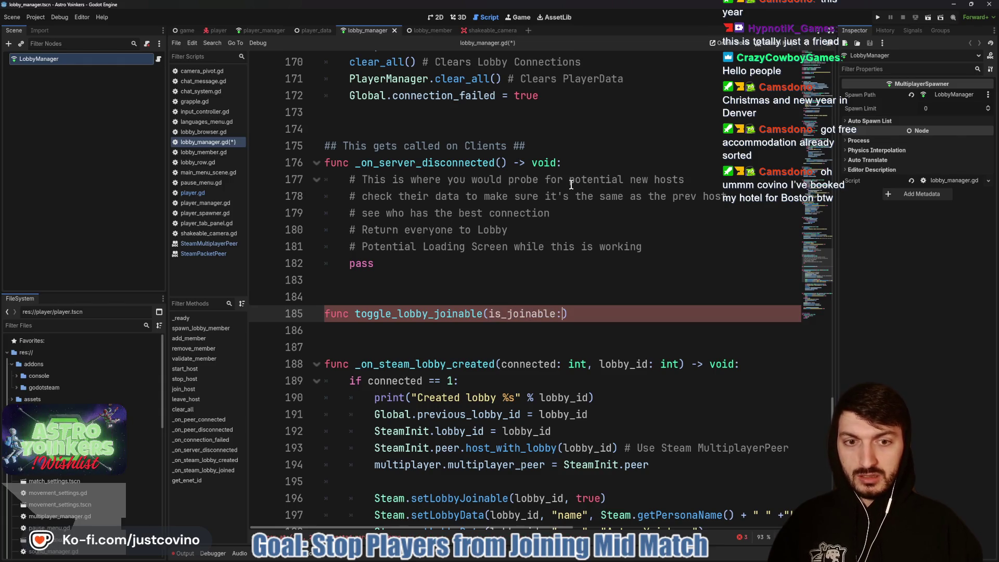
{"action": "type", "text": " bool"}
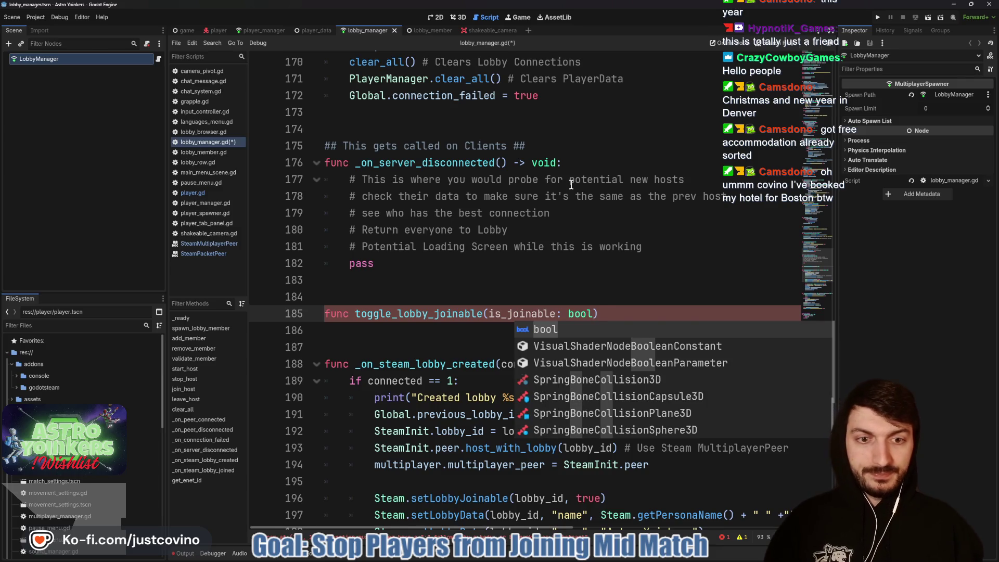
{"action": "key", "text": "End"}
{"action": "type", "text": "void:"}
{"action": "key", "text": "Return"}
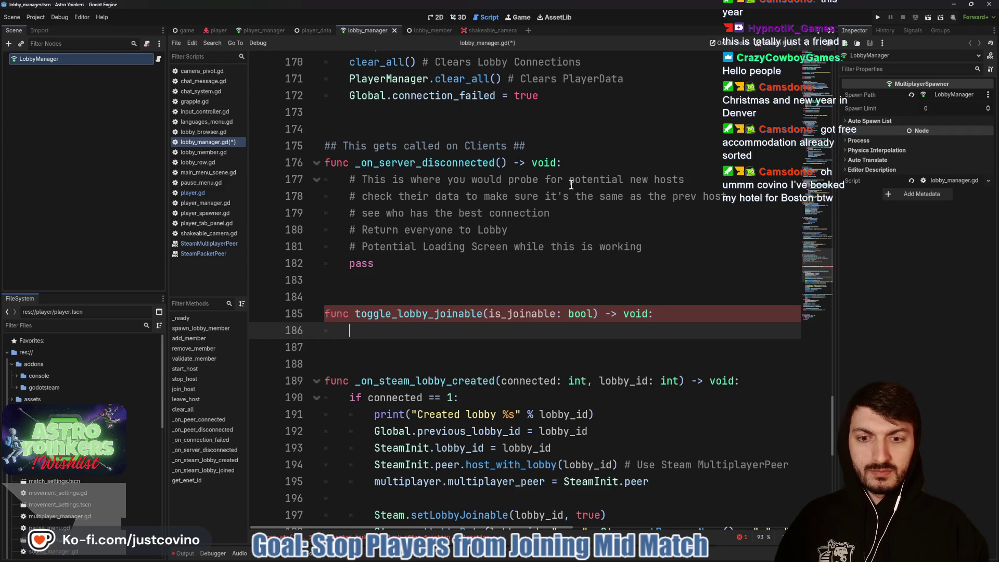
Write the function body as Steam.setLobbyJoinable(lobby_id, is_joinable)
{"action": "type", "text": "Steam.setLo"}
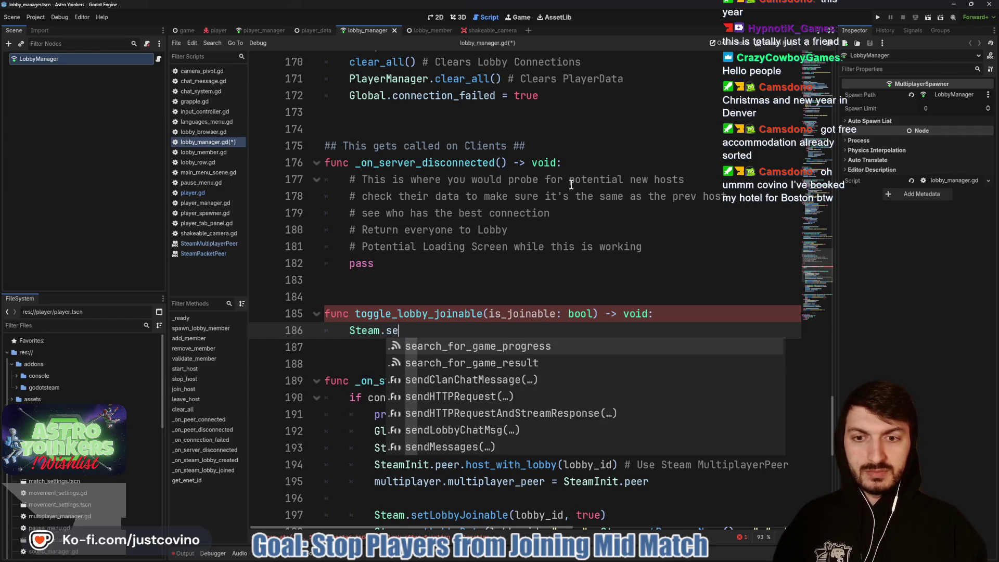
{"action": "type", "text": "bby"}
{"action": "key", "text": "Down"}
{"action": "key", "text": "Down"}
{"action": "key", "text": "Return"}
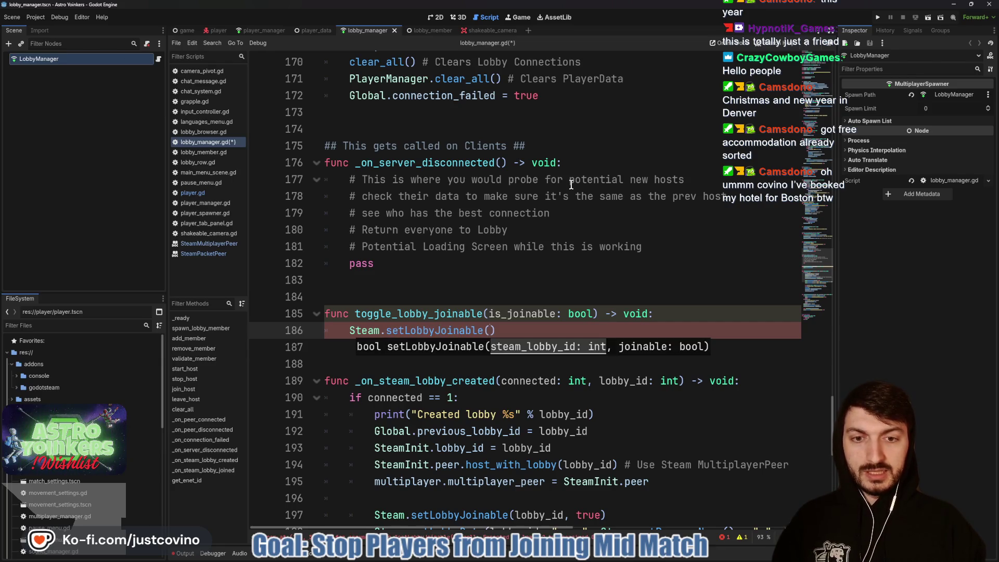
{"action": "type", "text": "obby_id"}
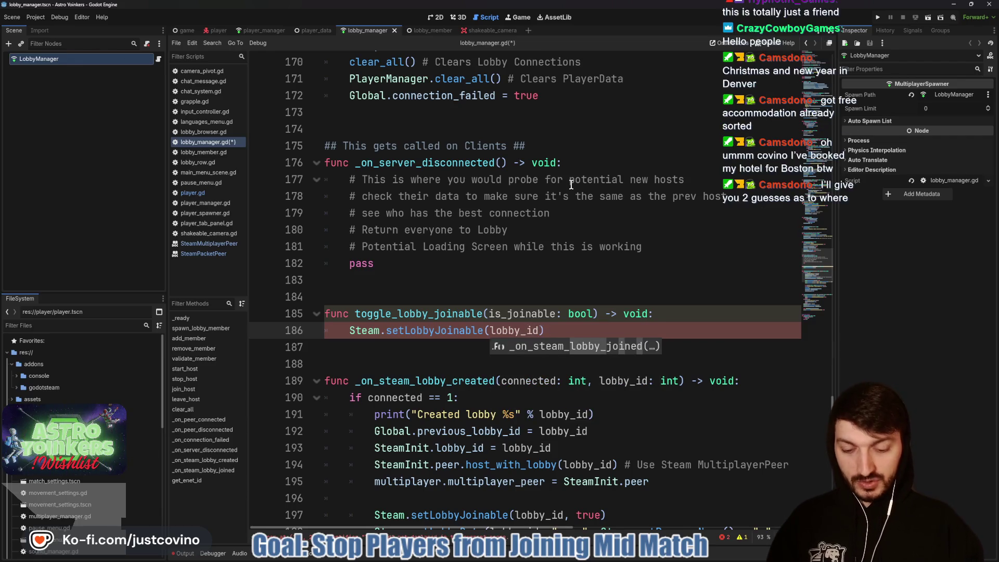
{"action": "type", "text": ", is_"}
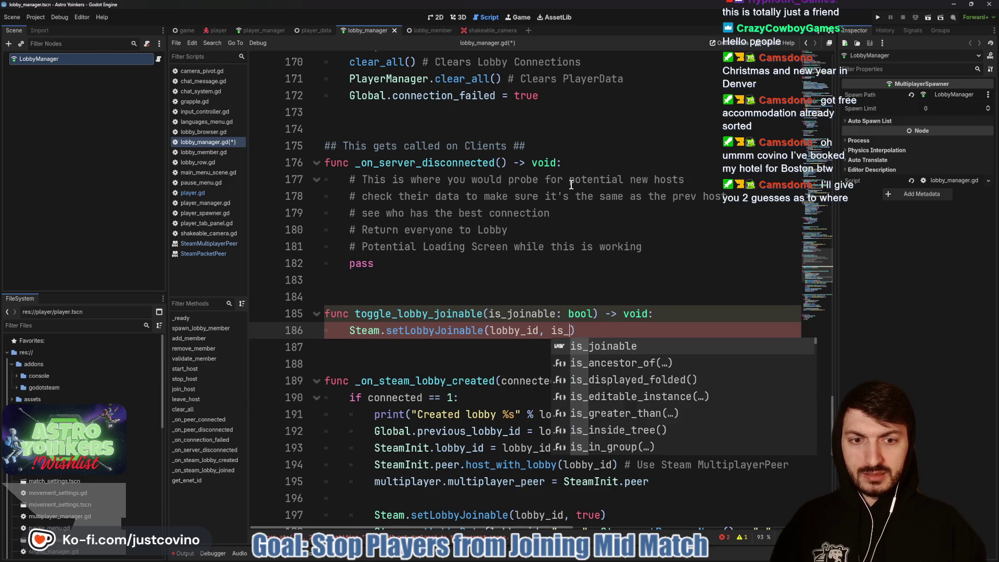
{"action": "key", "text": "Return"}
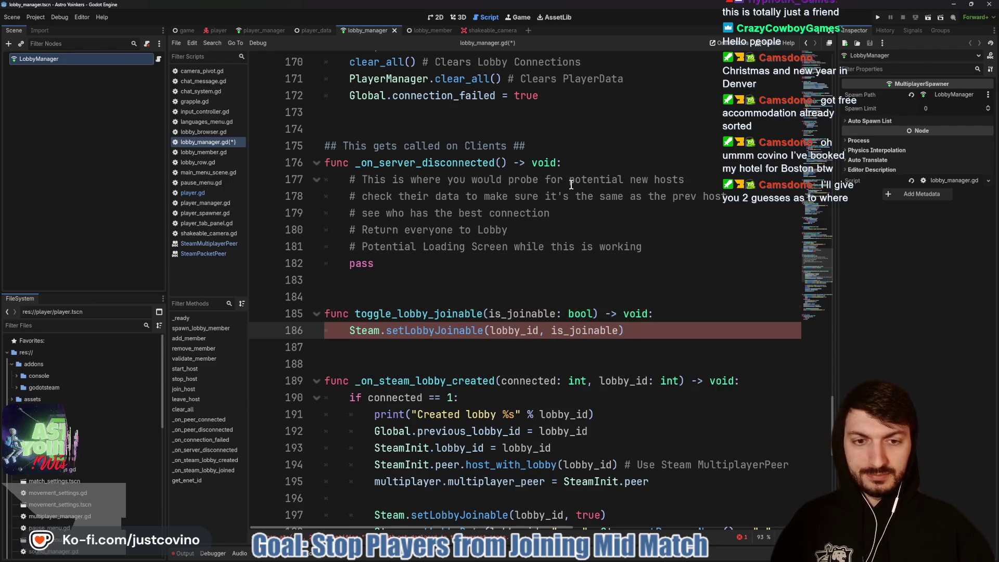
{"action": "scroll", "coordinate": [542, 199], "scroll_direction": "down", "scroll_amount": 3}
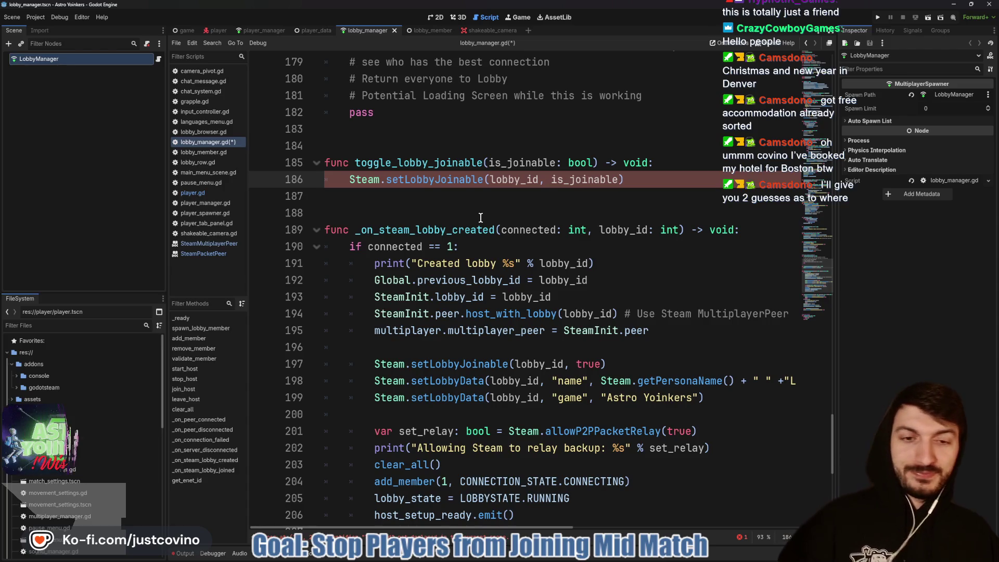
{"action": "left_click", "coordinate": [446, 195]}
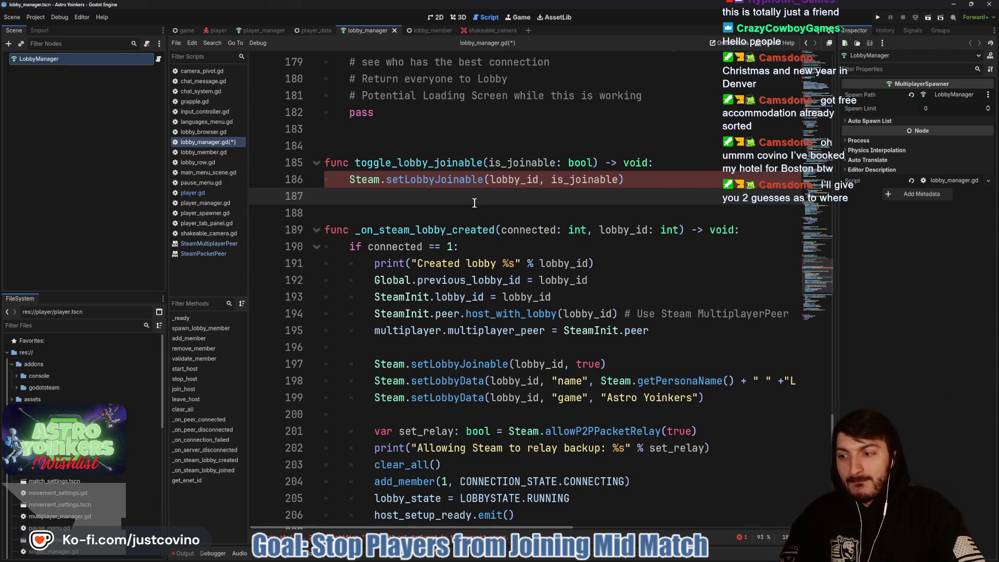
{"action": "double_click", "coordinate": [491, 181]}
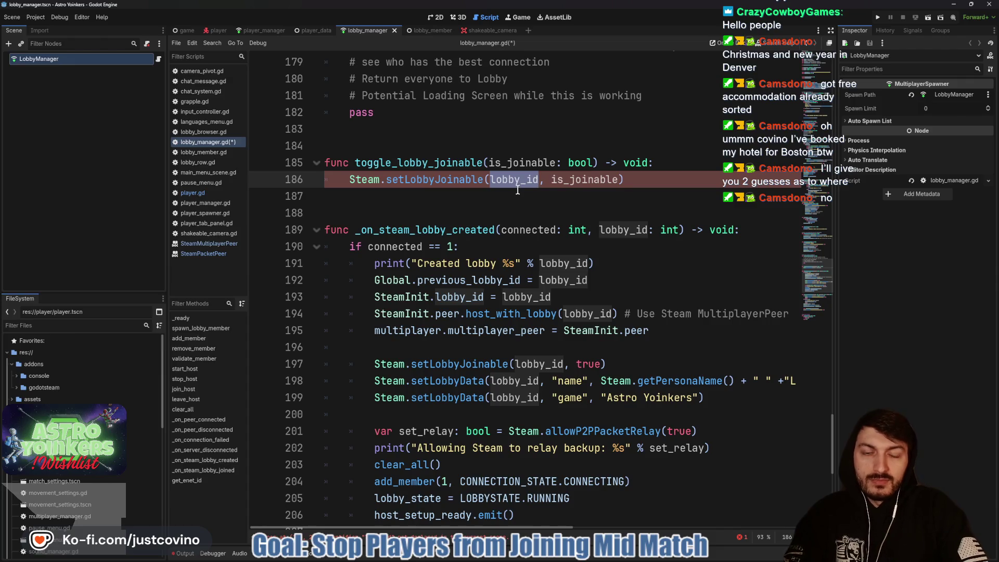
{"action": "right_click", "coordinate": [517, 190]}
{"action": "left_click", "coordinate": [497, 199]}
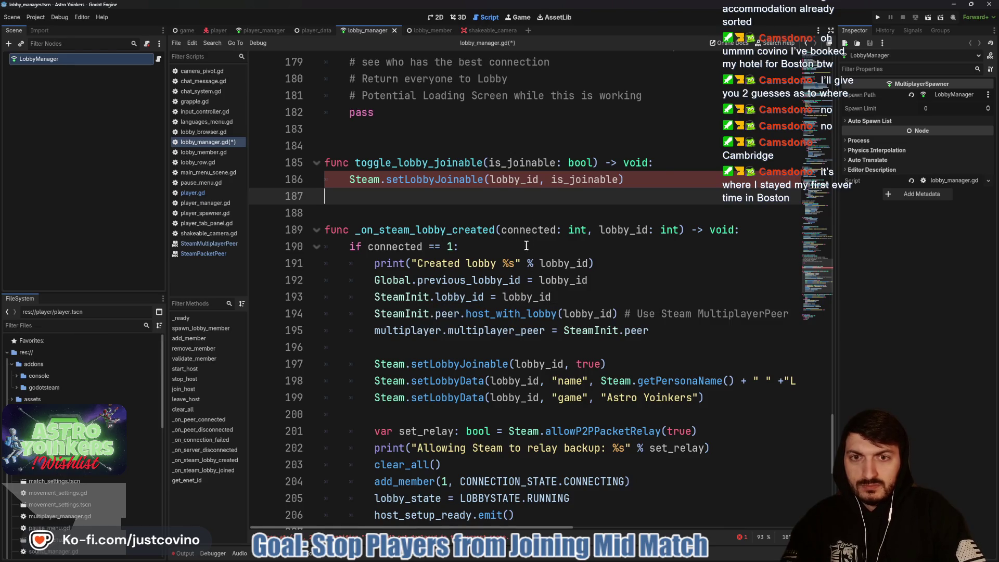
Add 'if !multiplayer.is_server(): return' as the first line of toggle_lobby_joinable
{"action": "left_click", "coordinate": [666, 165]}
{"action": "key", "text": "Return"}
{"action": "type", "text": "if muy"}
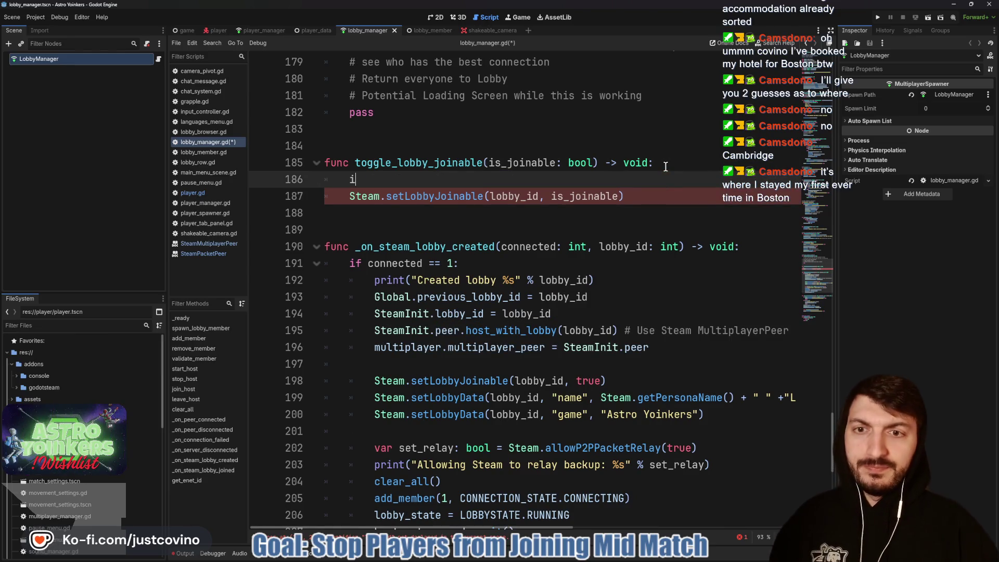
{"action": "key", "text": "BackSpace"}
{"action": "type", "text": "ltiplayer"}
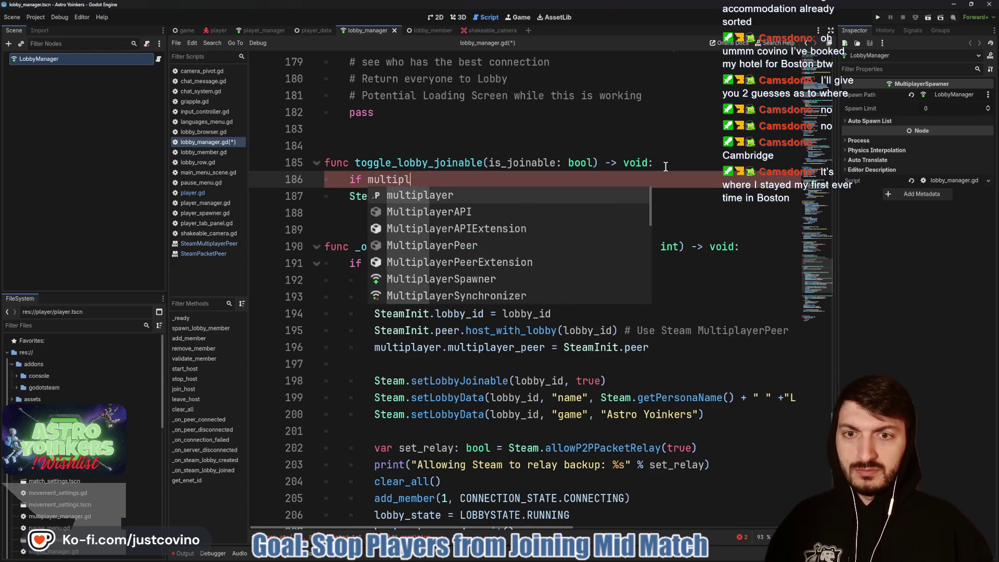
{"action": "type", "text": ".is"}
{"action": "key", "text": "Return"}
{"action": "type", "text": ": re"}
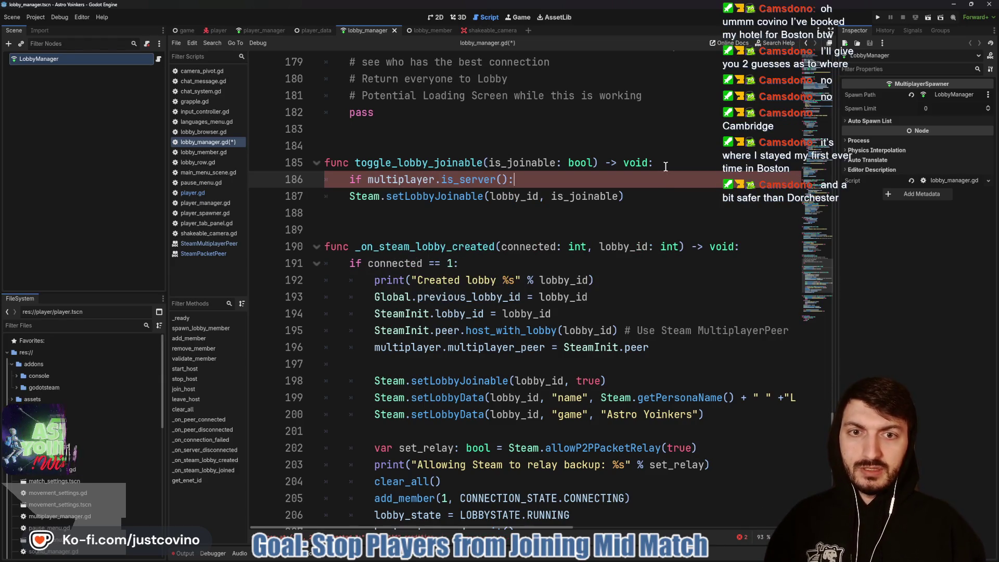
{"action": "type", "text": "turn"}
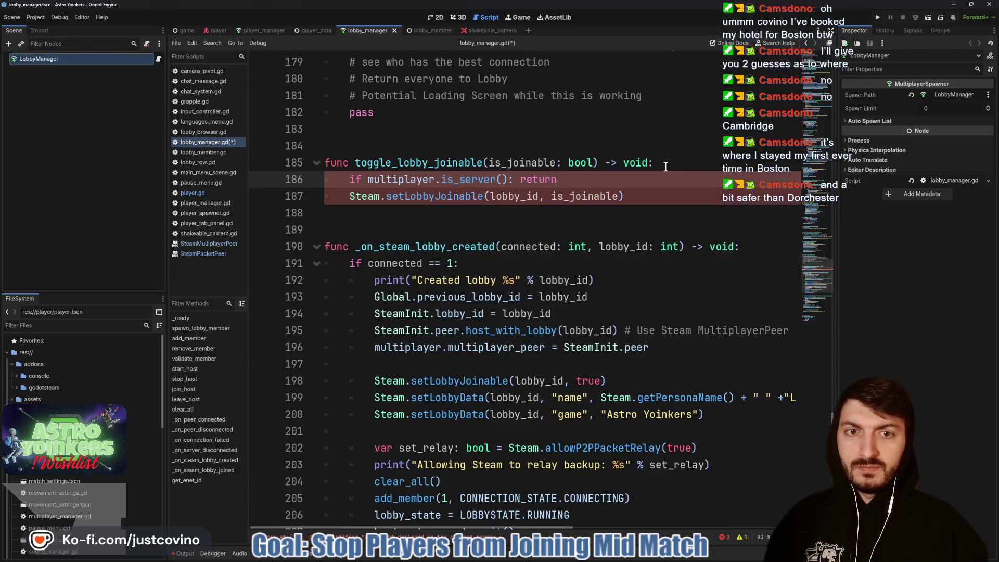
{"action": "left_click", "coordinate": [369, 180]}
{"action": "type", "text": "!"}
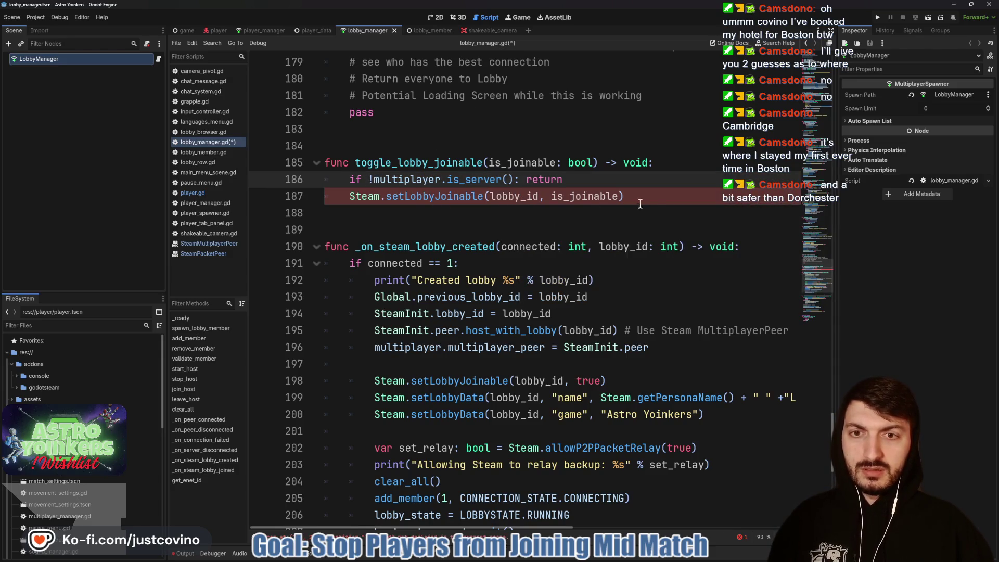
Replace lobby_id with SteamInit.lobby_id in the setLobbyJoinable call and save lobby_manager.gd
{"action": "left_click", "coordinate": [655, 197]}
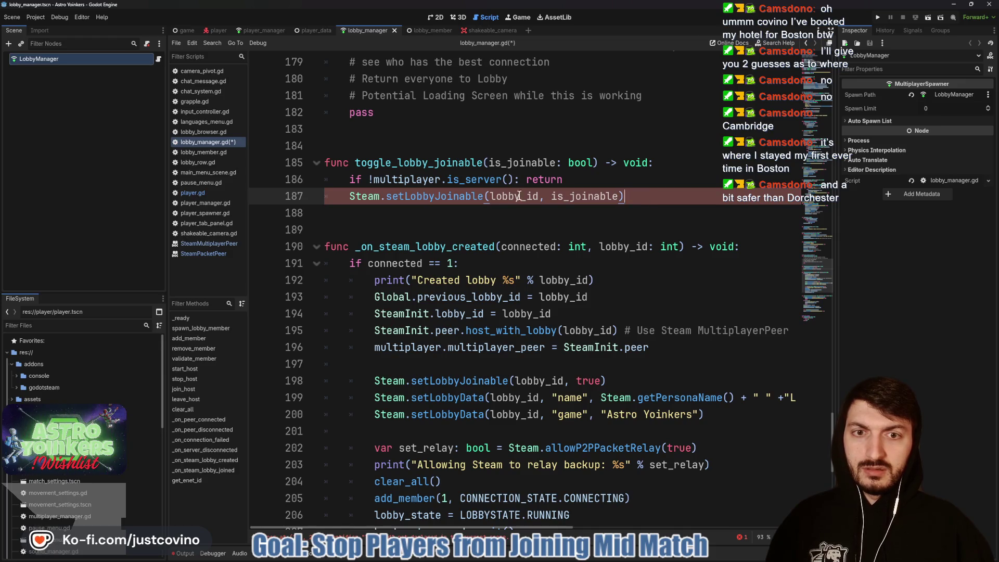
{"action": "left_click_drag", "start_coordinate": [538, 198], "coordinate": [489, 199]}
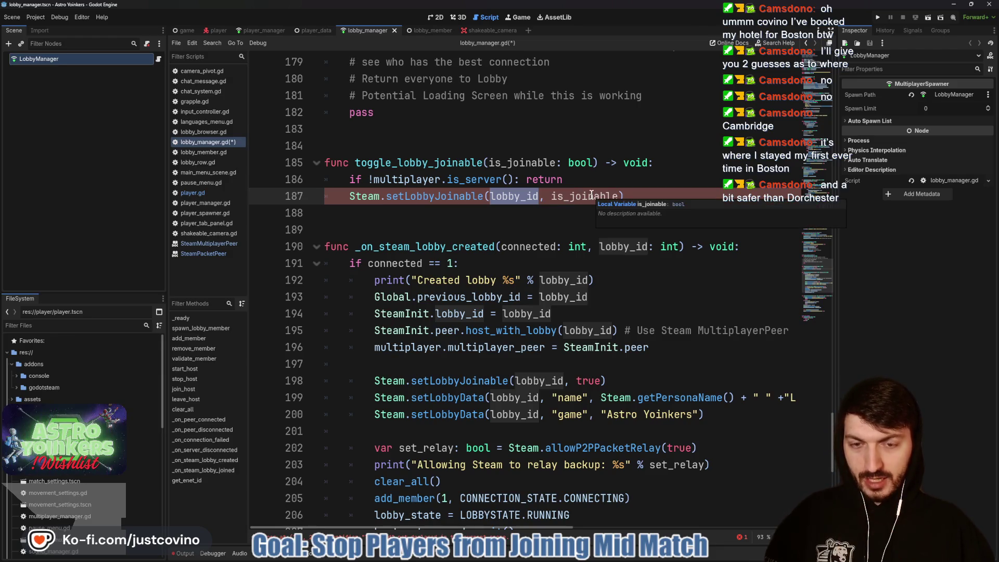
{"action": "type", "text": "SteamIni"}
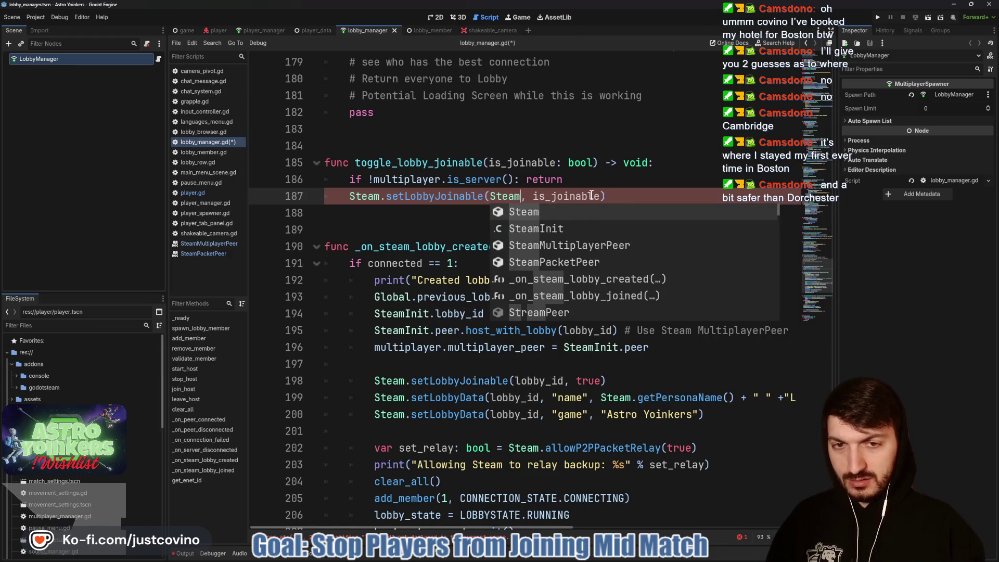
{"action": "key", "text": "Return"}
{"action": "type", "text": "."}
{"action": "key", "text": "Return"}
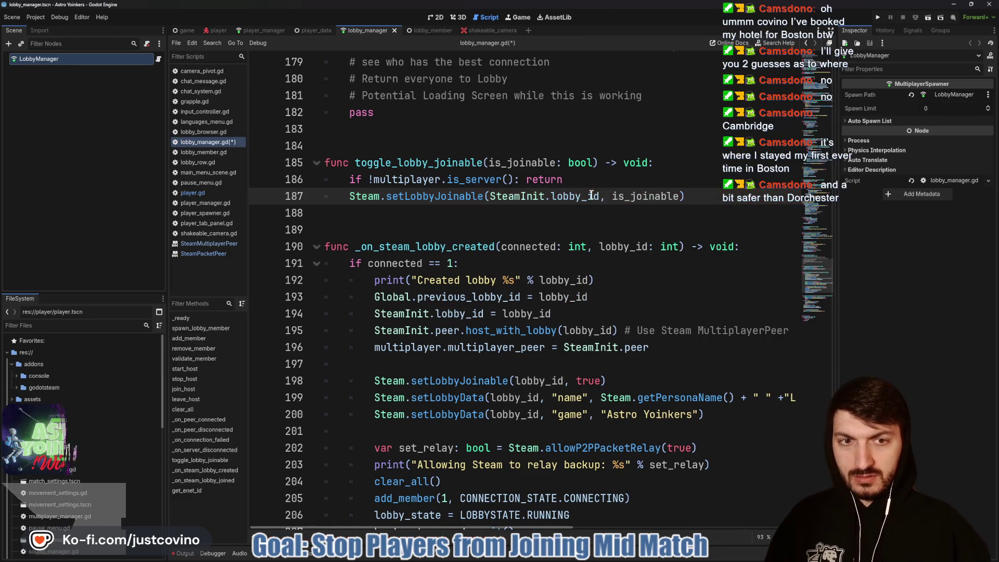
{"action": "left_click", "coordinate": [513, 220]}
{"action": "key", "text": "ctrl+s"}
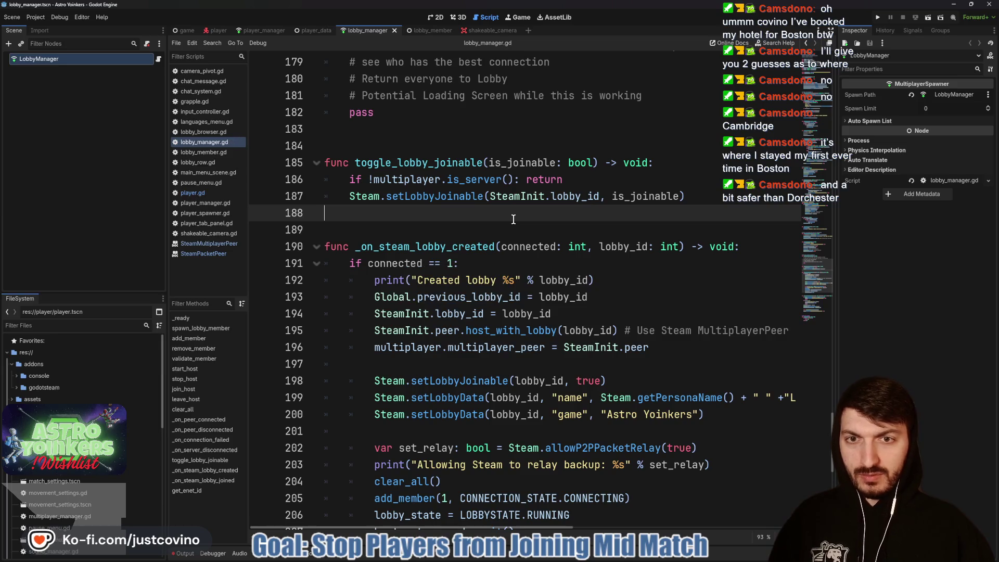
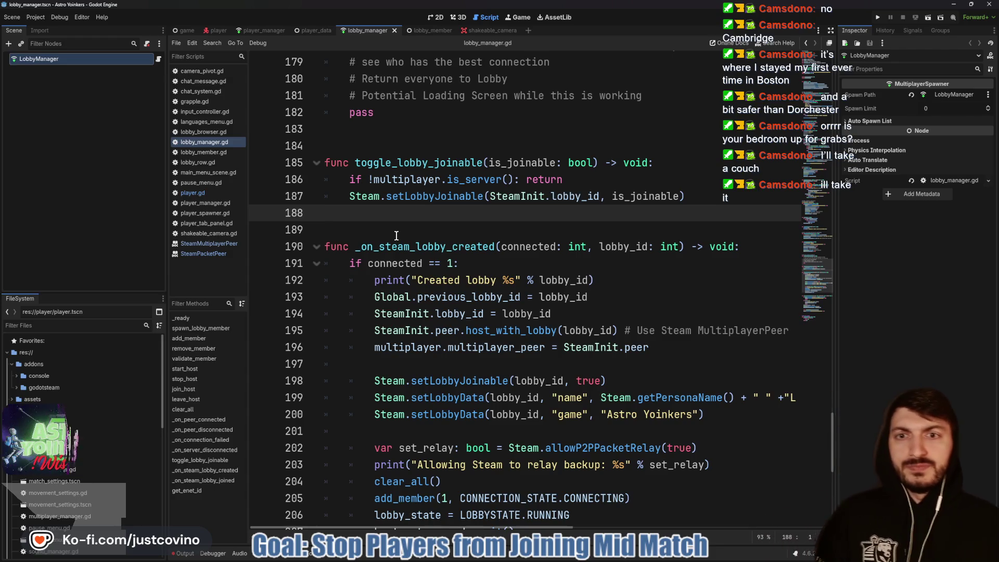
Switch to player_manager.gd and look over its signal declarations
{"action": "left_click", "coordinate": [406, 163]}
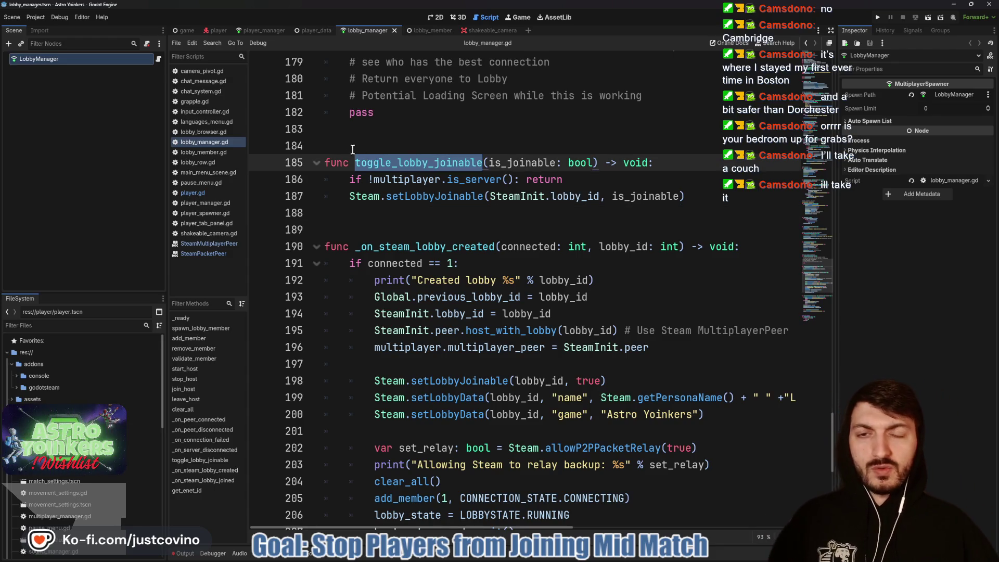
{"action": "key", "text": "Up"}
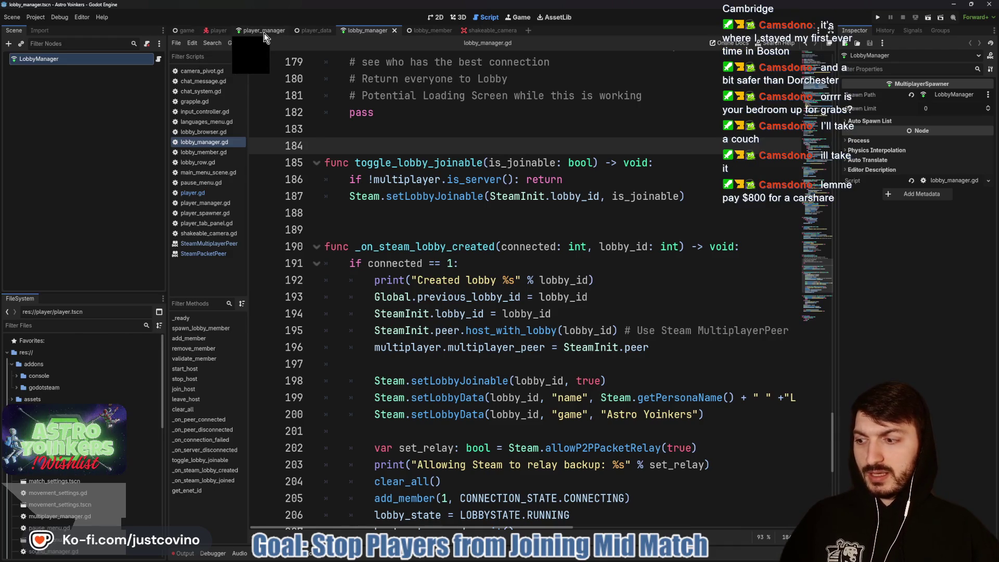
{"action": "left_click", "coordinate": [264, 31]}
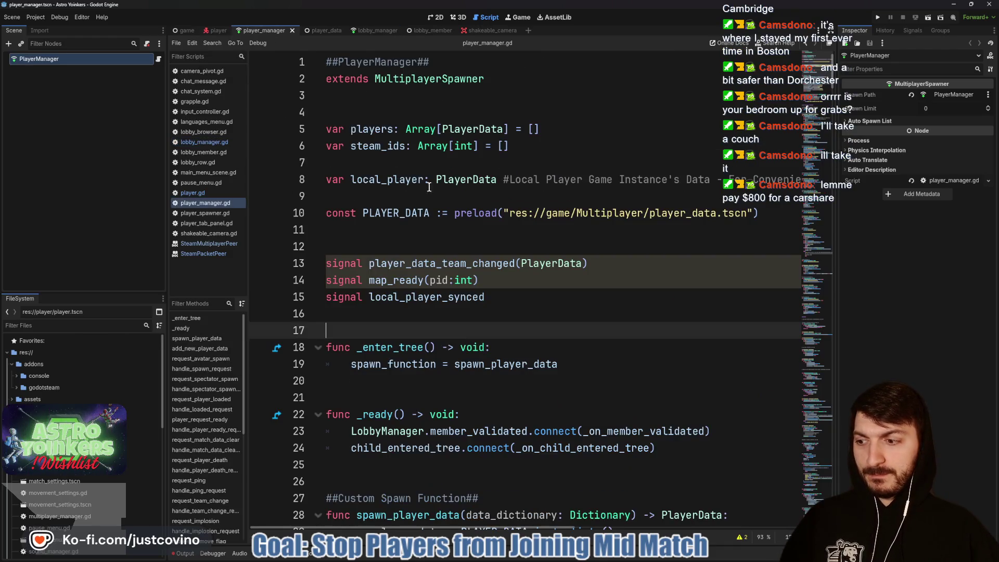
{"action": "left_click", "coordinate": [472, 293]}
{"action": "scroll", "coordinate": [500, 260], "scroll_direction": "down", "scroll_amount": 3}
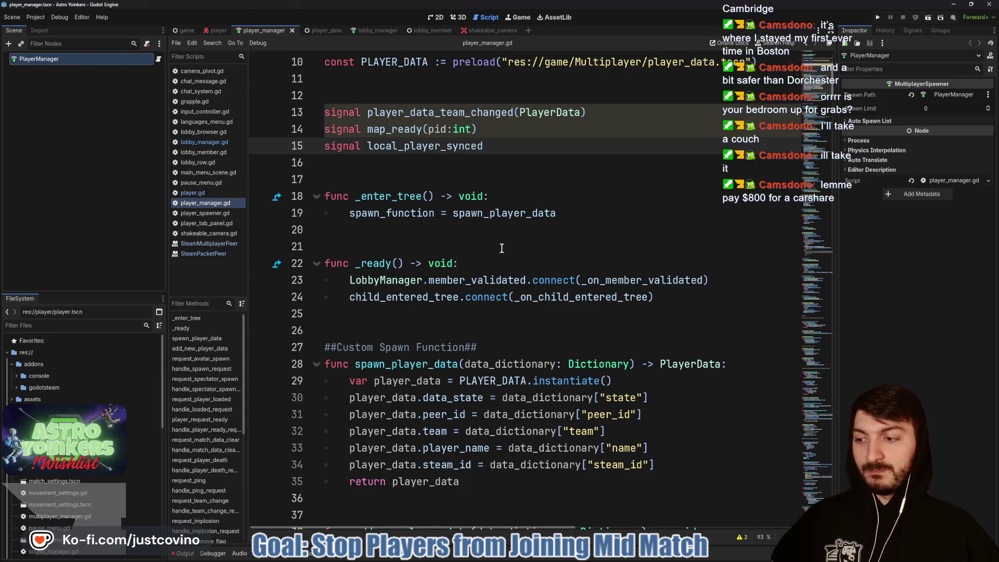
{"action": "scroll", "coordinate": [504, 252], "scroll_direction": "down", "scroll_amount": 1}
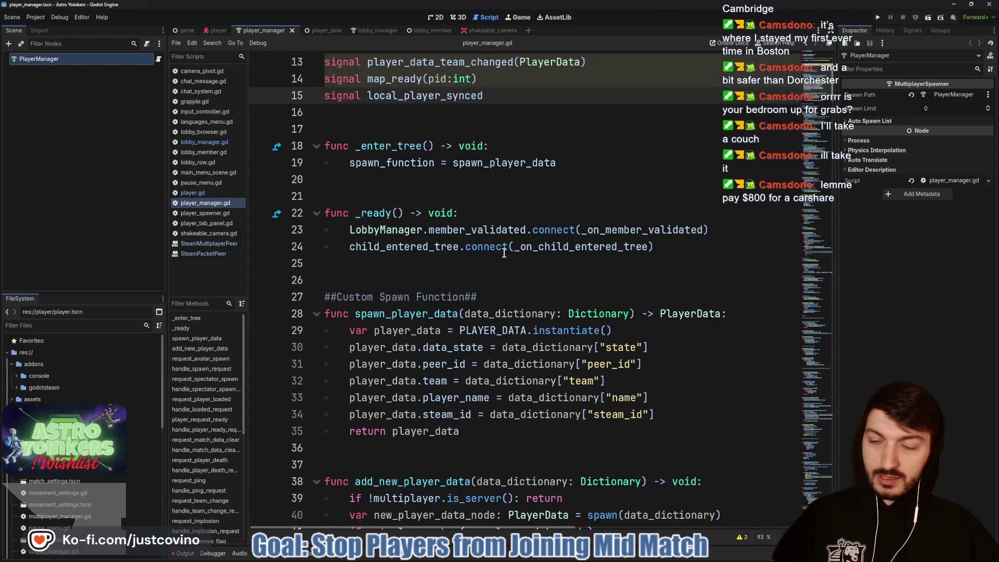
{"action": "scroll", "coordinate": [504, 253], "scroll_direction": "down", "scroll_amount": 2}
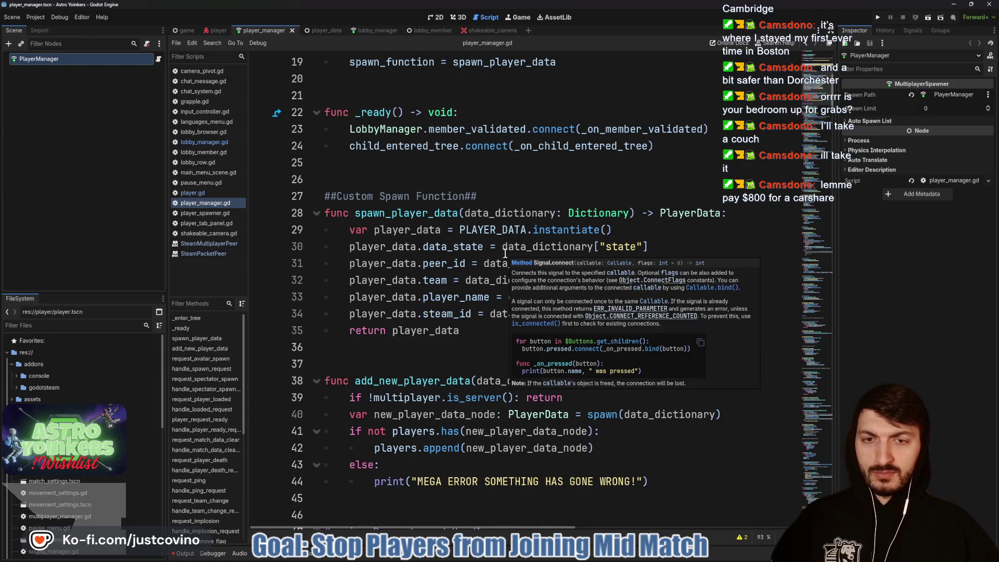
{"action": "scroll", "coordinate": [501, 304], "scroll_direction": "down", "scroll_amount": 1}
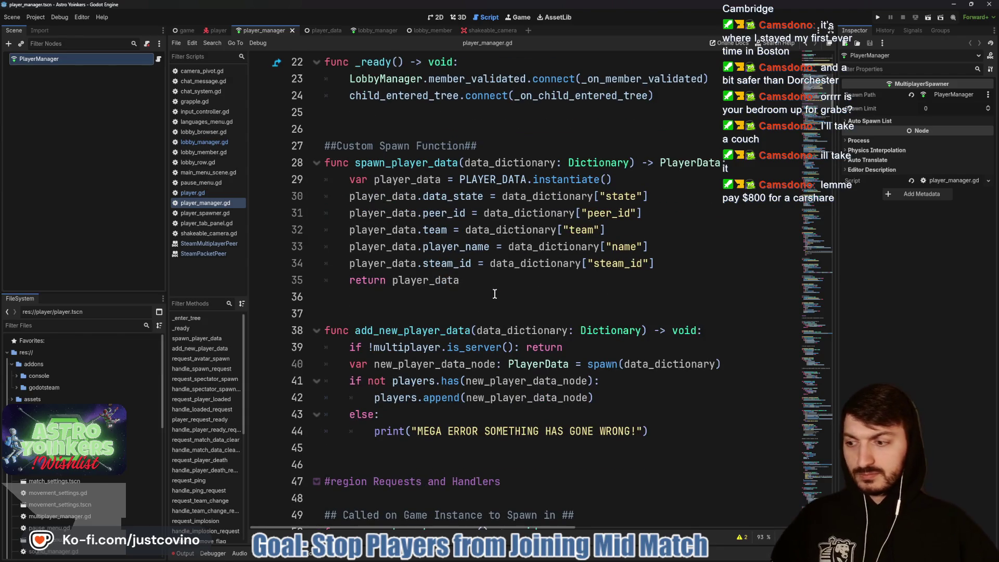
Scroll down past the spawn functions to the Requests and Handlers region
{"action": "mouse_move", "coordinate": [515, 249]}
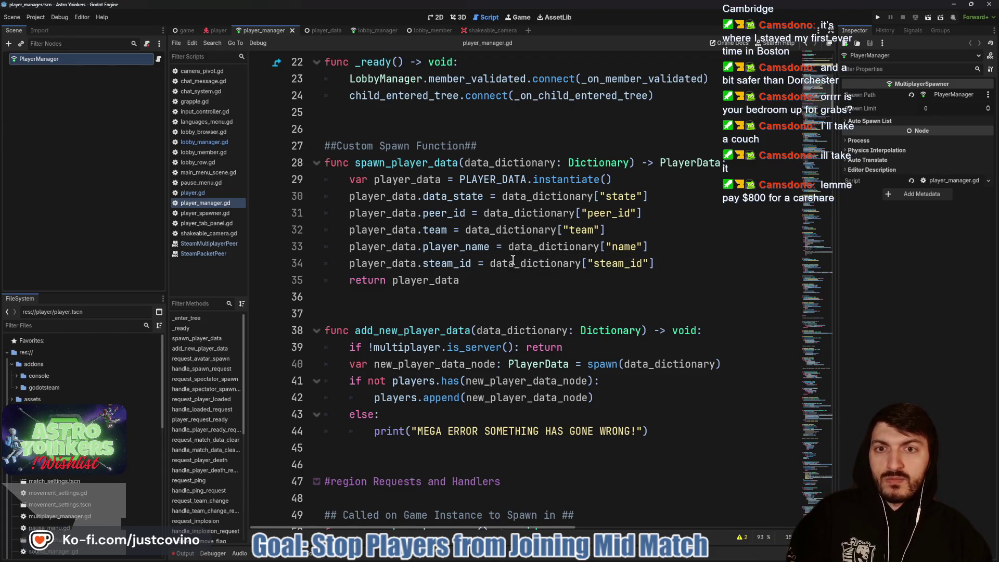
{"action": "scroll", "coordinate": [518, 244], "scroll_direction": "down", "scroll_amount": 2}
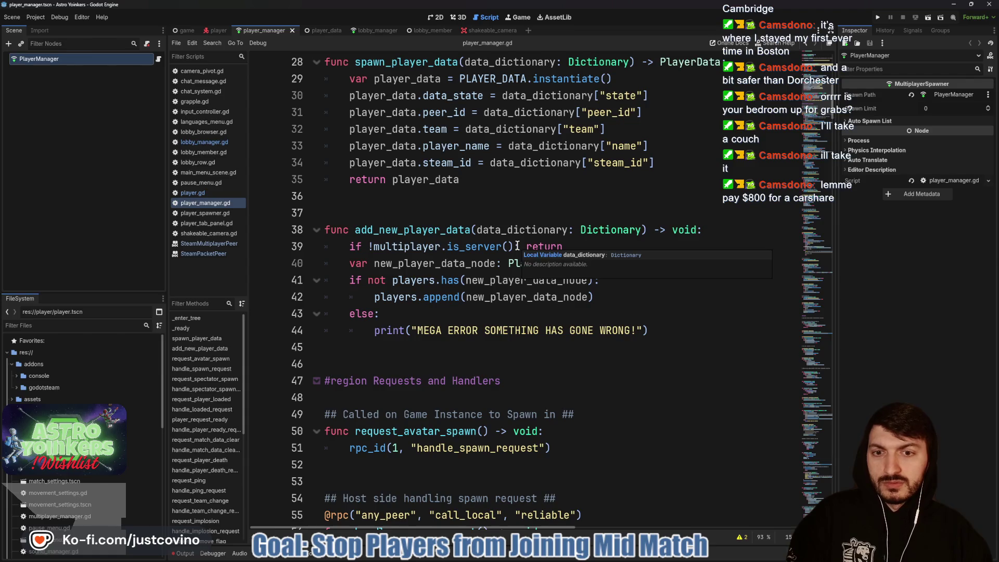
{"action": "scroll", "coordinate": [517, 247], "scroll_direction": "down", "scroll_amount": 2}
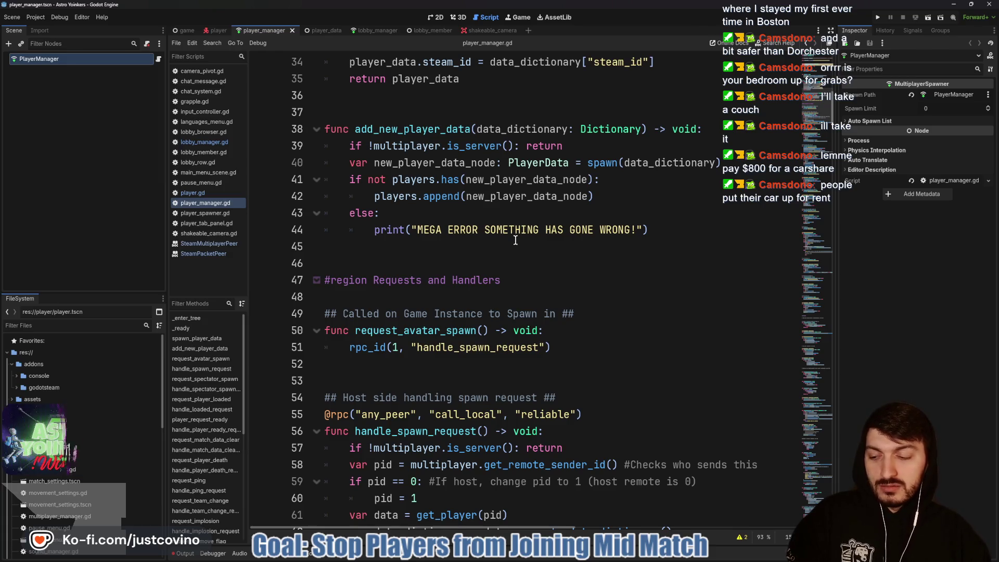
{"action": "scroll", "coordinate": [516, 240], "scroll_direction": "down", "scroll_amount": 1}
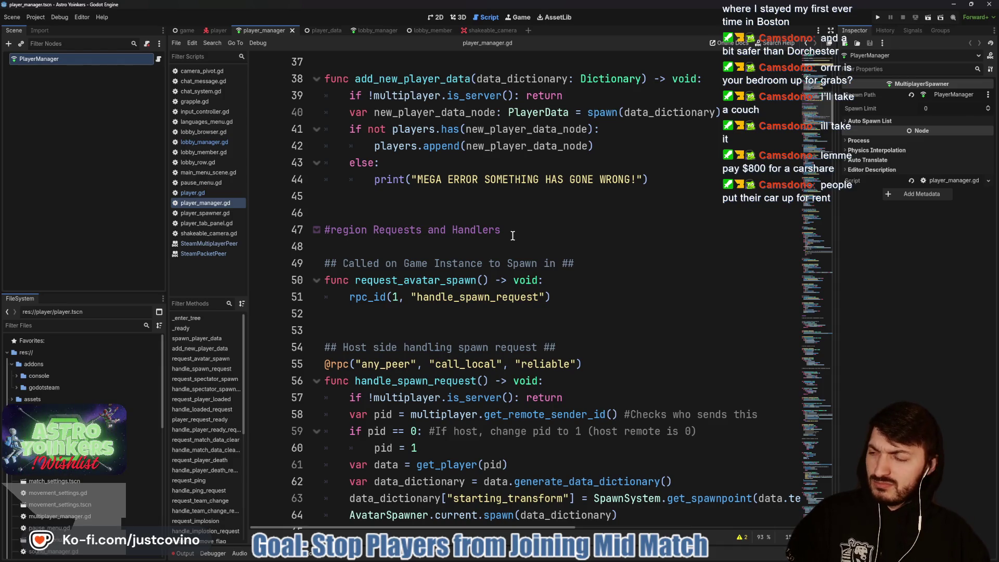
{"action": "scroll", "coordinate": [516, 235], "scroll_direction": "down", "scroll_amount": 2}
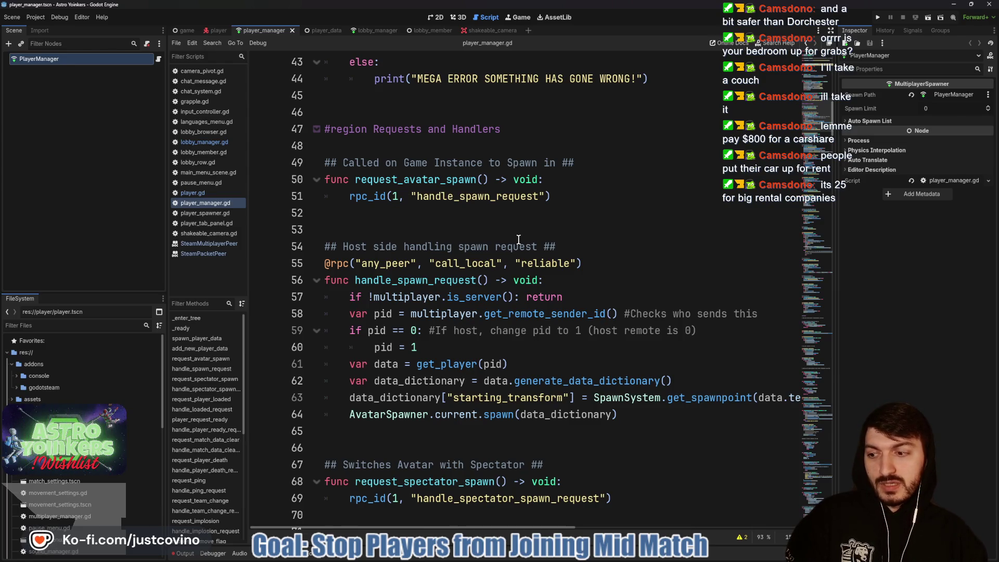
{"action": "scroll", "coordinate": [519, 239], "scroll_direction": "down", "scroll_amount": 1}
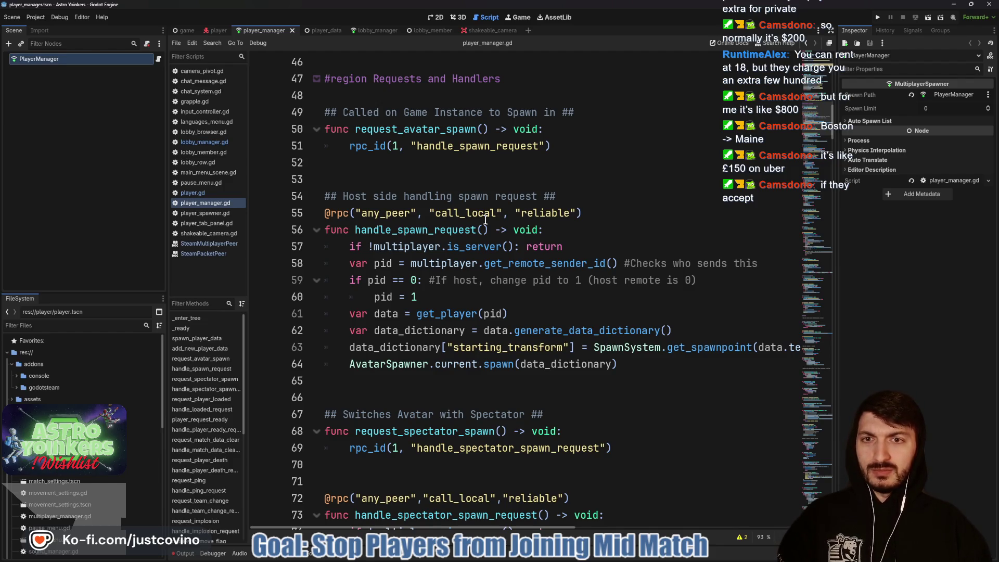
{"action": "left_click", "coordinate": [422, 129]}
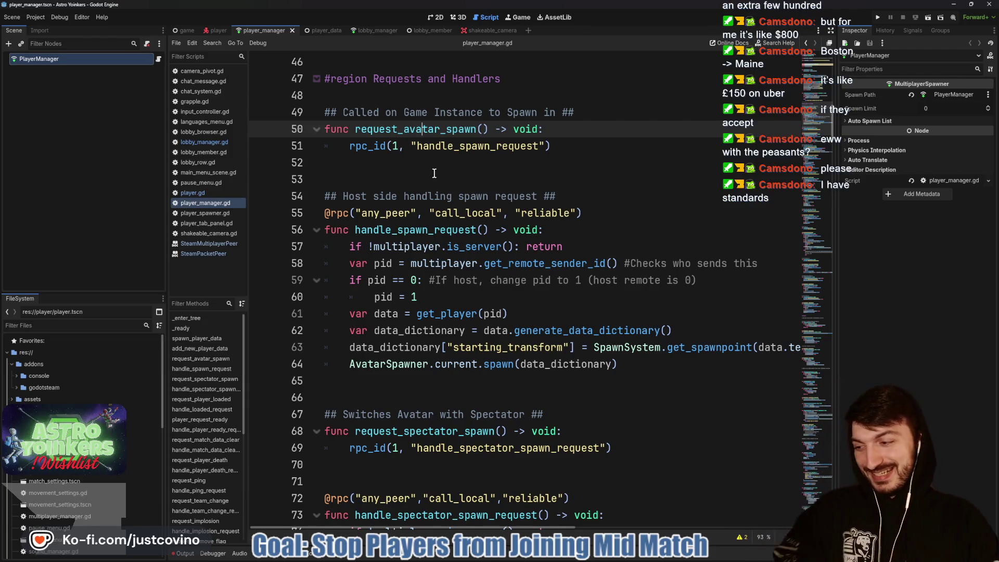
{"action": "left_click", "coordinate": [424, 174]}
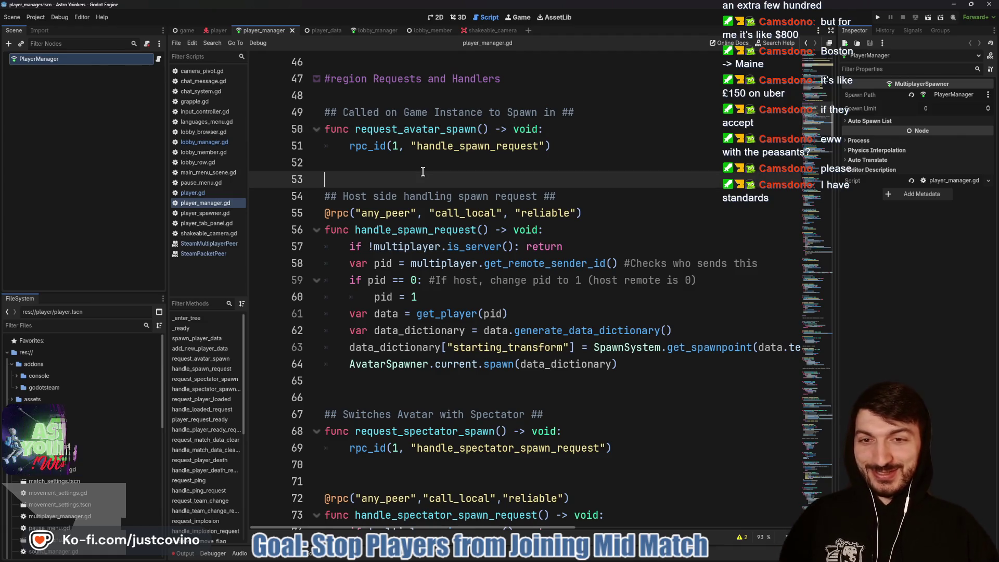
{"action": "key", "text": "ctrl+s"}
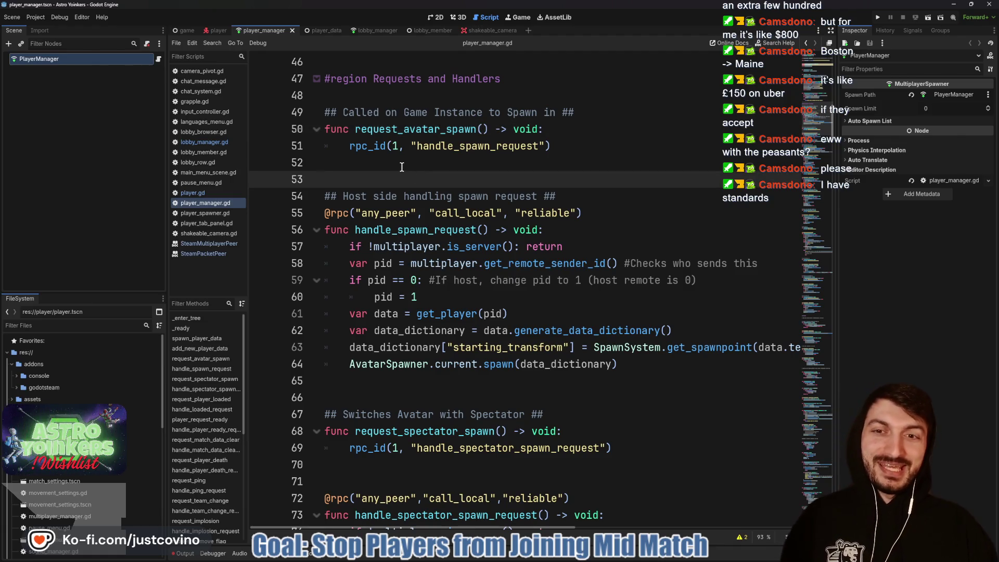
{"action": "left_click", "coordinate": [402, 167]}
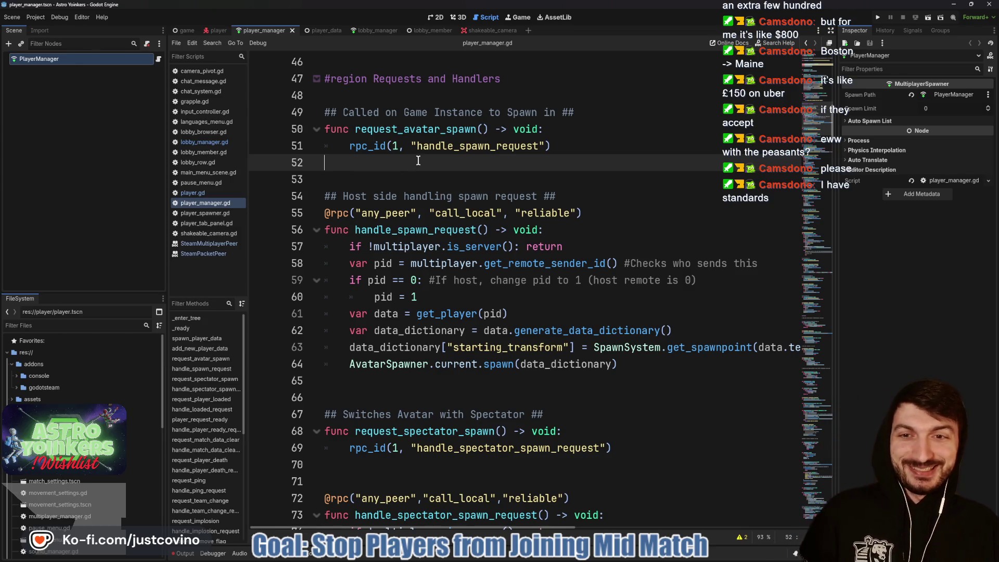
{"action": "scroll", "coordinate": [414, 184], "scroll_direction": "down", "scroll_amount": 1}
{"action": "scroll", "coordinate": [414, 184], "scroll_direction": "down", "scroll_amount": 1}
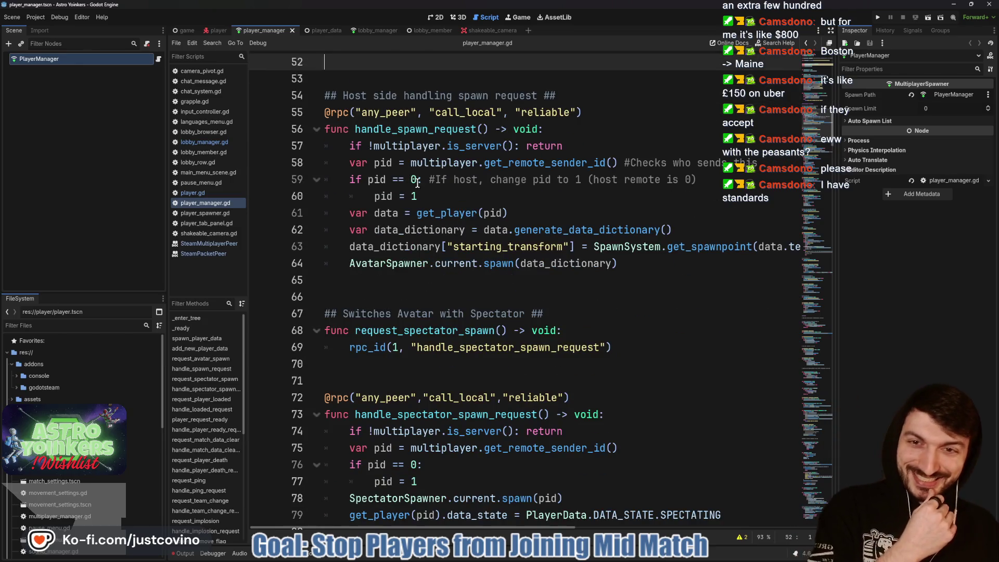
{"action": "scroll", "coordinate": [433, 209], "scroll_direction": "down", "scroll_amount": 1}
{"action": "scroll", "coordinate": [433, 208], "scroll_direction": "down", "scroll_amount": 1}
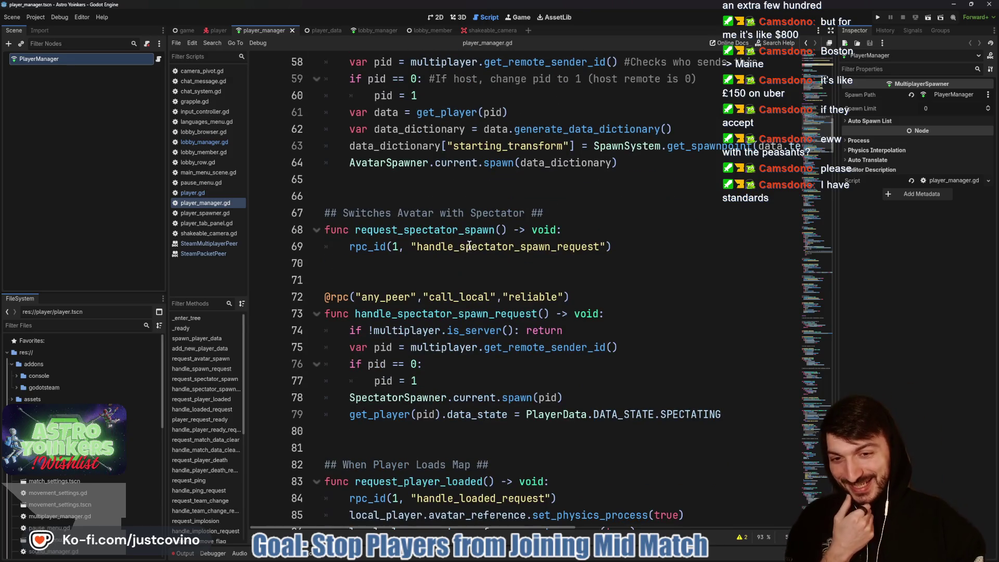
{"action": "scroll", "coordinate": [469, 264], "scroll_direction": "down", "scroll_amount": 1}
{"action": "scroll", "coordinate": [469, 276], "scroll_direction": "down", "scroll_amount": 1}
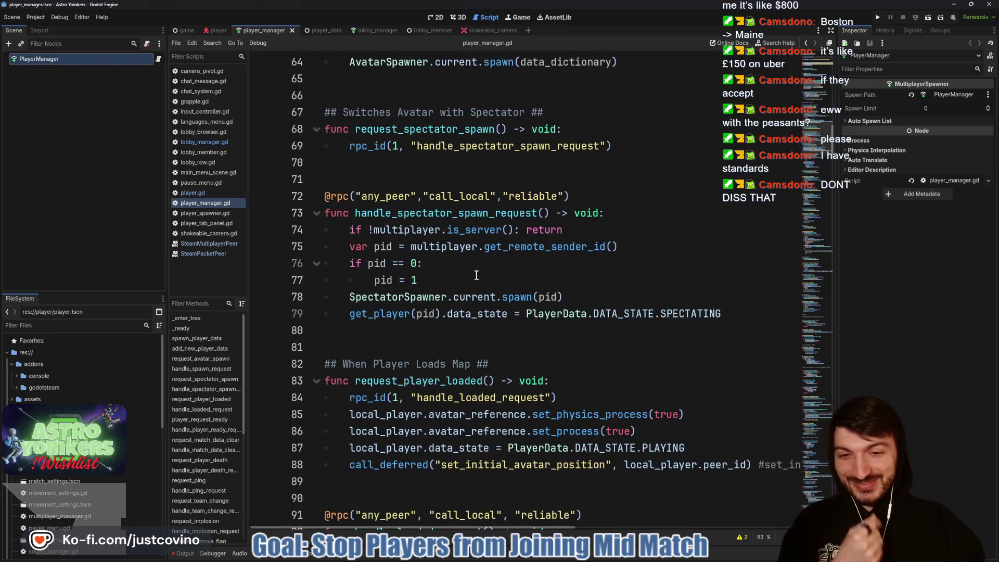
{"action": "scroll", "coordinate": [471, 281], "scroll_direction": "down", "scroll_amount": 1}
{"action": "left_click", "coordinate": [446, 285]}
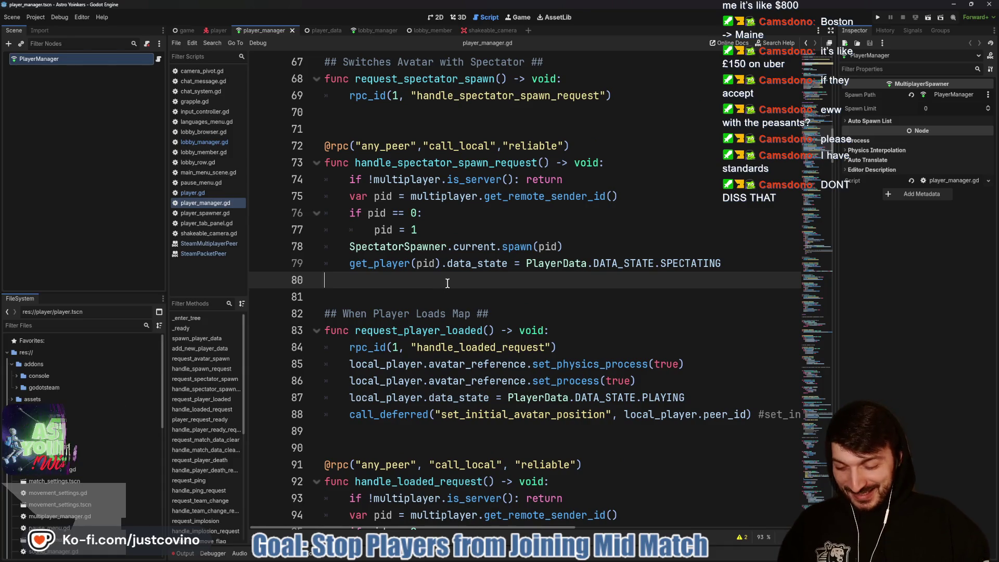
{"action": "scroll", "coordinate": [439, 286], "scroll_direction": "down", "scroll_amount": 3}
{"action": "left_click", "coordinate": [432, 286]}
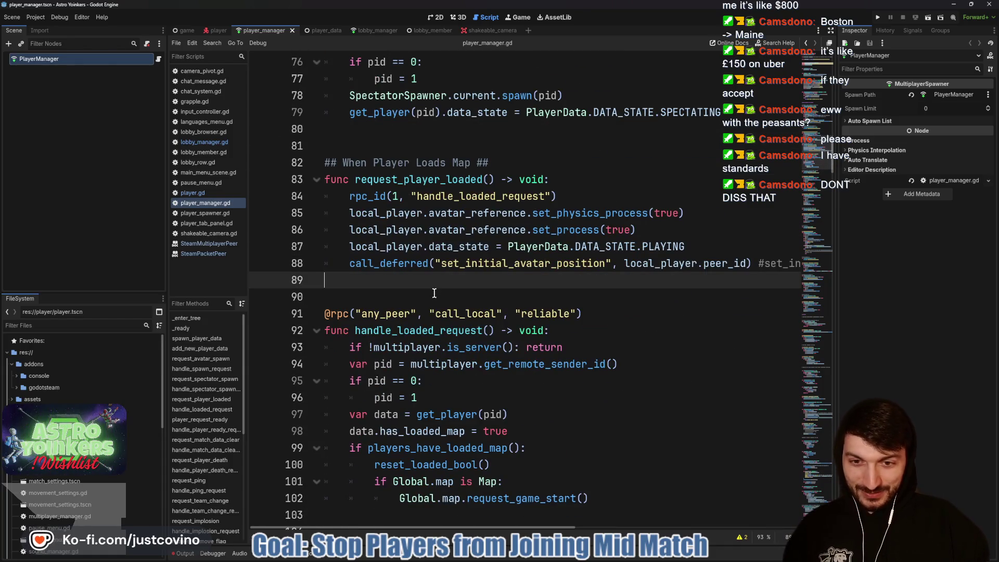
{"action": "left_click", "coordinate": [428, 289]}
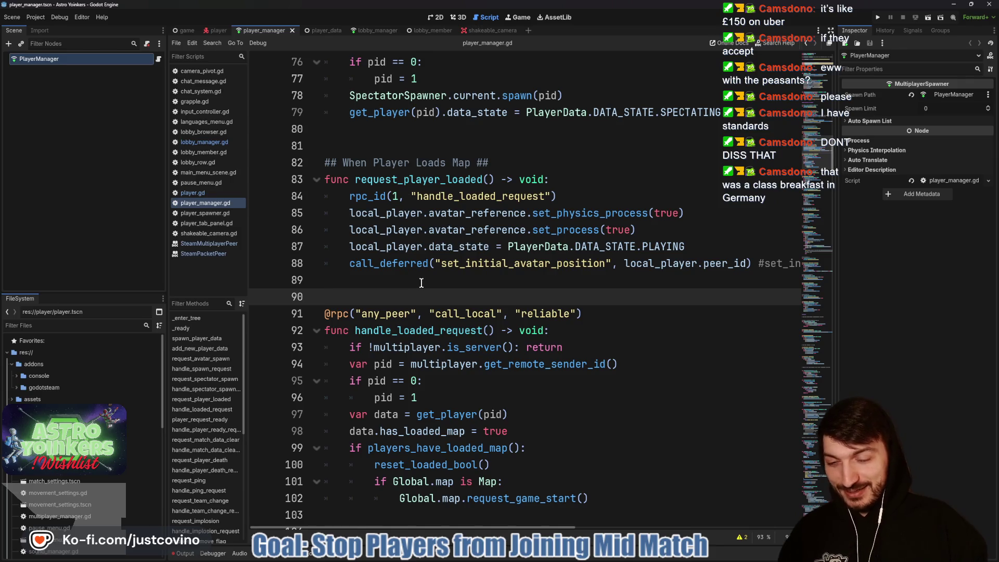
{"action": "left_click", "coordinate": [421, 283]}
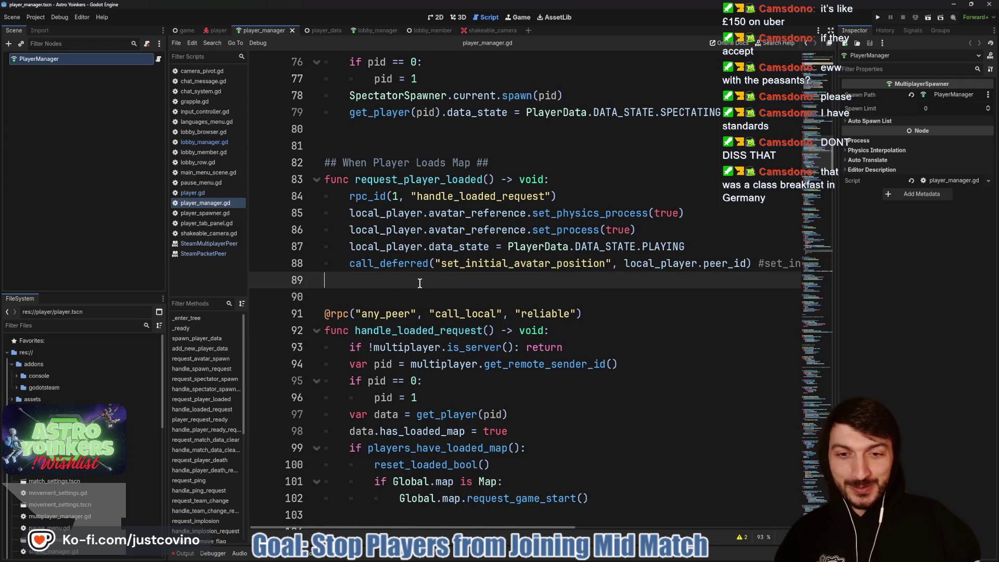
{"action": "scroll", "coordinate": [420, 283], "scroll_direction": "down", "scroll_amount": 5}
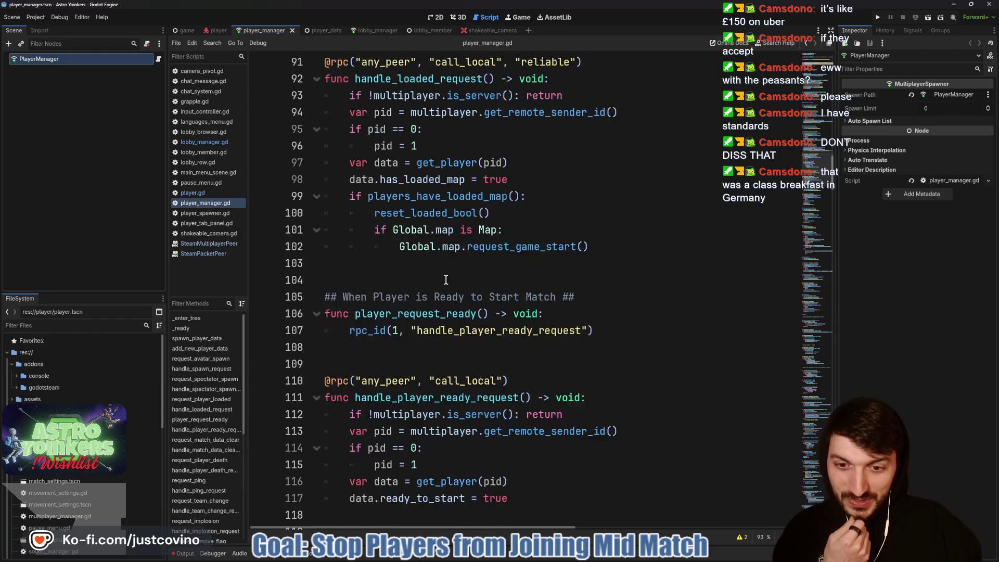
{"action": "scroll", "coordinate": [446, 281], "scroll_direction": "down", "scroll_amount": 2}
{"action": "scroll", "coordinate": [473, 248], "scroll_direction": "down", "scroll_amount": 1}
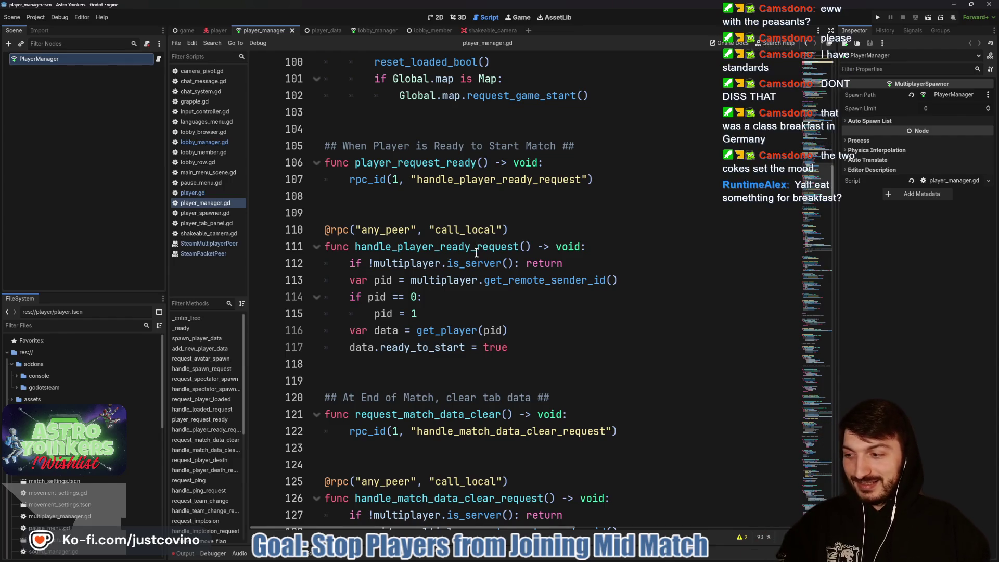
{"action": "mouse_move", "coordinate": [469, 261]}
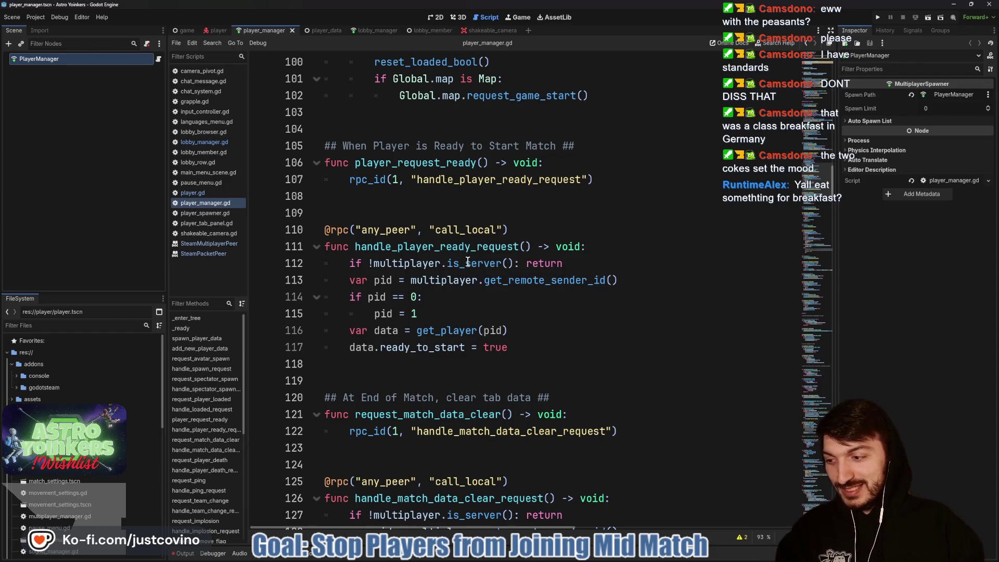
{"action": "scroll", "coordinate": [461, 273], "scroll_direction": "down", "scroll_amount": 2}
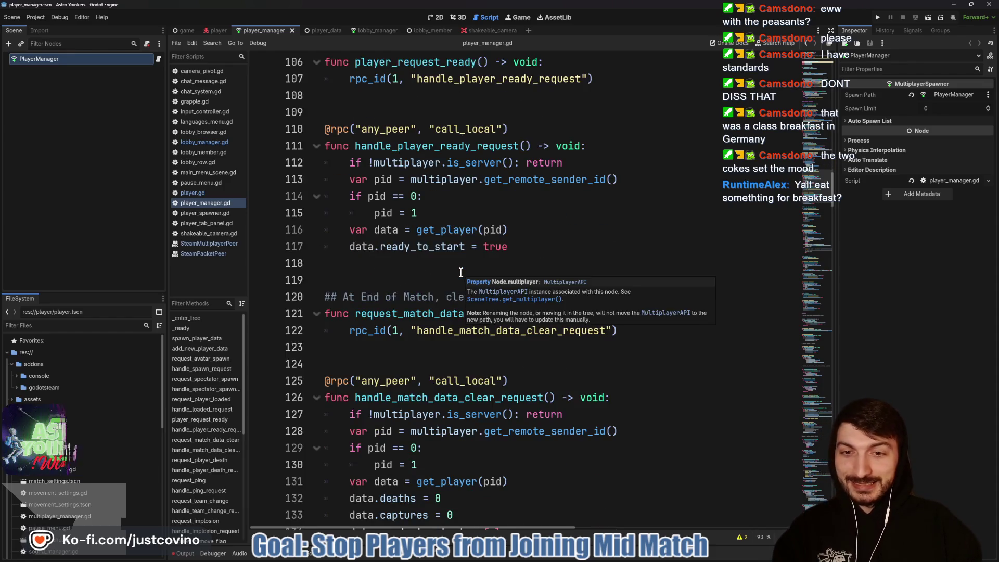
{"action": "scroll", "coordinate": [461, 272], "scroll_direction": "down", "scroll_amount": 2}
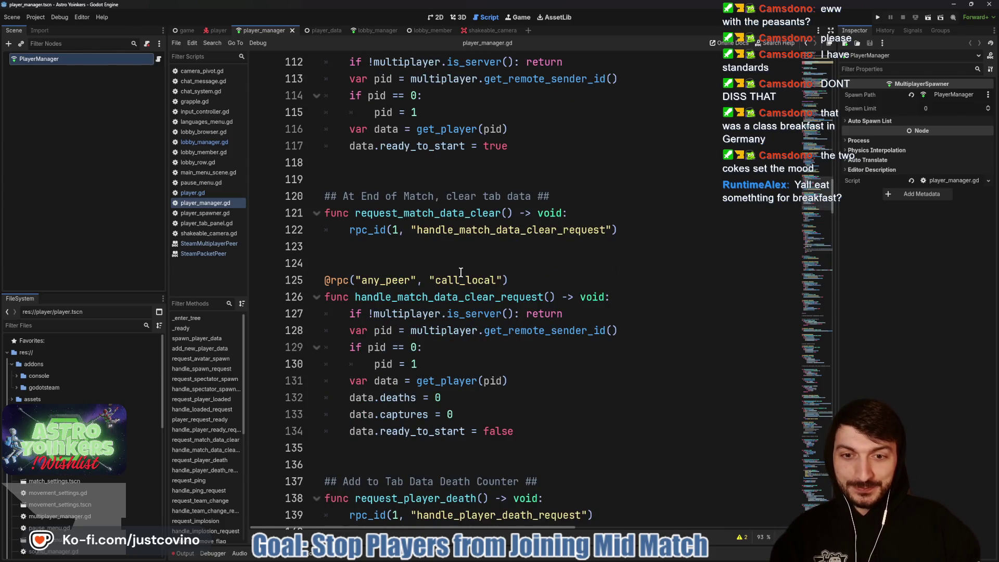
{"action": "scroll", "coordinate": [461, 268], "scroll_direction": "down", "scroll_amount": 2}
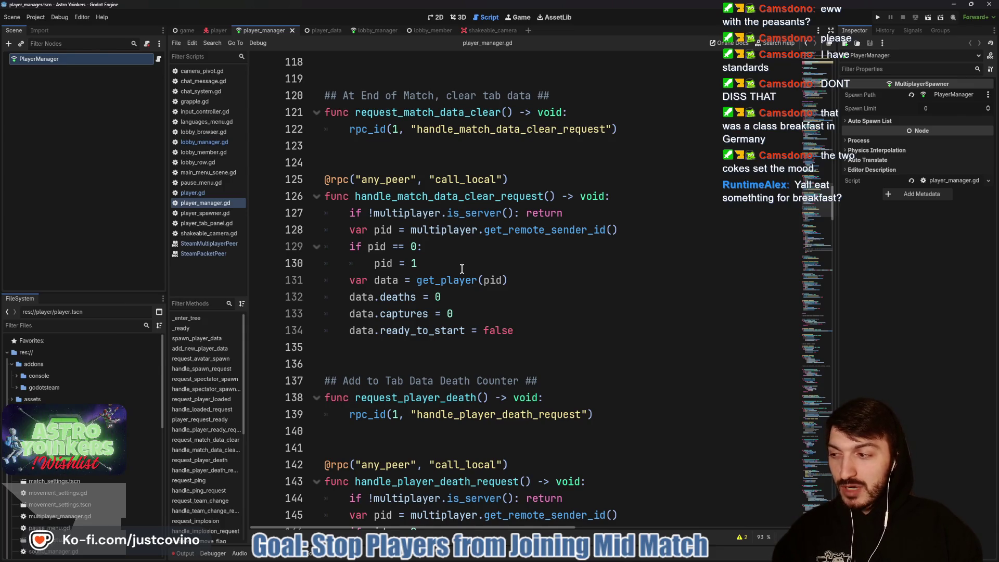
{"action": "scroll", "coordinate": [461, 267], "scroll_direction": "down", "scroll_amount": 1}
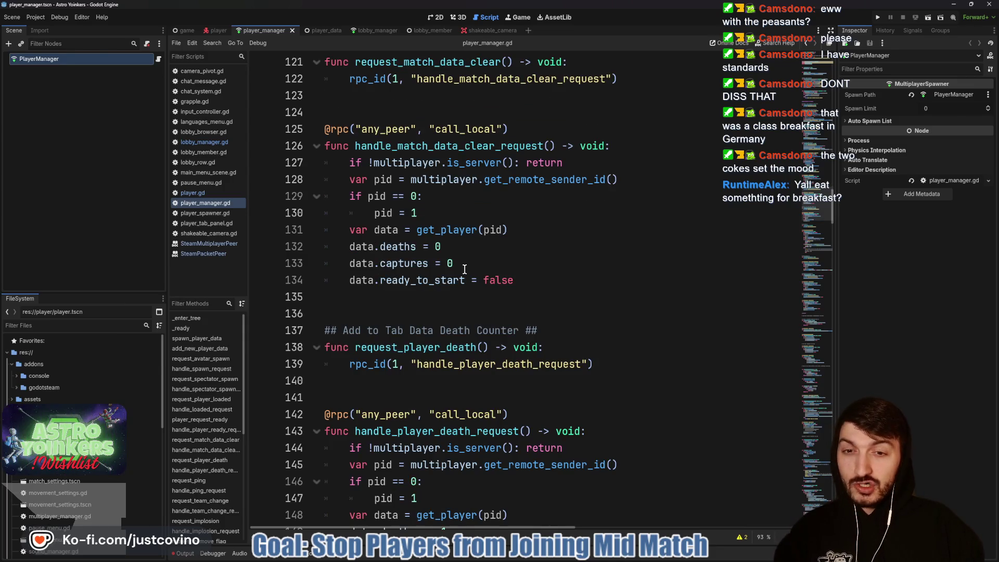
{"action": "scroll", "coordinate": [463, 272], "scroll_direction": "down", "scroll_amount": 2}
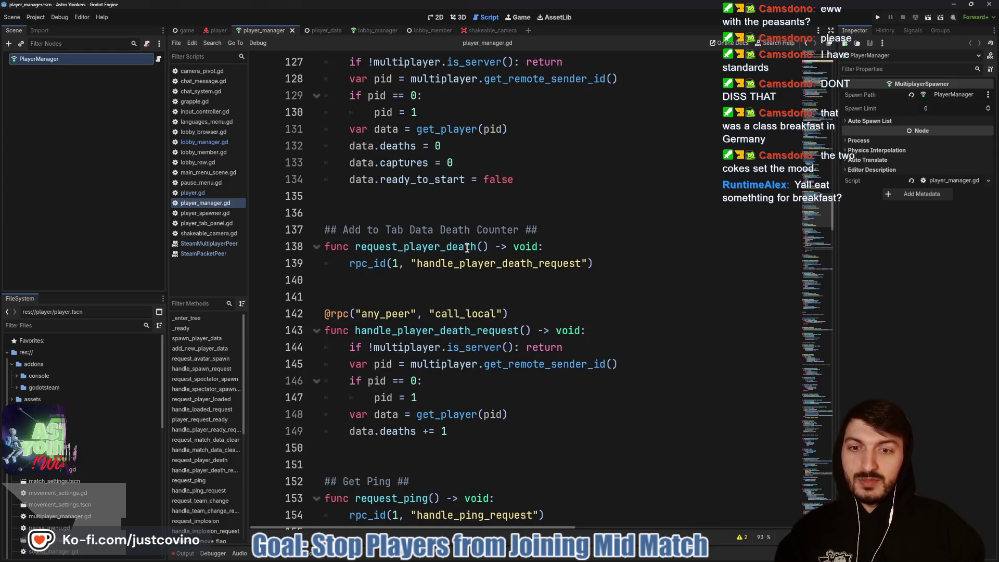
{"action": "scroll", "coordinate": [468, 260], "scroll_direction": "down", "scroll_amount": 1}
{"action": "scroll", "coordinate": [468, 259], "scroll_direction": "down", "scroll_amount": 4}
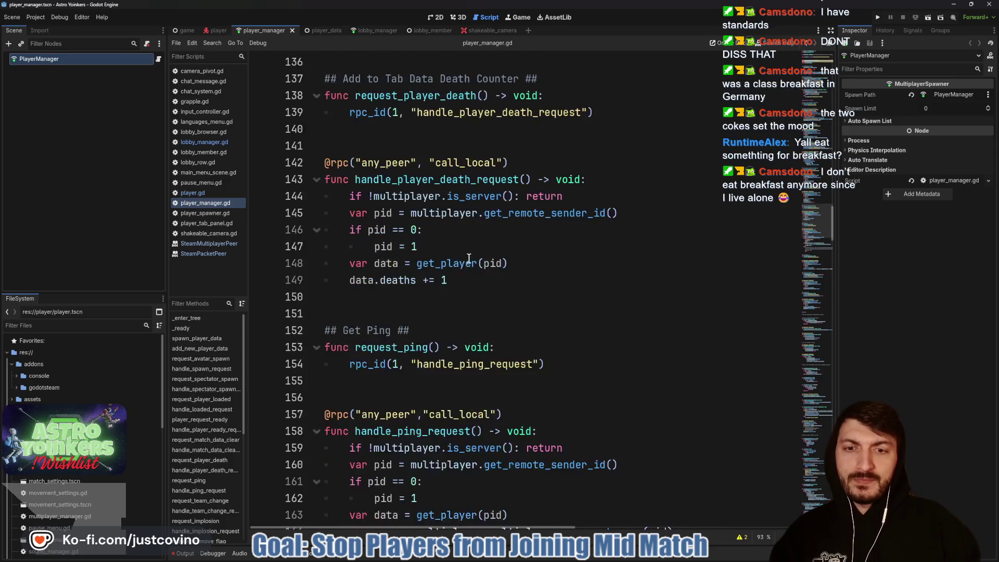
{"action": "scroll", "coordinate": [467, 261], "scroll_direction": "down", "scroll_amount": 2}
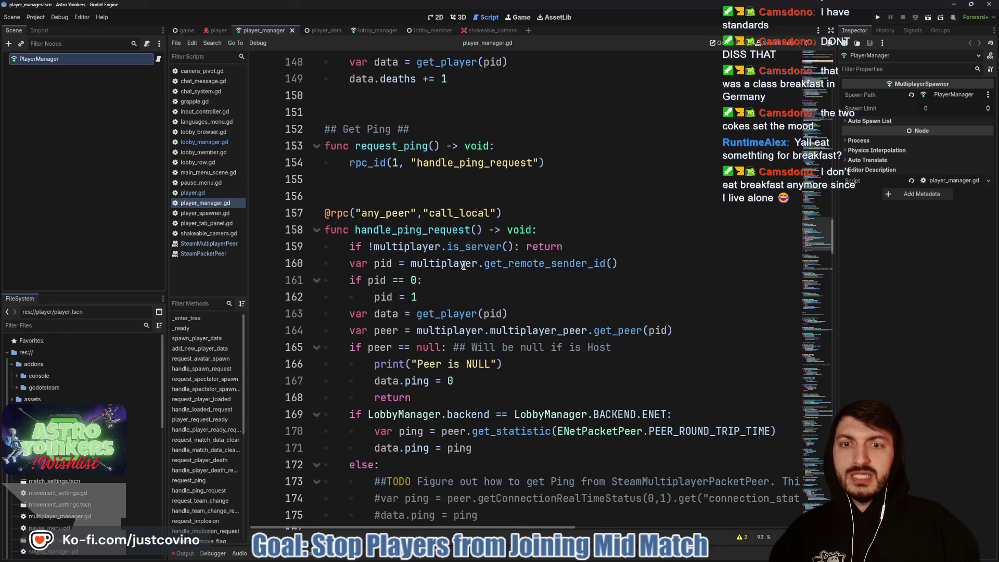
{"action": "scroll", "coordinate": [464, 265], "scroll_direction": "down", "scroll_amount": 3}
{"action": "scroll", "coordinate": [463, 266], "scroll_direction": "down", "scroll_amount": 4}
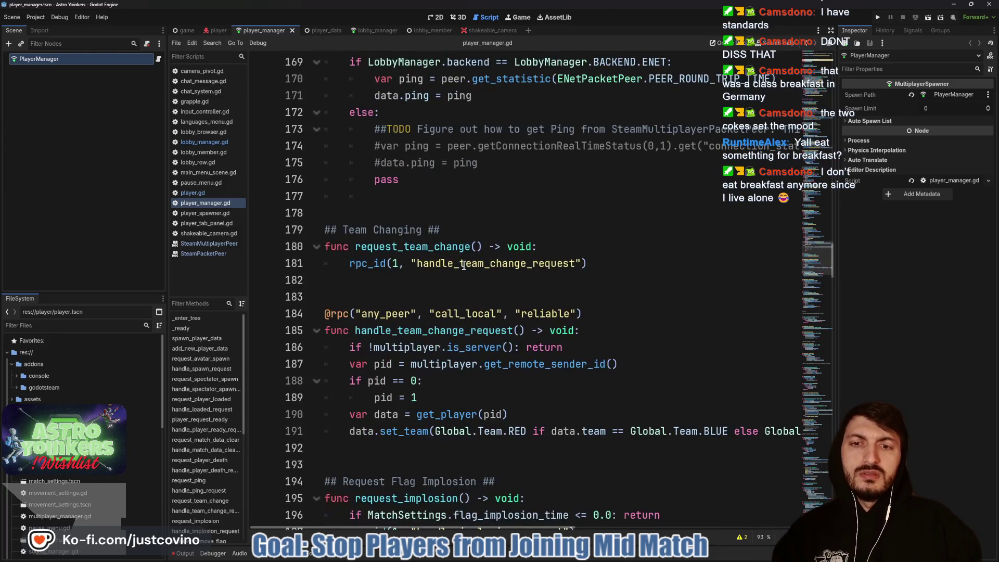
{"action": "scroll", "coordinate": [460, 271], "scroll_direction": "down", "scroll_amount": 2}
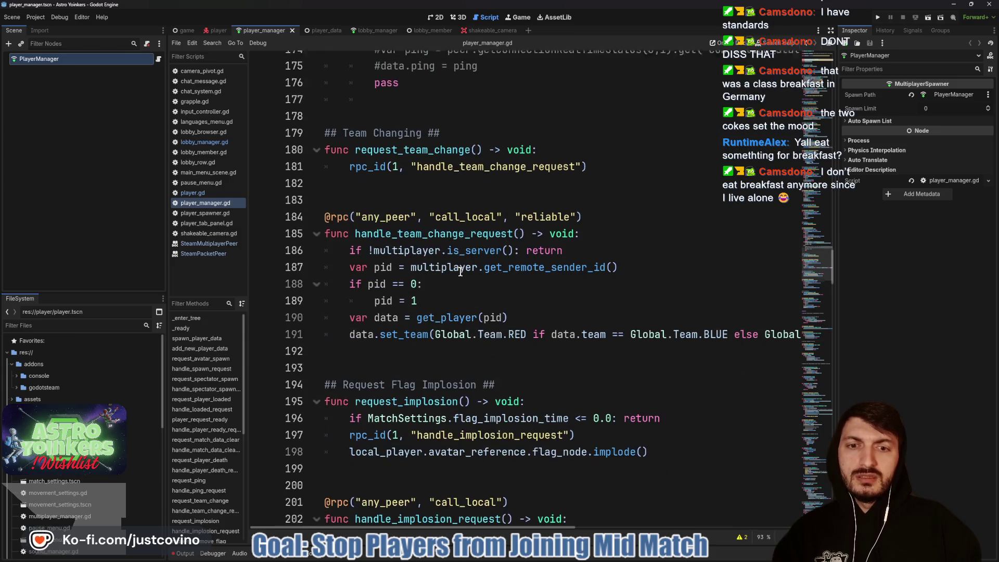
{"action": "scroll", "coordinate": [460, 271], "scroll_direction": "down", "scroll_amount": 4}
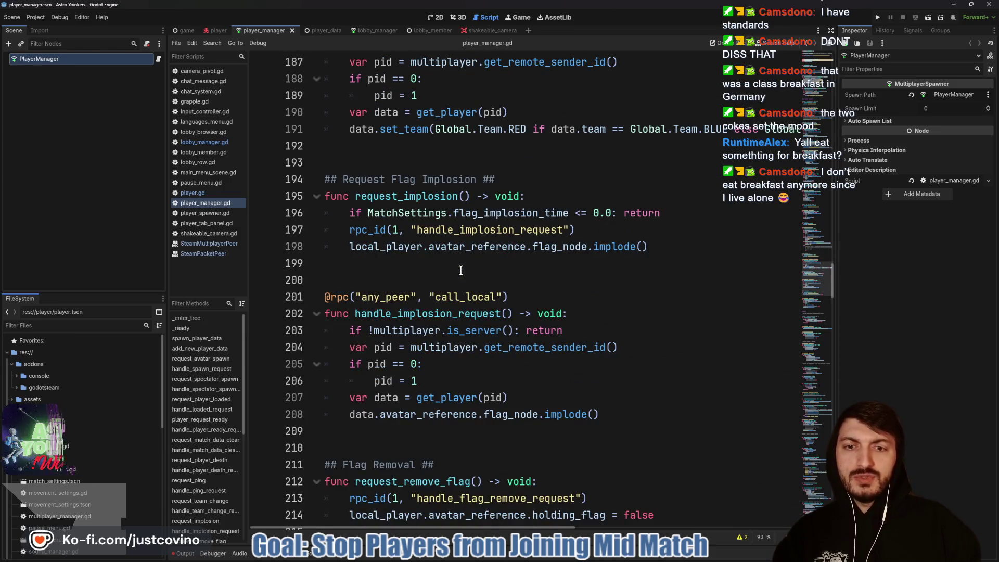
{"action": "scroll", "coordinate": [462, 269], "scroll_direction": "down", "scroll_amount": 4}
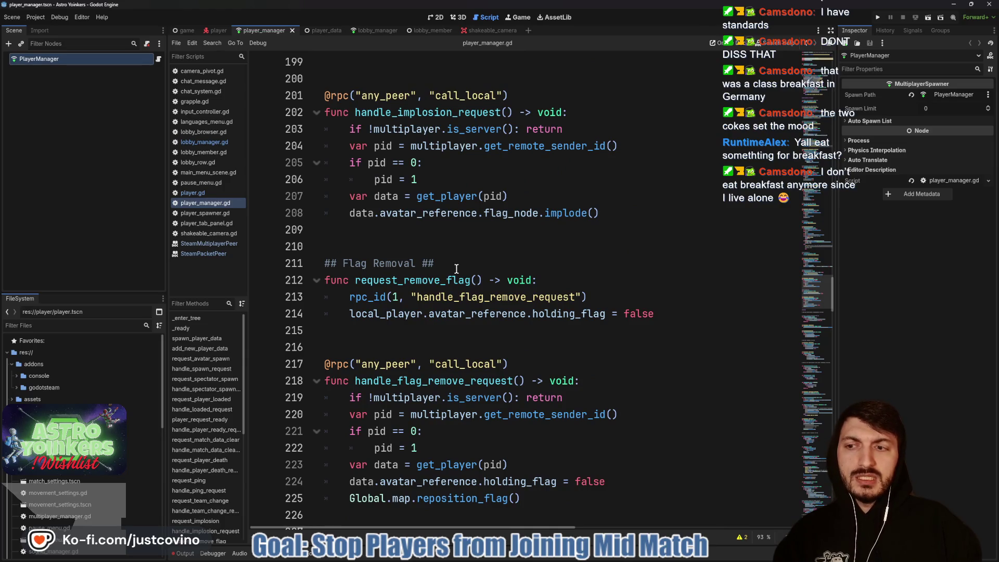
Filter the FileSystem dock by 'match' and open match_settings.tscn
{"action": "left_click", "coordinate": [111, 327]}
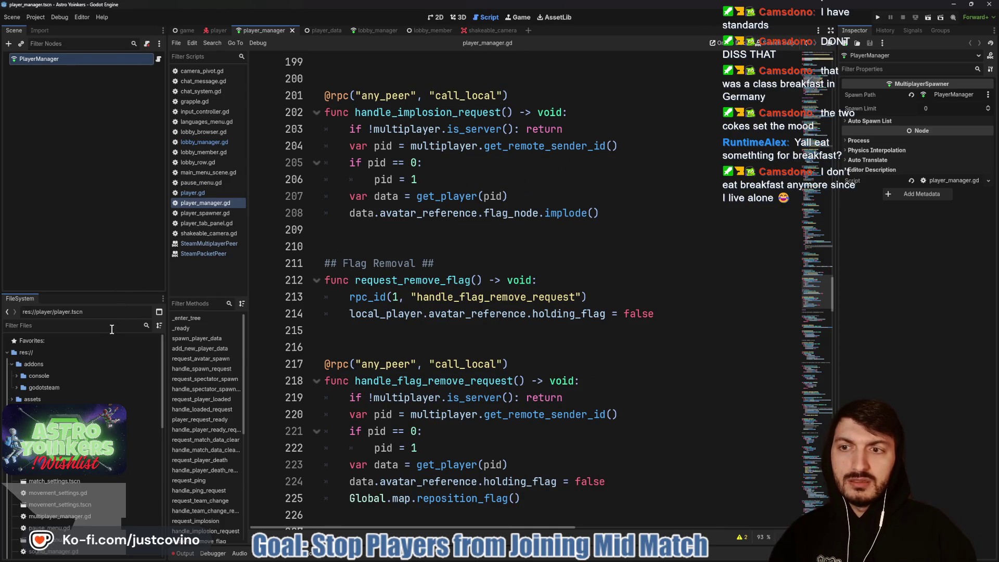
{"action": "type", "text": "matchse"}
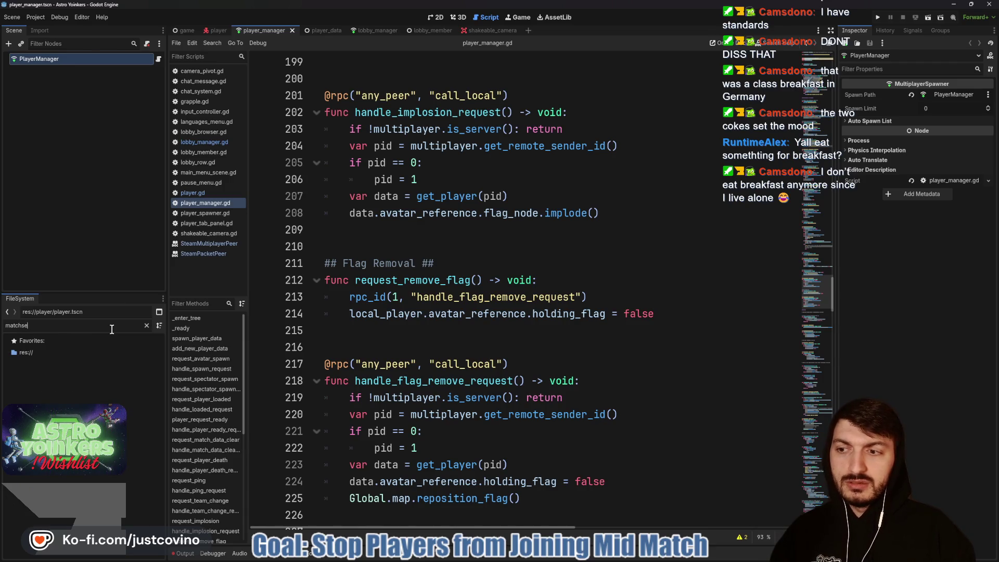
{"action": "key", "text": "BackSpace"}
{"action": "key", "text": "BackSpace"}
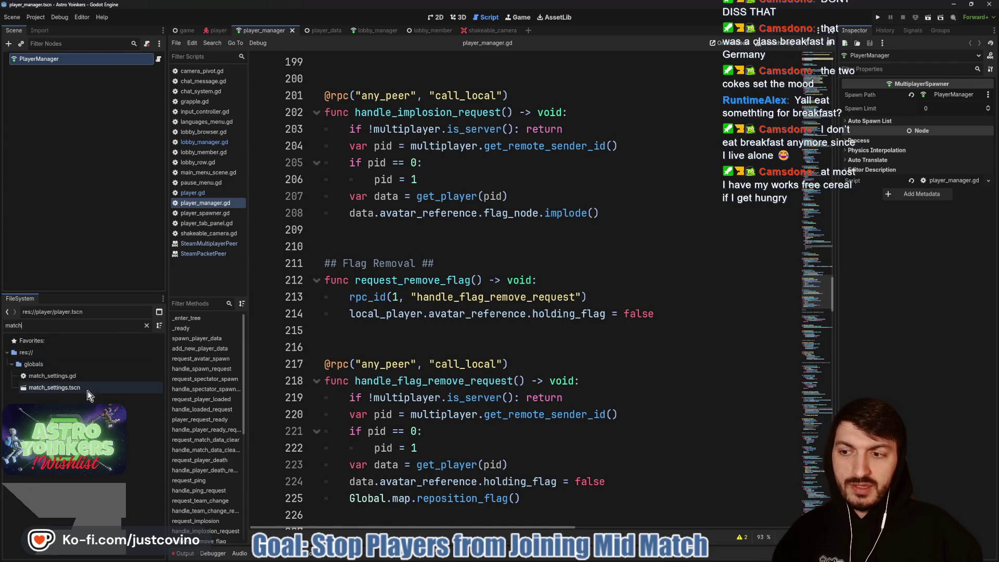
{"action": "double_click", "coordinate": [85, 388]}
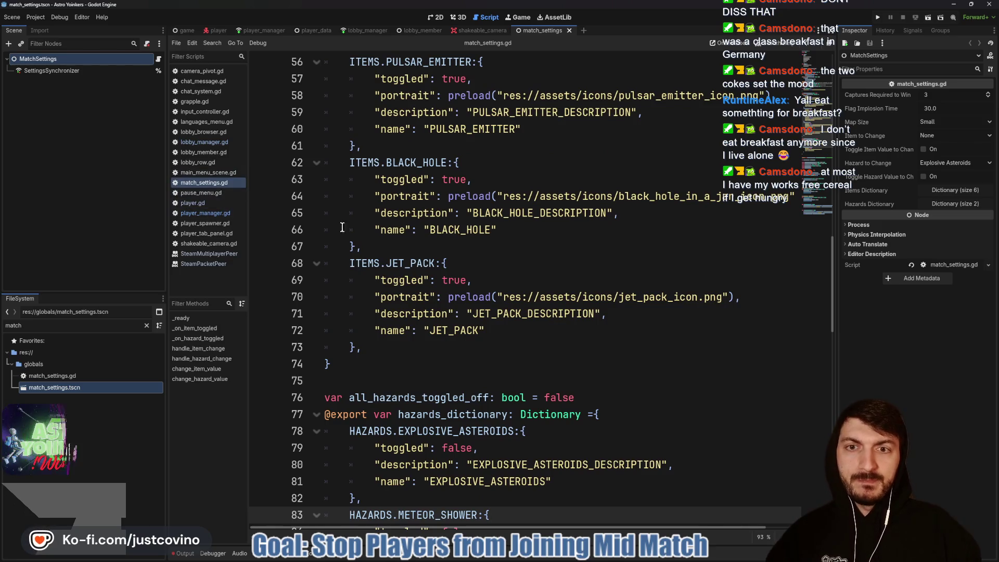
Scroll through match_settings.gd to review the items_dictionary and hazard dictionaries
{"action": "scroll", "coordinate": [457, 226], "scroll_direction": "up", "scroll_amount": 5}
{"action": "scroll", "coordinate": [457, 226], "scroll_direction": "up", "scroll_amount": 3}
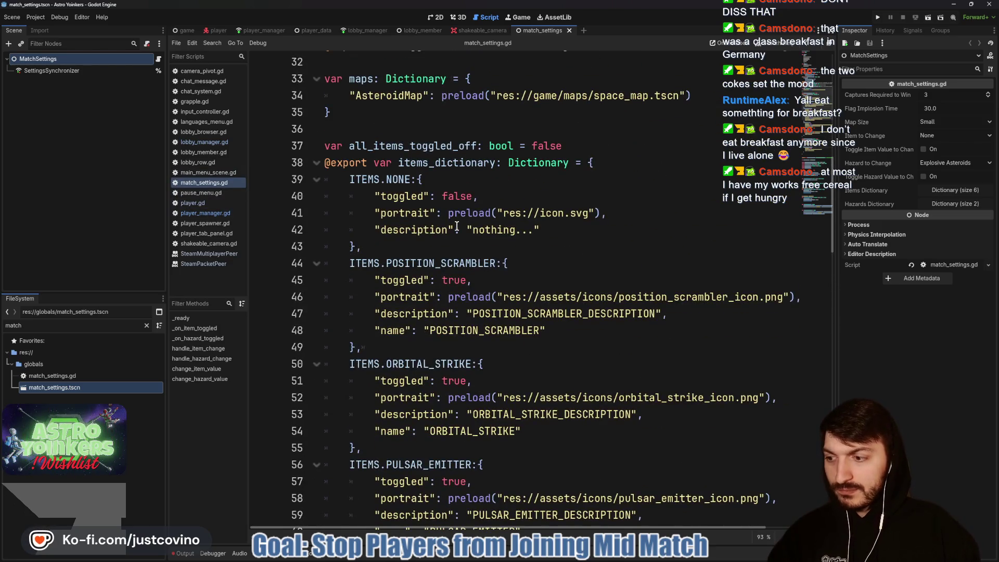
{"action": "scroll", "coordinate": [457, 226], "scroll_direction": "down", "scroll_amount": 4}
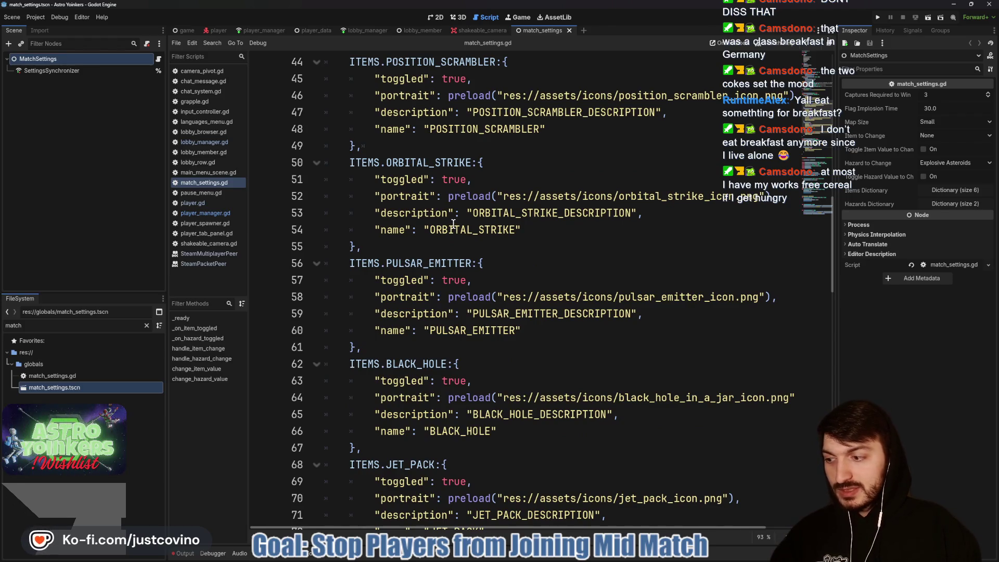
{"action": "scroll", "coordinate": [448, 225], "scroll_direction": "down", "scroll_amount": 8}
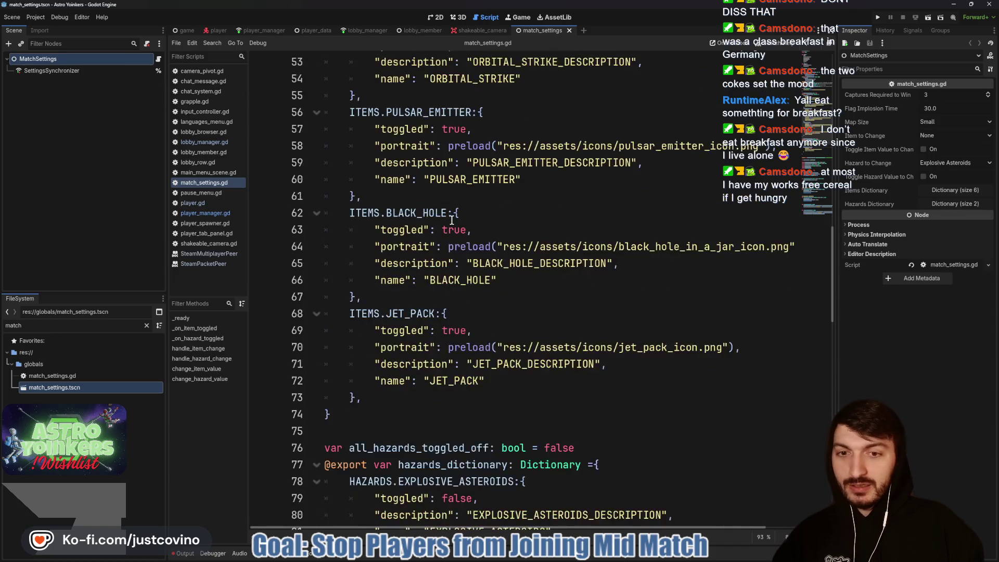
{"action": "scroll", "coordinate": [451, 220], "scroll_direction": "down", "scroll_amount": 2}
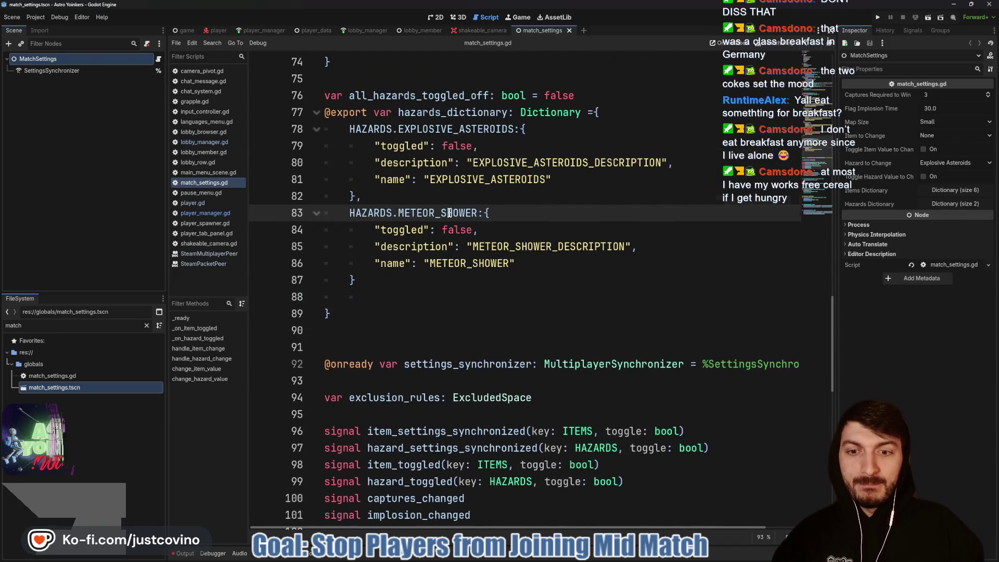
{"action": "scroll", "coordinate": [451, 216], "scroll_direction": "down", "scroll_amount": 3}
{"action": "scroll", "coordinate": [445, 223], "scroll_direction": "down", "scroll_amount": 7}
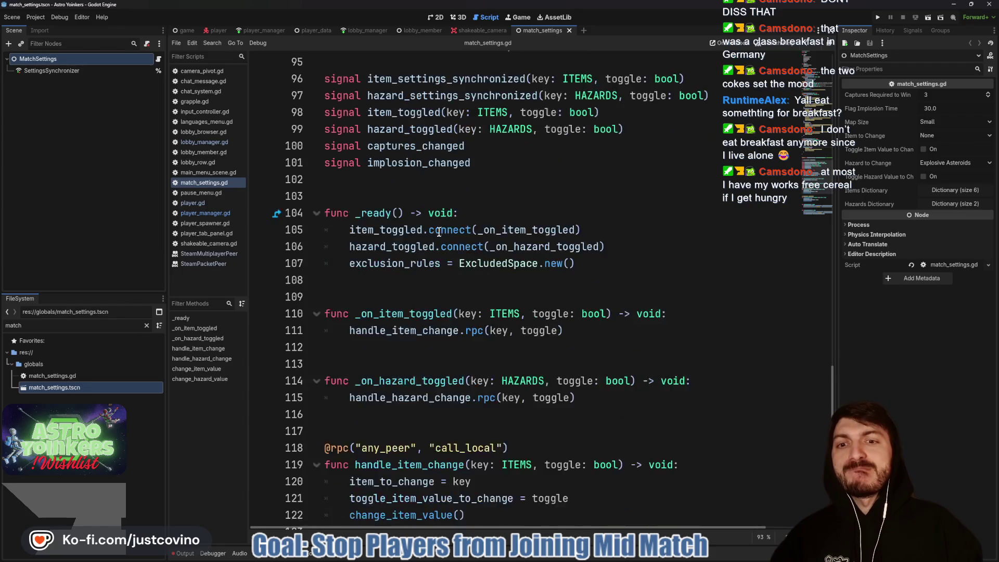
{"action": "scroll", "coordinate": [433, 242], "scroll_direction": "down", "scroll_amount": 1}
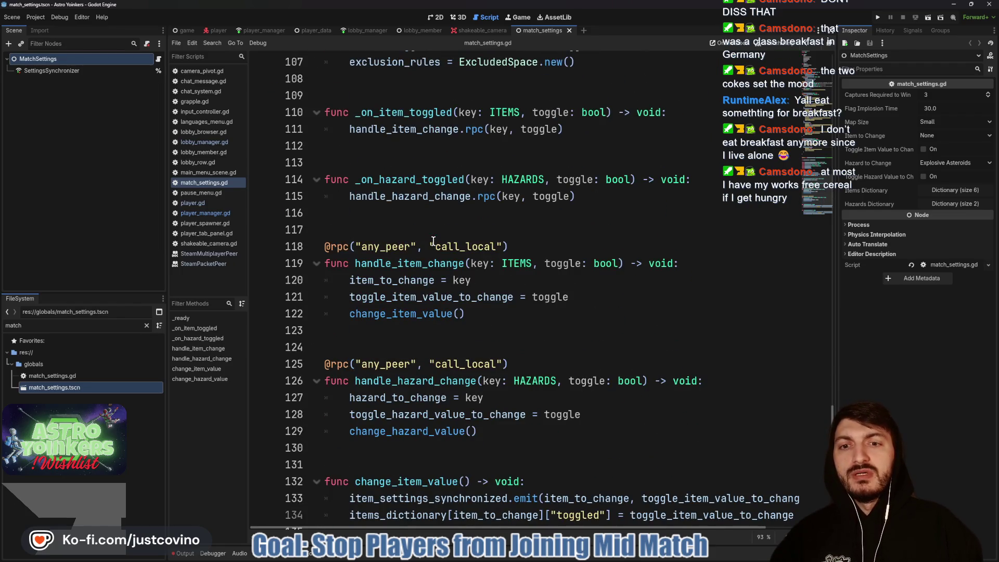
{"action": "scroll", "coordinate": [426, 243], "scroll_direction": "down", "scroll_amount": 2}
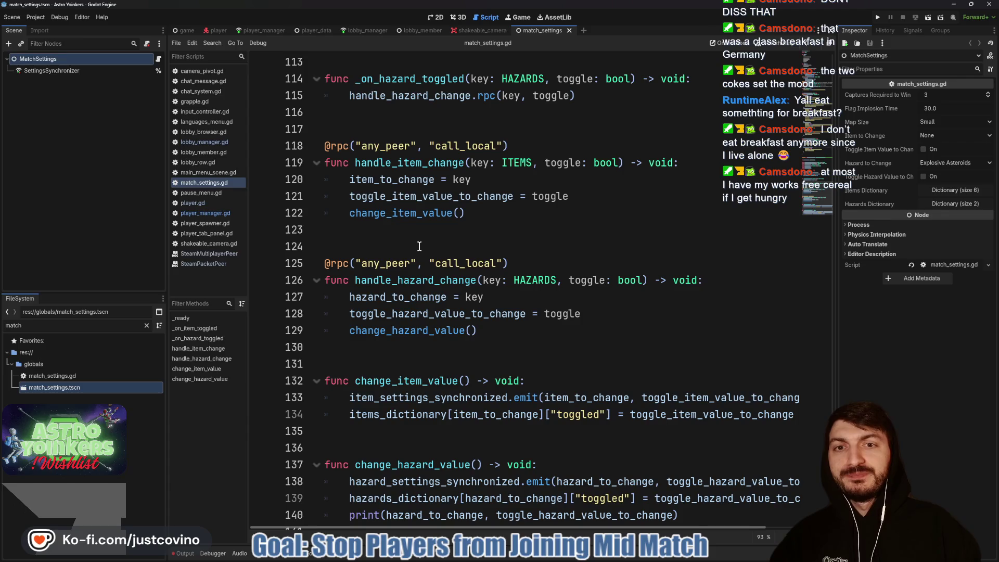
{"action": "scroll", "coordinate": [419, 246], "scroll_direction": "down", "scroll_amount": 1}
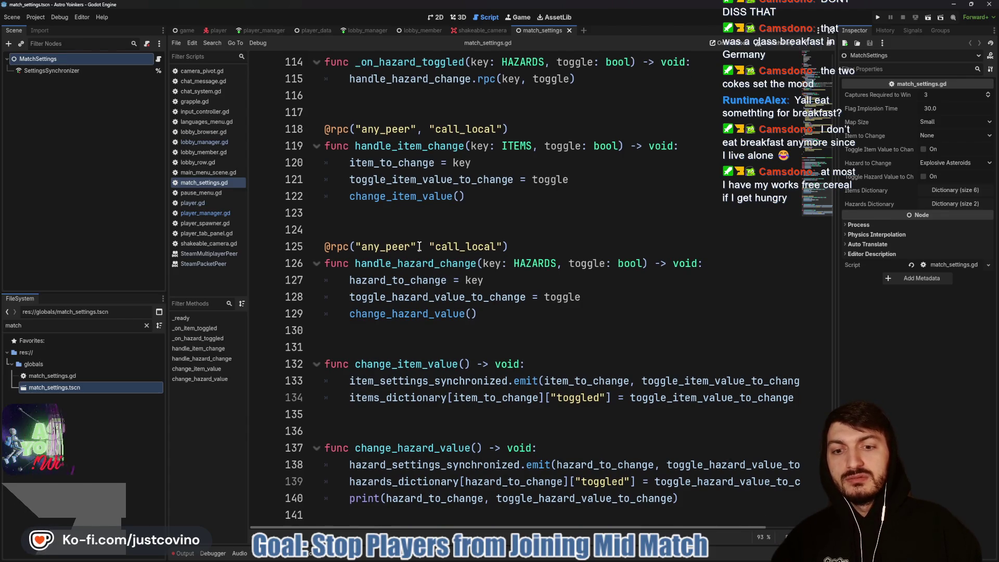
{"action": "scroll", "coordinate": [420, 246], "scroll_direction": "up", "scroll_amount": 6}
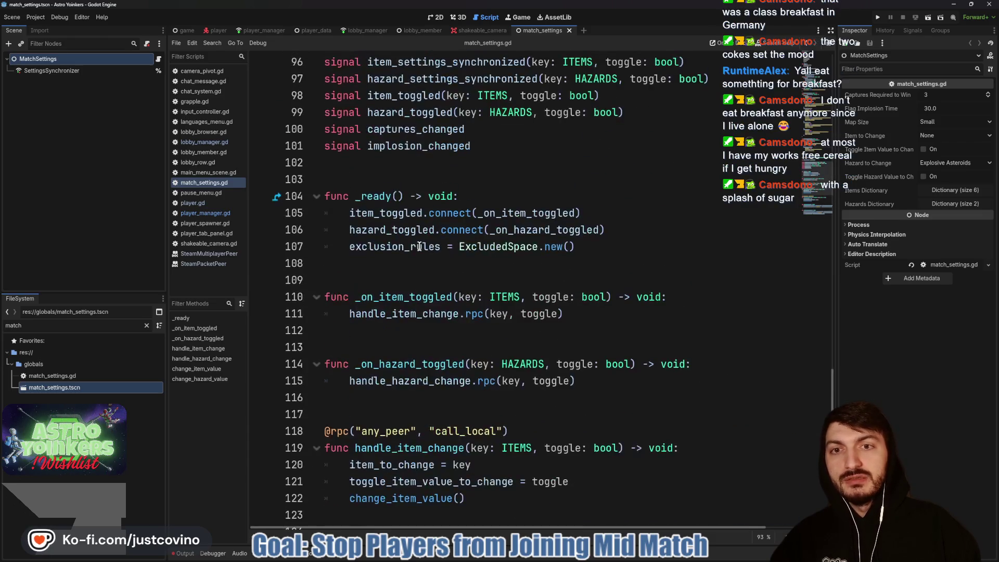
{"action": "scroll", "coordinate": [420, 246], "scroll_direction": "up", "scroll_amount": 11}
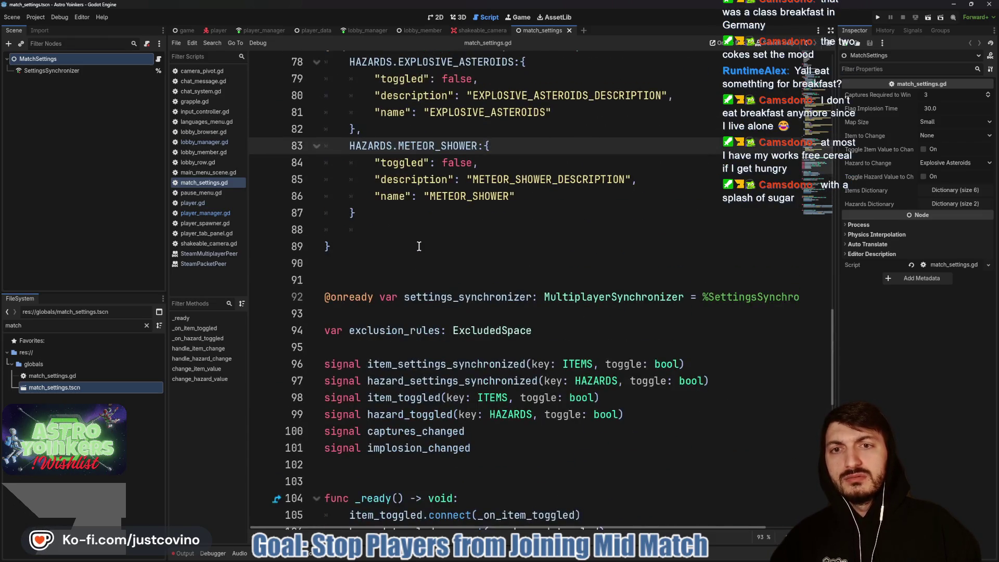
{"action": "scroll", "coordinate": [419, 246], "scroll_direction": "up", "scroll_amount": 16}
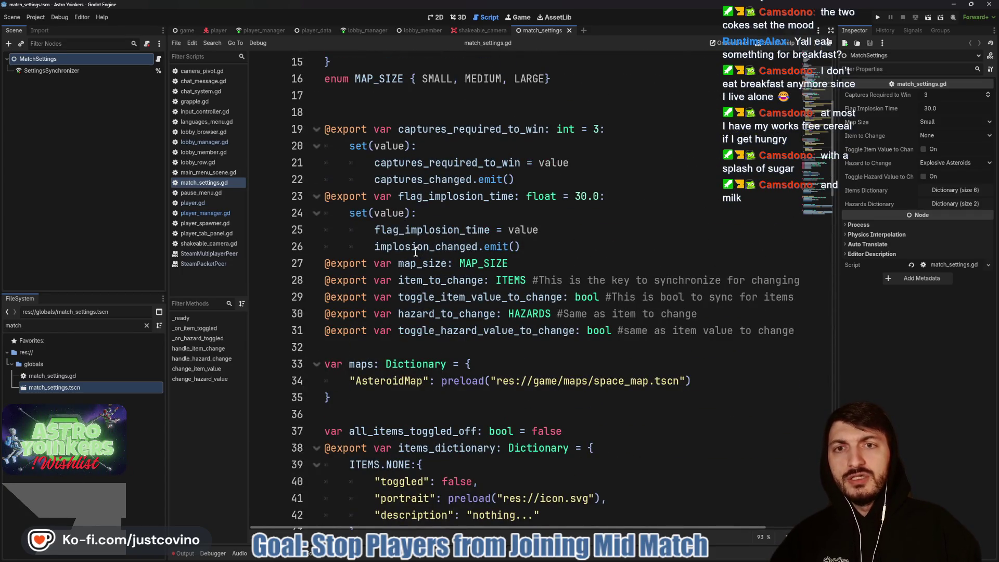
{"action": "scroll", "coordinate": [415, 252], "scroll_direction": "up", "scroll_amount": 4}
{"action": "scroll", "coordinate": [413, 248], "scroll_direction": "up", "scroll_amount": 1}
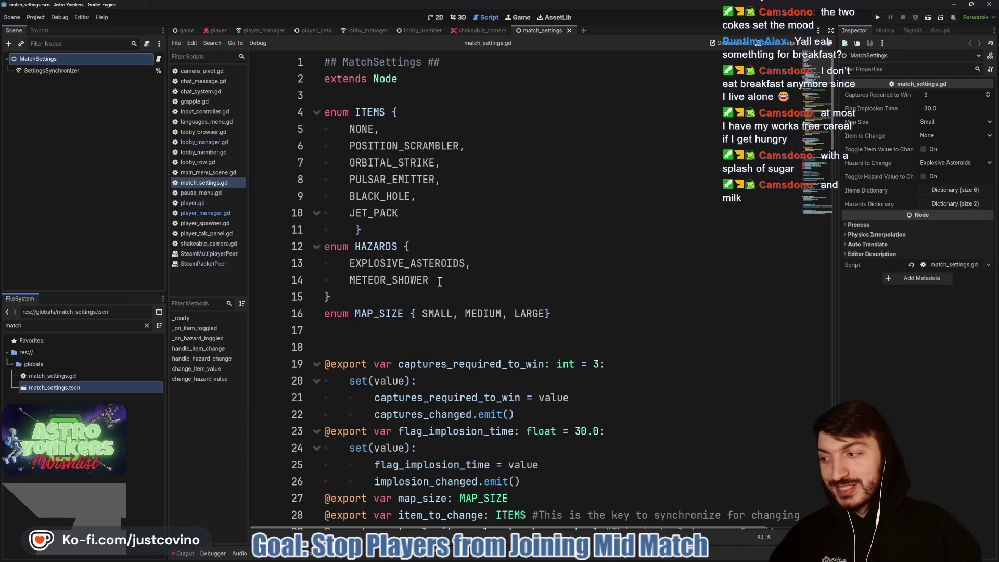
{"action": "scroll", "coordinate": [438, 280], "scroll_direction": "down", "scroll_amount": 2}
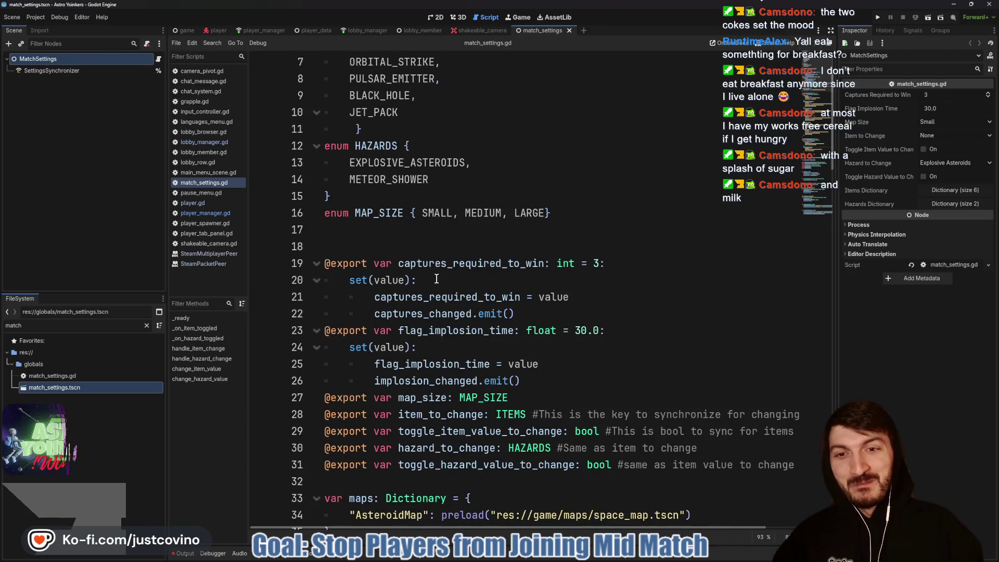
{"action": "scroll", "coordinate": [432, 280], "scroll_direction": "down", "scroll_amount": 2}
{"action": "scroll", "coordinate": [433, 280], "scroll_direction": "down", "scroll_amount": 1}
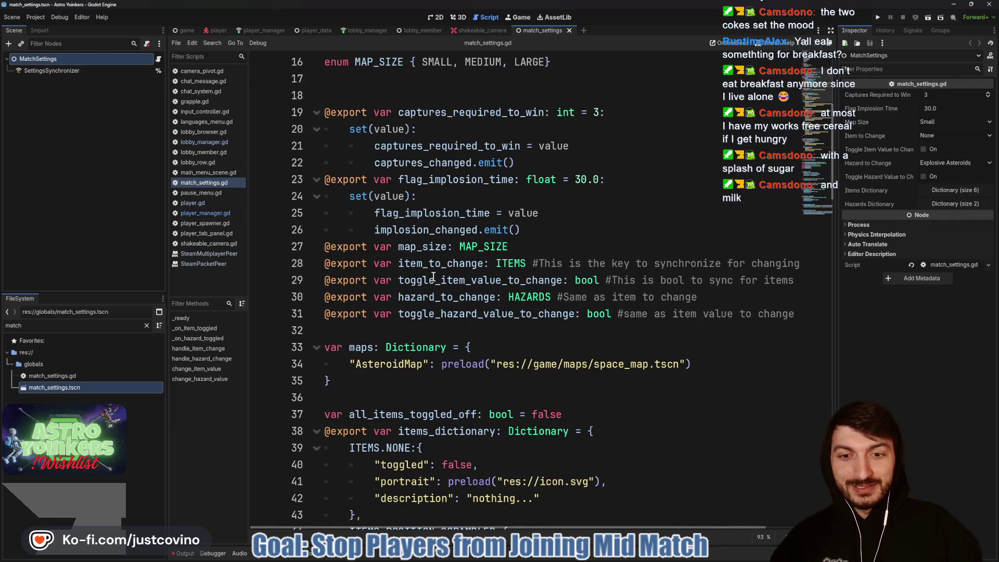
{"action": "scroll", "coordinate": [433, 276], "scroll_direction": "down", "scroll_amount": 3}
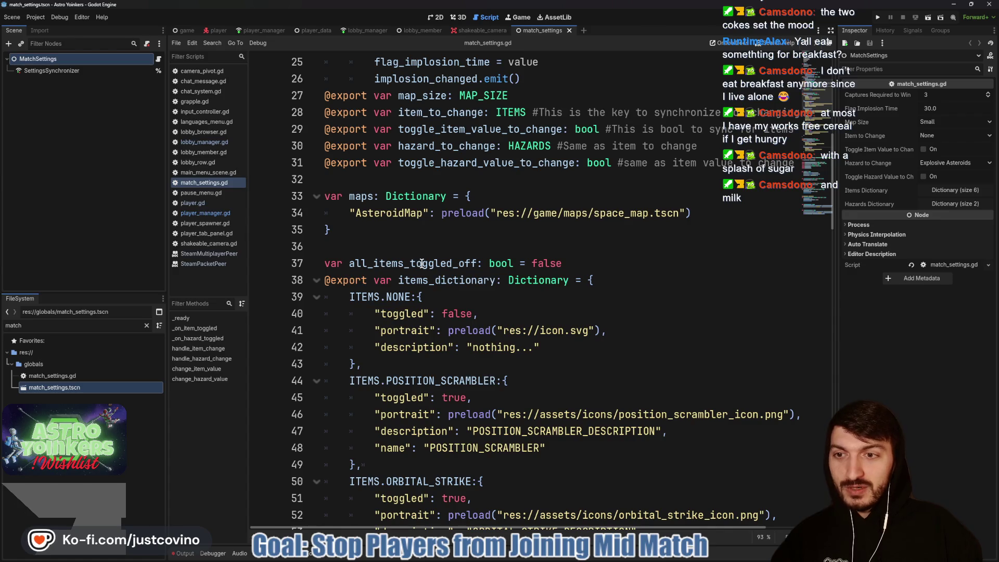
{"action": "scroll", "coordinate": [411, 302], "scroll_direction": "down", "scroll_amount": 3}
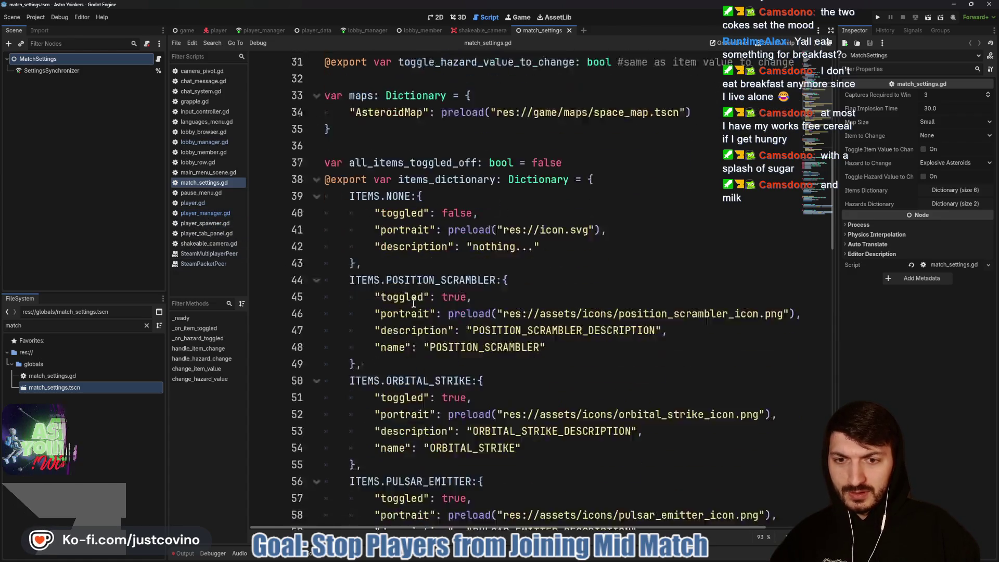
{"action": "scroll", "coordinate": [411, 302], "scroll_direction": "down", "scroll_amount": 3}
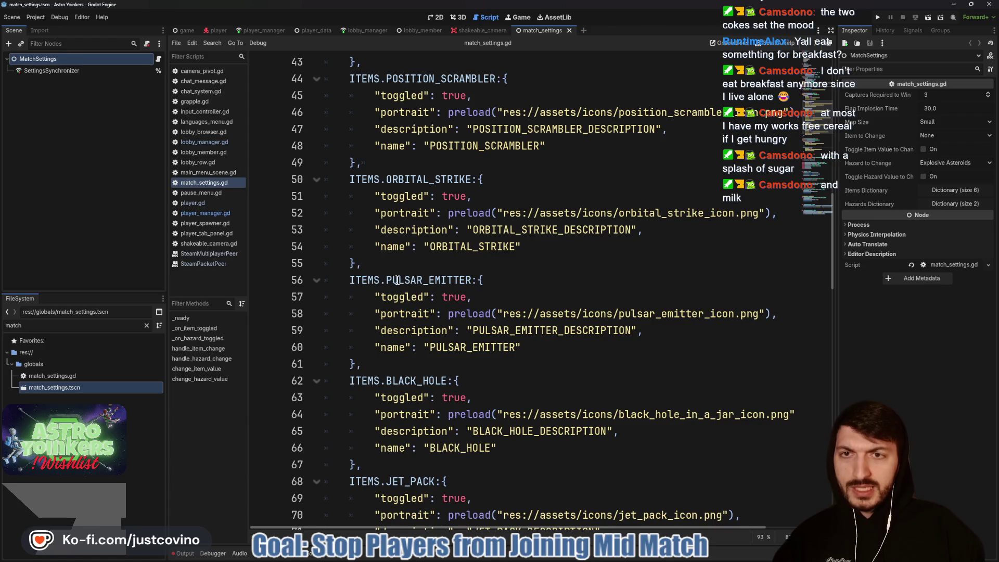
Return to player_manager.gd and scroll around the script
{"action": "left_click", "coordinate": [266, 31]}
{"action": "scroll", "coordinate": [436, 292], "scroll_direction": "up", "scroll_amount": 3}
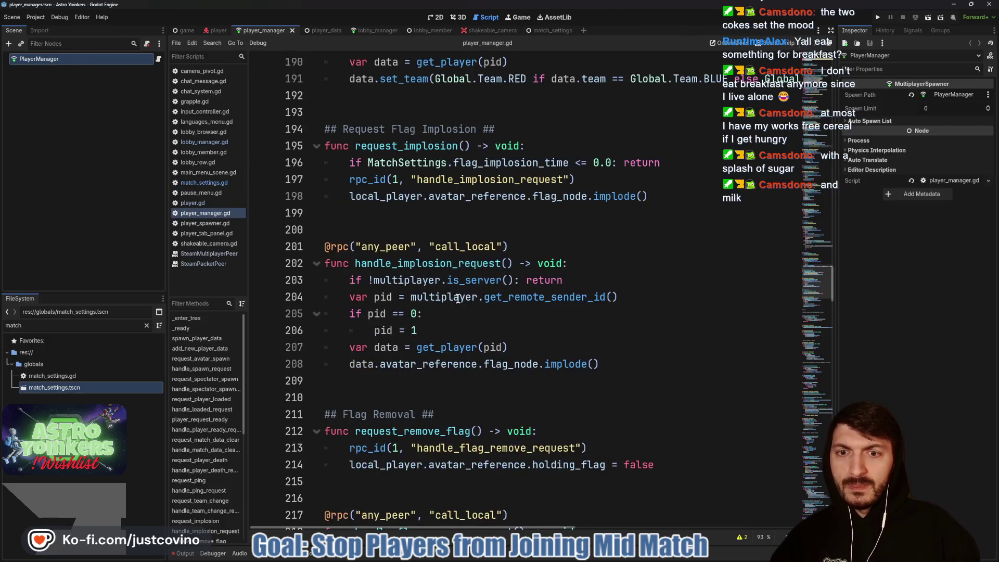
{"action": "scroll", "coordinate": [217, 396], "scroll_direction": "down", "scroll_amount": 1}
{"action": "scroll", "coordinate": [217, 397], "scroll_direction": "down", "scroll_amount": 1}
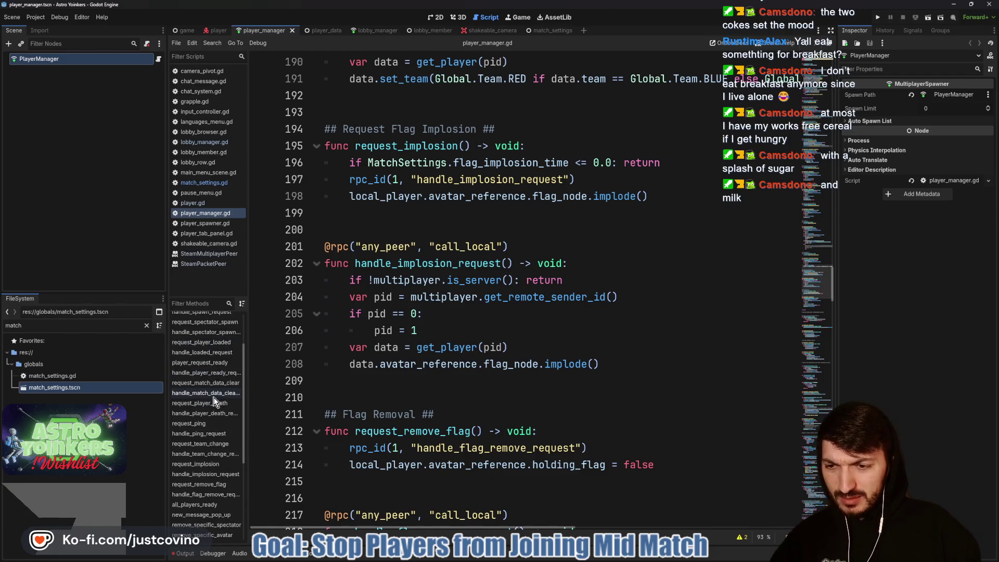
{"action": "scroll", "coordinate": [219, 413], "scroll_direction": "up", "scroll_amount": 1}
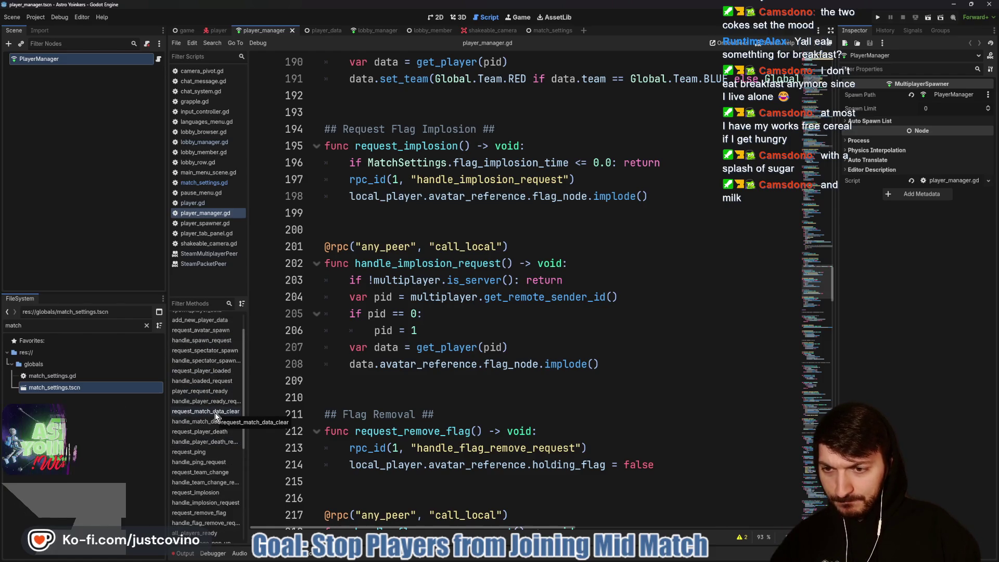
{"action": "scroll", "coordinate": [212, 402], "scroll_direction": "down", "scroll_amount": 1}
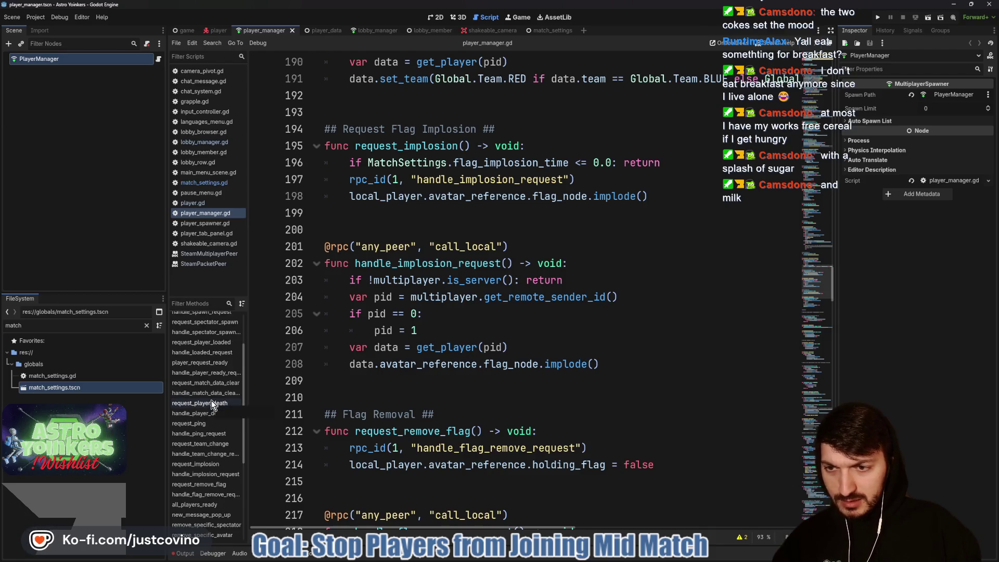
Jump through handle_spectator_spawn_request to players_have_loaded_map and highlight its uses
{"action": "left_click", "coordinate": [204, 334]}
{"action": "scroll", "coordinate": [191, 393], "scroll_direction": "down", "scroll_amount": 5}
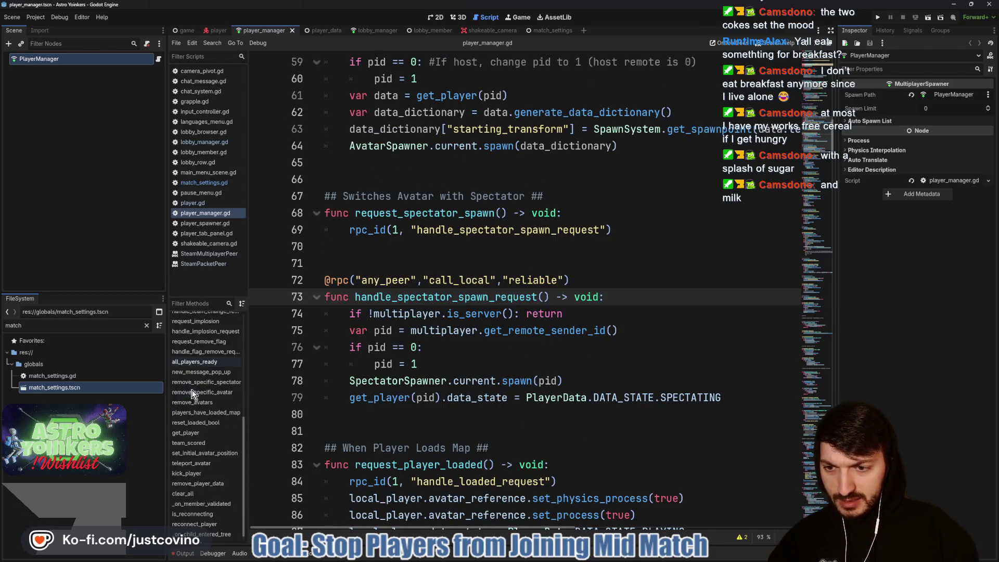
{"action": "left_click", "coordinate": [211, 412]}
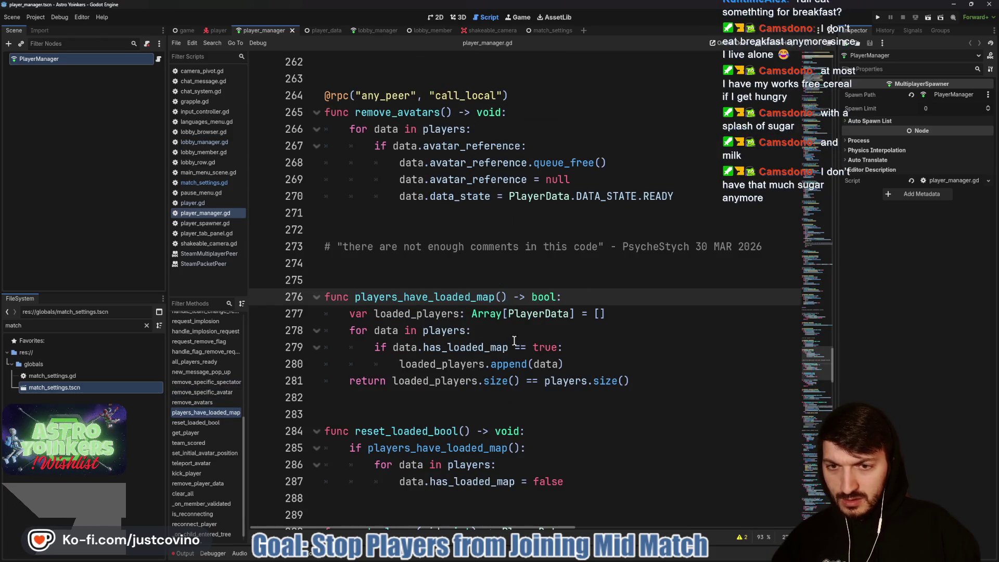
{"action": "double_click", "coordinate": [423, 298]}
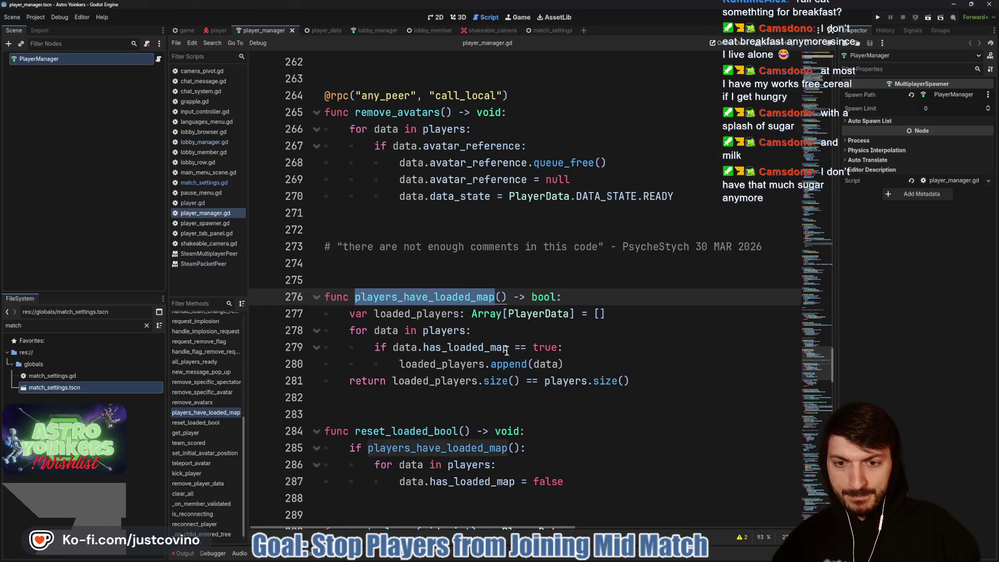
{"action": "scroll", "coordinate": [504, 347], "scroll_direction": "up", "scroll_amount": 1}
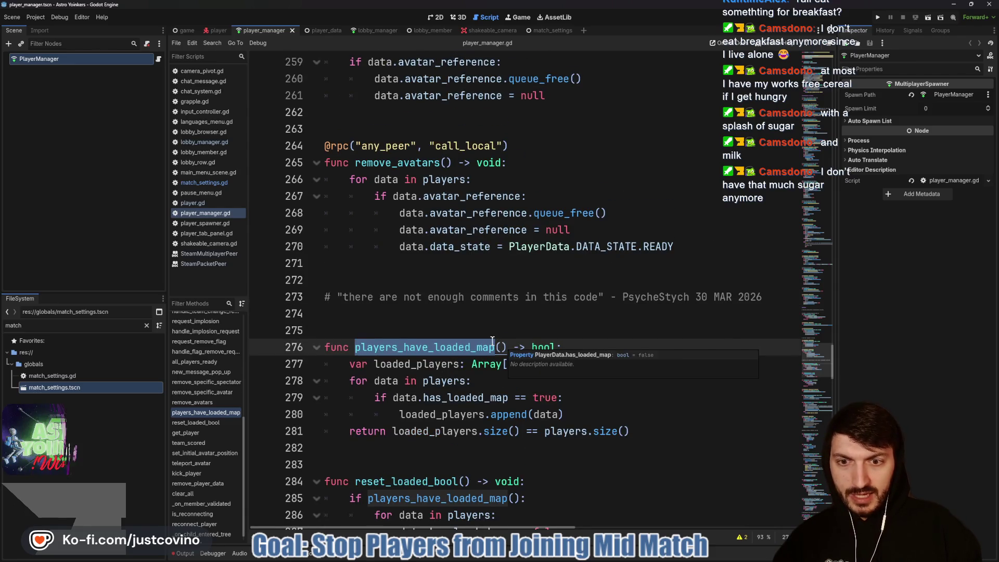
{"action": "scroll", "coordinate": [480, 329], "scroll_direction": "down", "scroll_amount": 4}
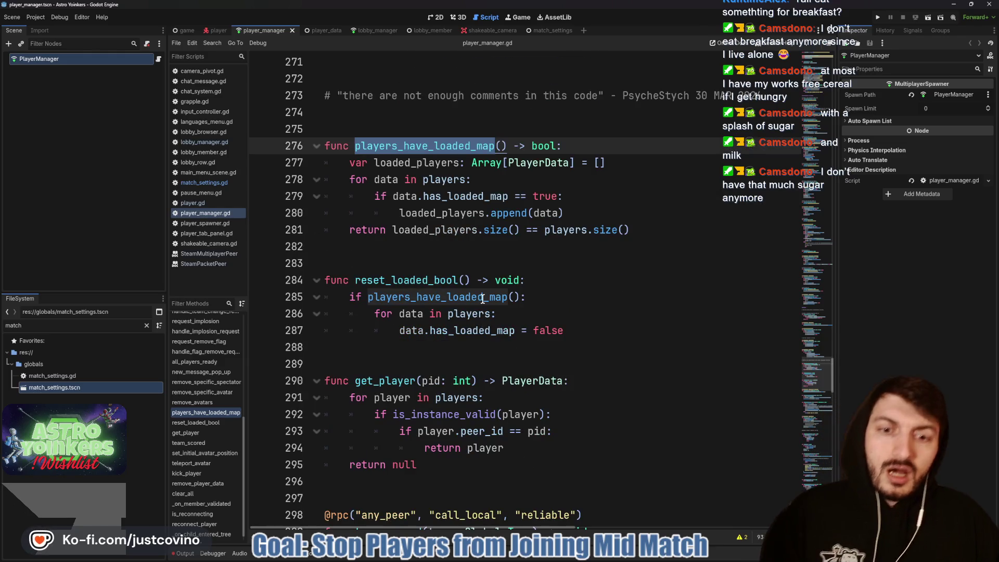
{"action": "left_click", "coordinate": [587, 215]}
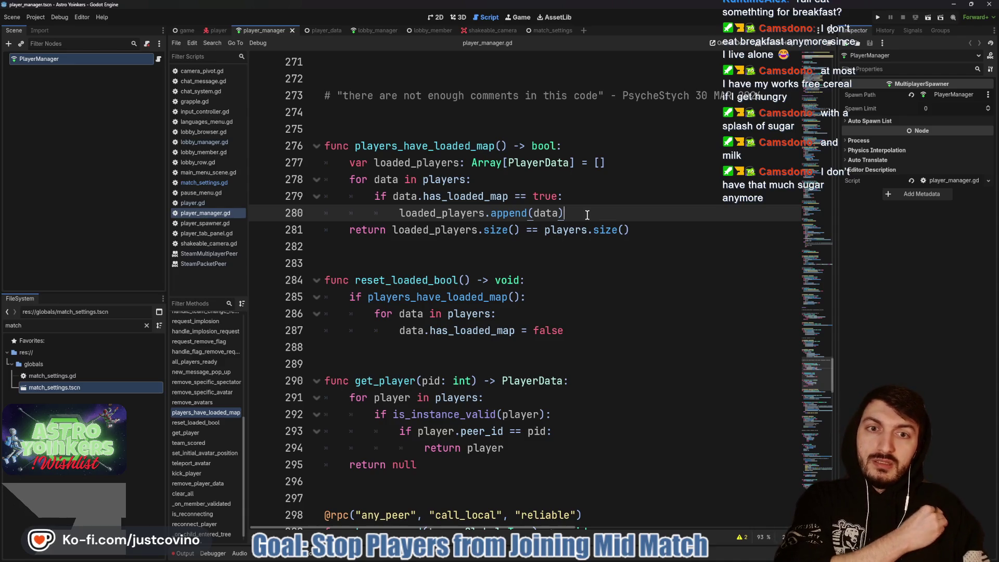
{"action": "key", "text": "Return"}
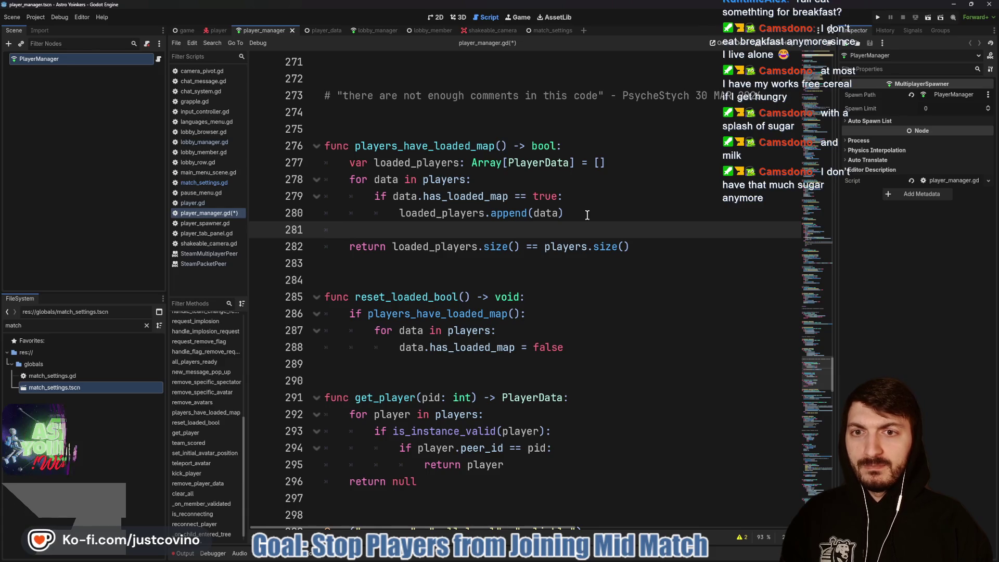
{"action": "key", "text": "BackSpace"}
{"action": "key", "text": "BackSpace"}
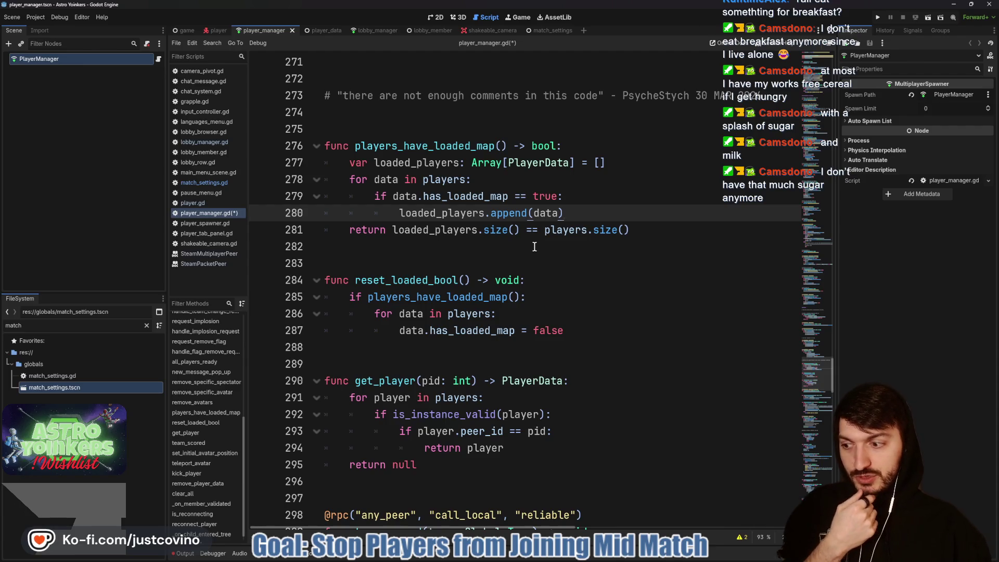
{"action": "scroll", "coordinate": [535, 246], "scroll_direction": "down", "scroll_amount": 3}
{"action": "scroll", "coordinate": [535, 256], "scroll_direction": "down", "scroll_amount": 5}
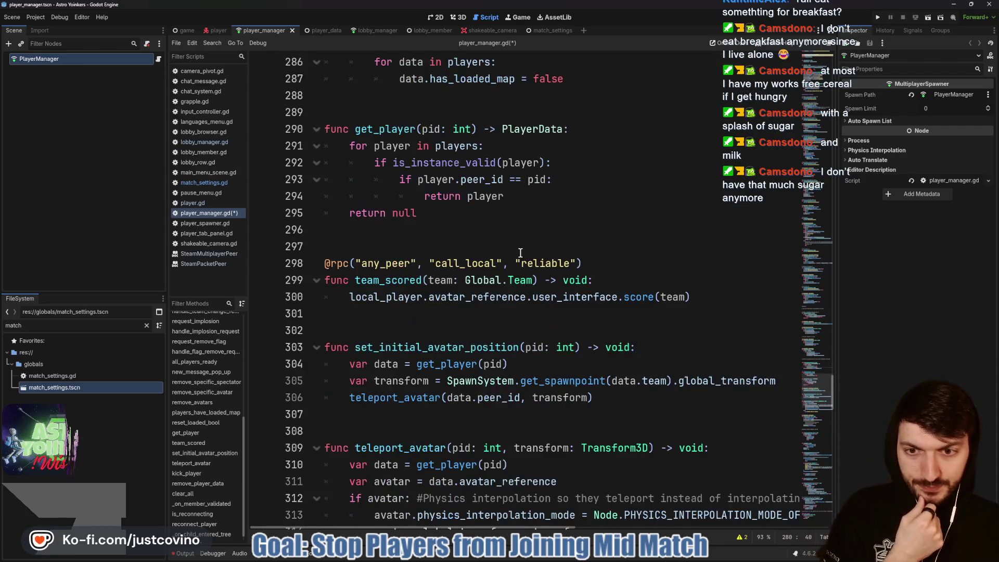
{"action": "scroll", "coordinate": [462, 251], "scroll_direction": "down", "scroll_amount": 3}
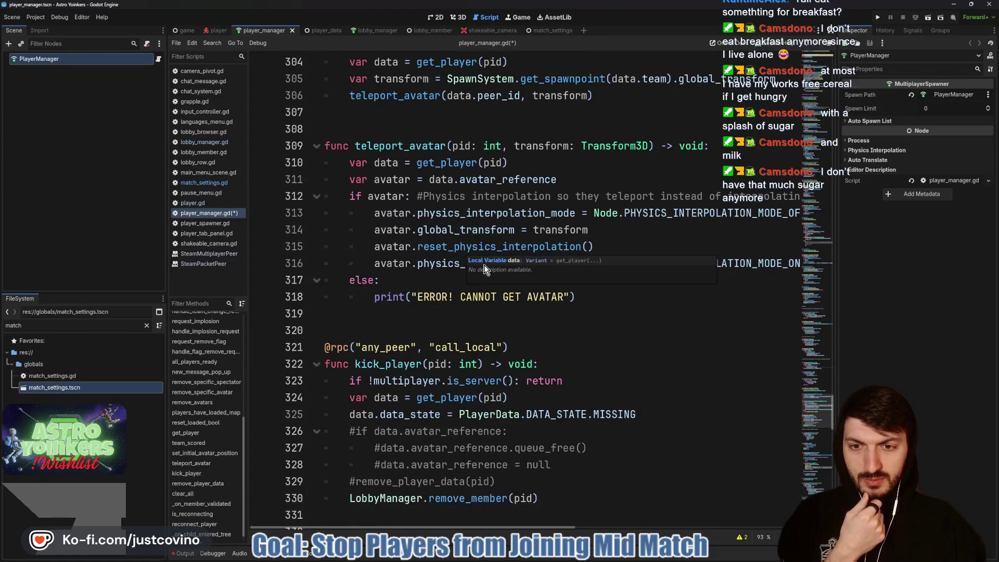
{"action": "scroll", "coordinate": [438, 289], "scroll_direction": "down", "scroll_amount": 5}
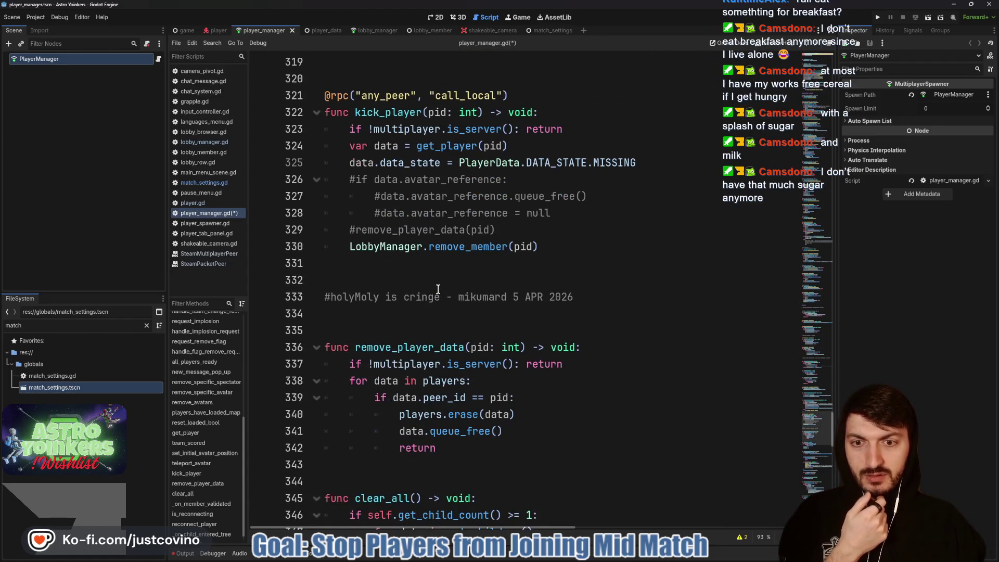
{"action": "scroll", "coordinate": [438, 289], "scroll_direction": "down", "scroll_amount": 3}
{"action": "scroll", "coordinate": [438, 289], "scroll_direction": "up", "scroll_amount": 4}
{"action": "scroll", "coordinate": [437, 289], "scroll_direction": "down", "scroll_amount": 2}
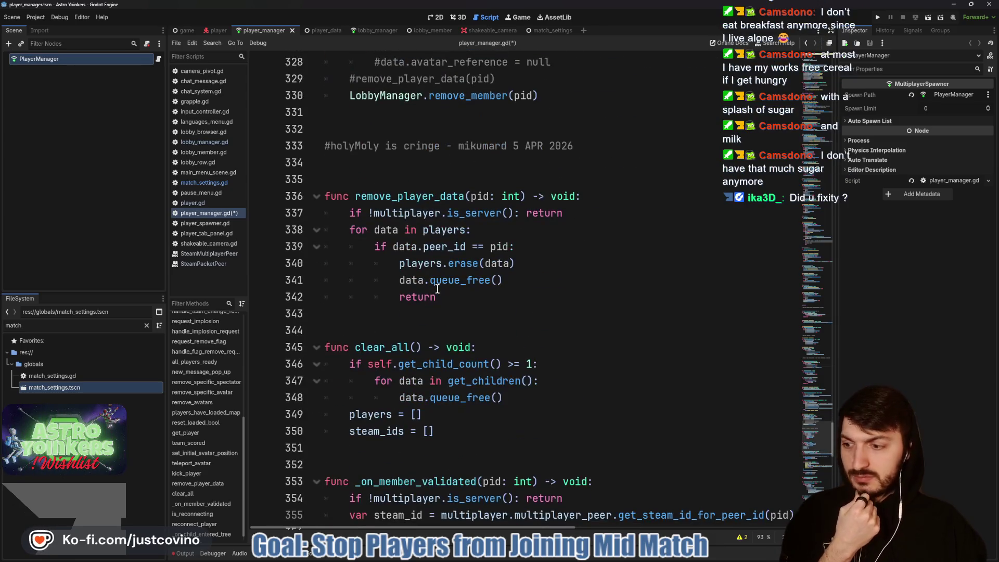
{"action": "scroll", "coordinate": [438, 289], "scroll_direction": "down", "scroll_amount": 1}
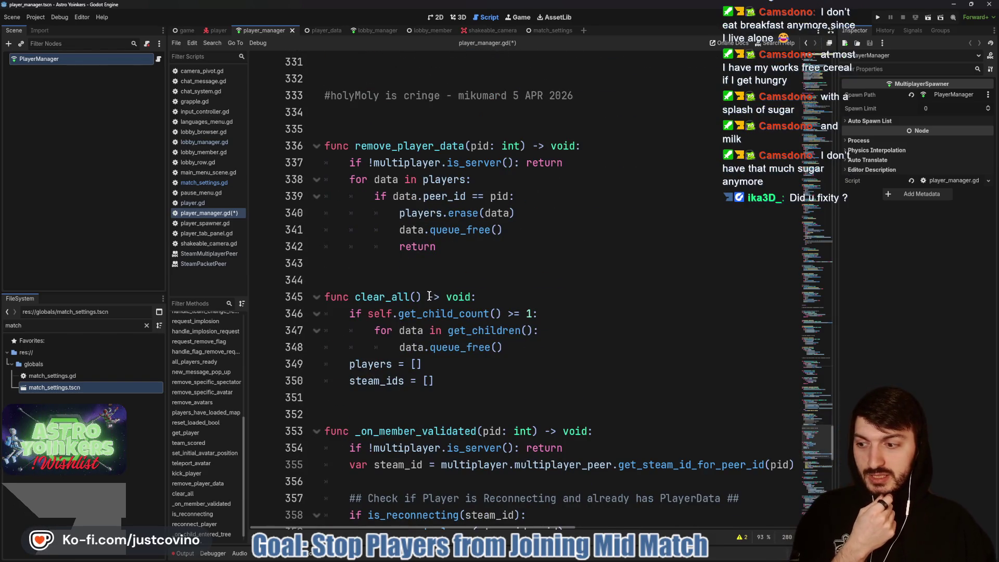
{"action": "scroll", "coordinate": [422, 300], "scroll_direction": "down", "scroll_amount": 3}
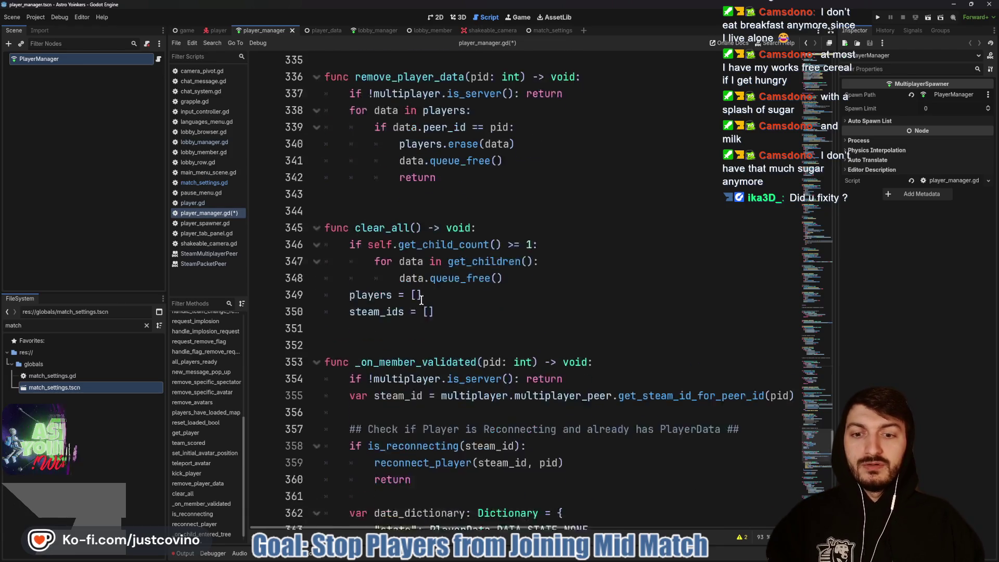
{"action": "scroll", "coordinate": [422, 300], "scroll_direction": "down", "scroll_amount": 2}
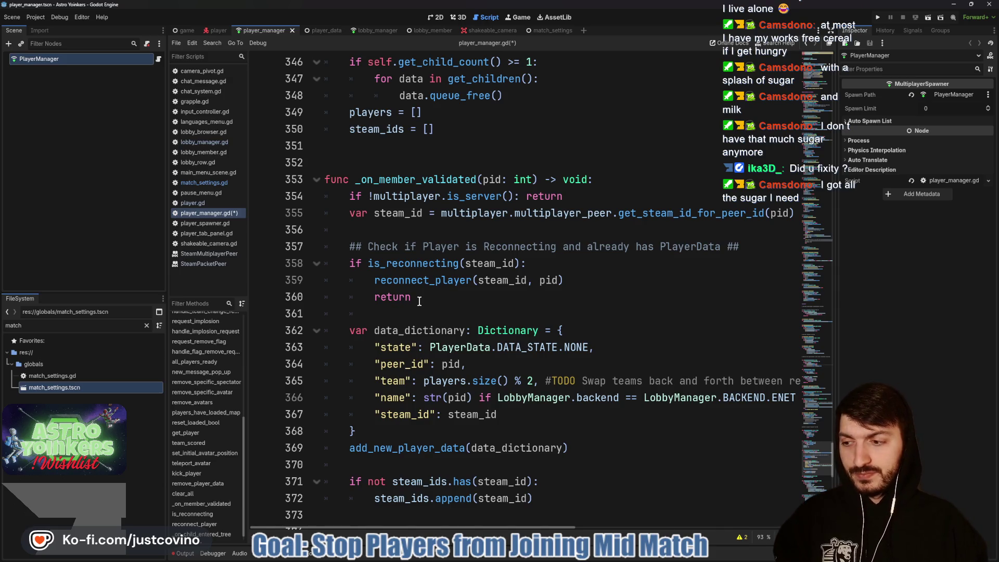
{"action": "scroll", "coordinate": [419, 301], "scroll_direction": "down", "scroll_amount": 2}
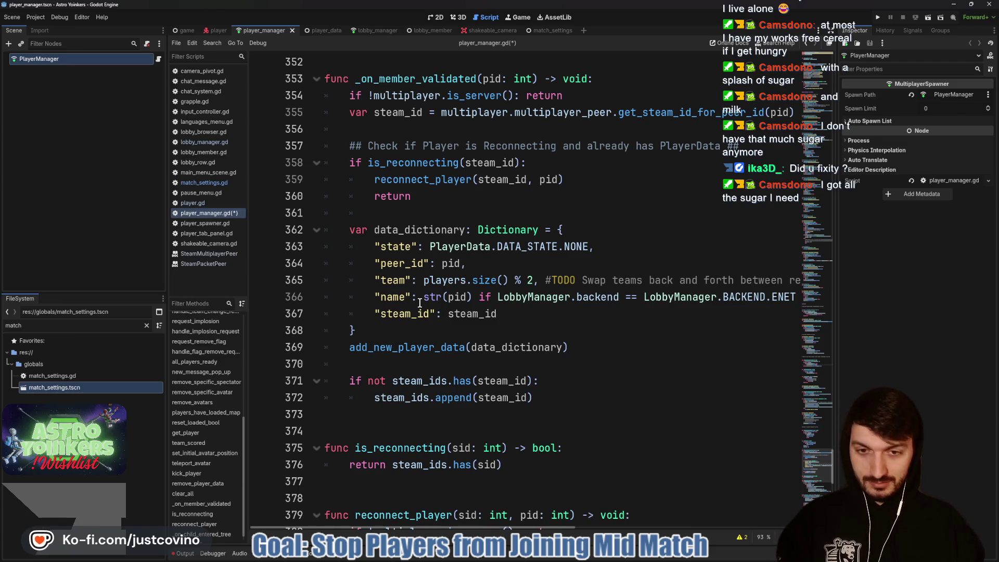
{"action": "scroll", "coordinate": [419, 302], "scroll_direction": "down", "scroll_amount": 2}
{"action": "scroll", "coordinate": [419, 302], "scroll_direction": "down", "scroll_amount": 3}
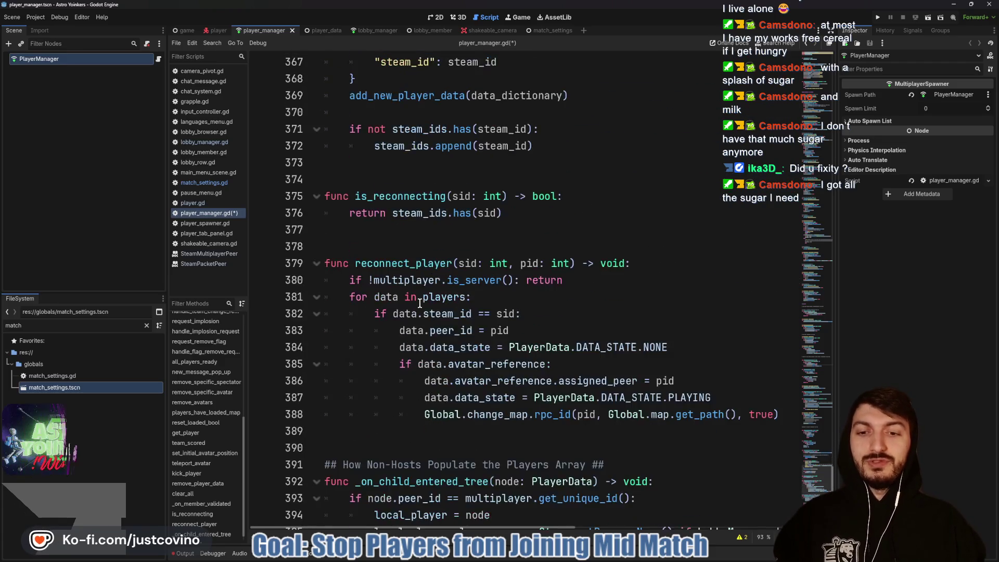
{"action": "scroll", "coordinate": [420, 303], "scroll_direction": "down", "scroll_amount": 4}
{"action": "scroll", "coordinate": [420, 304], "scroll_direction": "down", "scroll_amount": 3}
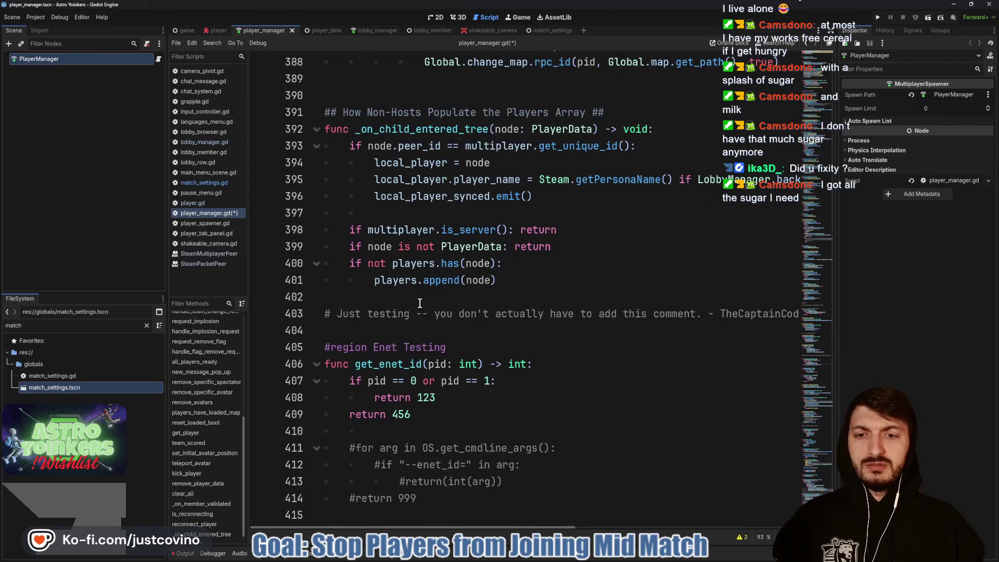
{"action": "scroll", "coordinate": [420, 303], "scroll_direction": "up", "scroll_amount": 9}
{"action": "scroll", "coordinate": [420, 303], "scroll_direction": "up", "scroll_amount": 9}
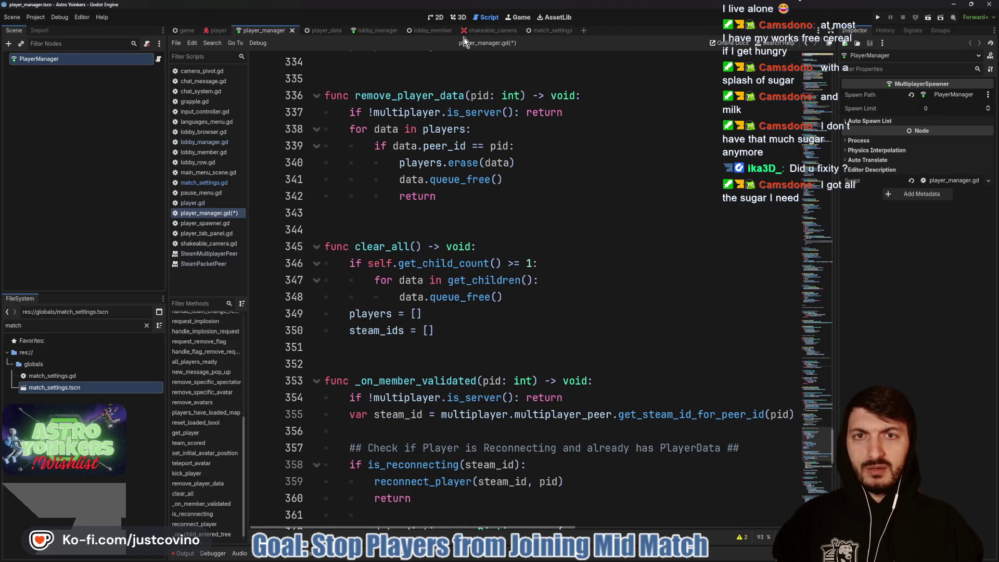
{"action": "key", "text": "BackSpace"}
{"action": "key", "text": "BackSpace"}
{"action": "key", "text": "BackSpace"}
Open space_map.tscn and jump from map.gd's _ready to request_player_loaded in player_manager.gd
{"action": "type", "text": "space_map"}
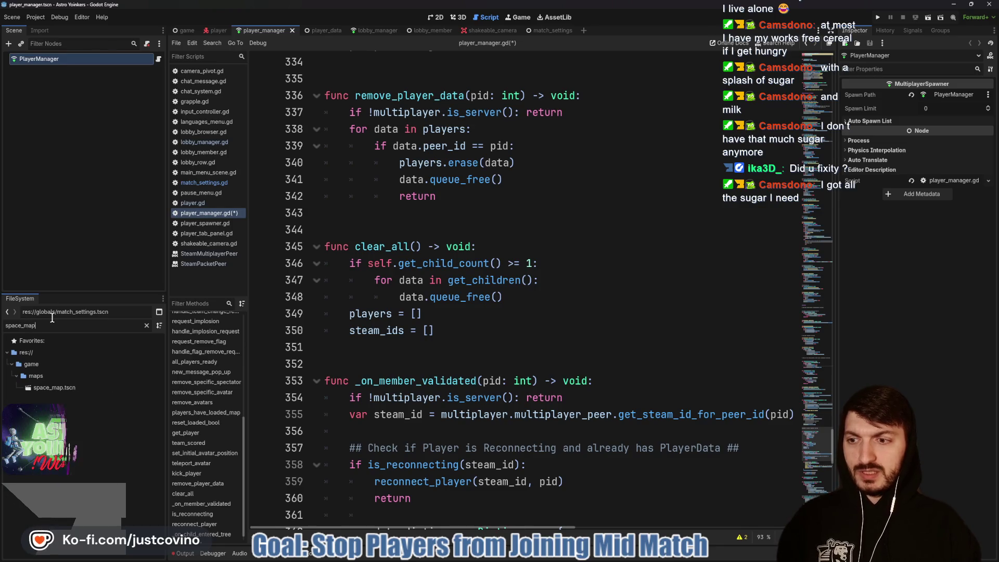
{"action": "double_click", "coordinate": [86, 388]}
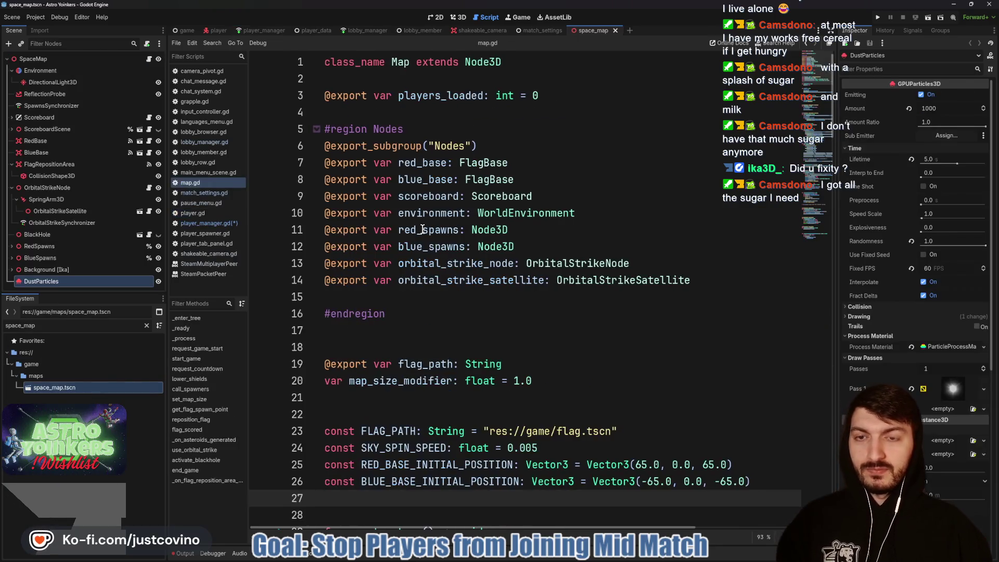
{"action": "scroll", "coordinate": [410, 188], "scroll_direction": "down", "scroll_amount": 7}
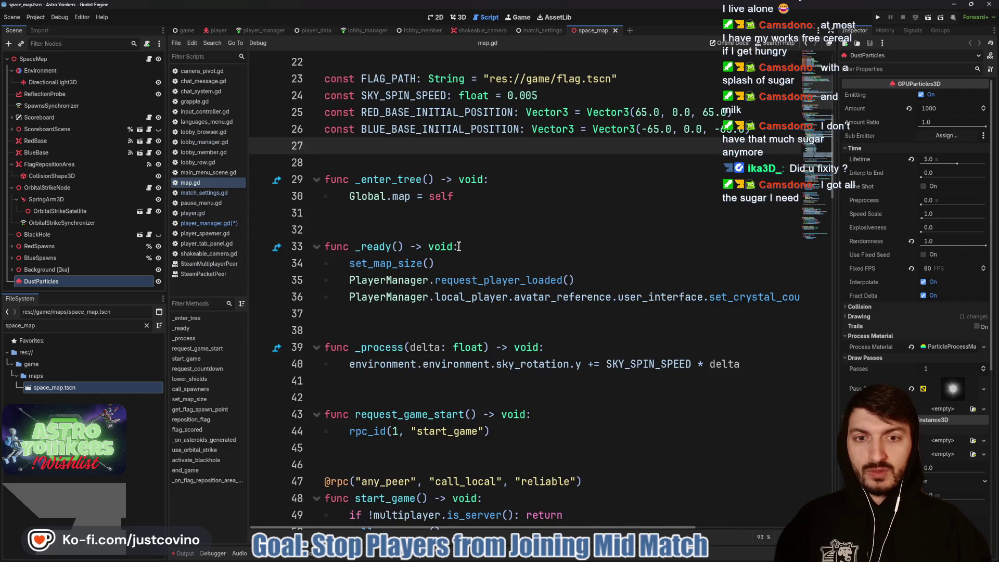
{"action": "left_click", "coordinate": [459, 281], "text": "ctrl"}
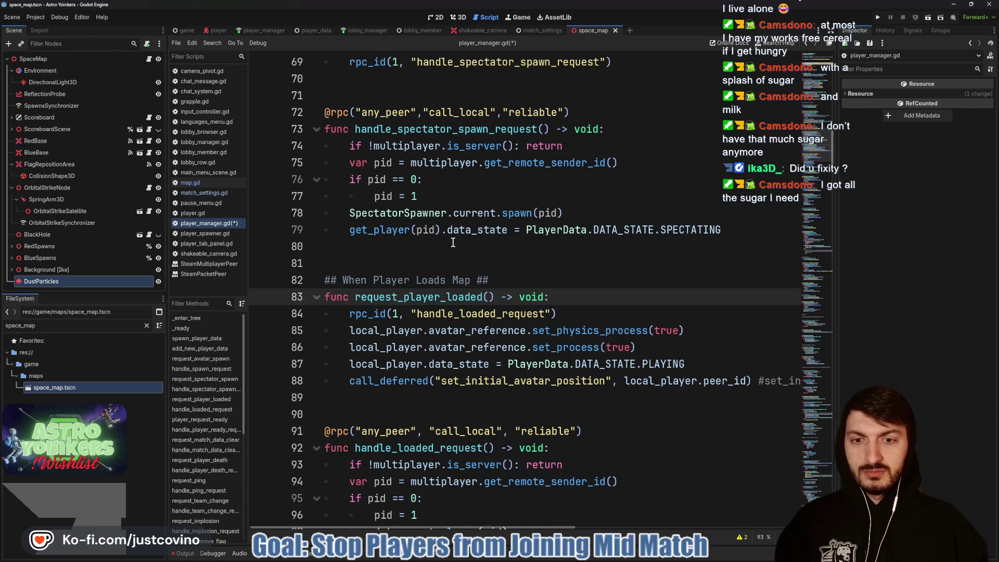
{"action": "scroll", "coordinate": [453, 242], "scroll_direction": "down", "scroll_amount": 2}
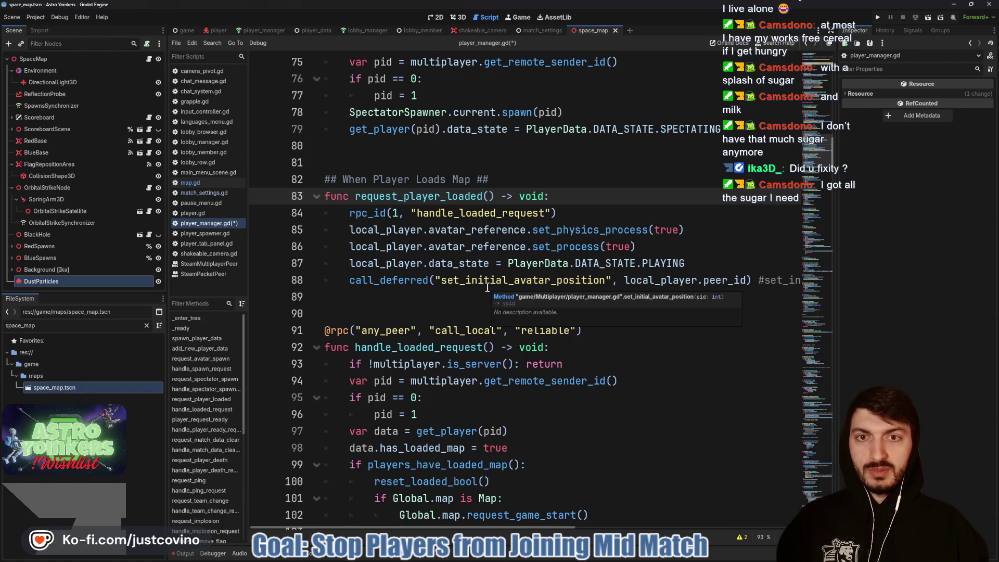
{"action": "scroll", "coordinate": [487, 286], "scroll_direction": "up", "scroll_amount": 1}
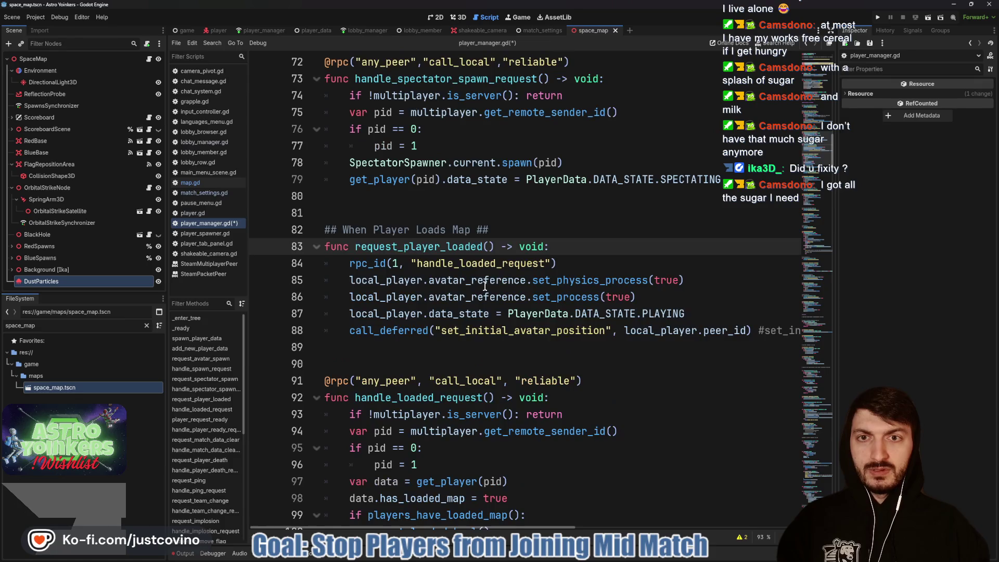
{"action": "scroll", "coordinate": [484, 285], "scroll_direction": "up", "scroll_amount": 1}
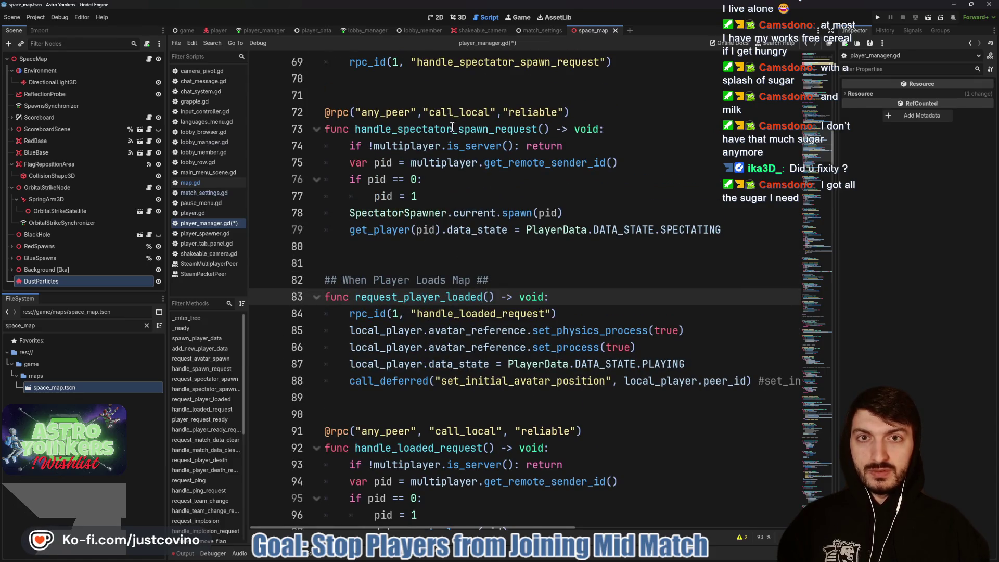
{"action": "double_click", "coordinate": [68, 325]}
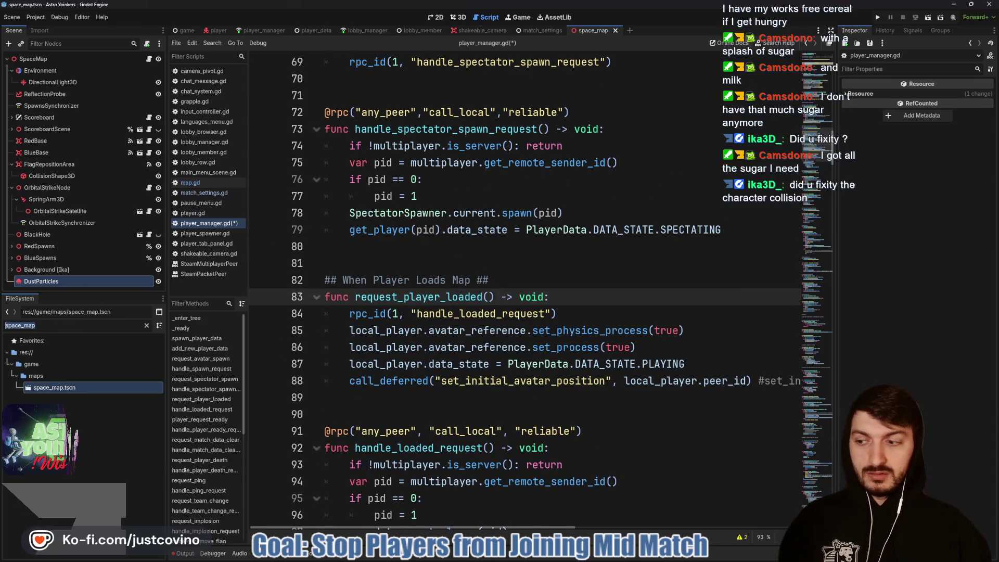
{"action": "type", "text": "lobby"}
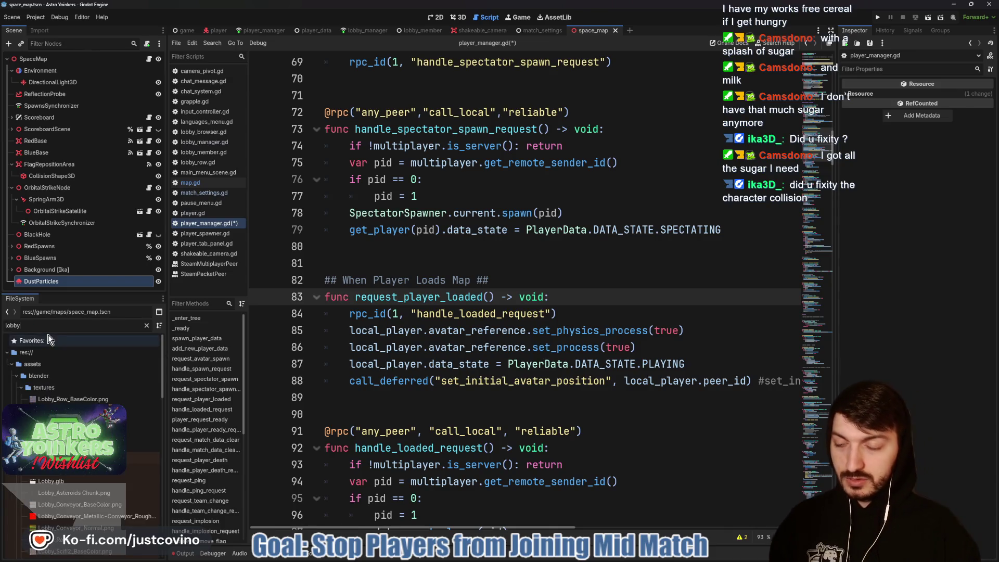
{"action": "type", "text": "_"}
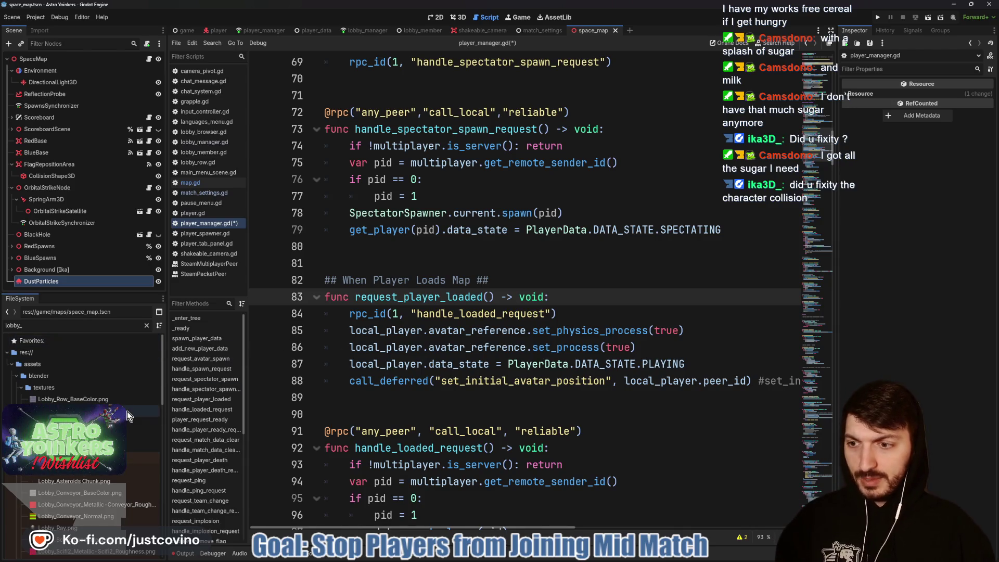
{"action": "scroll", "coordinate": [16, 374], "scroll_direction": "down", "scroll_amount": 3}
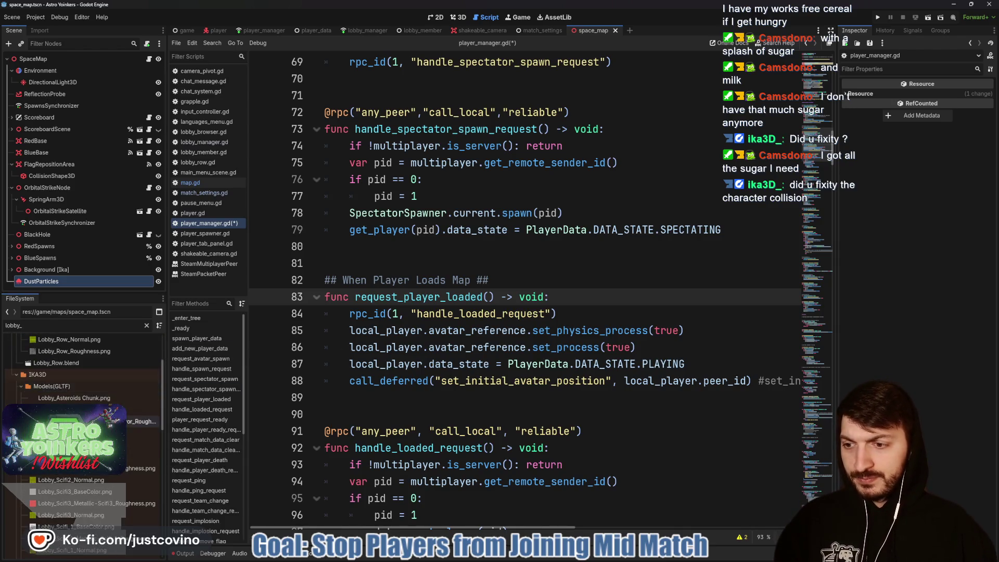
{"action": "scroll", "coordinate": [16, 380], "scroll_direction": "down", "scroll_amount": 6}
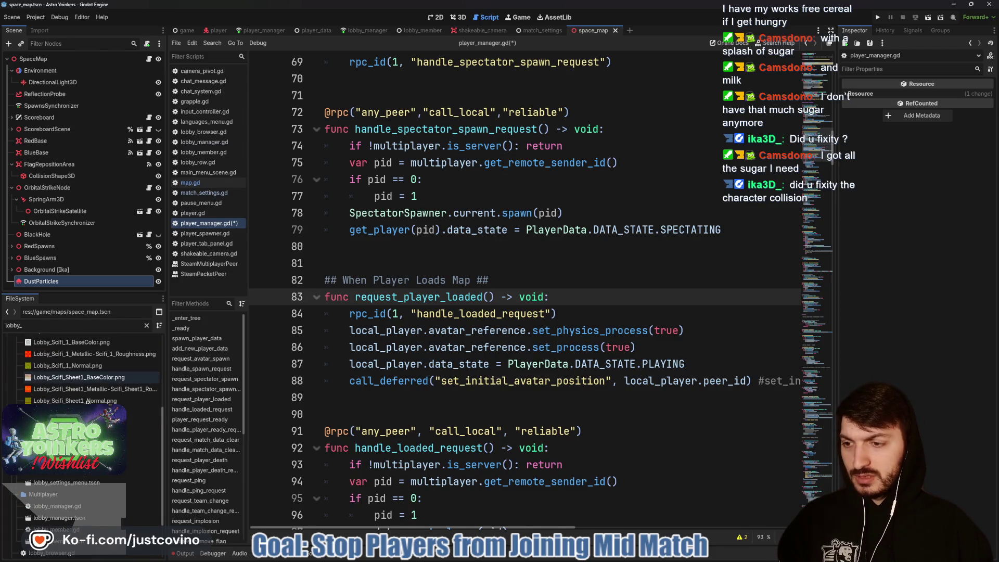
{"action": "scroll", "coordinate": [87, 402], "scroll_direction": "down", "scroll_amount": 2}
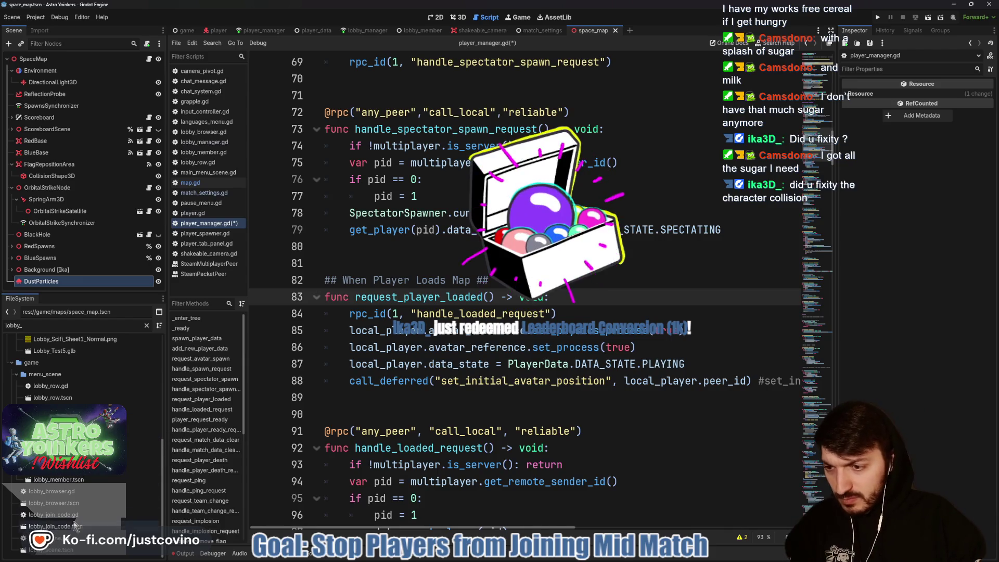
{"action": "double_click", "coordinate": [82, 551]}
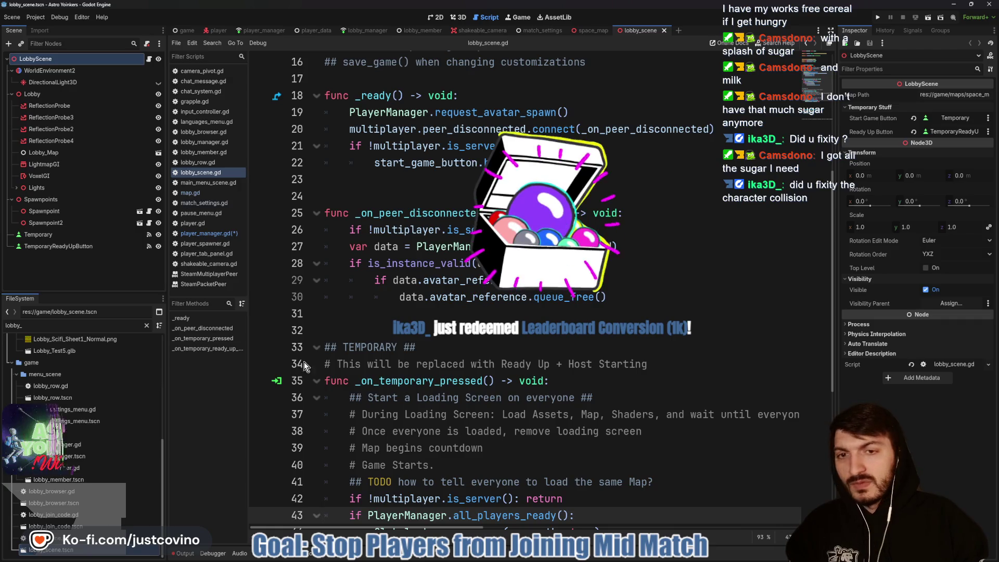
Scroll lobby_scene.gd to _on_temporary_pressed, which calls Global.change_map.rpc(map_path, true)
{"action": "scroll", "coordinate": [501, 265], "scroll_direction": "up", "scroll_amount": 4}
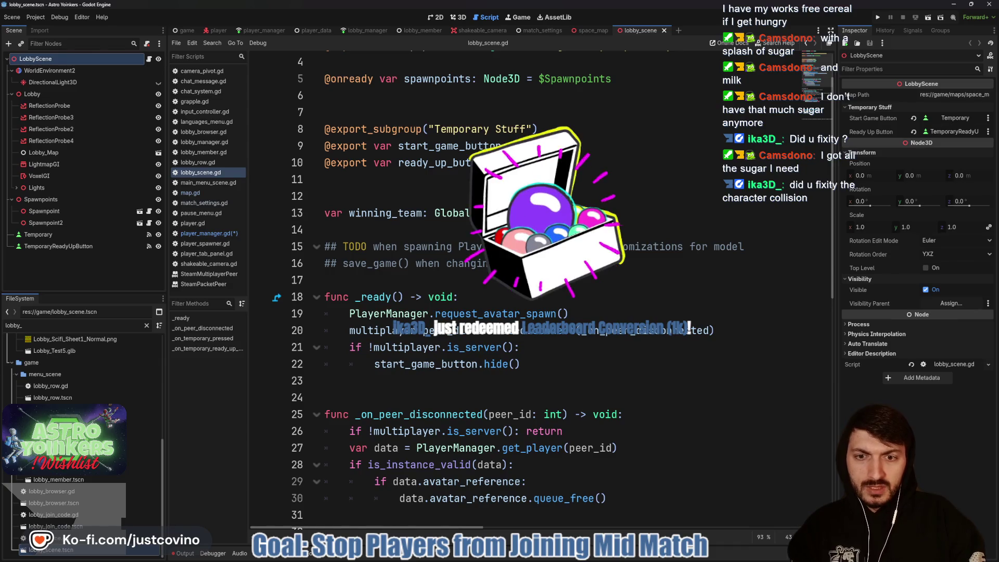
{"action": "mouse_move", "coordinate": [496, 318]}
{"action": "scroll", "coordinate": [495, 319], "scroll_direction": "down", "scroll_amount": 6}
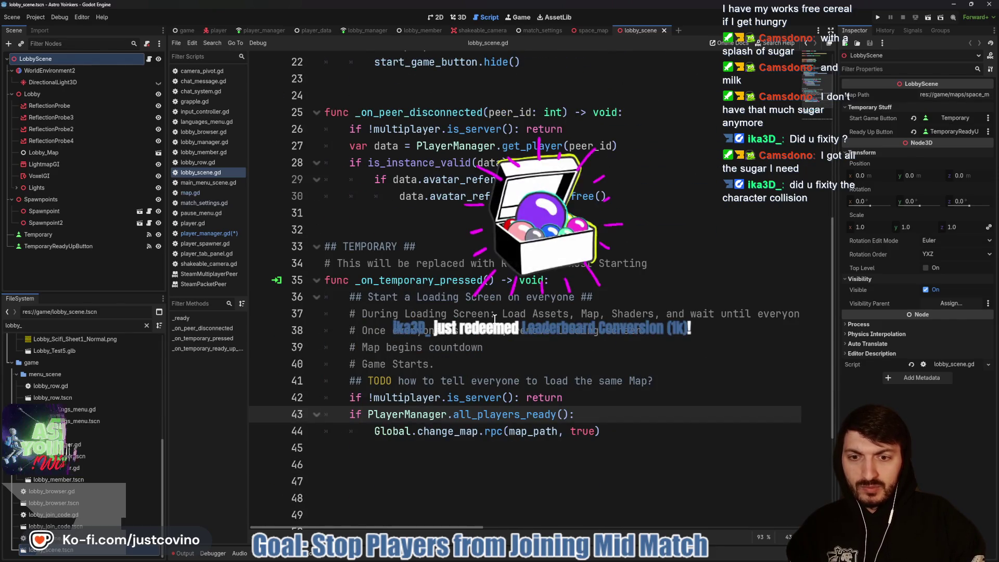
{"action": "scroll", "coordinate": [495, 319], "scroll_direction": "down", "scroll_amount": 3}
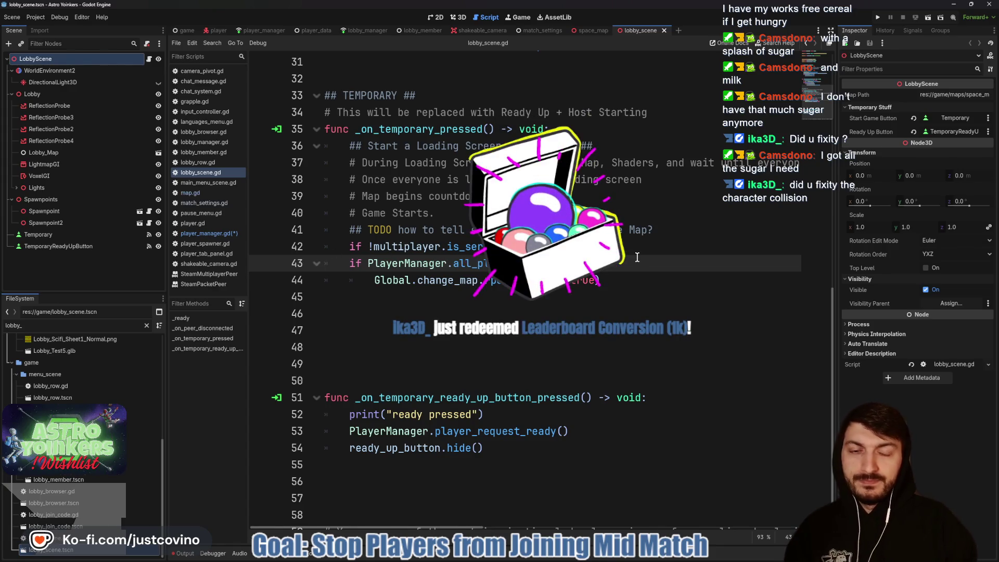
Insert LobbyManager.toggle_lobby_joinable(false) before the map change in lobby_scene.gd and save
{"action": "key", "text": "Return"}
{"action": "type", "text": "LobbyManager."}
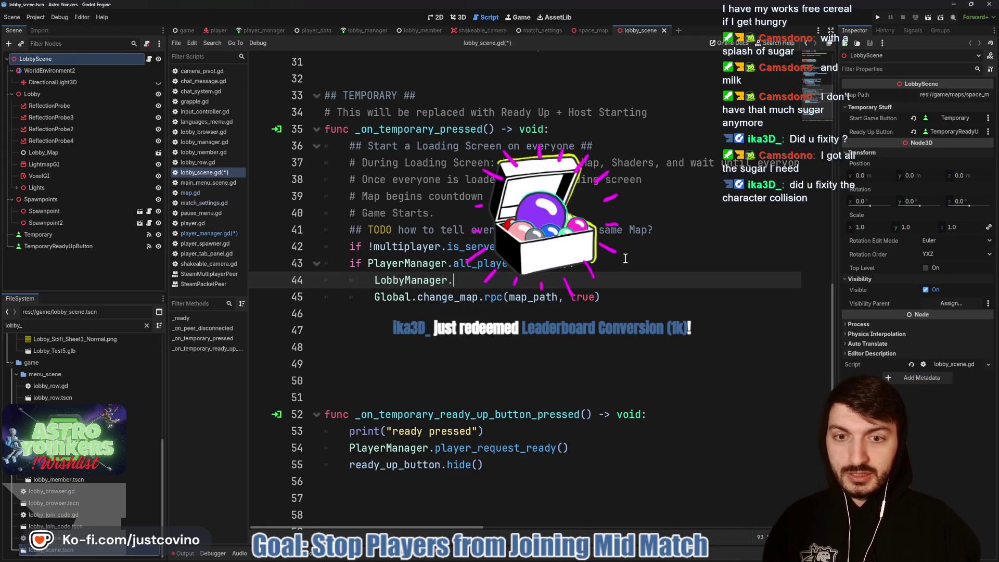
{"action": "type", "text": "togg"}
{"action": "key", "text": "Return"}
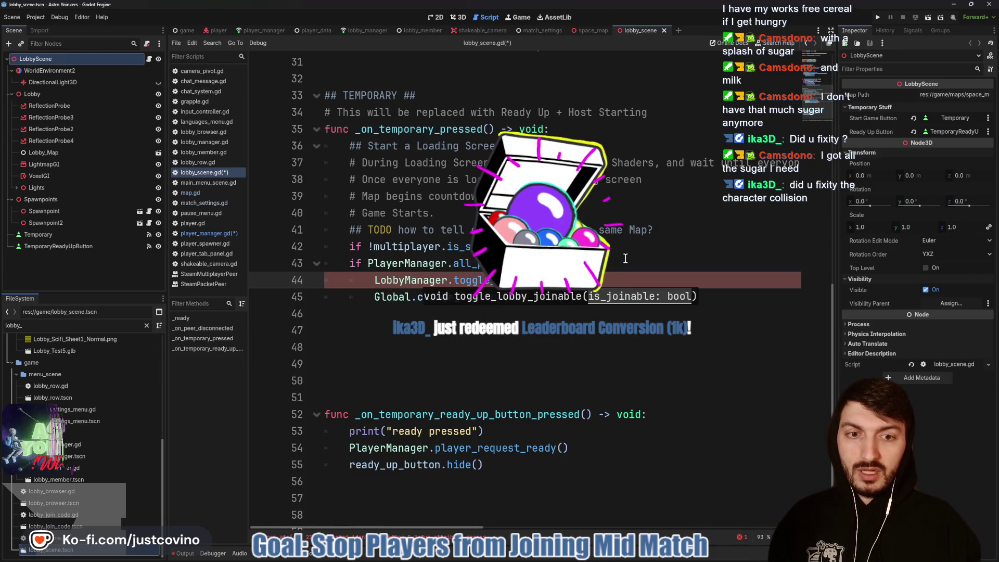
{"action": "type", "text": "alse)"}
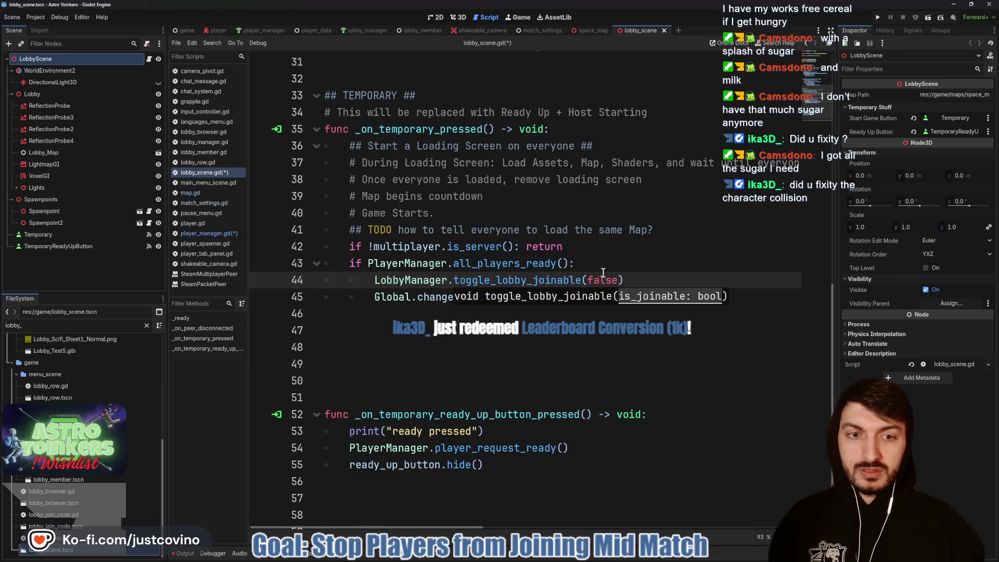
{"action": "key", "text": "ctrl+s"}
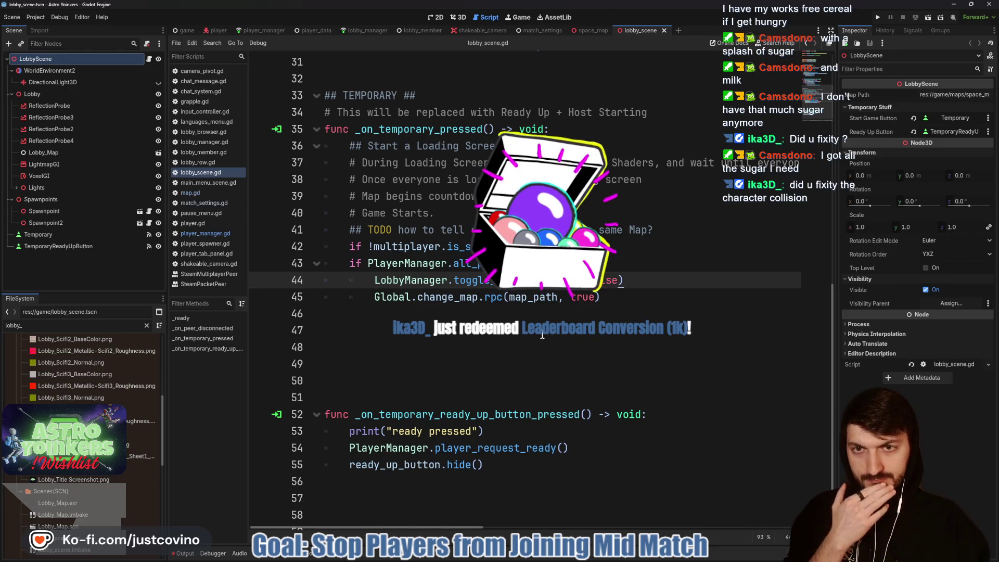
Review lobby_scene.gd around the request_avatar_spawn() call, then go to lobby_manager.gd
{"action": "scroll", "coordinate": [542, 336], "scroll_direction": "up", "scroll_amount": 4}
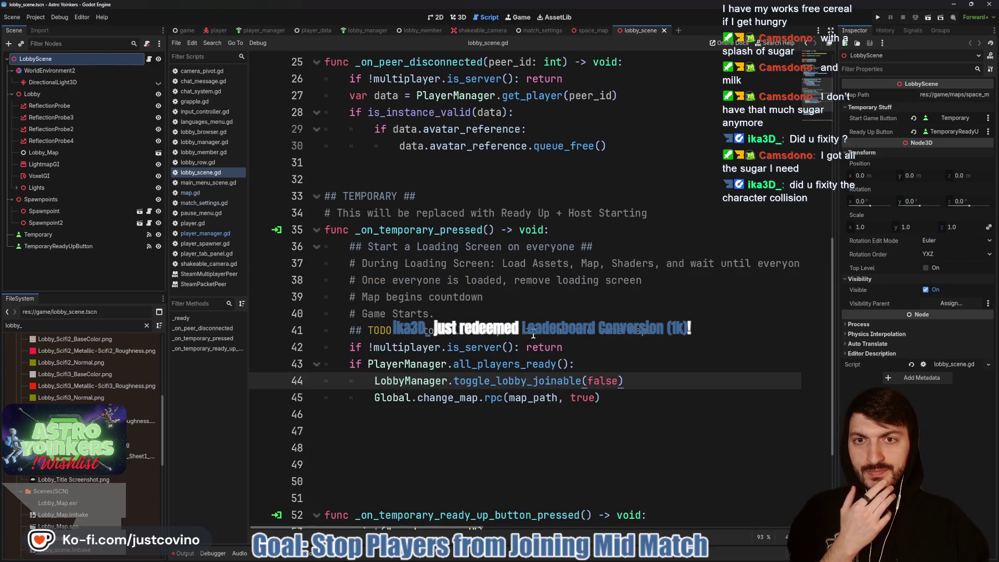
{"action": "scroll", "coordinate": [534, 335], "scroll_direction": "down", "scroll_amount": 1}
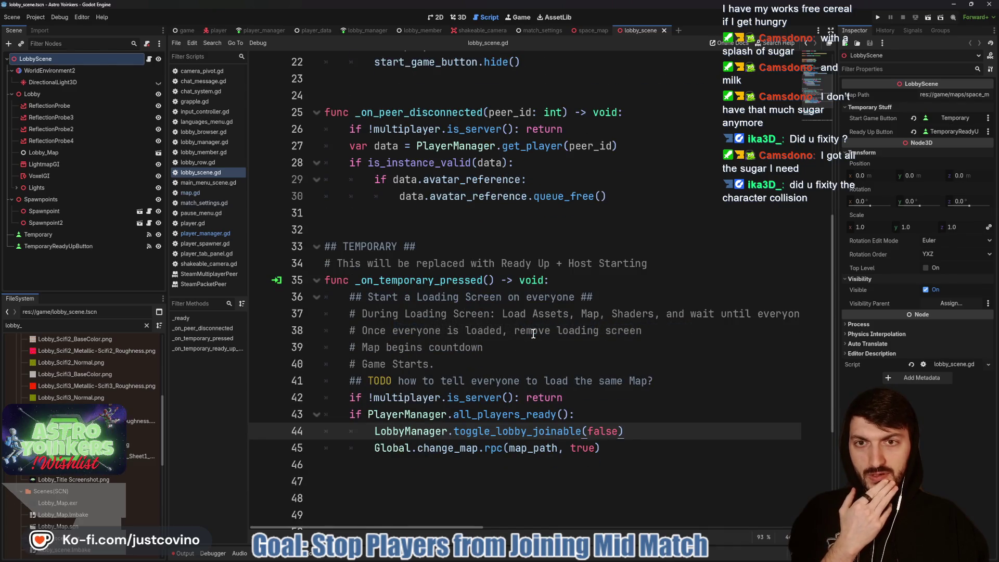
{"action": "scroll", "coordinate": [533, 334], "scroll_direction": "up", "scroll_amount": 4}
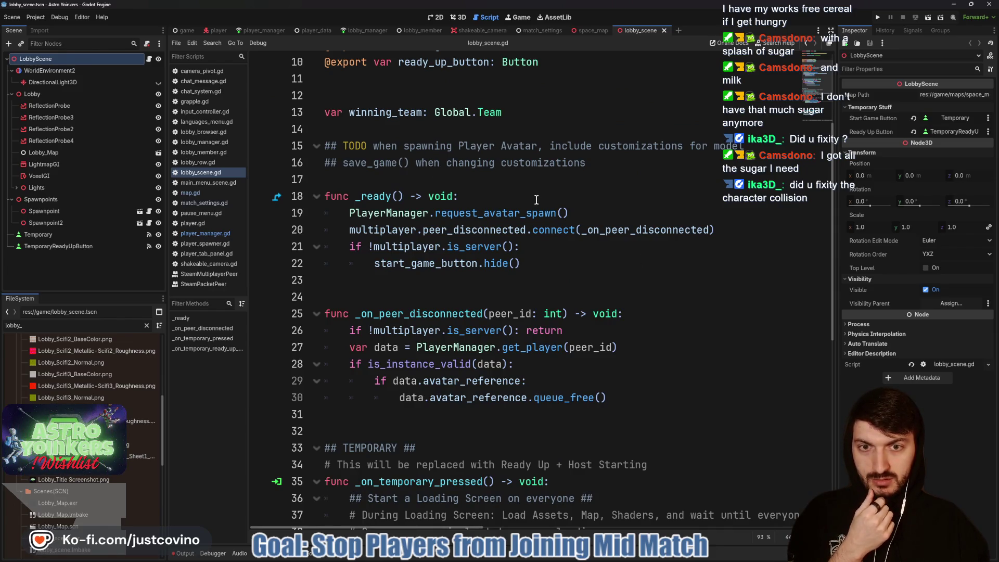
{"action": "mouse_move", "coordinate": [479, 201]}
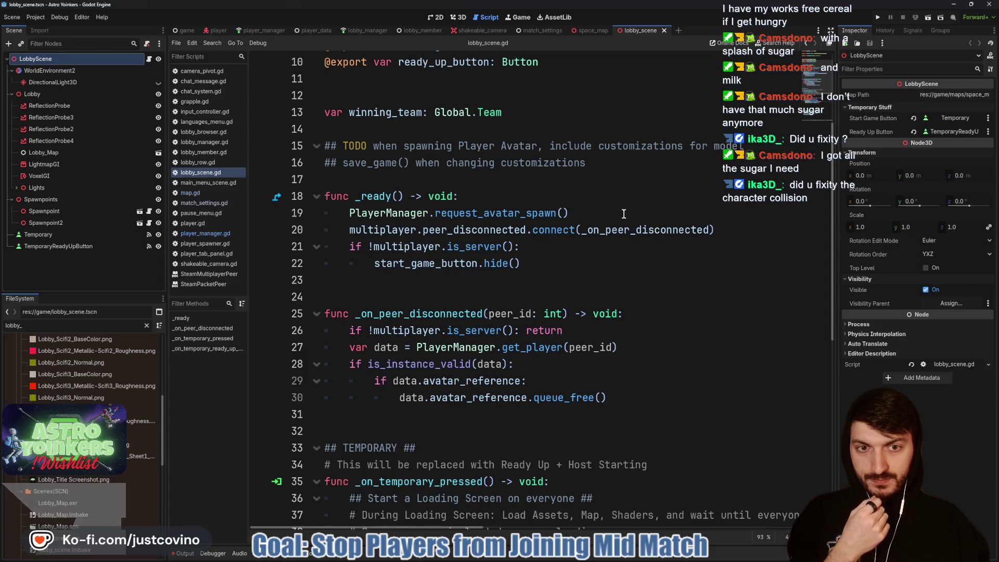
{"action": "left_click", "coordinate": [583, 212]}
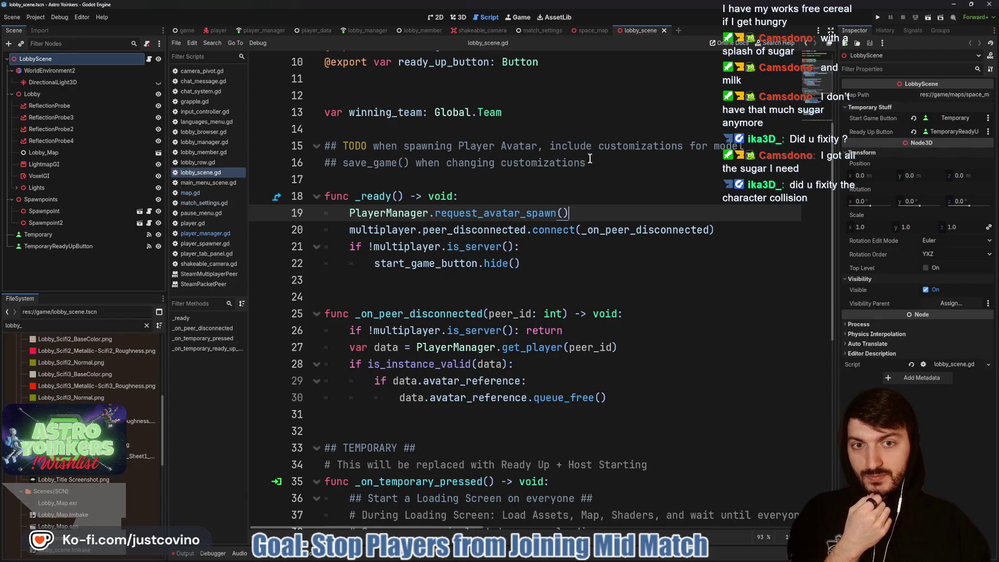
{"action": "left_click", "coordinate": [366, 30]}
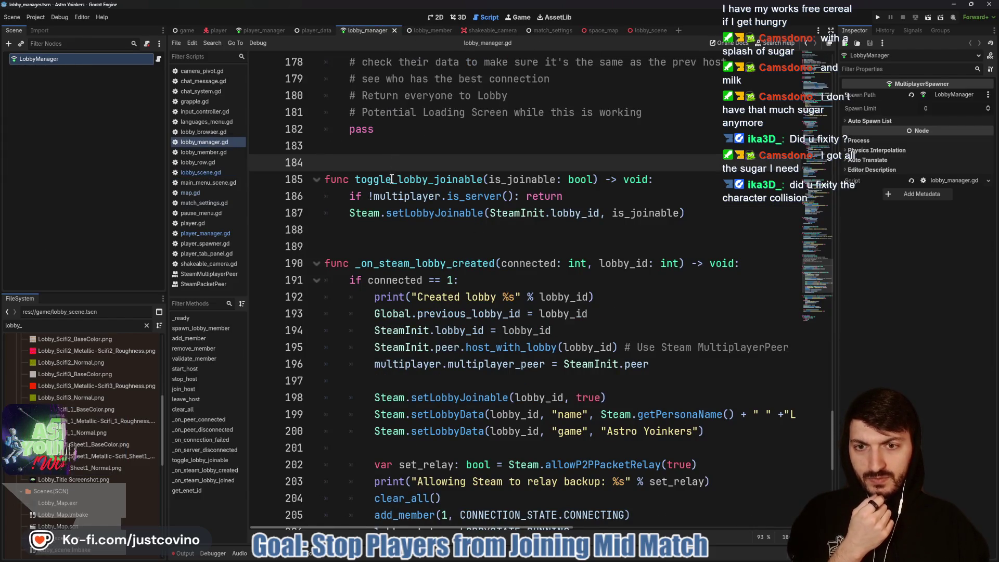
{"action": "scroll", "coordinate": [393, 184], "scroll_direction": "up", "scroll_amount": 2}
{"action": "scroll", "coordinate": [393, 184], "scroll_direction": "up", "scroll_amount": 3}
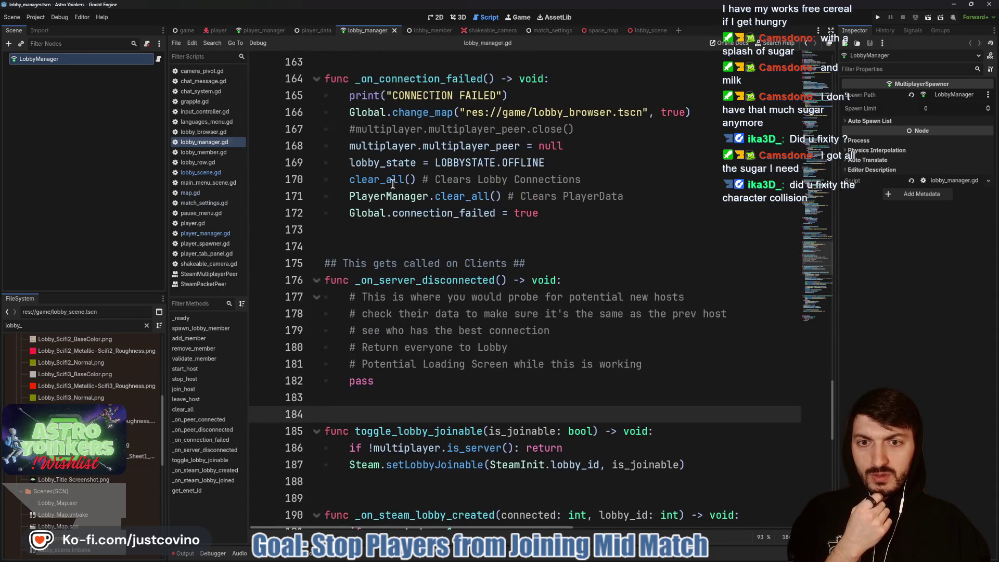
{"action": "scroll", "coordinate": [494, 296], "scroll_direction": "up", "scroll_amount": 13}
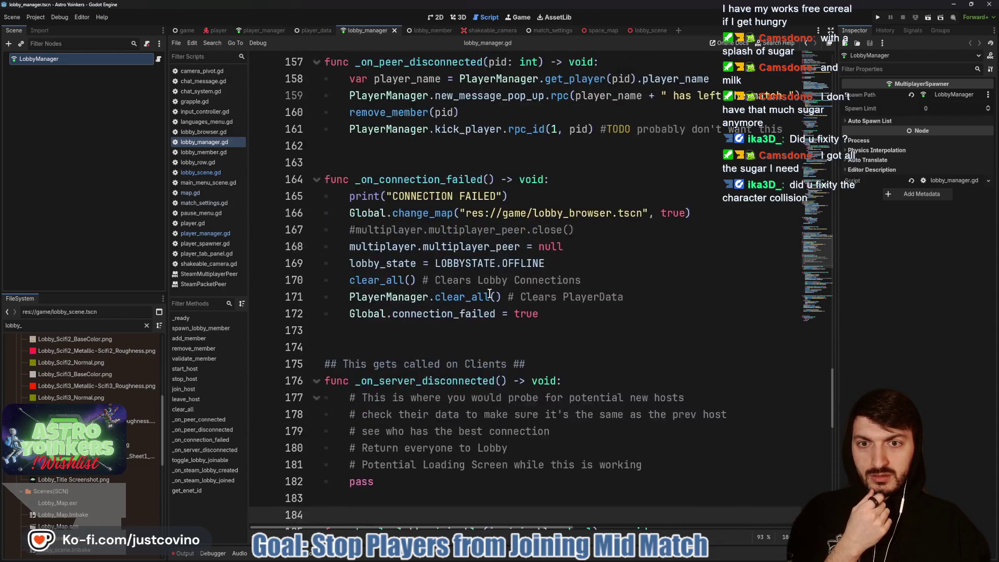
{"action": "scroll", "coordinate": [490, 293], "scroll_direction": "up", "scroll_amount": 16}
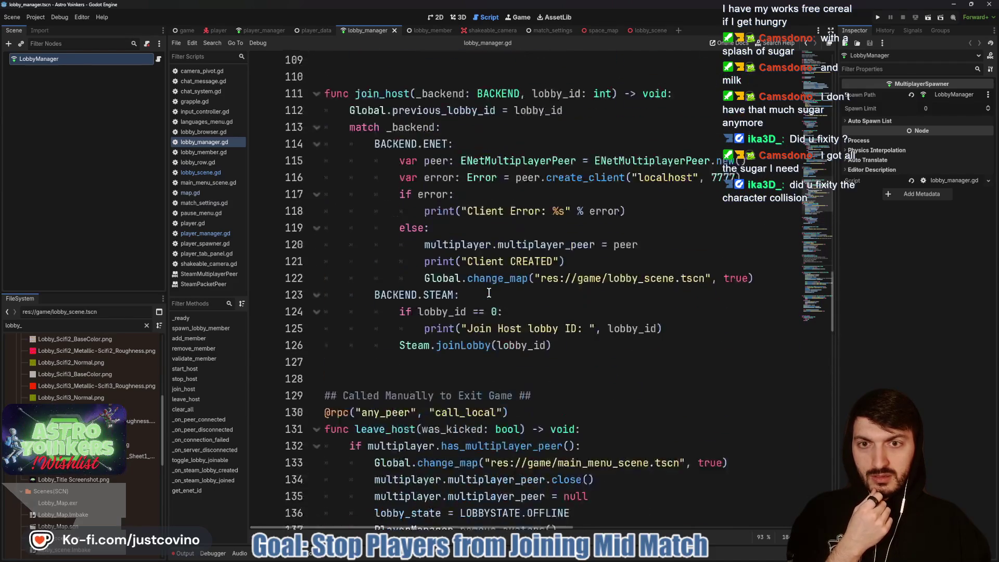
{"action": "scroll", "coordinate": [489, 293], "scroll_direction": "up", "scroll_amount": 6}
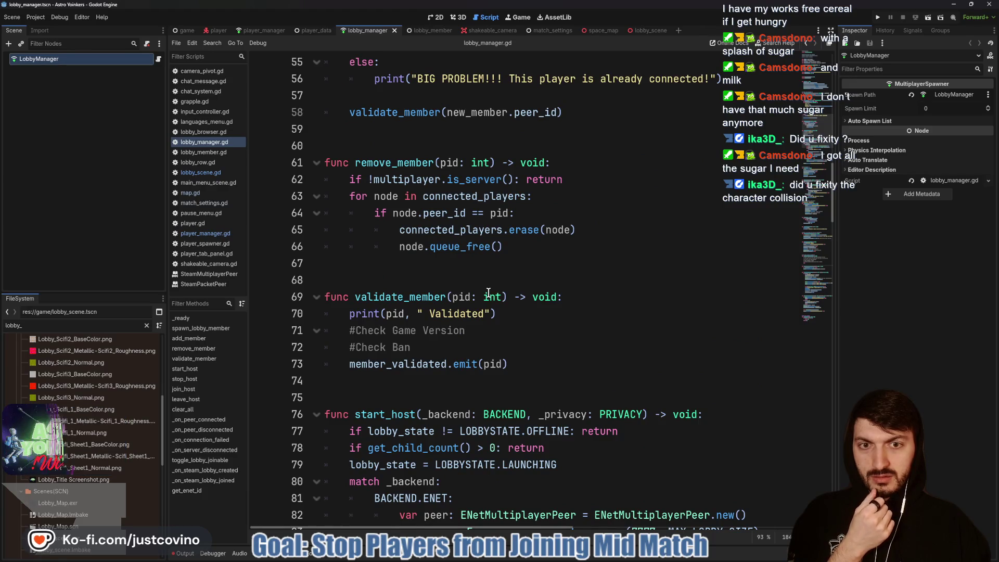
{"action": "scroll", "coordinate": [484, 290], "scroll_direction": "up", "scroll_amount": 9}
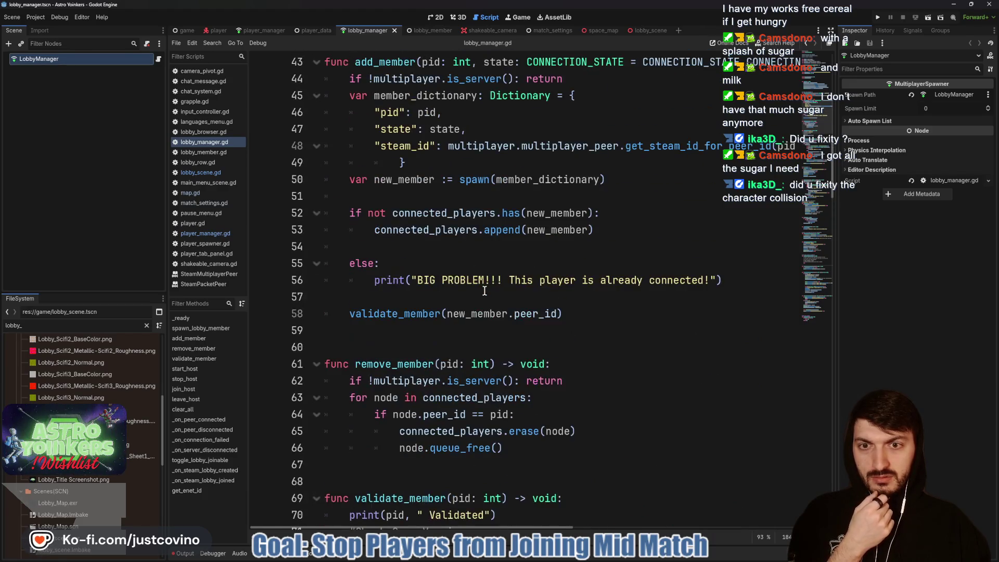
{"action": "scroll", "coordinate": [485, 291], "scroll_direction": "up", "scroll_amount": 6}
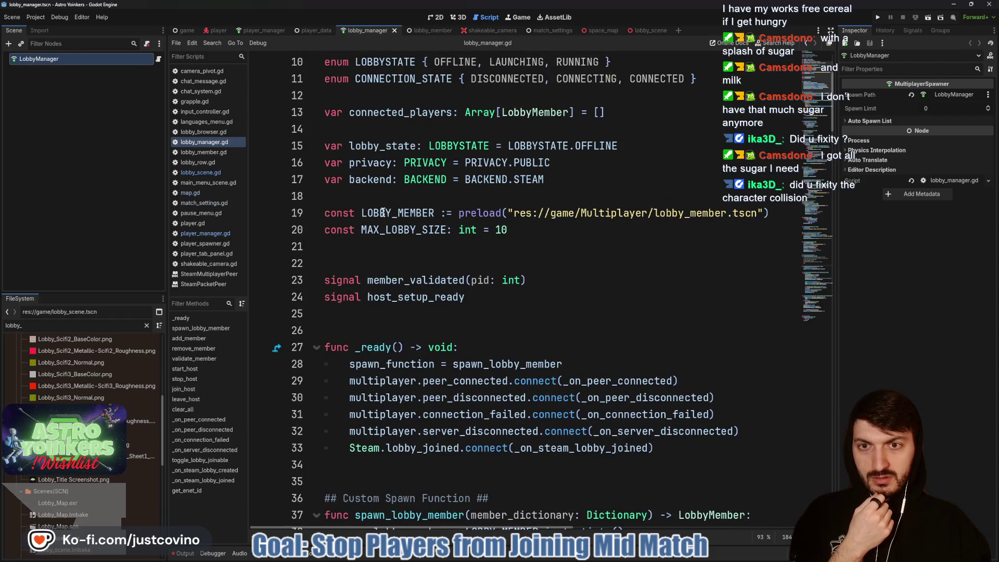
{"action": "scroll", "coordinate": [383, 209], "scroll_direction": "up", "scroll_amount": 2}
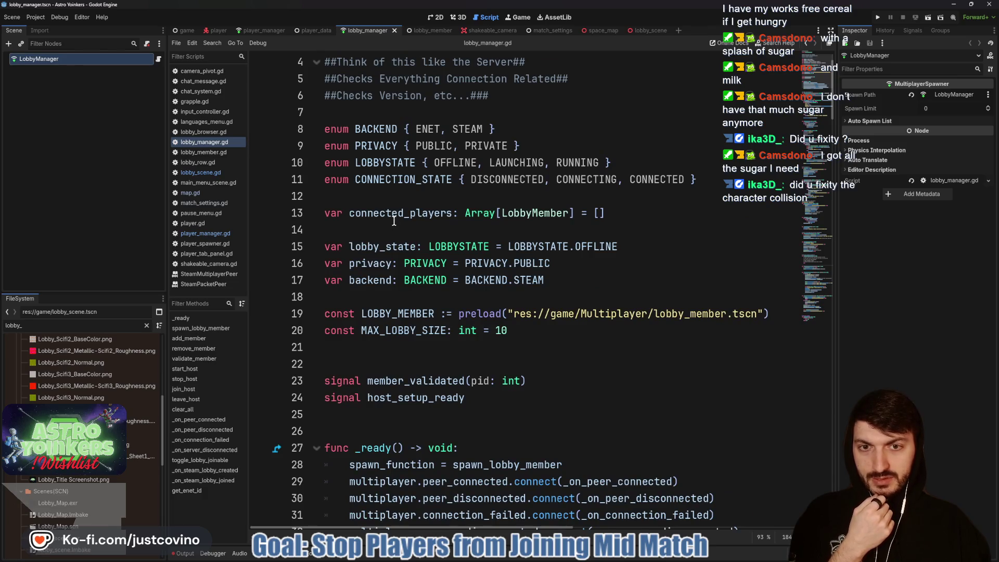
{"action": "scroll", "coordinate": [394, 221], "scroll_direction": "down", "scroll_amount": 20}
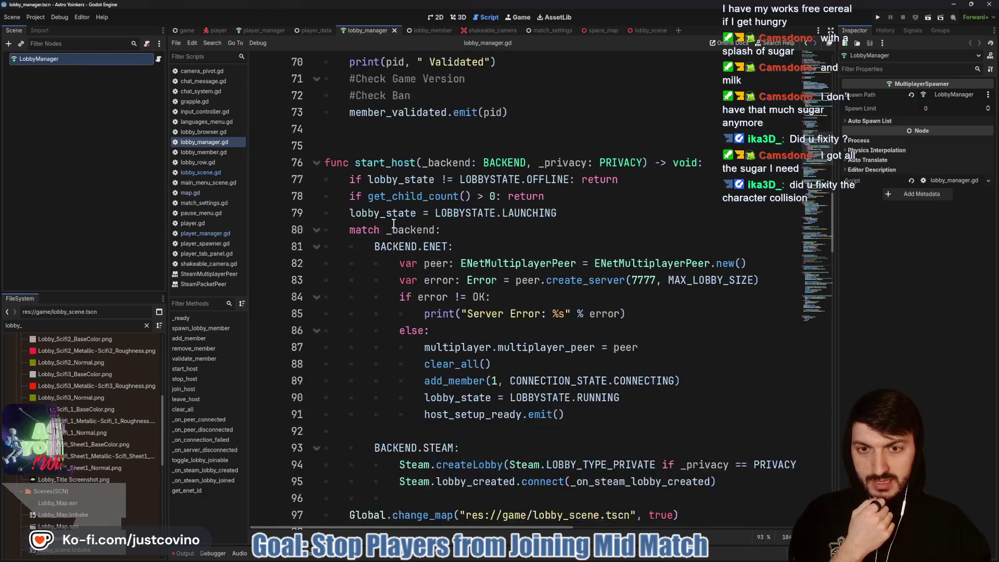
{"action": "scroll", "coordinate": [394, 224], "scroll_direction": "down", "scroll_amount": 18}
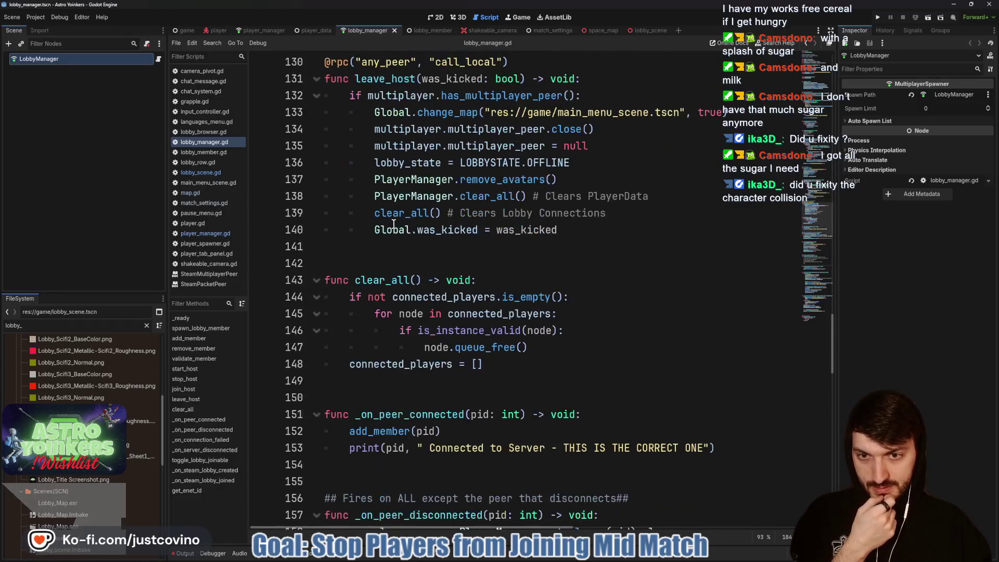
{"action": "scroll", "coordinate": [394, 225], "scroll_direction": "down", "scroll_amount": 10}
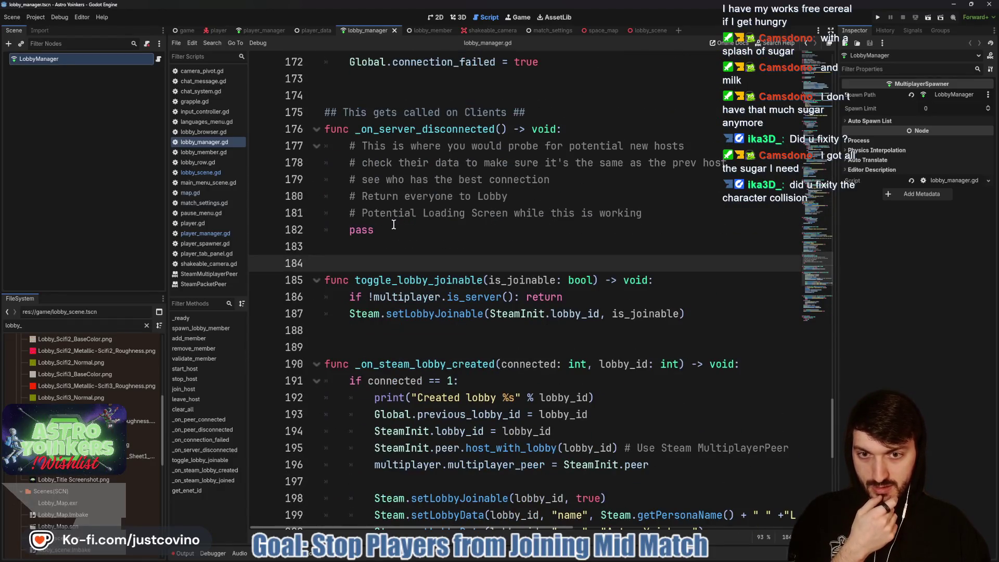
Add blank lines above toggle_lobby_joinable and write a 'func test() -> void:' header
{"action": "key", "text": "Return"}
{"action": "key", "text": "Return"}
{"action": "key", "text": "Return"}
{"action": "key", "text": "Up"}
{"action": "key", "text": "Up"}
{"action": "key", "text": "Up"}
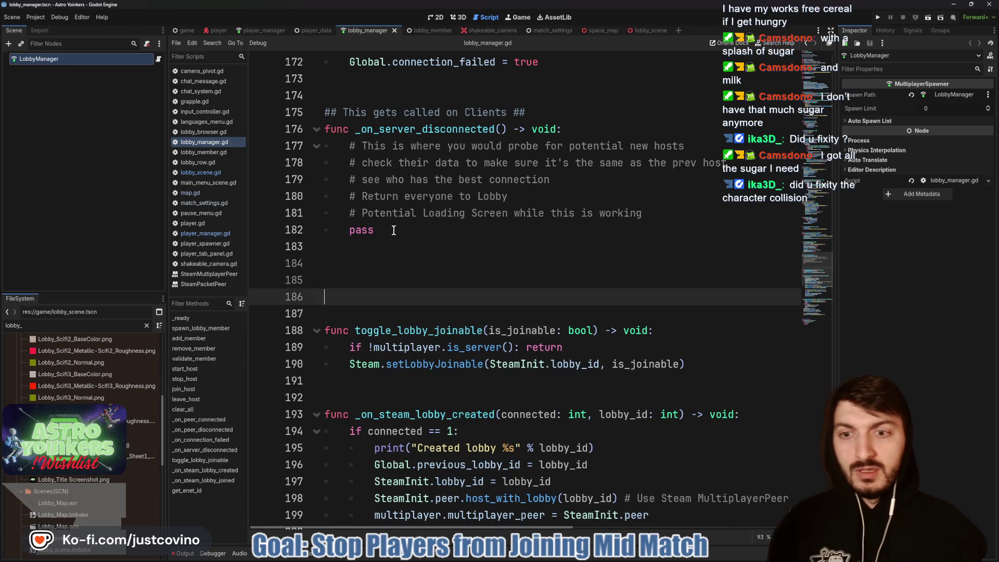
{"action": "key", "text": "Return"}
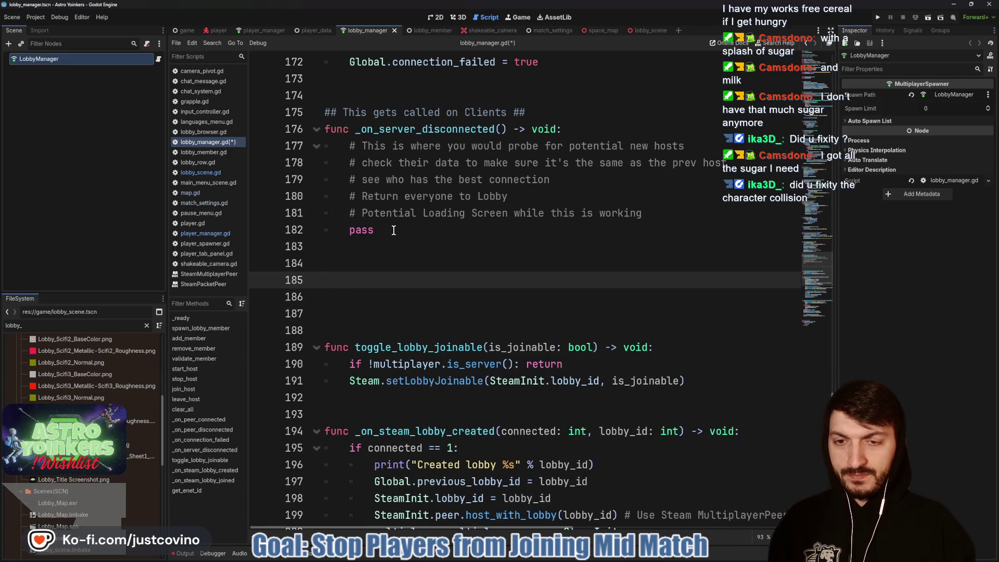
{"action": "type", "text": "unc"}
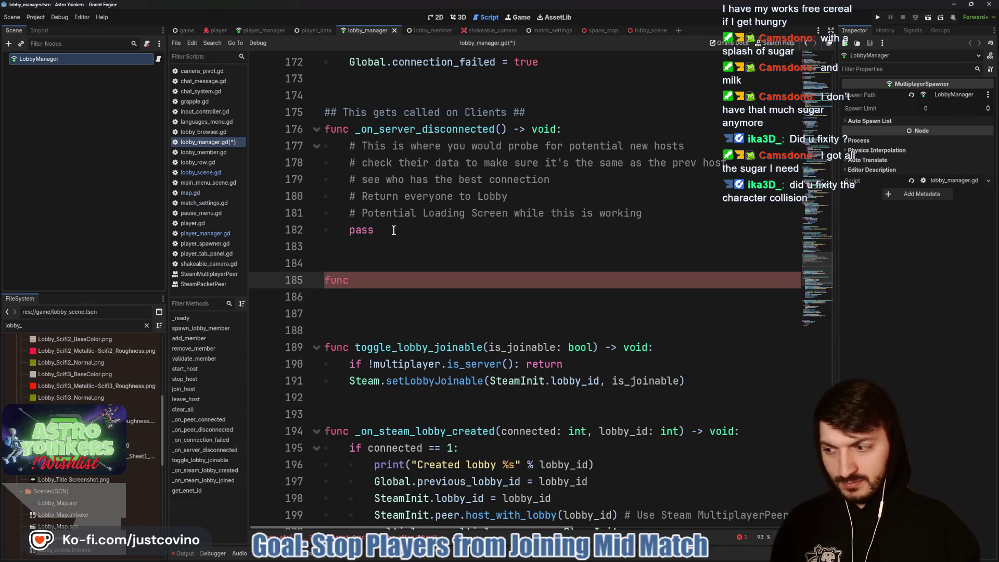
{"action": "type", "text": "lobby_ca"}
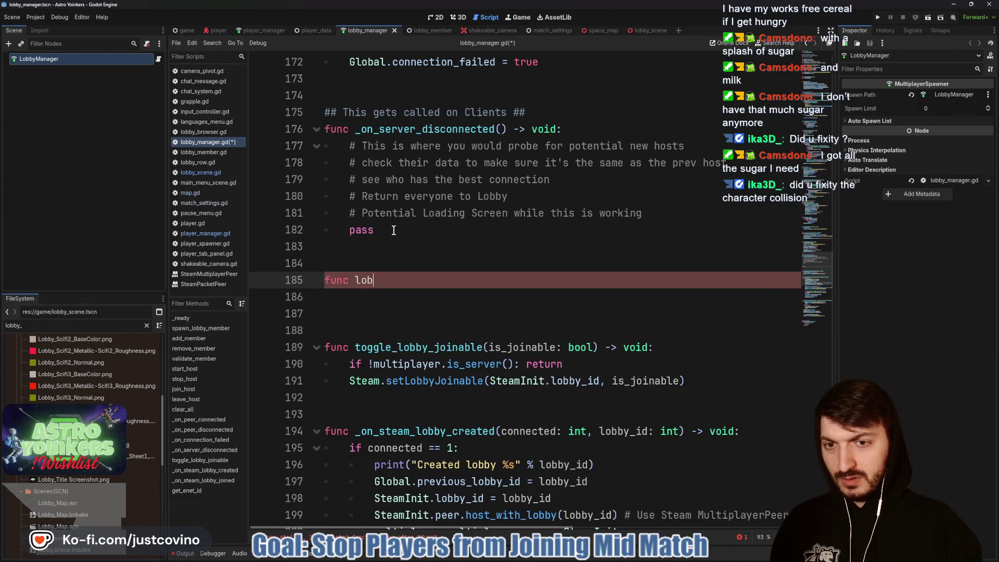
{"action": "type", "text": "n-"}
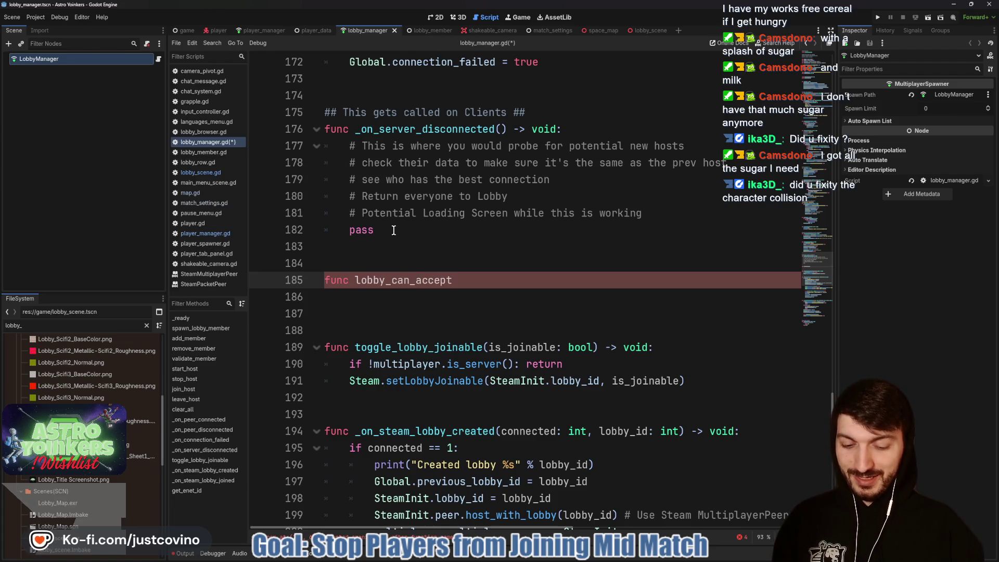
{"action": "key", "text": "BackSpace"}
{"action": "key", "text": "BackSpace"}
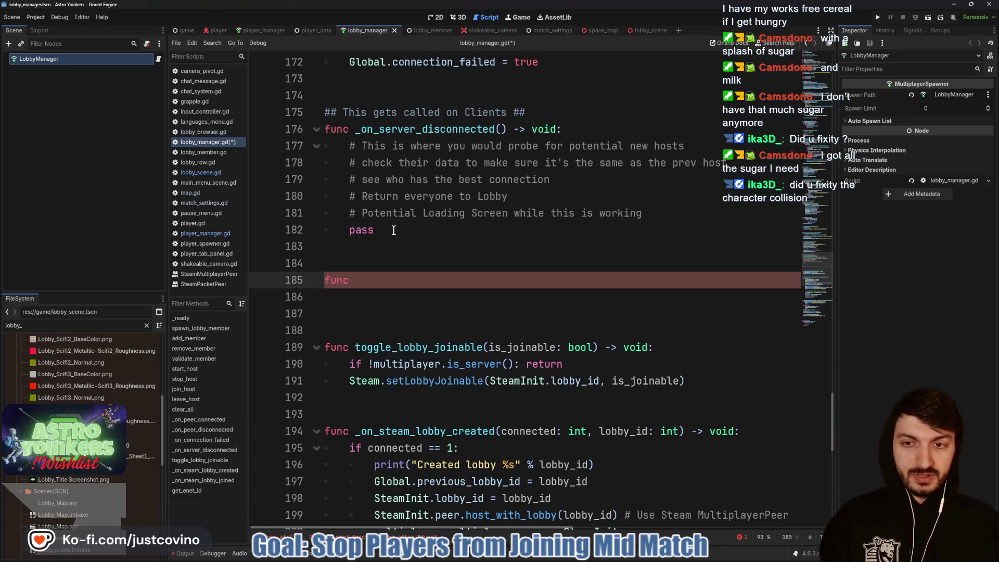
{"action": "type", "text": "test() ->"}
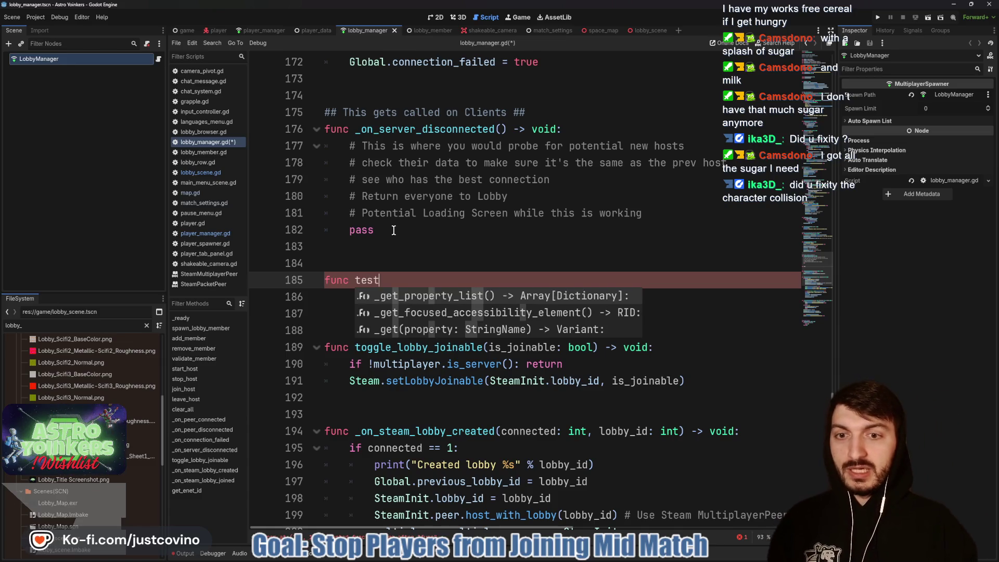
{"action": "type", "text": "ol"}
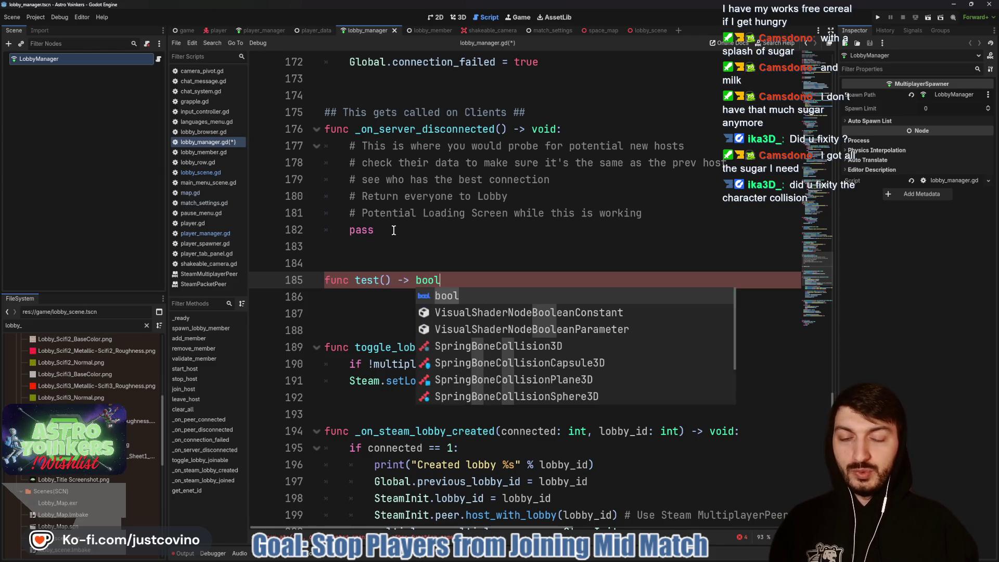
{"action": "type", "text": ":"}
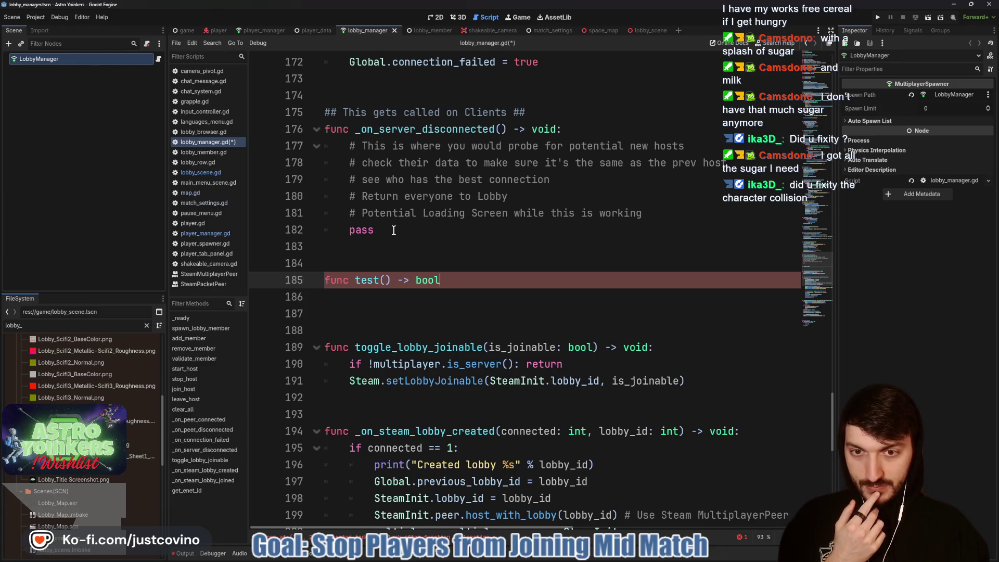
{"action": "type", "text": "void:"}
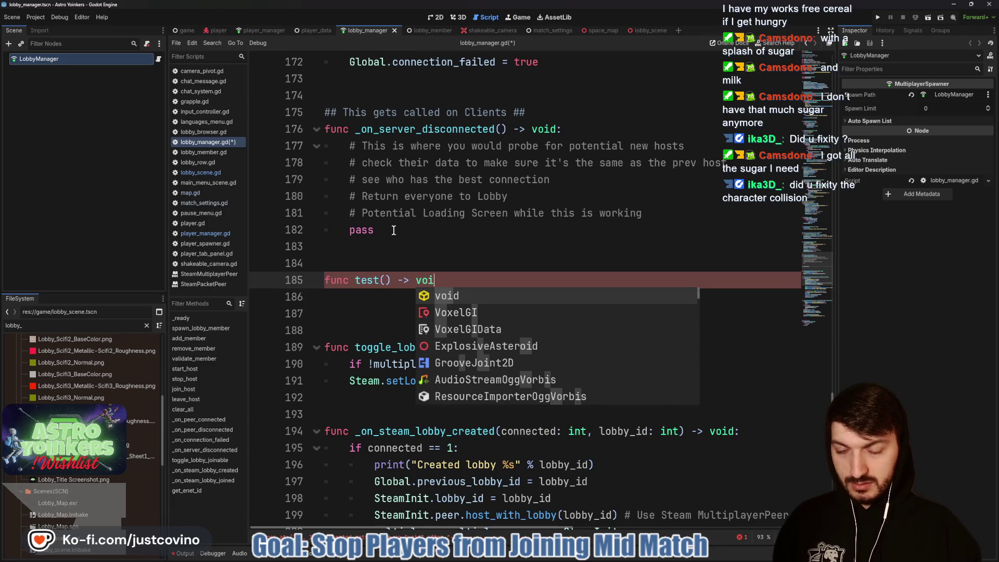
{"action": "key", "text": "Return"}
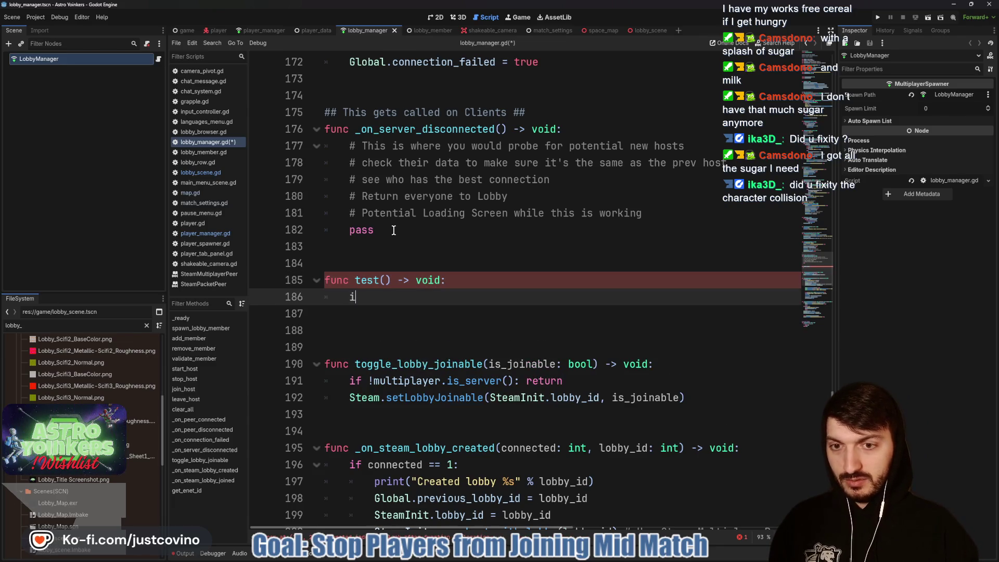
Write 'if connected_players.size < MAX_LOBBY_SIZE:' containing a toggle_lobby_joinable(true) call
{"action": "type", "text": "if co"}
{"action": "key", "text": "Return"}
{"action": "type", "text": ".size"}
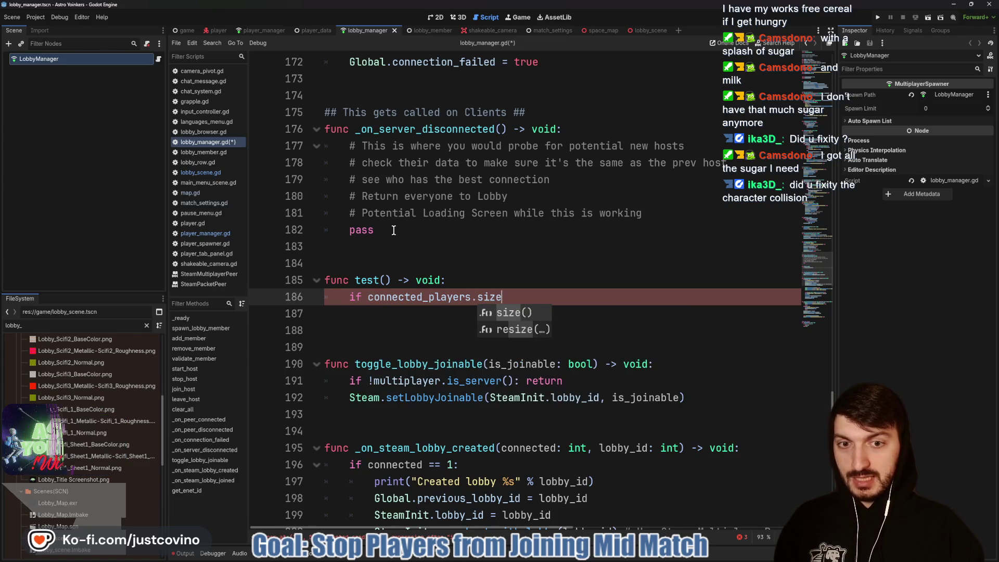
{"action": "type", "text": " < "}
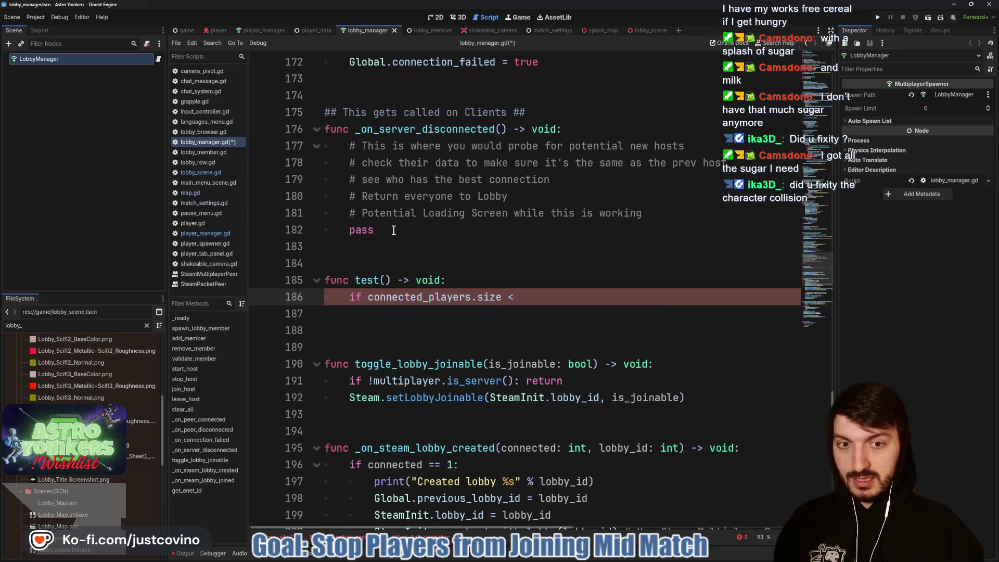
{"action": "type", "text": "MAX"}
{"action": "key", "text": "Return"}
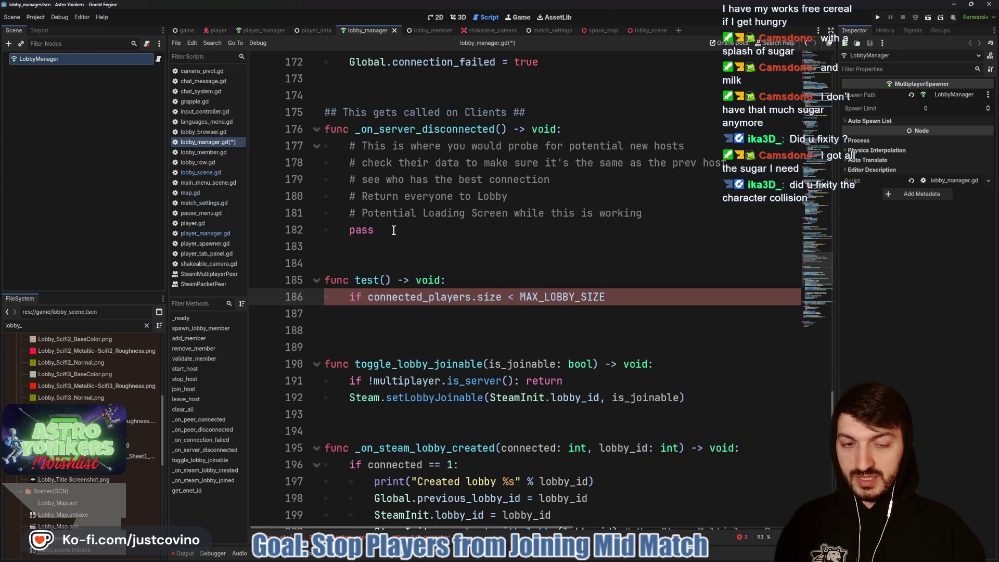
{"action": "type", "text": ":"}
{"action": "key", "text": "Return"}
{"action": "type", "text": "set"}
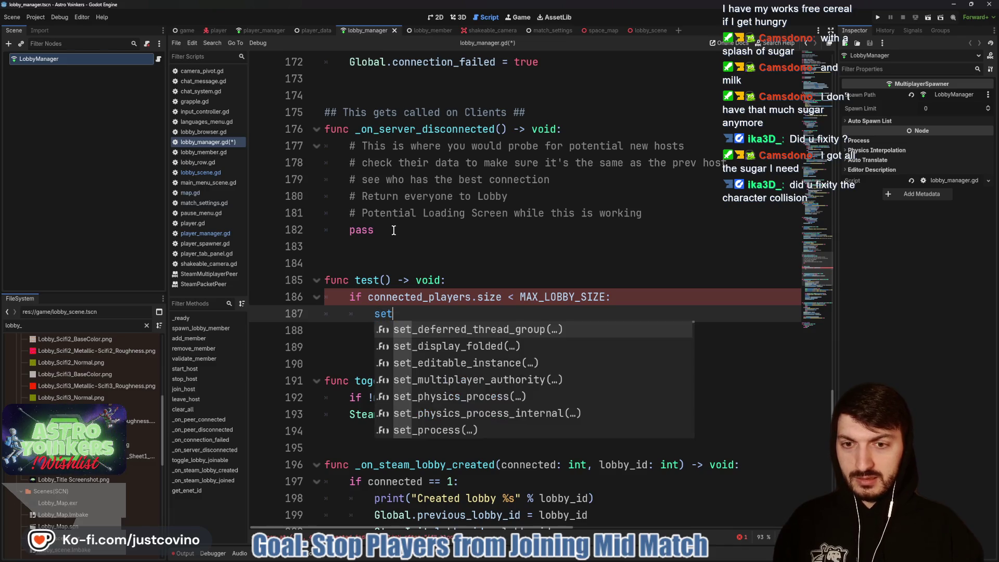
{"action": "key", "text": "BackSpace"}
{"action": "key", "text": "BackSpace"}
{"action": "key", "text": "BackSpace"}
{"action": "type", "text": "toggl"}
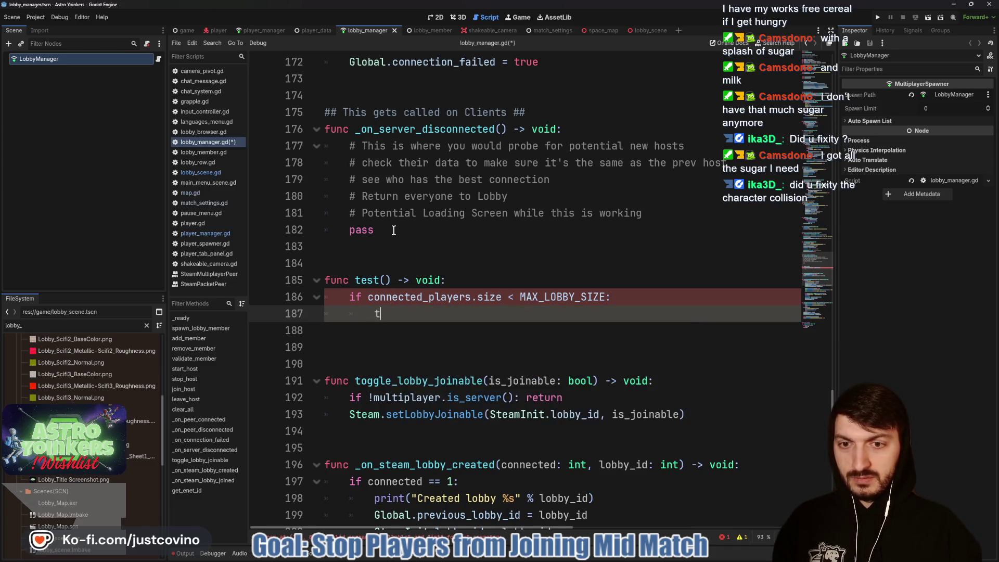
{"action": "key", "text": "Return"}
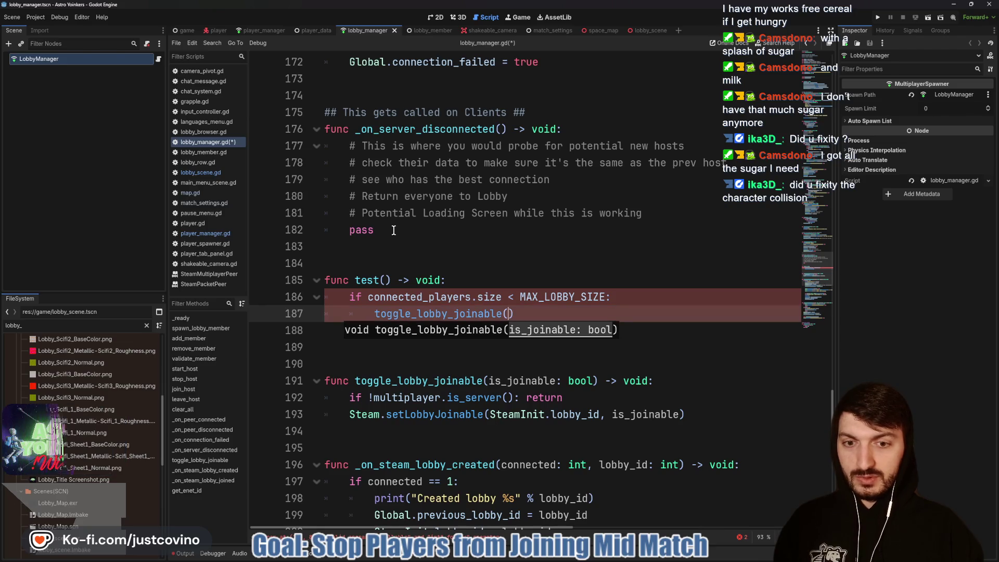
{"action": "type", "text": "true"}
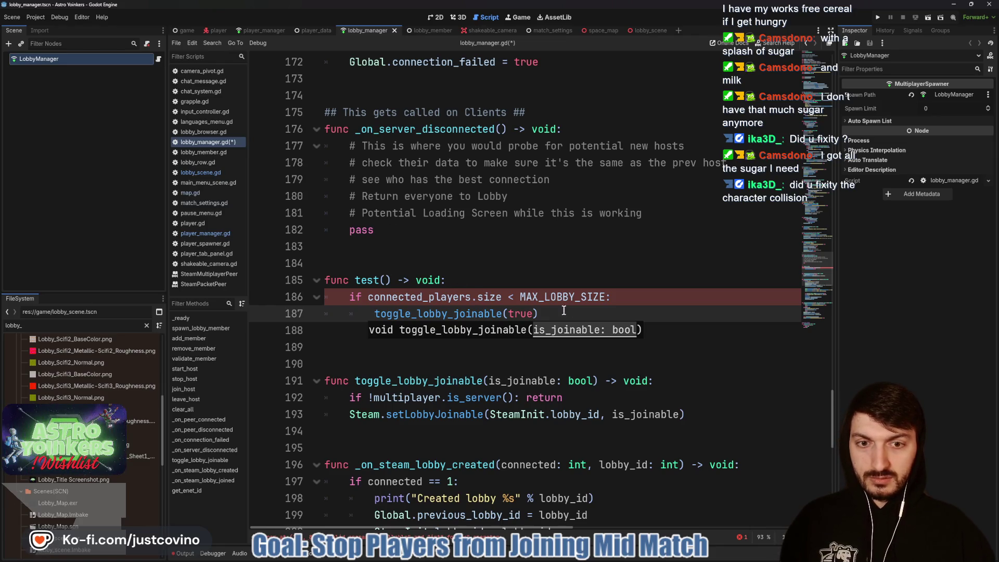
Move the lobby size condition into toggle_lobby_joinable's argument and remove the if line
{"action": "left_click_drag", "start_coordinate": [349, 298], "coordinate": [633, 298]}
{"action": "key", "text": "ctrl+c"}
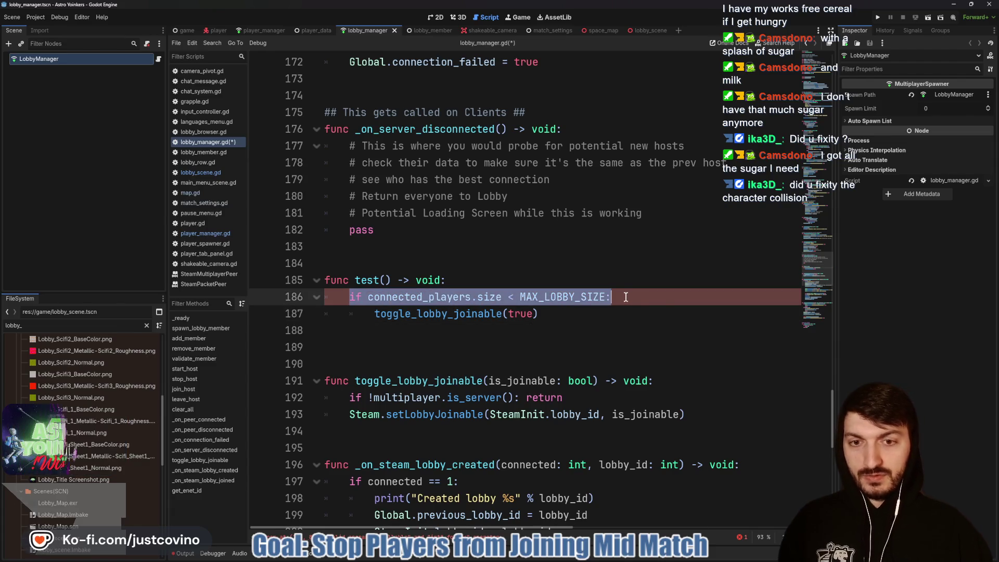
{"action": "left_click_drag", "start_coordinate": [368, 298], "coordinate": [624, 298]}
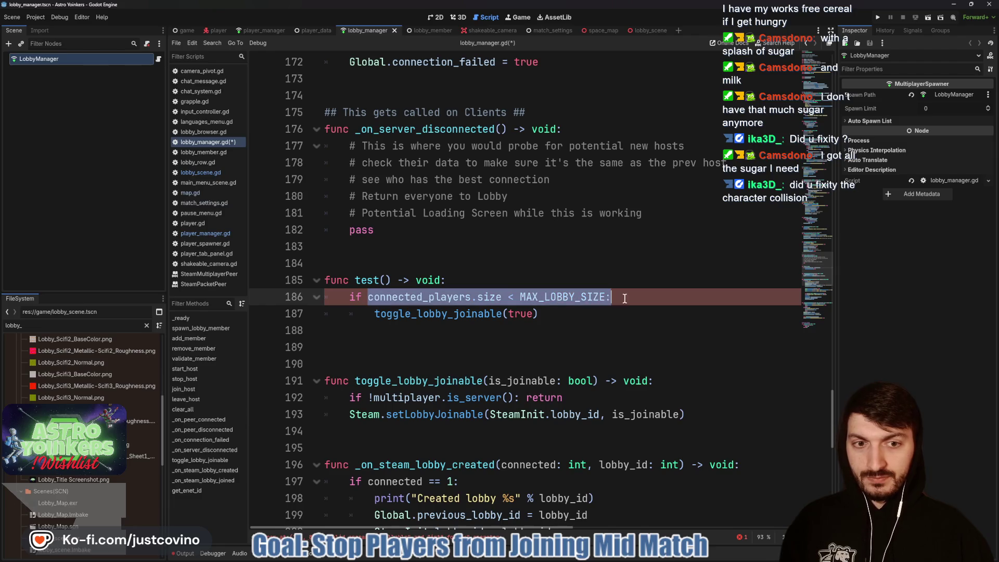
{"action": "key", "text": "BackSpace"}
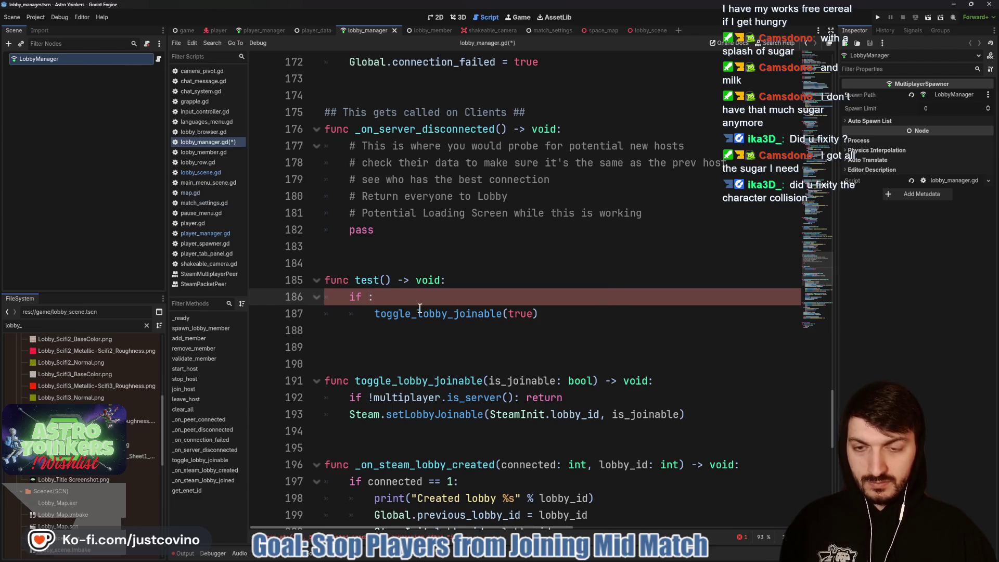
{"action": "double_click", "coordinate": [518, 314]}
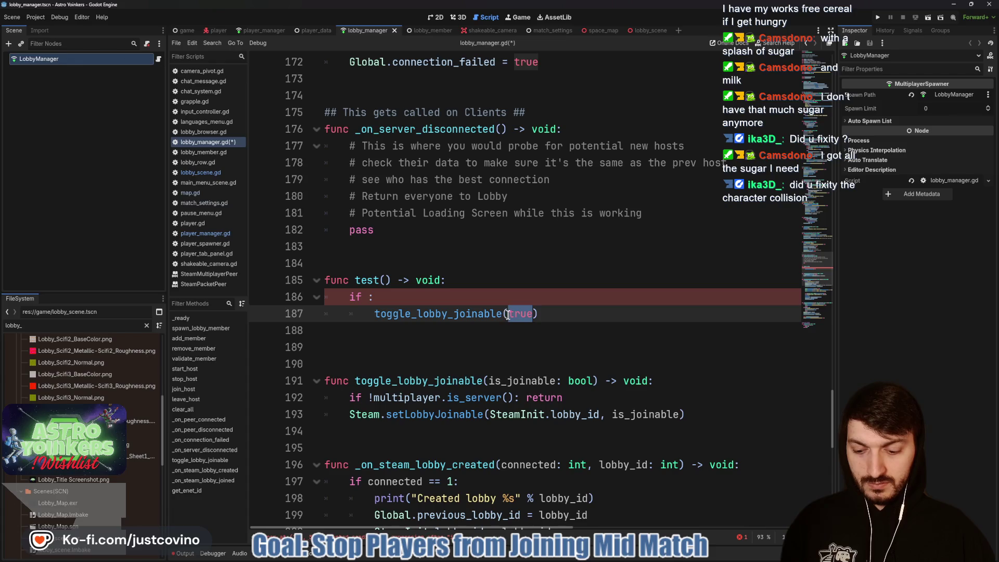
{"action": "key", "text": "ctrl+v"}
{"action": "left_click_drag", "start_coordinate": [375, 298], "coordinate": [345, 298]}
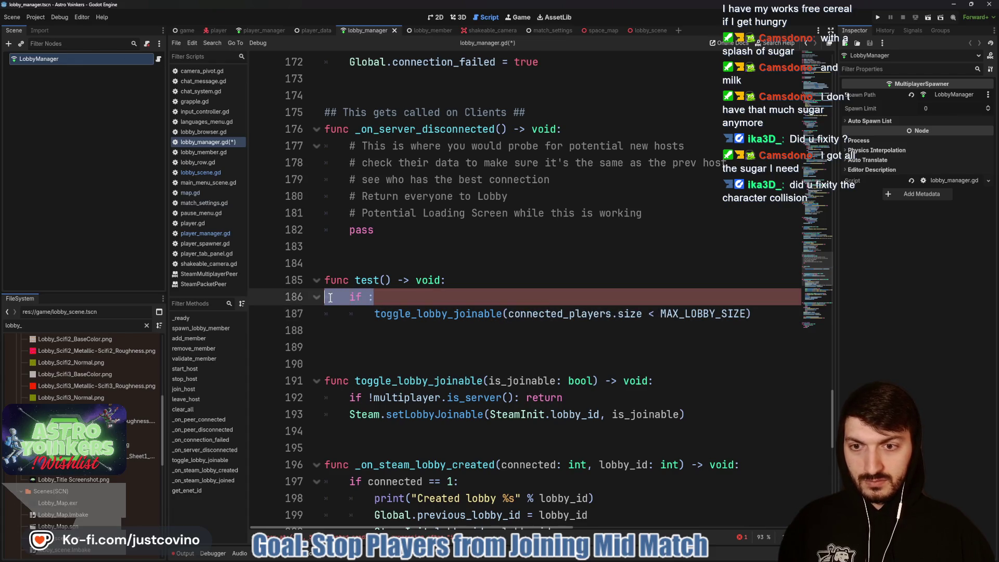
{"action": "key", "text": "BackSpace"}
{"action": "key", "text": "Delete"}
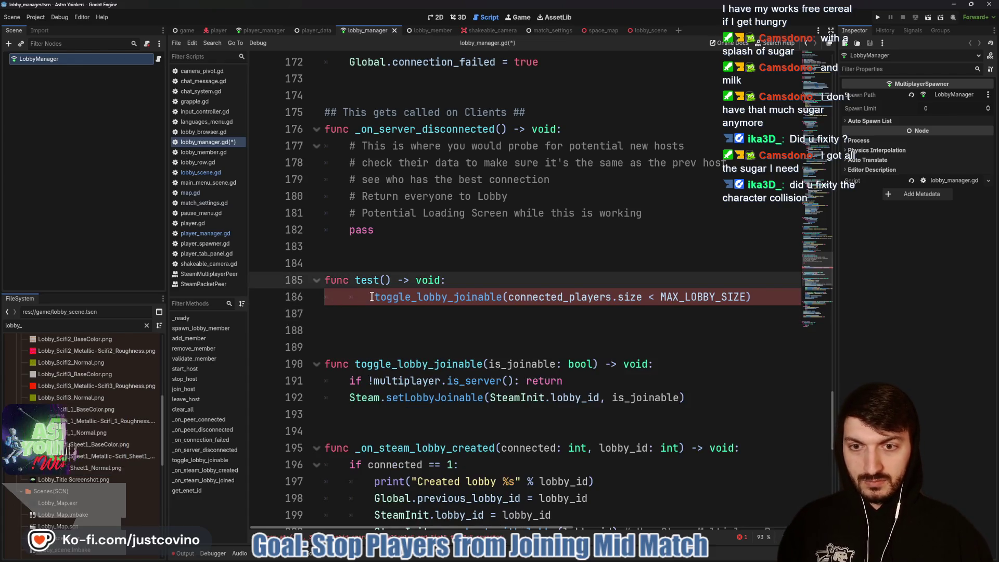
{"action": "key", "text": "BackSpace"}
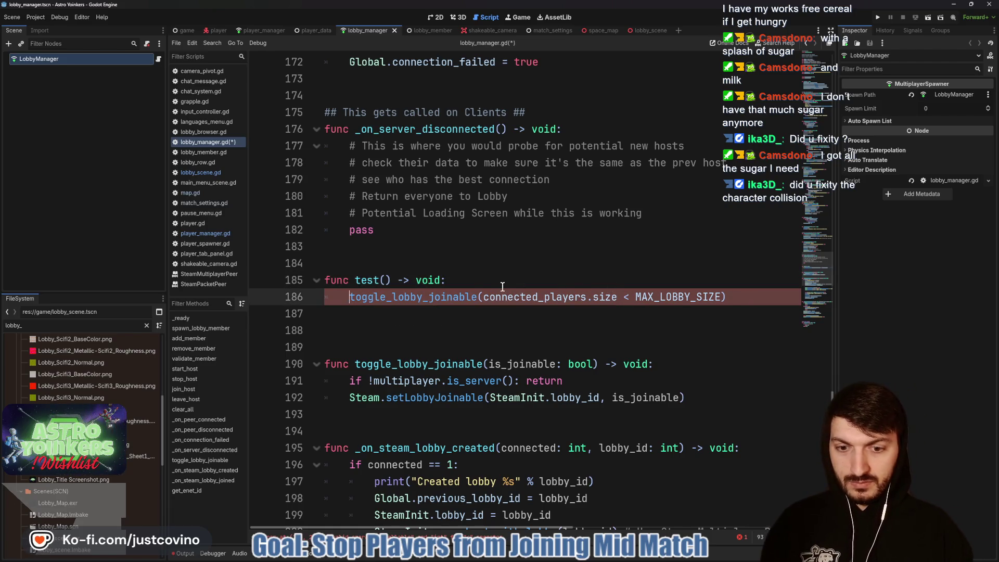
{"action": "type", "text": "retur"}
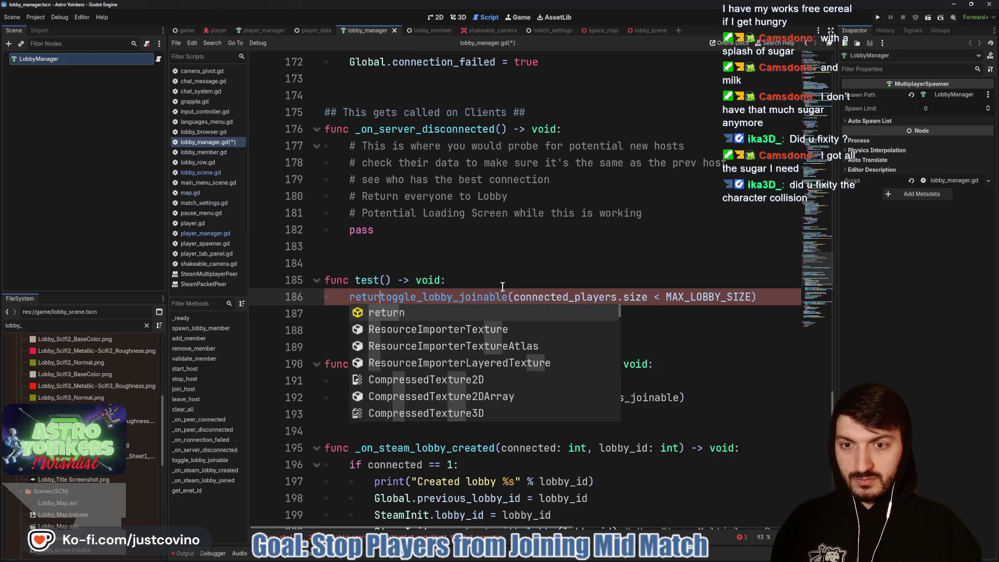
{"action": "type", "text": "n"}
{"action": "left_click", "coordinate": [368, 316]}
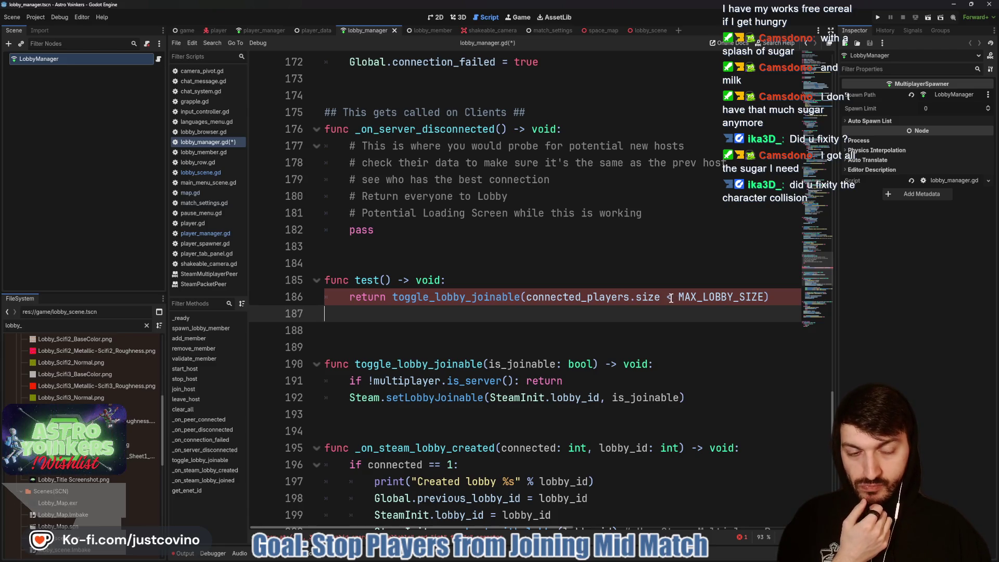
Restore the if block form with an empty 'if :' line and toggle_lobby_joinable(true)
{"action": "left_click", "coordinate": [670, 298]}
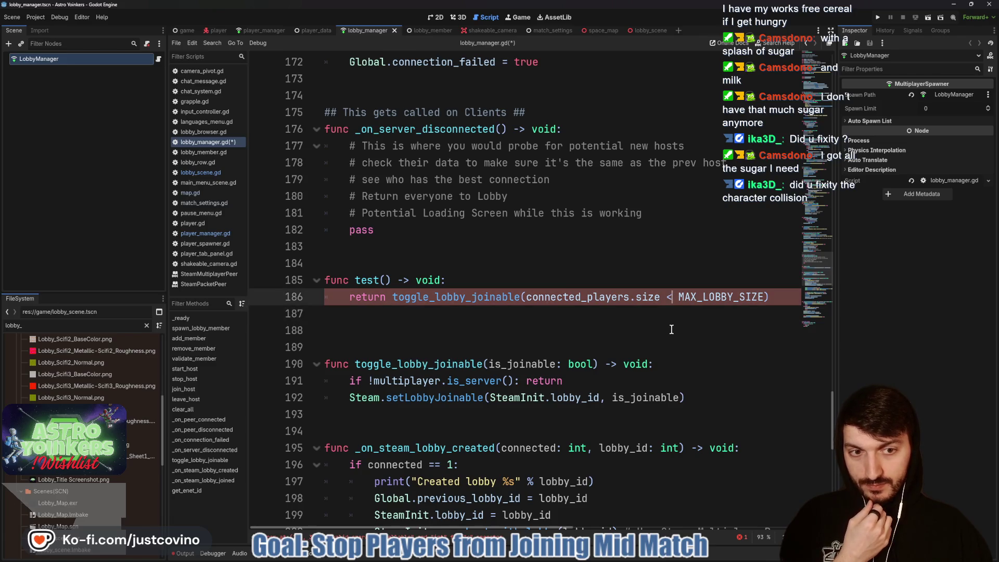
{"action": "key", "text": "ctrl+space"}
{"action": "key", "text": "Escape"}
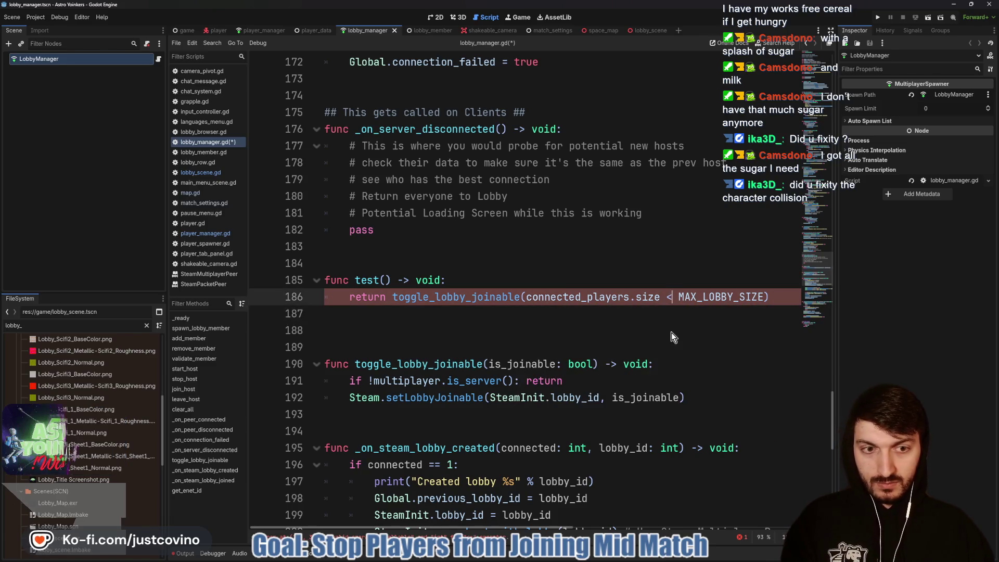
{"action": "key", "text": "Home"}
{"action": "key", "text": "ctrl+Delete"}
{"action": "type", "text": "if :"}
{"action": "key", "text": "Return"}
{"action": "key", "text": "Up"}
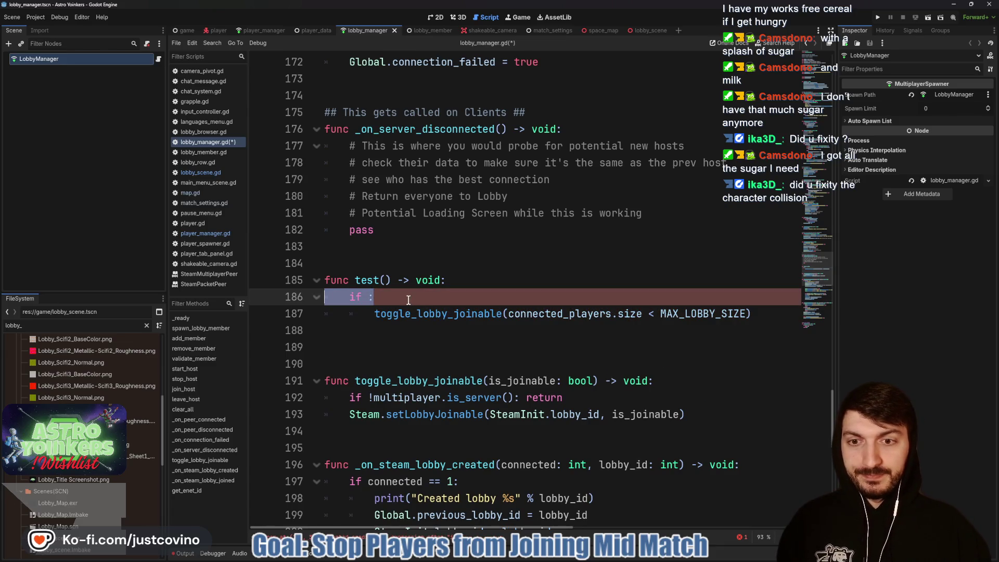
{"action": "type", "text": "true"}
Fill the if condition with connected_players.size() < MAX_LOBBY_SIZE
{"action": "left_click", "coordinate": [369, 297]}
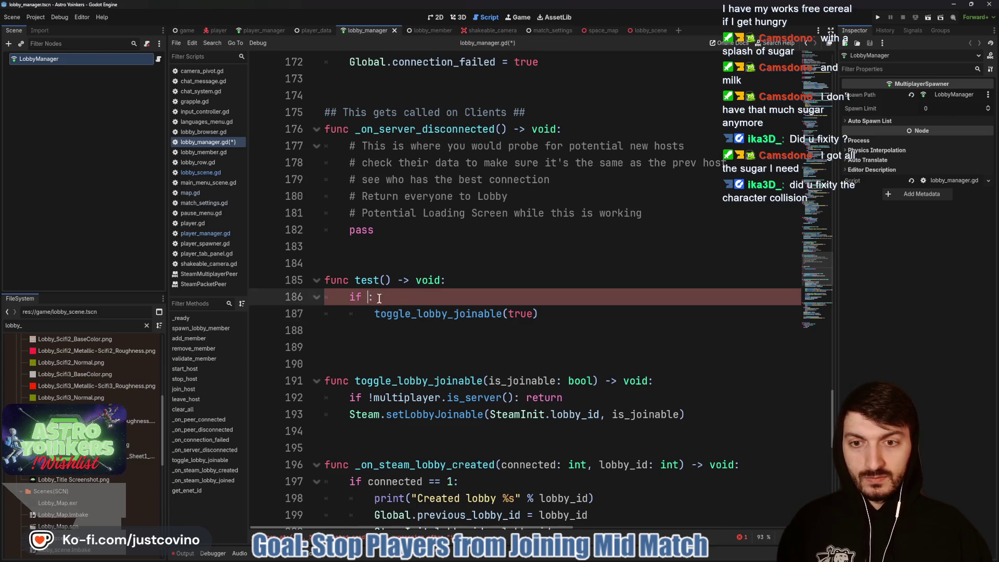
{"action": "type", "text": "con"}
{"action": "key", "text": "Return"}
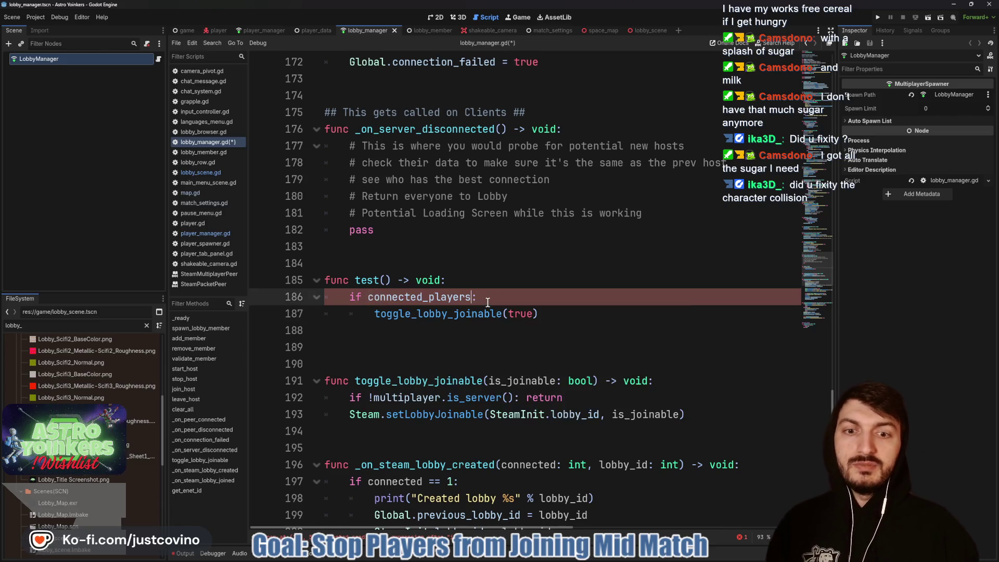
{"action": "type", "text": ".size"}
{"action": "type", "text": " < MAX"}
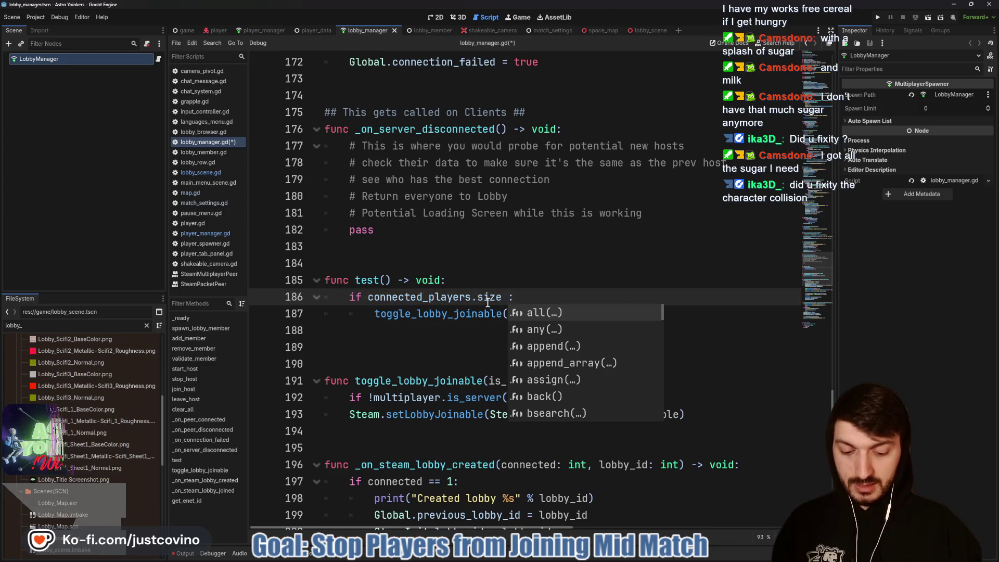
{"action": "key", "text": "Return"}
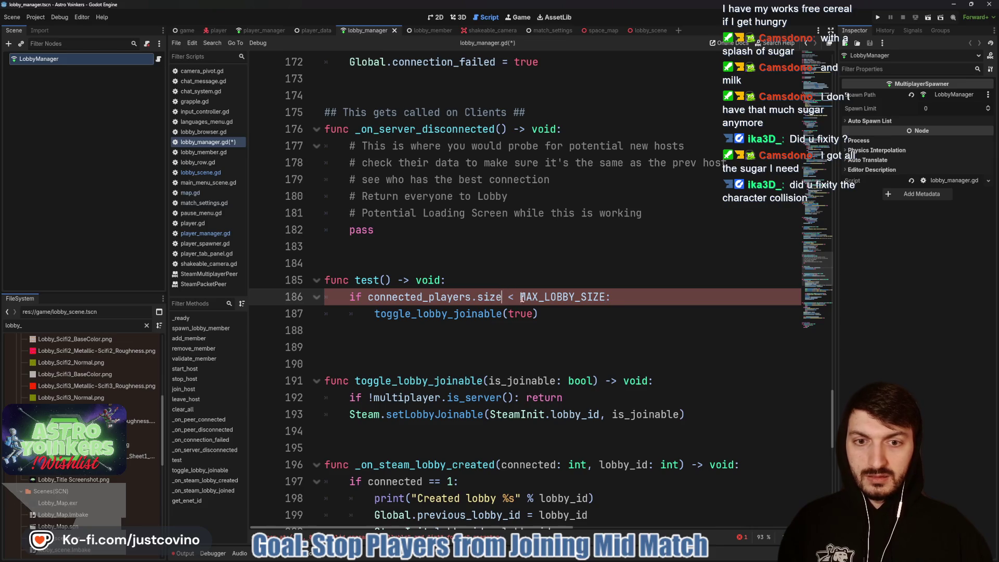
{"action": "type", "text": "()"}
Paste the condition over true, delete the empty if line, and unindent the call
{"action": "left_click", "coordinate": [564, 320]}
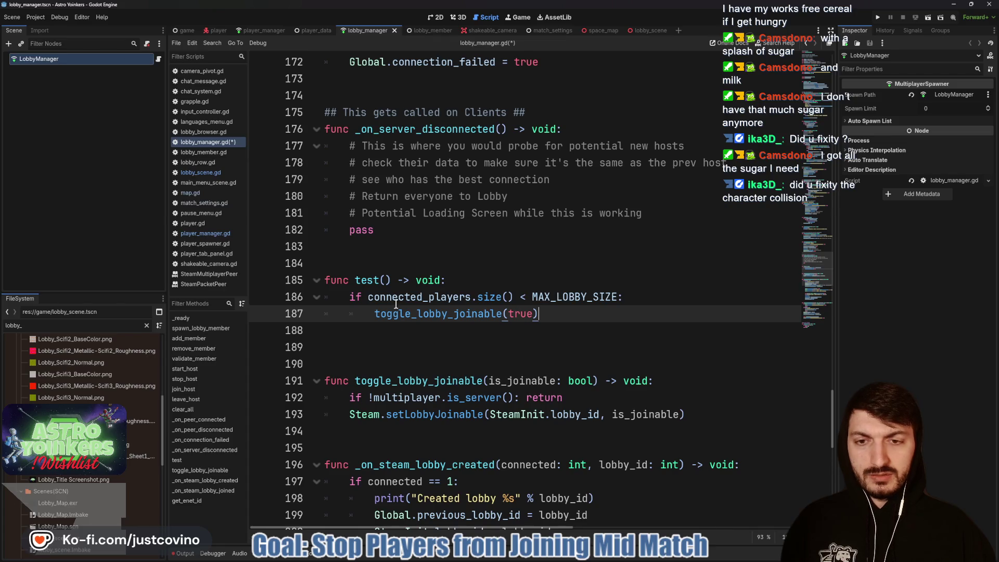
{"action": "left_click_drag", "start_coordinate": [362, 300], "coordinate": [613, 302]}
{"action": "key", "text": "ctrl+x"}
{"action": "double_click", "coordinate": [521, 313]}
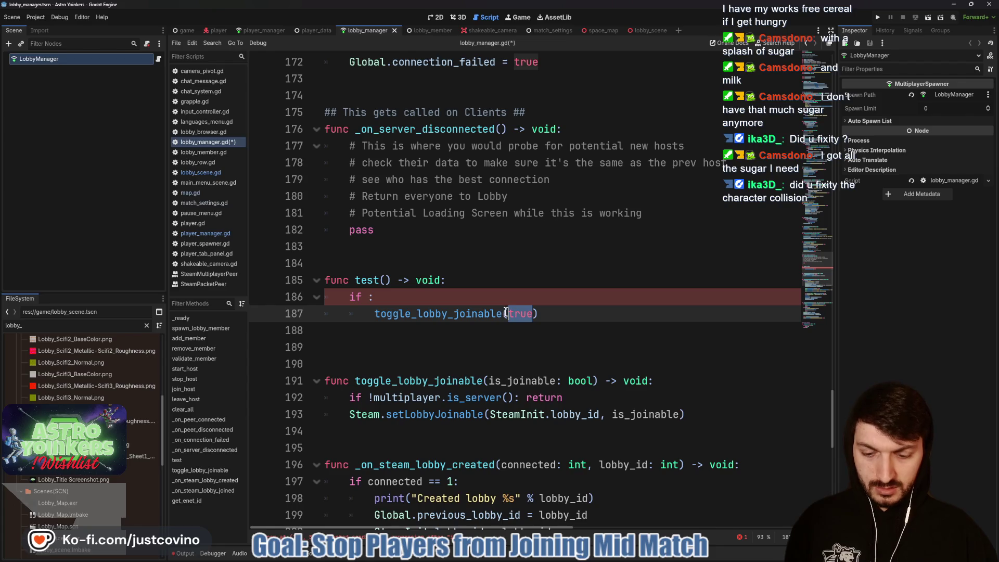
{"action": "key", "text": "ctrl+v"}
{"action": "left_click", "coordinate": [374, 297]}
{"action": "key", "text": "shift+Home"}
{"action": "key", "text": "BackSpace"}
{"action": "key", "text": "BackSpace"}
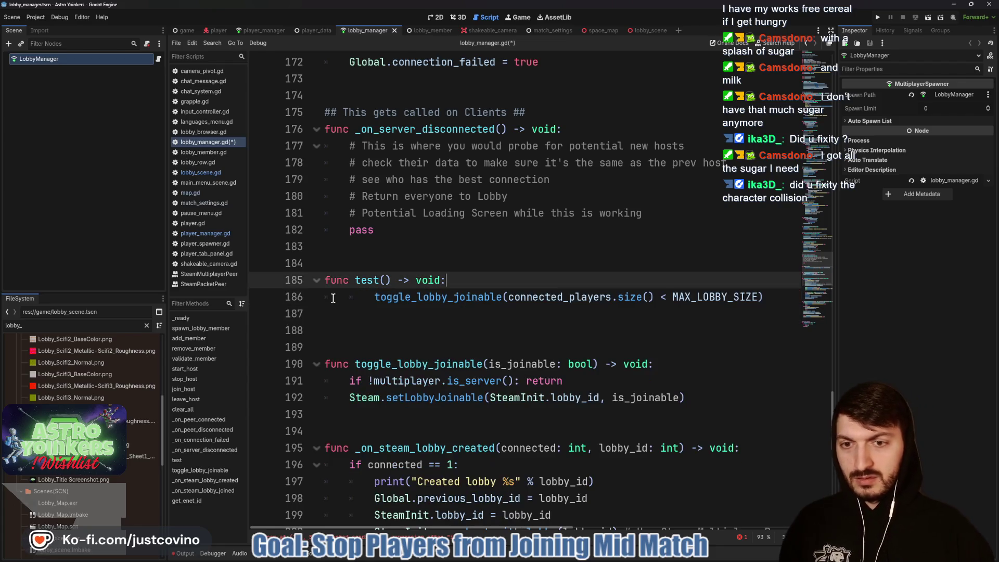
{"action": "left_click", "coordinate": [371, 297]}
{"action": "key", "text": "BackSpace"}
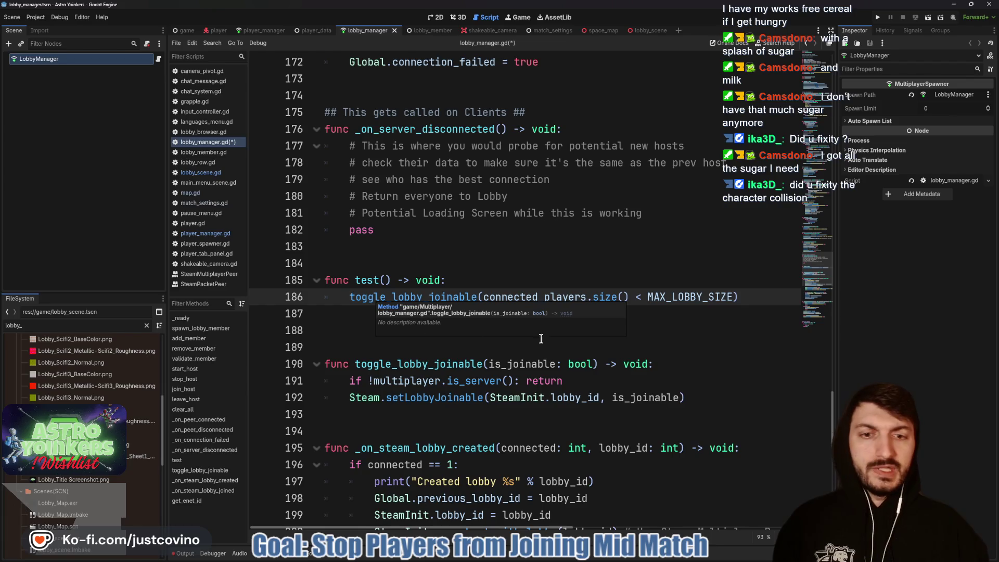
Change the comparison in the toggle_lobby_joinable call from '<' to '>='
{"action": "left_click", "coordinate": [676, 314]}
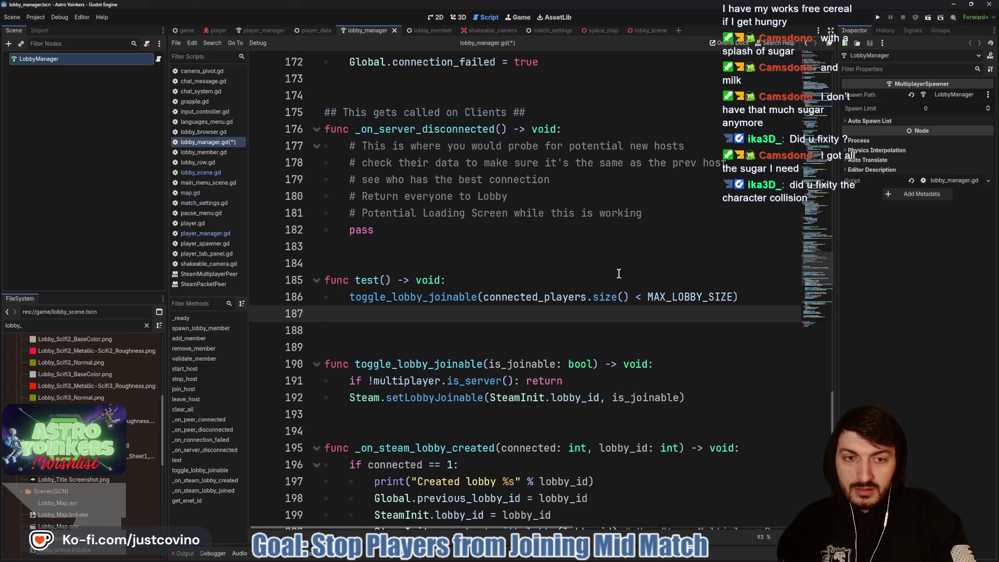
{"action": "right_click", "coordinate": [619, 273]}
{"action": "key", "text": "Escape"}
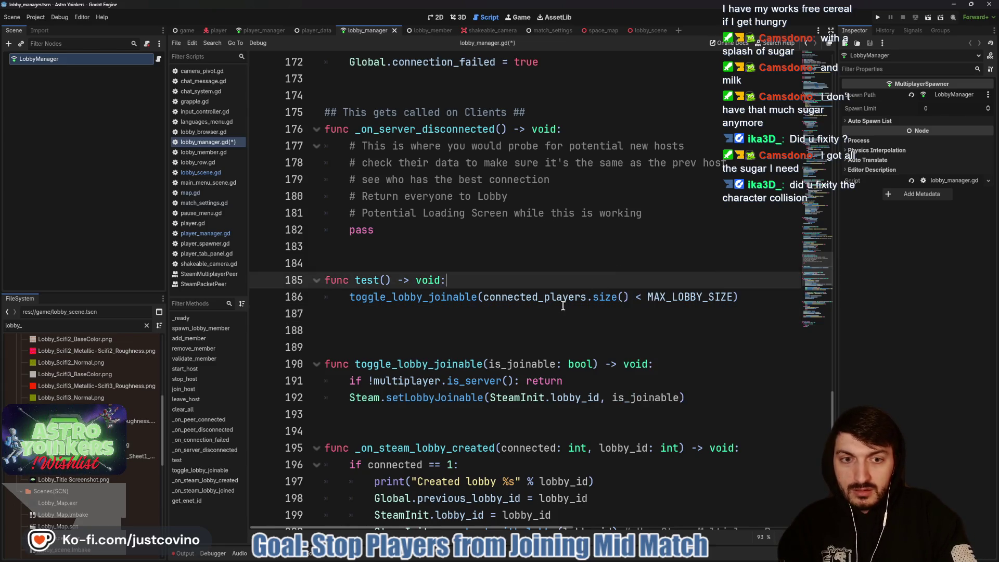
{"action": "left_click", "coordinate": [641, 299]}
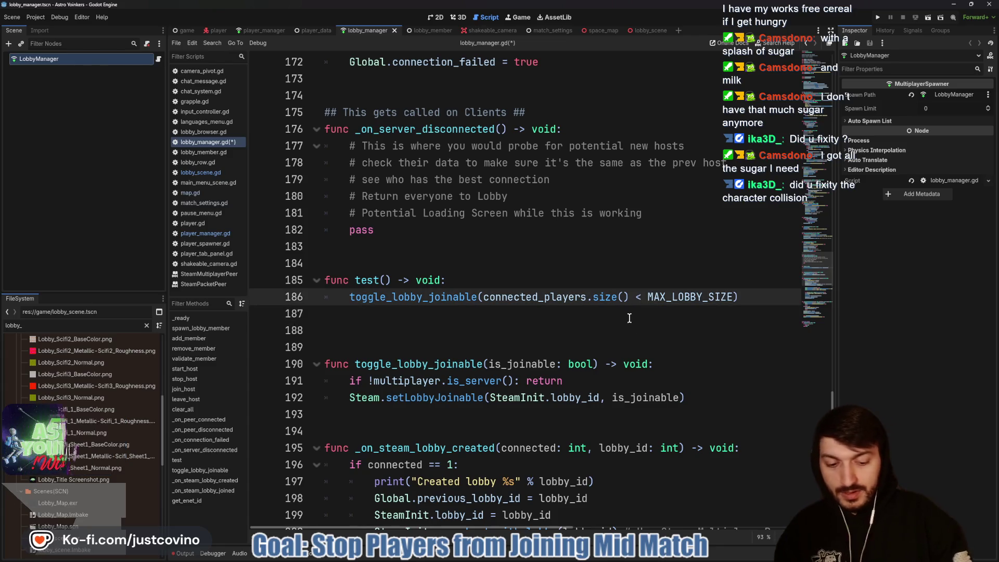
{"action": "key", "text": "BackSpace"}
{"action": "type", "text": ">="}
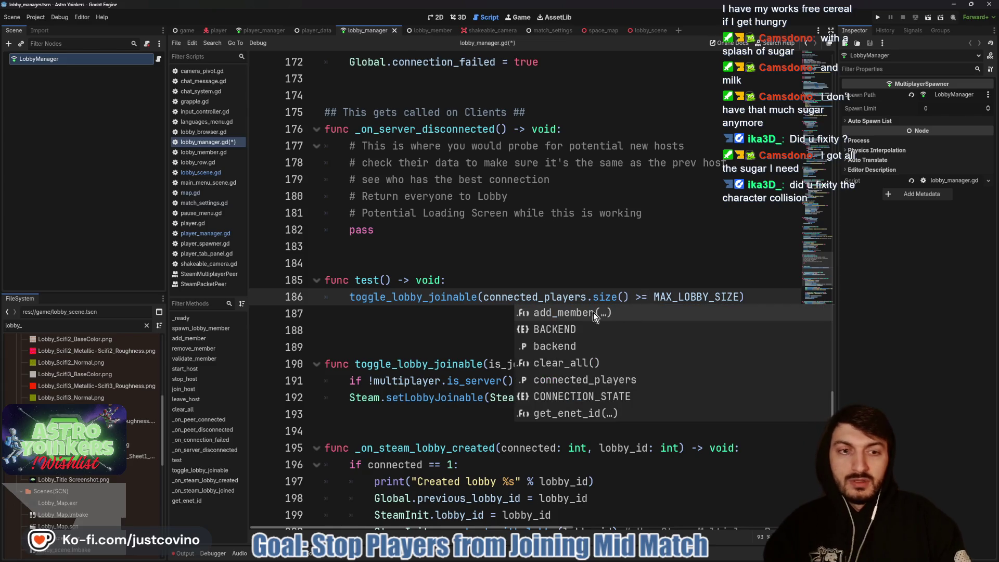
{"action": "left_click", "coordinate": [491, 317]}
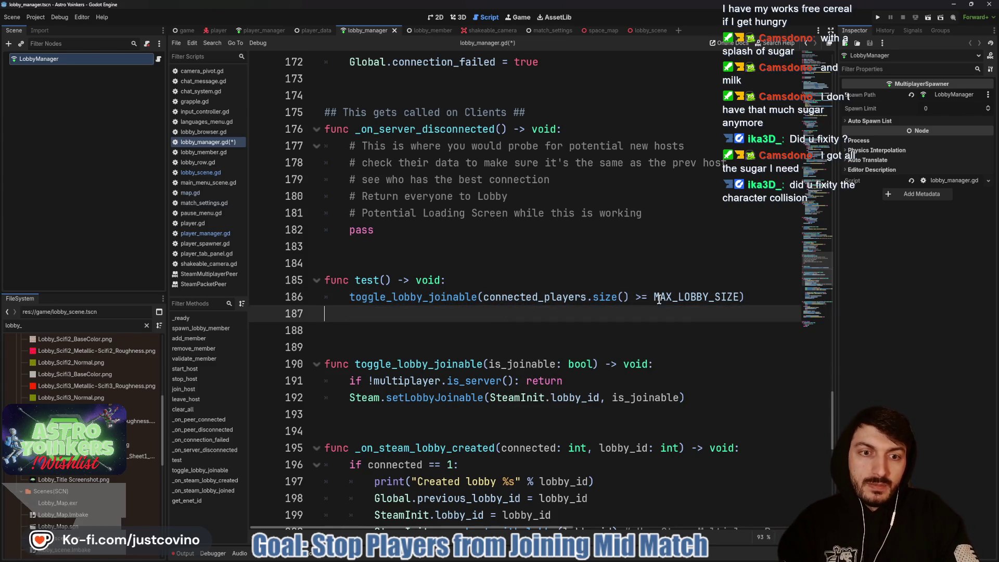
{"action": "mouse_move", "coordinate": [581, 295]}
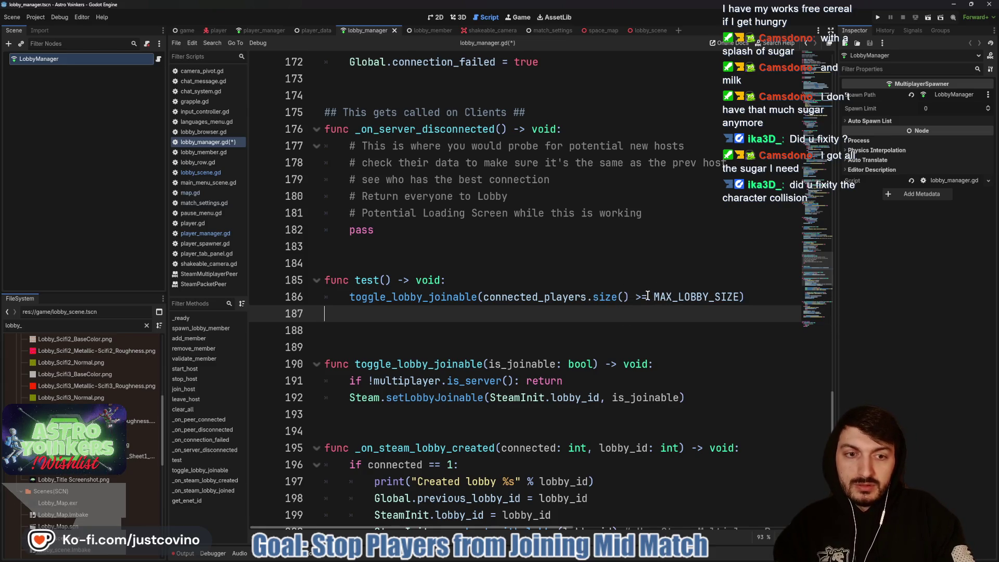
{"action": "left_click", "coordinate": [642, 297]}
{"action": "type", "text": "="}
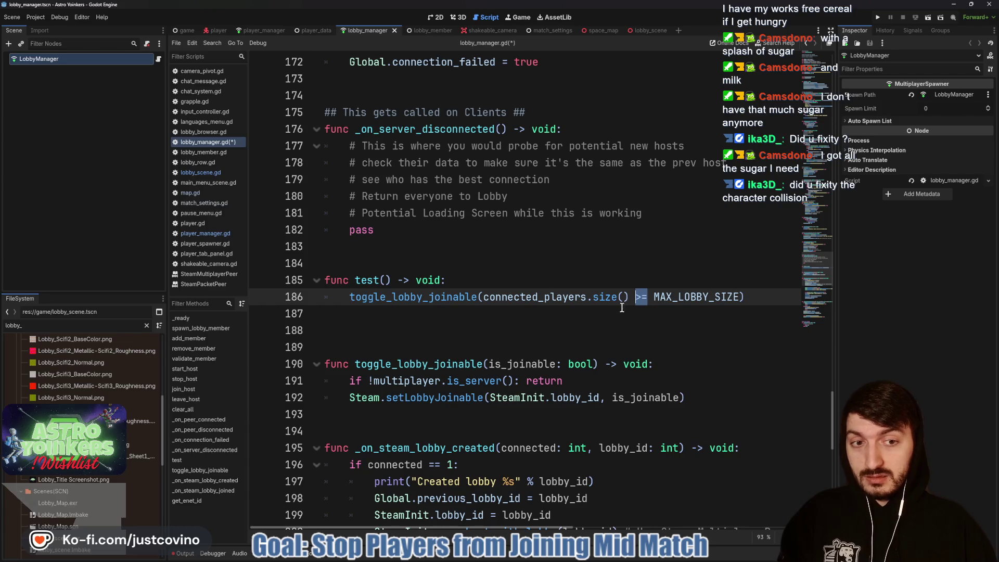
Cut the comparison argument out of the call and open a blank line above it
{"action": "left_click_drag", "start_coordinate": [740, 295], "coordinate": [481, 297]}
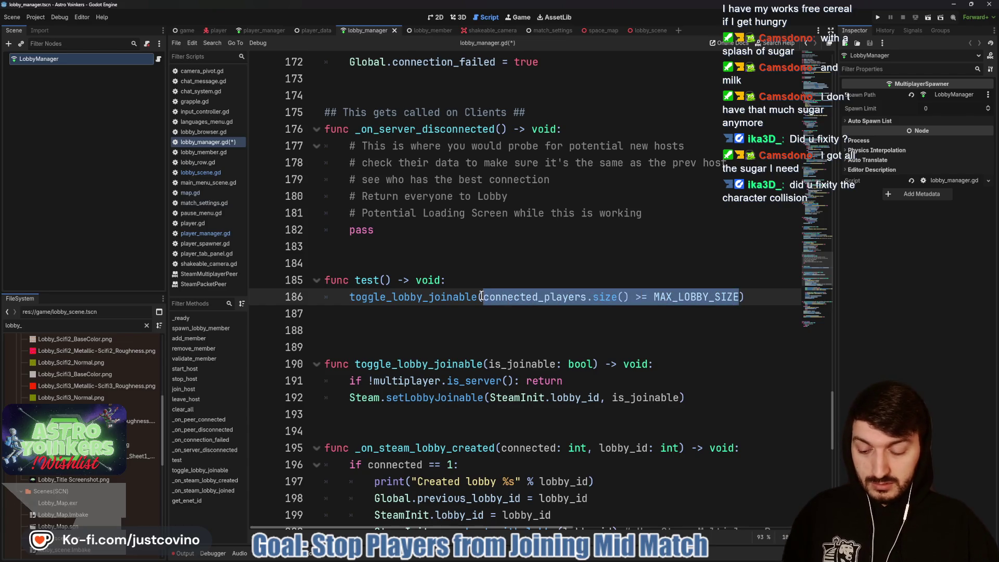
{"action": "key", "text": "ctrl+x"}
{"action": "left_click", "coordinate": [459, 285]}
{"action": "key", "text": "Return"}
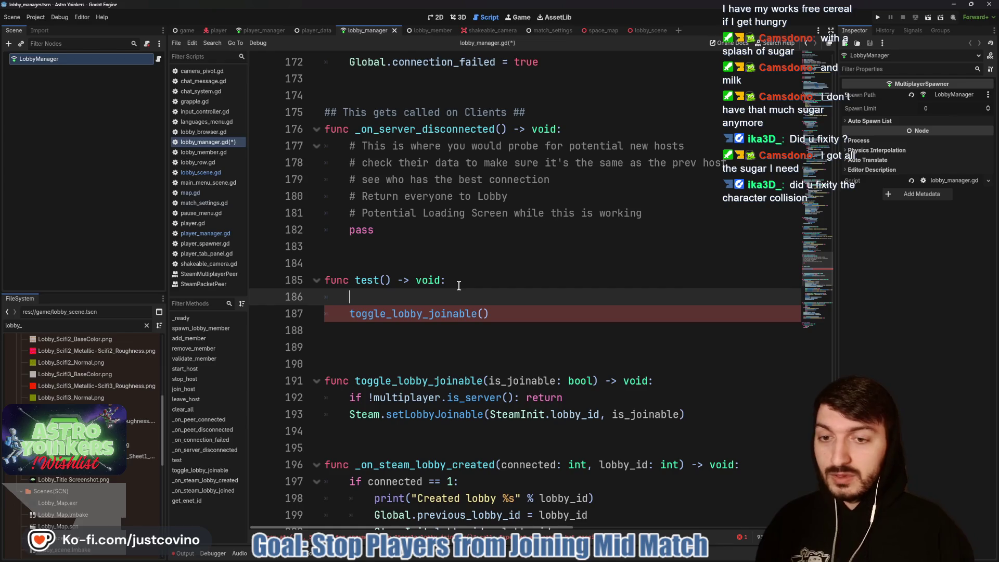
Write an if on the pasted size comparison using '<', with toggle_lobby_joinable(true) indented beneath
{"action": "type", "text": "if"}
{"action": "key", "text": "ctrl+v"}
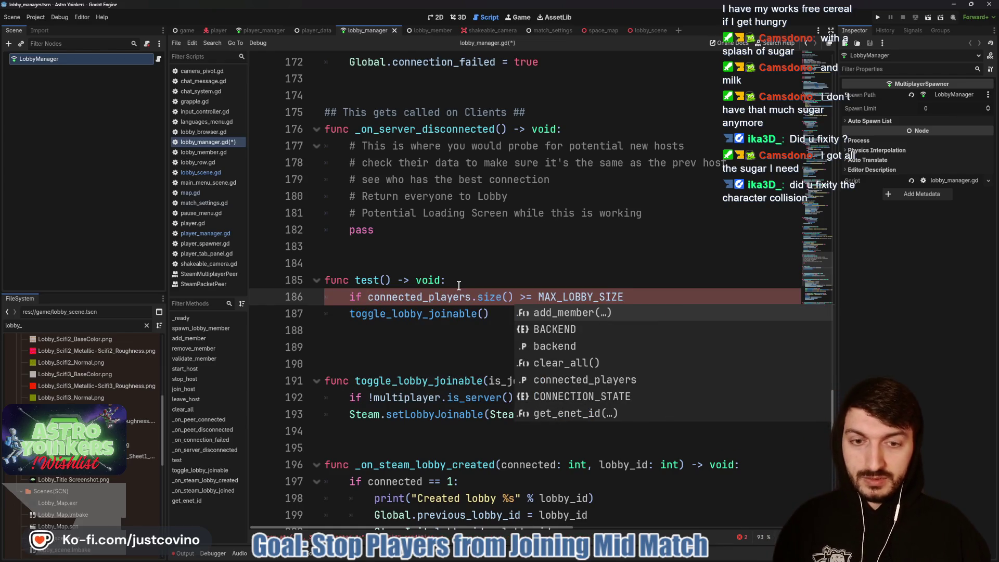
{"action": "left_click", "coordinate": [528, 295]}
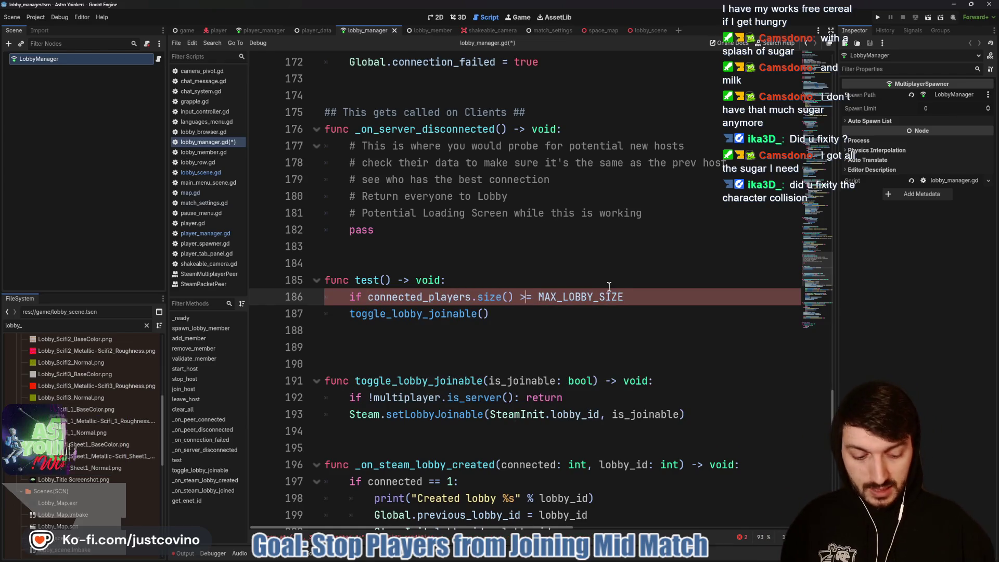
{"action": "key", "text": "BackSpace"}
{"action": "key", "text": "BackSpace"}
{"action": "type", "text": "<"}
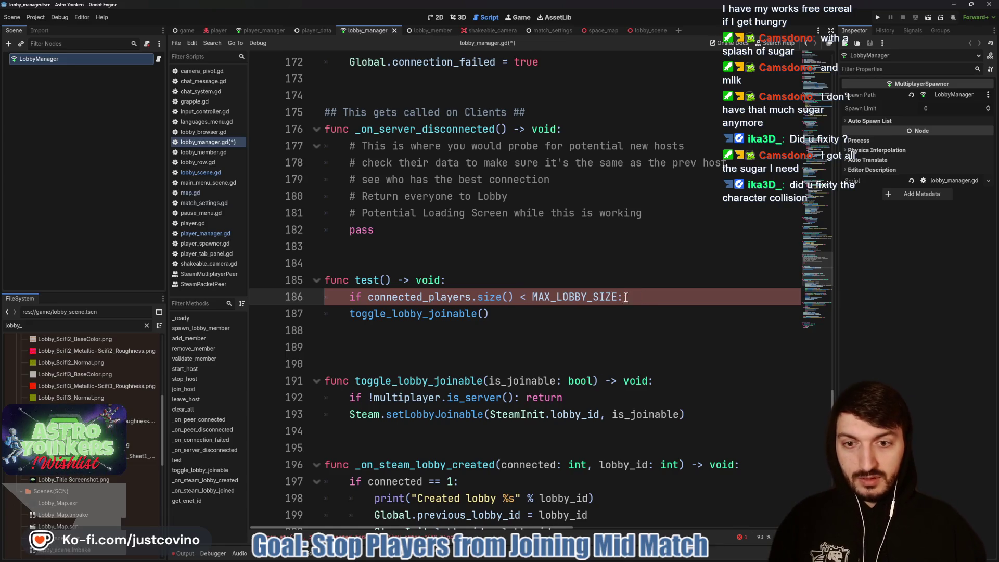
{"action": "left_click", "coordinate": [508, 314]}
{"action": "key", "text": "Home"}
{"action": "key", "text": "Tab"}
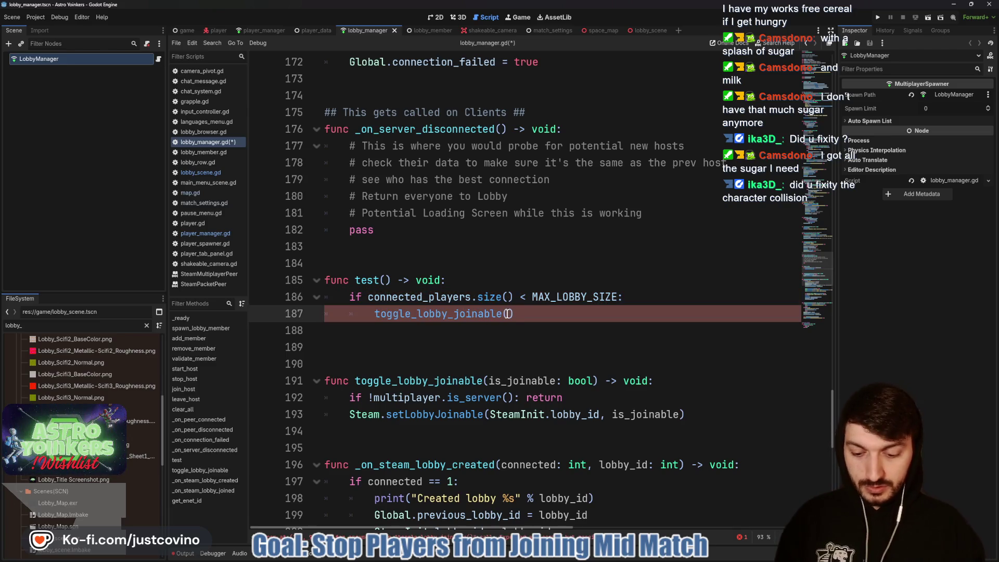
{"action": "type", "text": "true"}
Add an else branch calling toggle_lobby_joinable(false) and save the script
{"action": "left_click", "coordinate": [551, 312]}
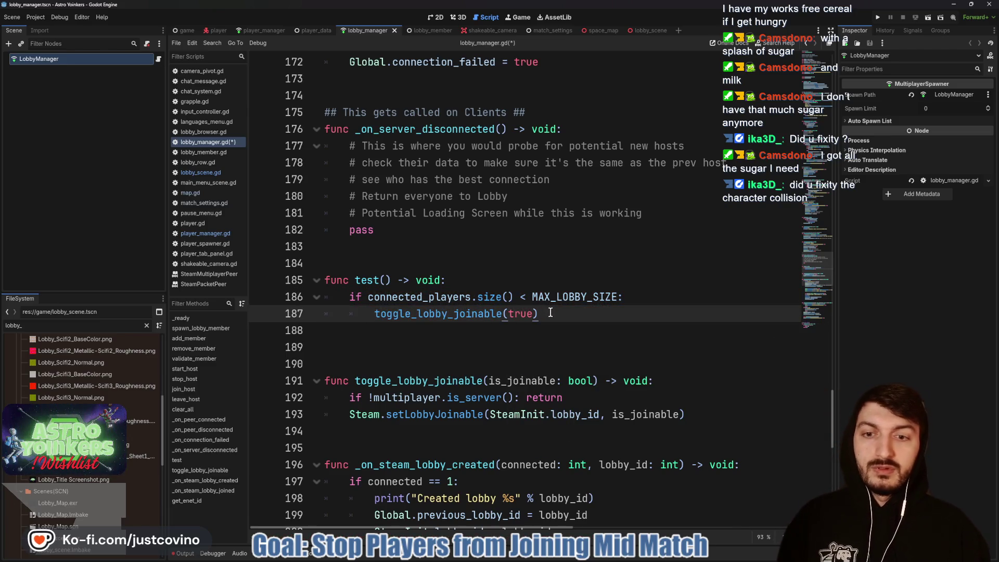
{"action": "key", "text": "Return"}
{"action": "key", "text": "BackSpace"}
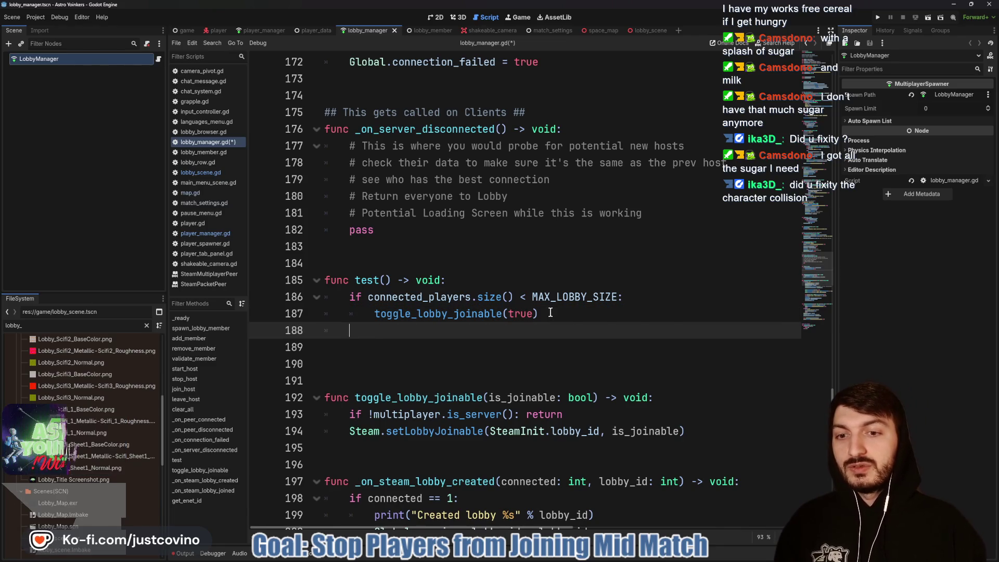
{"action": "type", "text": "else:"}
{"action": "key", "text": "Return"}
{"action": "type", "text": "tog"}
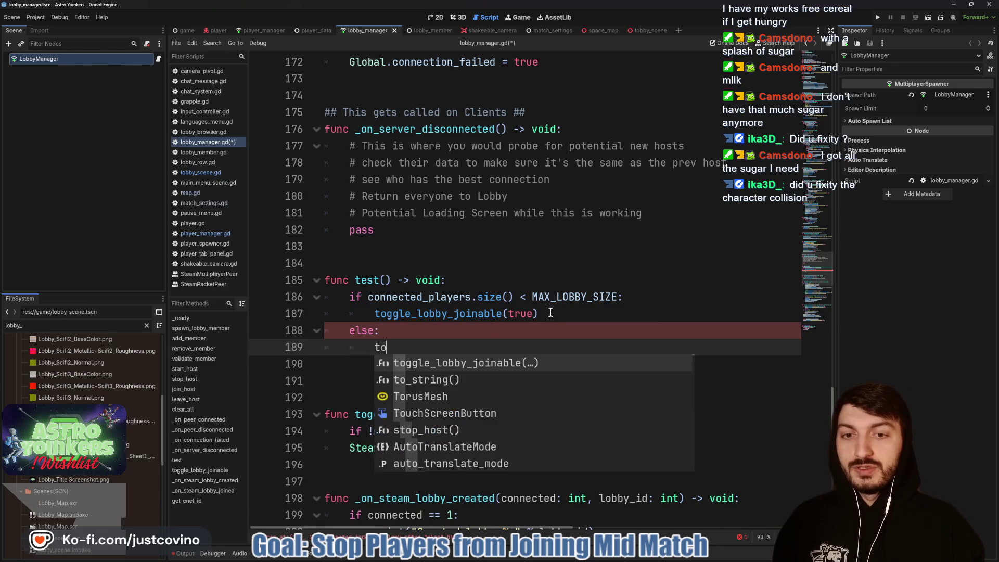
{"action": "key", "text": "Return"}
{"action": "type", "text": "f"}
{"action": "key", "text": "Return"}
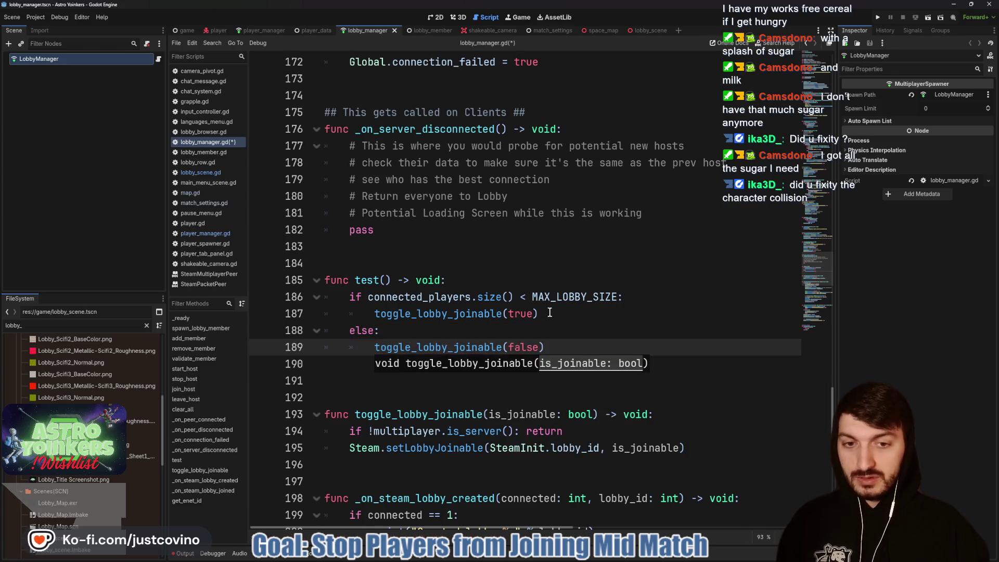
{"action": "left_click", "coordinate": [558, 326]}
{"action": "key", "text": "ctrl+s"}
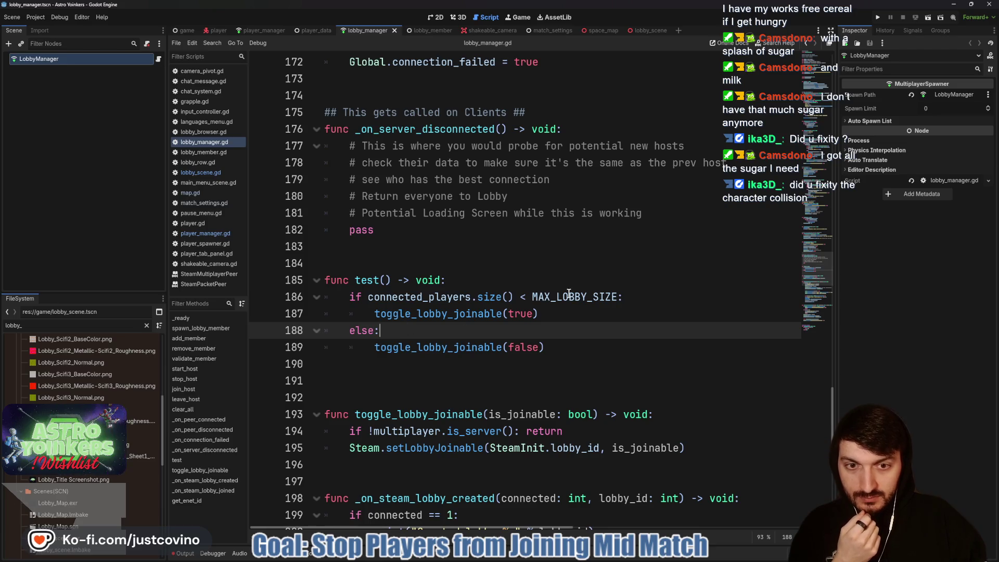
{"action": "mouse_move", "coordinate": [500, 301]}
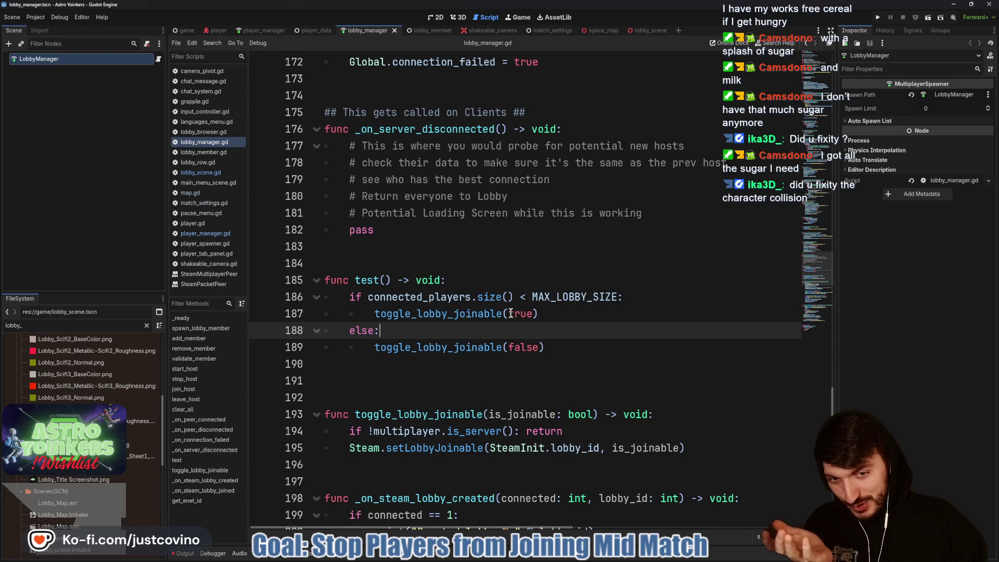
Paste the size comparison over 'false' in the else call, then select from func test() through the else line
{"action": "left_click_drag", "start_coordinate": [368, 297], "coordinate": [620, 296]}
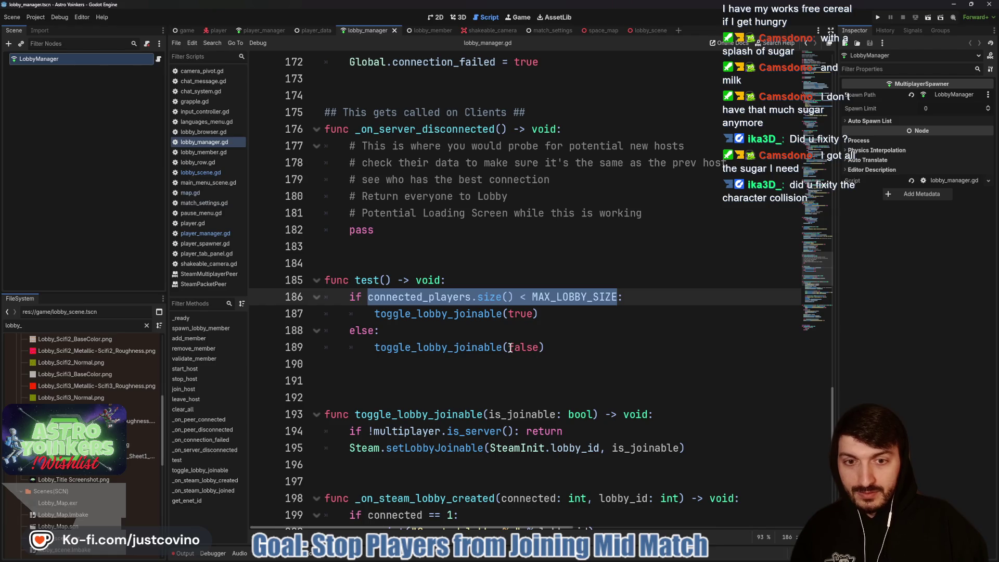
{"action": "left_click_drag", "start_coordinate": [511, 347], "coordinate": [524, 348]}
{"action": "key", "text": "ctrl+v"}
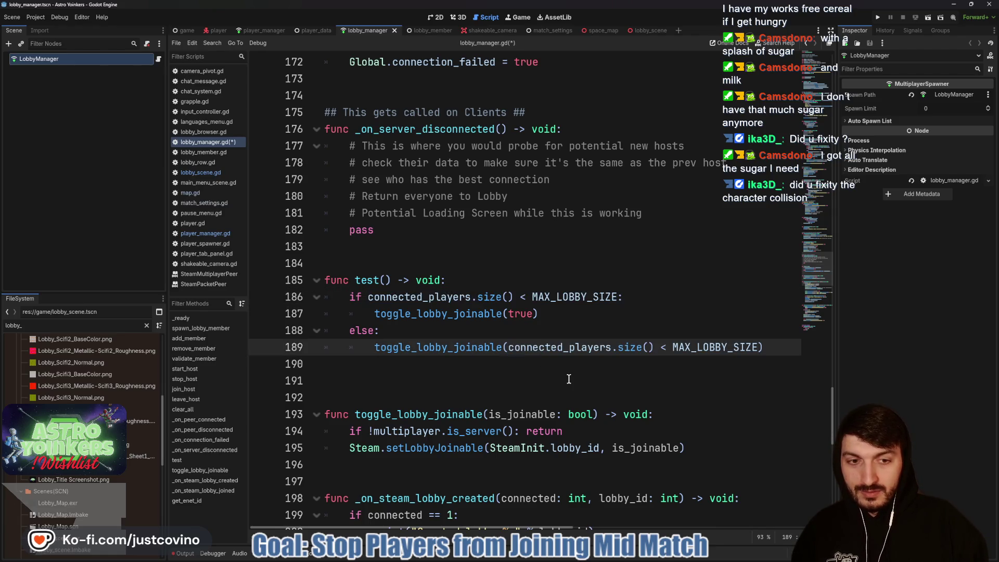
{"action": "left_click_drag", "start_coordinate": [381, 330], "coordinate": [324, 299]}
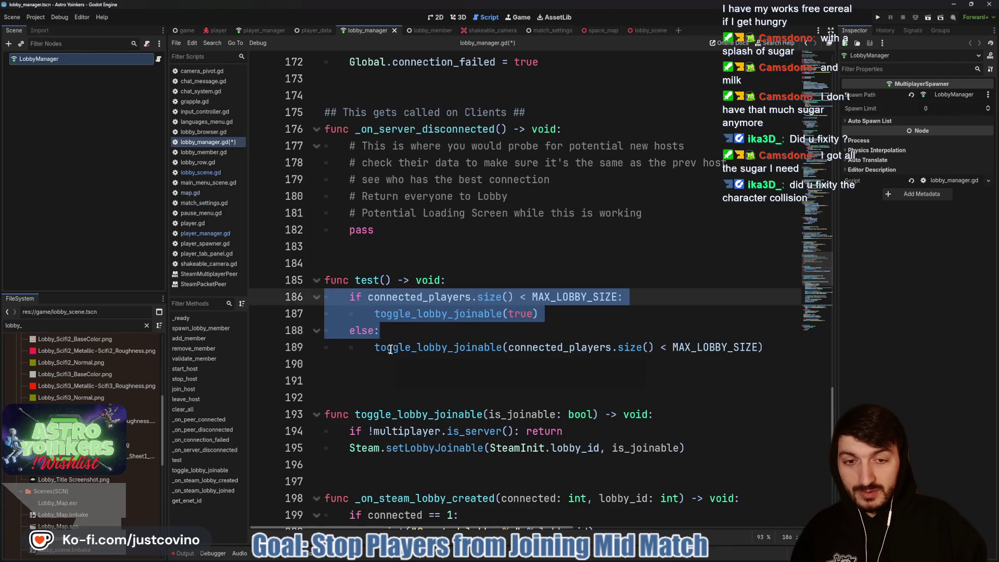
{"action": "mouse_move", "coordinate": [405, 333]}
{"action": "left_mouse_down"}
{"action": "mouse_move", "coordinate": [286, 329]}
{"action": "mouse_move", "coordinate": [290, 285]}
{"action": "left_mouse_up"}
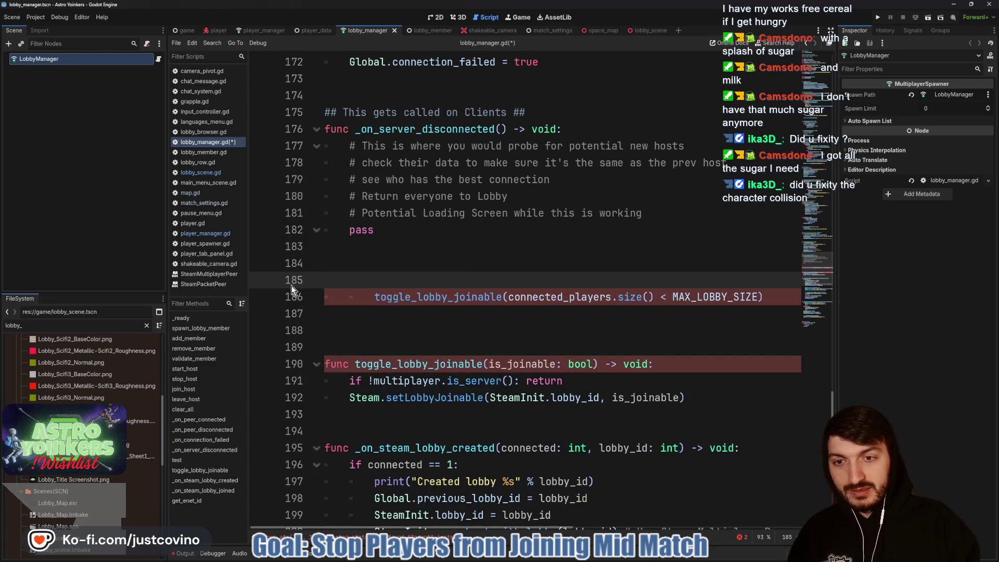
{"action": "left_click_drag", "start_coordinate": [374, 297], "coordinate": [767, 295]}
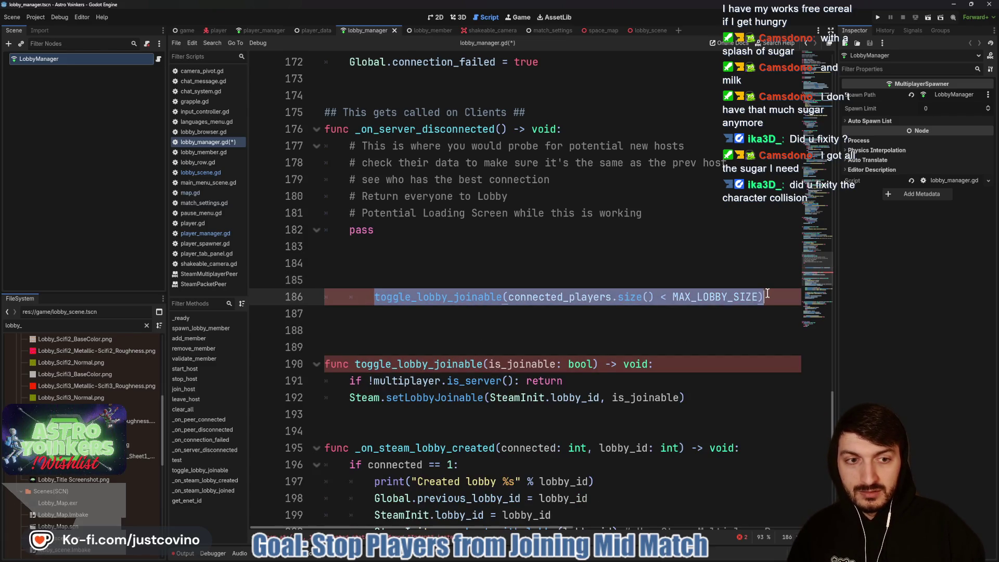
{"action": "key", "text": "ctrl+x"}
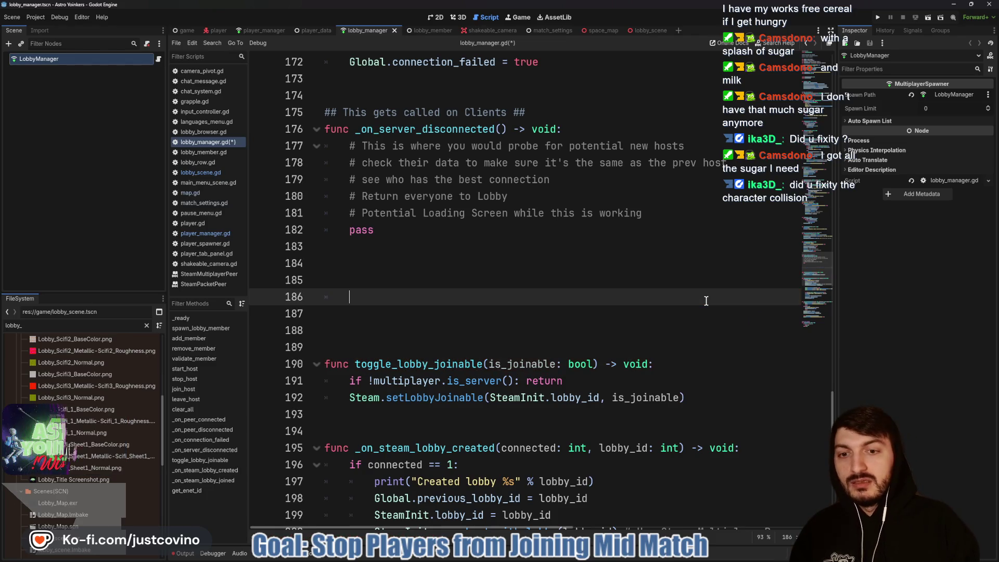
{"action": "key", "text": "BackSpace"}
{"action": "key", "text": "BackSpace"}
{"action": "key", "text": "BackSpace"}
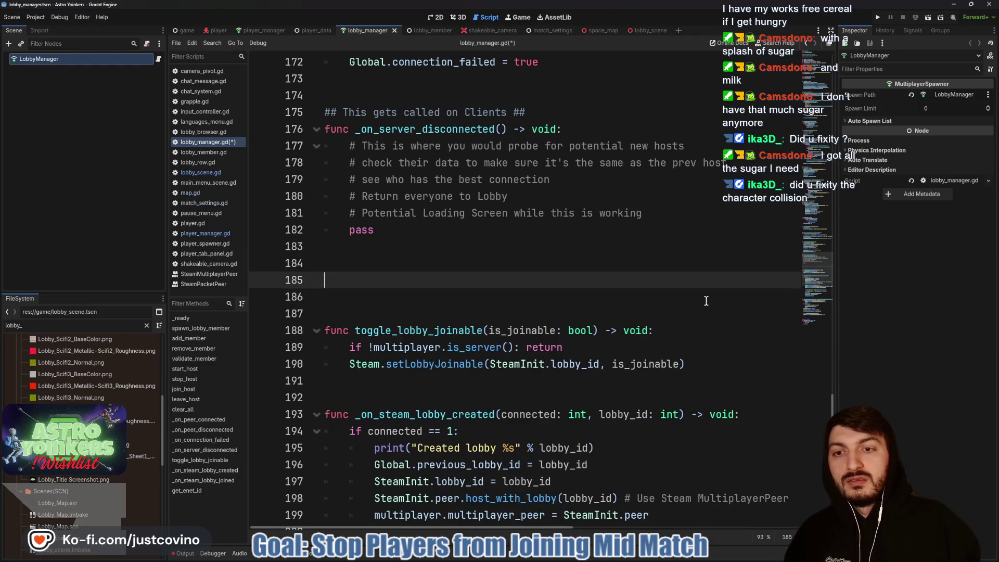
{"action": "key", "text": "Delete"}
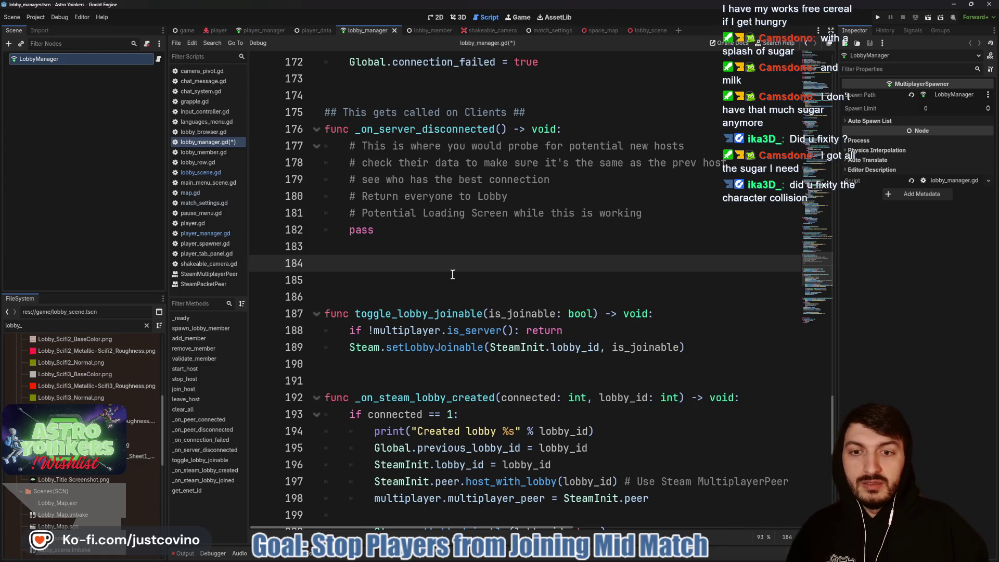
{"action": "left_click", "coordinate": [420, 273]}
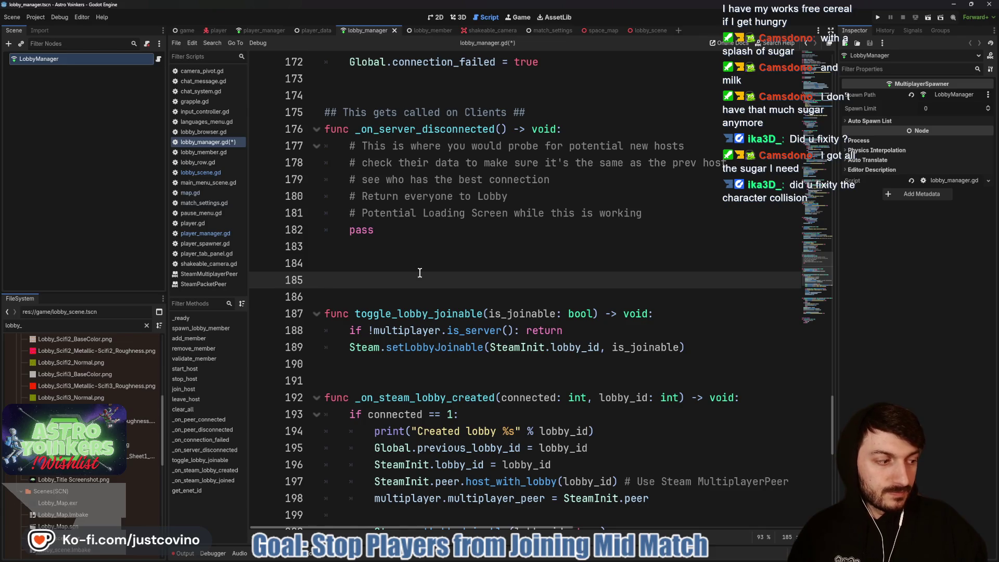
{"action": "key", "text": "ctrl+s"}
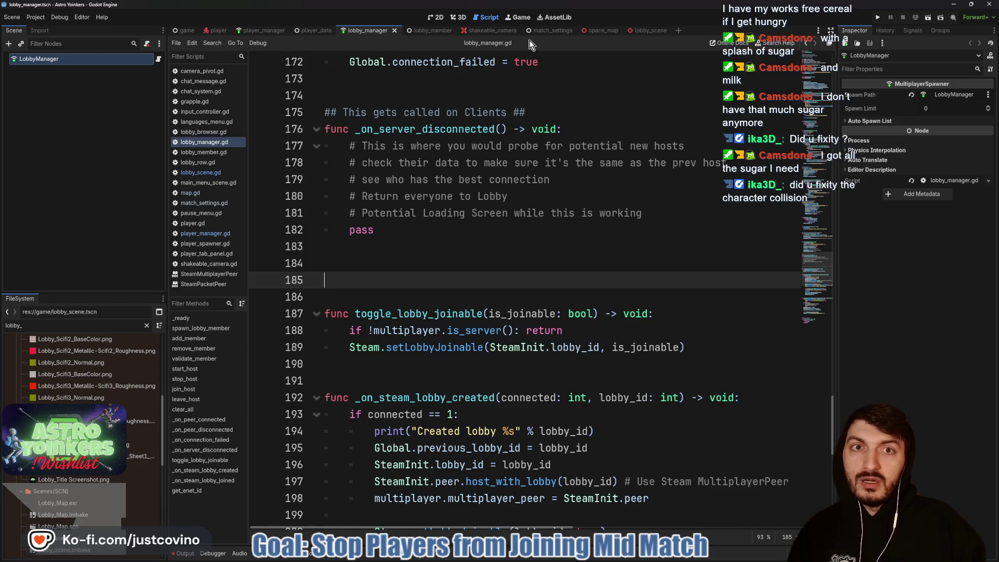
{"action": "left_click", "coordinate": [641, 31]}
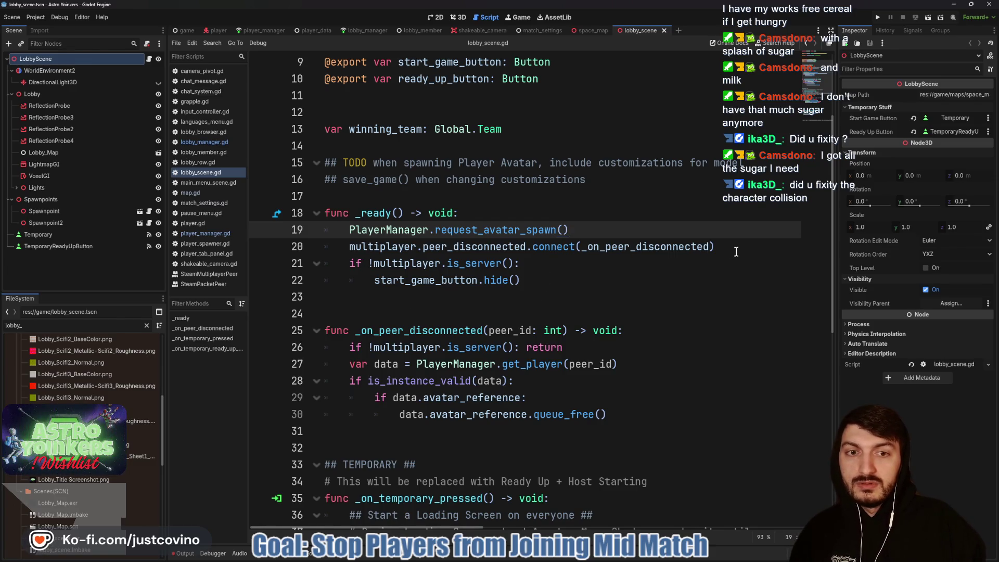
Paste the toggle_lobby_joinable call into _ready, prefixing it and its argument with 'LobbyManager.'
{"action": "left_click", "coordinate": [469, 295]}
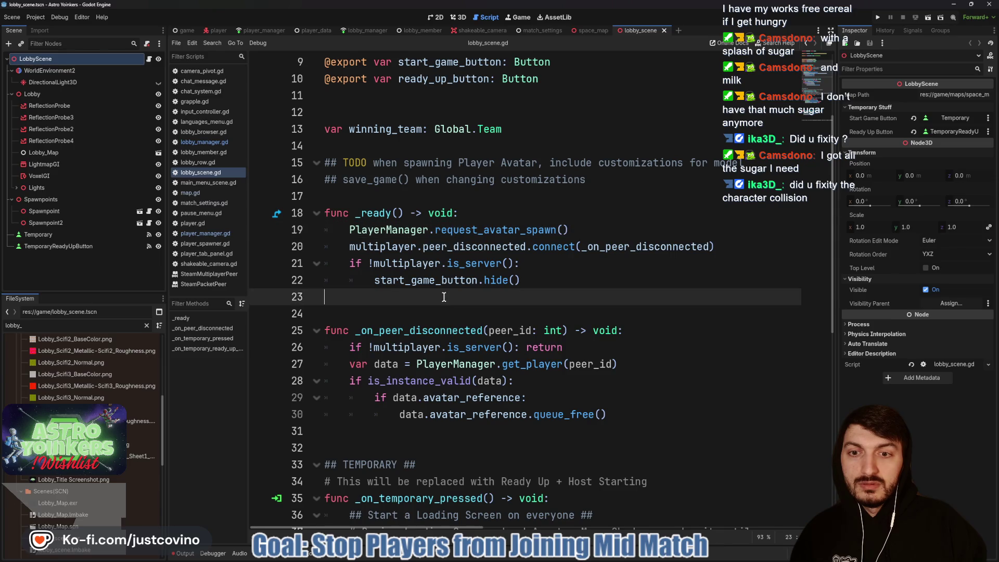
{"action": "key", "text": "Tab"}
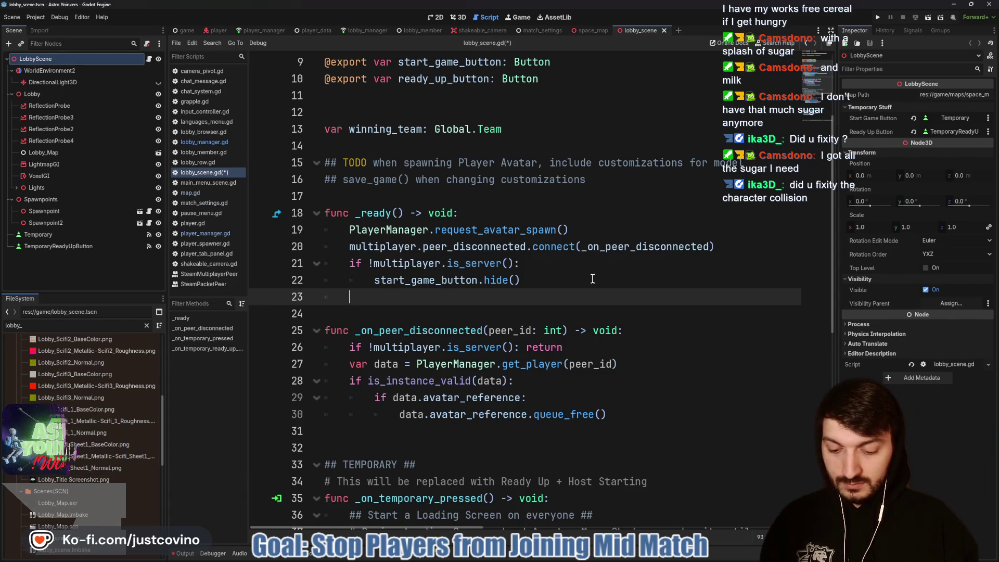
{"action": "key", "text": "ctrl+v"}
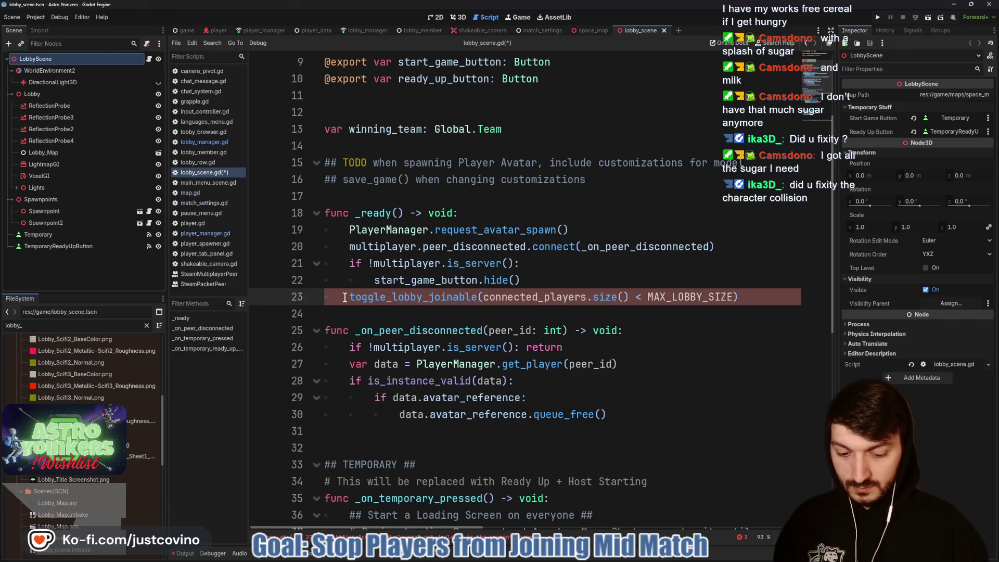
{"action": "type", "text": "LobbyManager."}
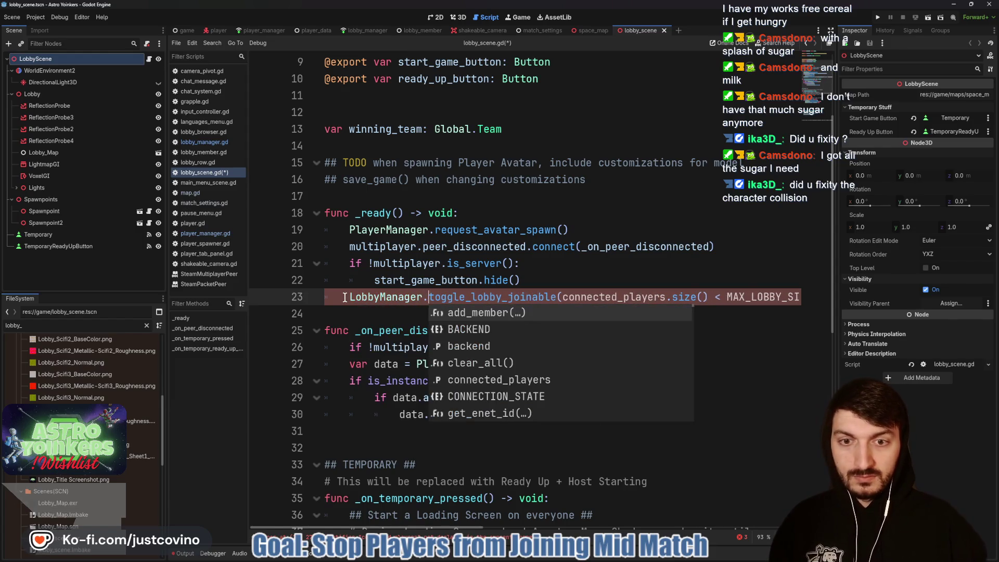
{"action": "left_click", "coordinate": [562, 297]}
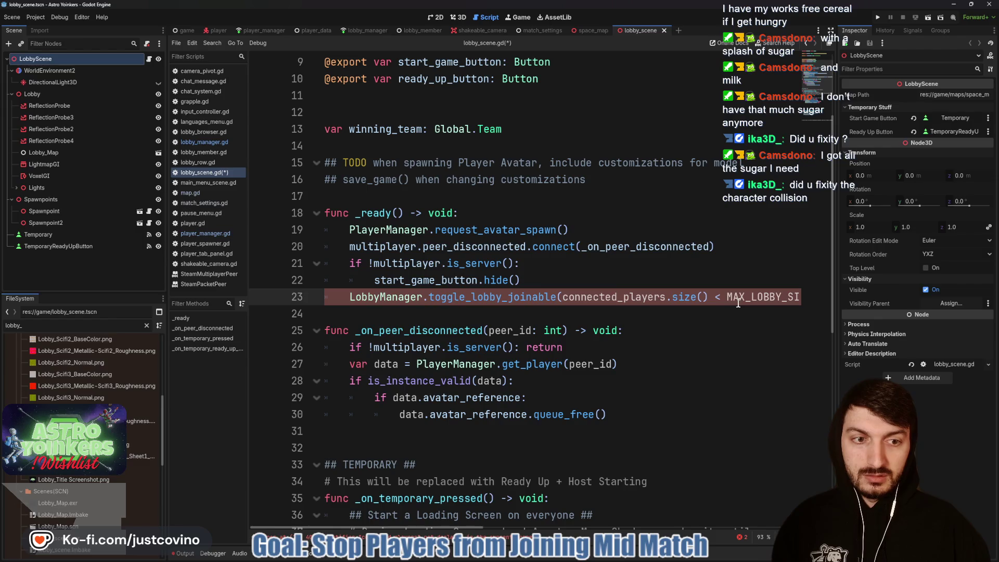
{"action": "type", "text": "LobbyManager"}
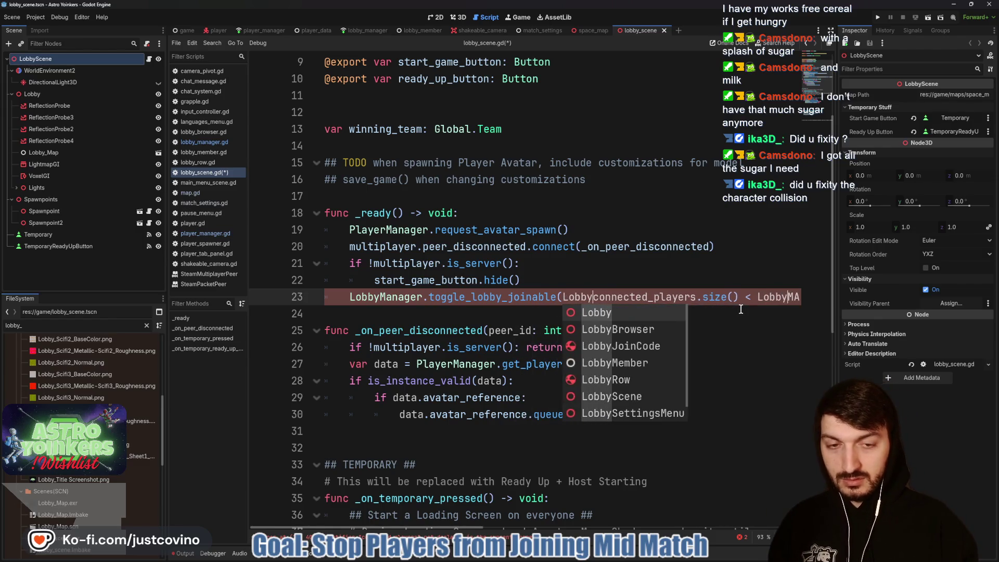
{"action": "type", "text": "."}
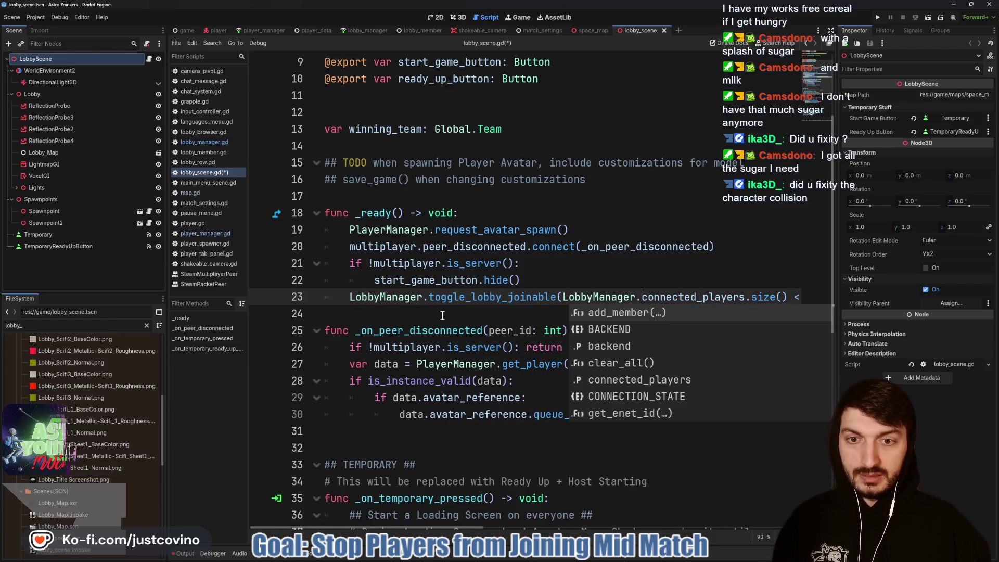
Save lobby_scene.gd and switch to GitHub Desktop to review the changed files
{"action": "left_click", "coordinate": [437, 315]}
{"action": "key", "text": "ctrl+s"}
{"action": "key", "text": "Return"}
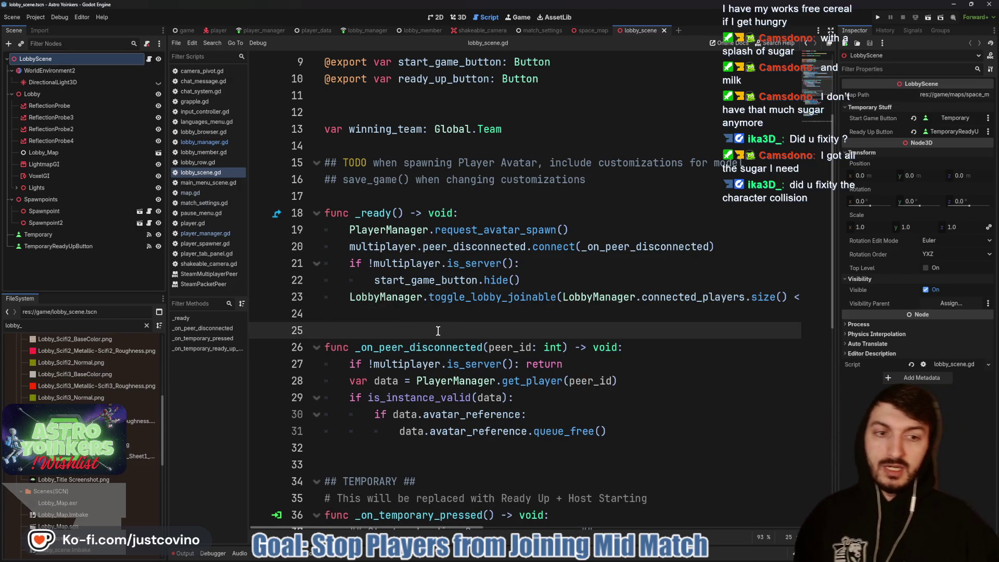
{"action": "scroll", "coordinate": [446, 338], "scroll_direction": "right", "scroll_amount": 3}
{"action": "scroll", "coordinate": [453, 344], "scroll_direction": "right", "scroll_amount": 6}
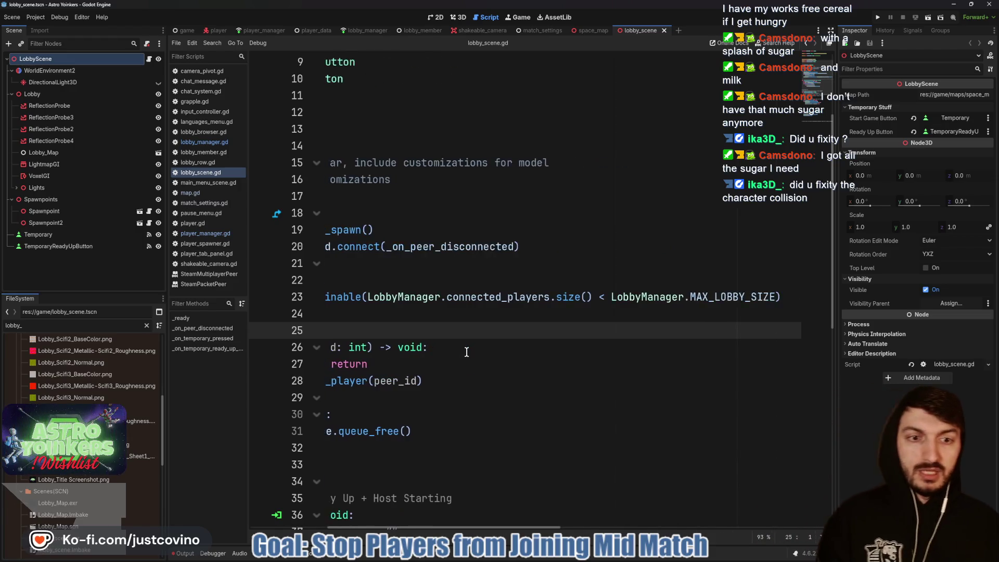
{"action": "scroll", "coordinate": [460, 347], "scroll_direction": "left", "scroll_amount": 9}
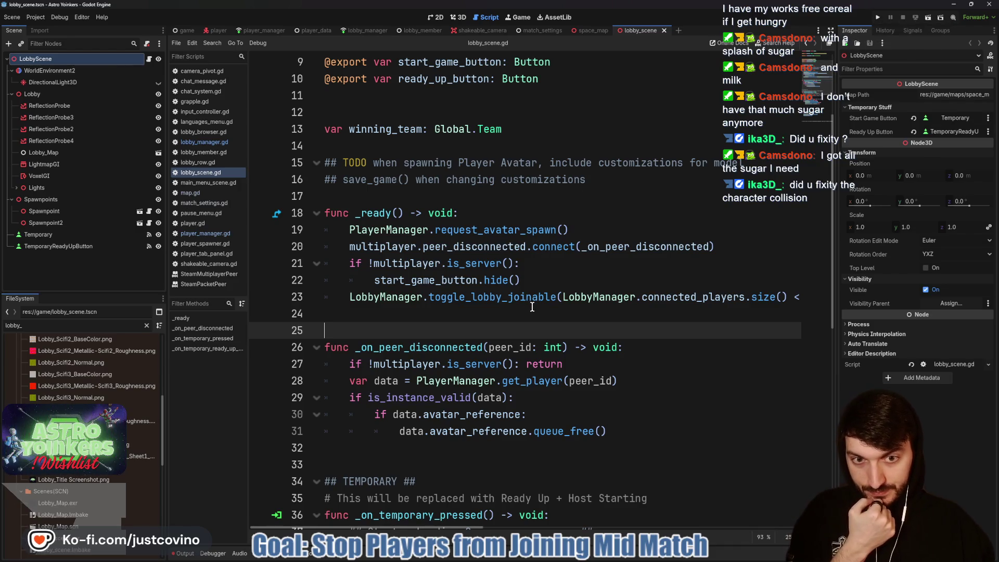
{"action": "left_click", "coordinate": [409, 312]}
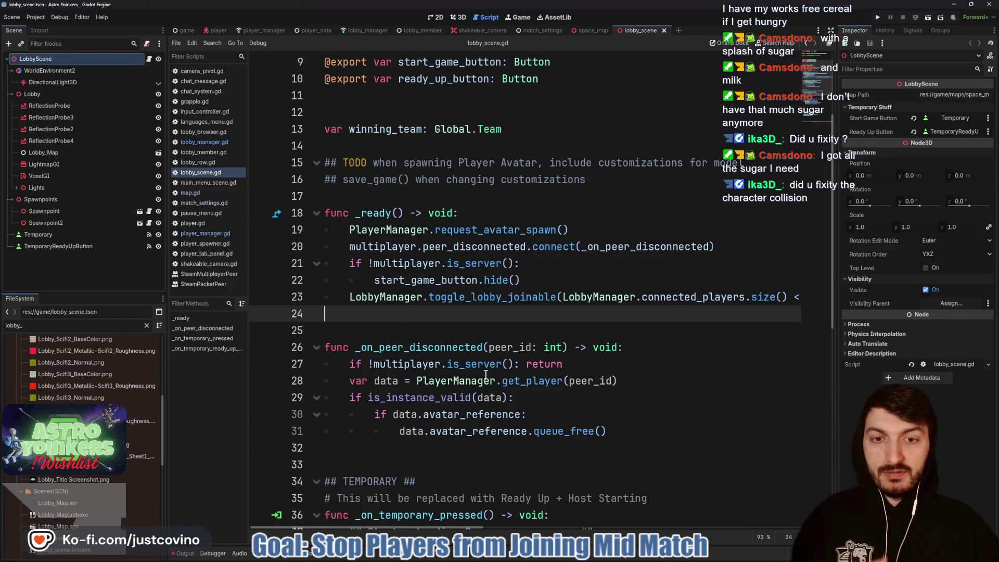
{"action": "key", "text": "alt+Tab"}
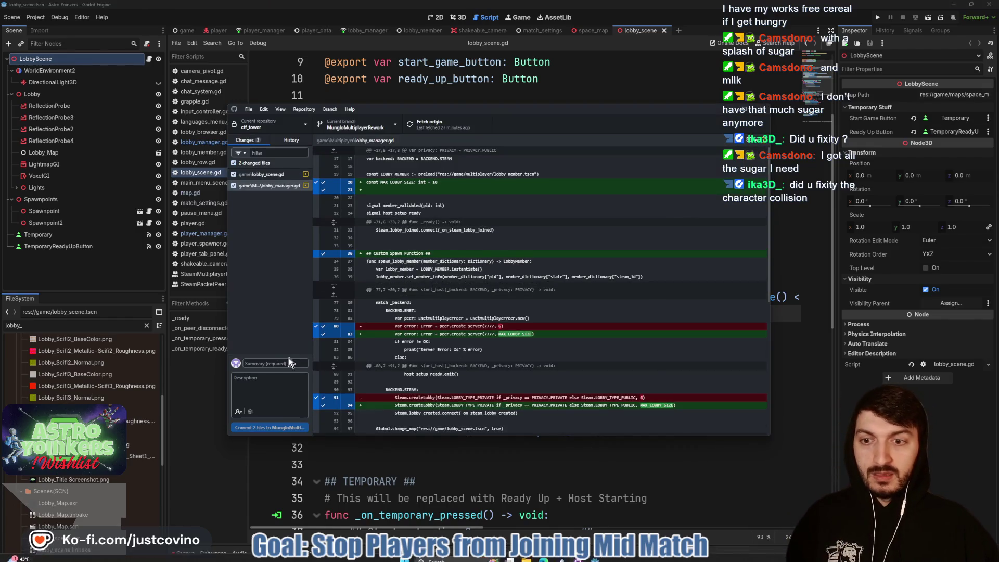
Commit lobby_scene.gd and lobby_manager.gd as 'Open Lobby Toggle', push to origin, and return to Godot
{"action": "type", "text": "Lobby to"}
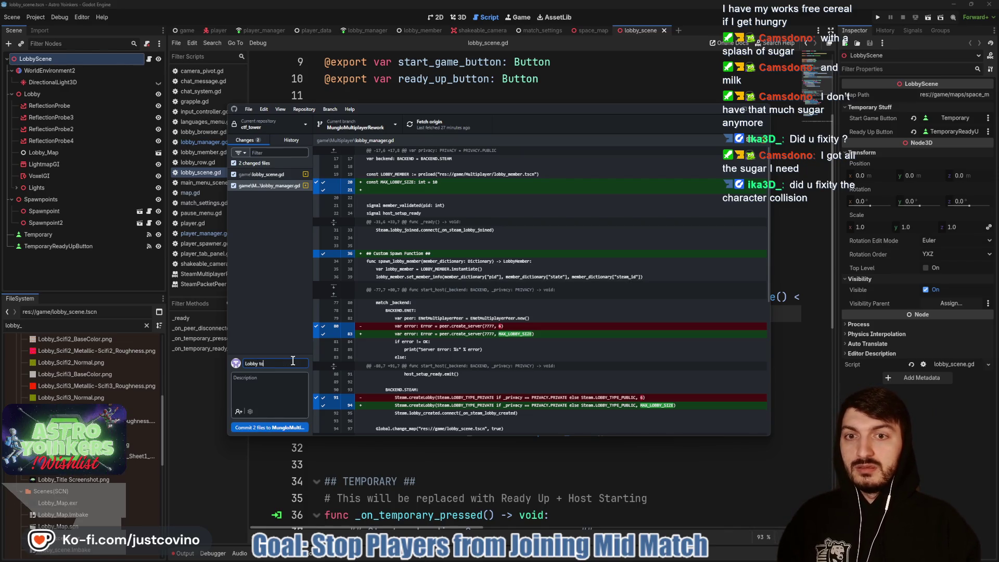
{"action": "key", "text": "BackSpace"}
{"action": "key", "text": "BackSpace"}
{"action": "key", "text": "BackSpace"}
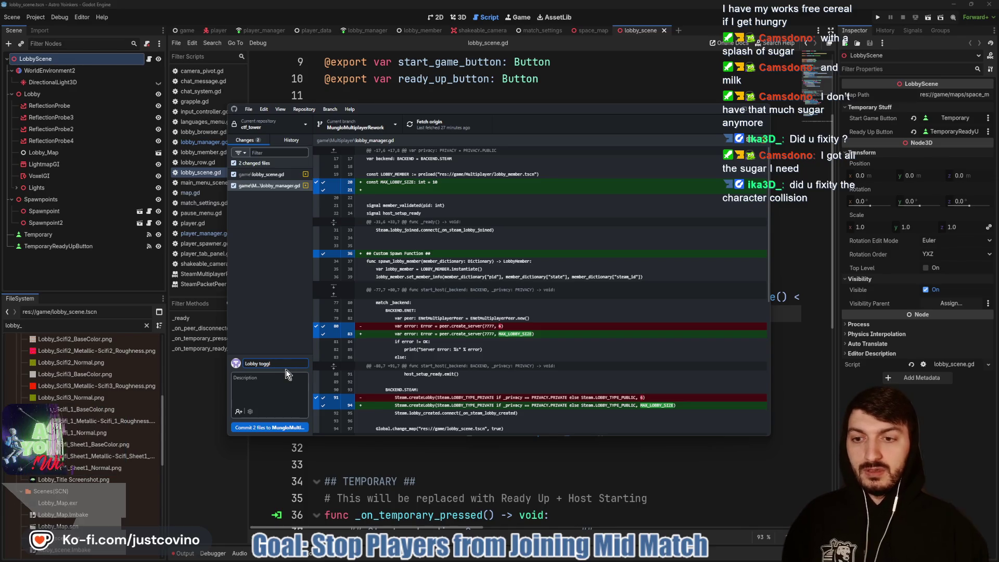
{"action": "key", "text": "BackSpace"}
{"action": "key", "text": "BackSpace"}
{"action": "key", "text": "BackSpace"}
{"action": "type", "text": "Open Lobby"}
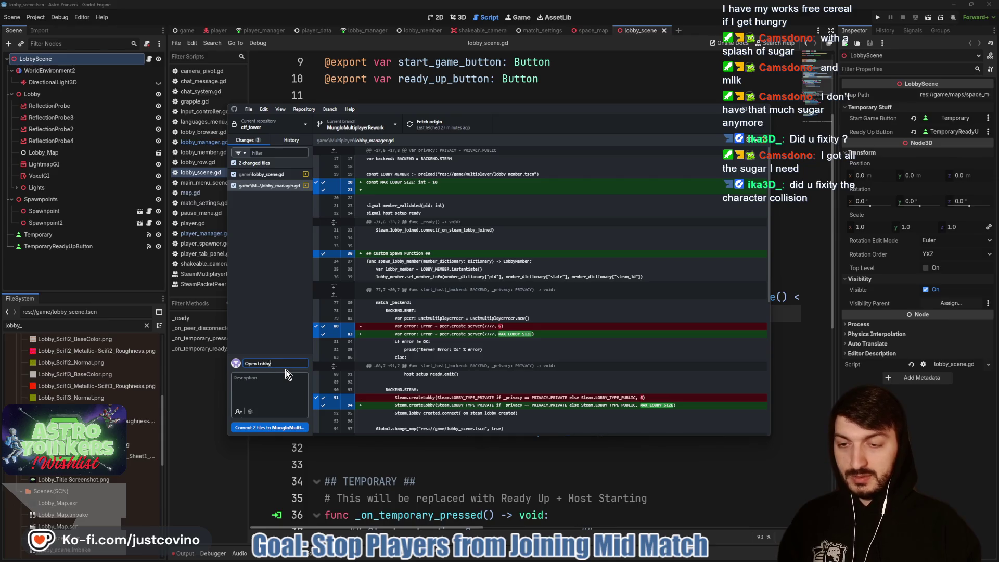
{"action": "type", "text": " Toggle"}
{"action": "left_click", "coordinate": [282, 428]}
{"action": "left_click", "coordinate": [638, 214]}
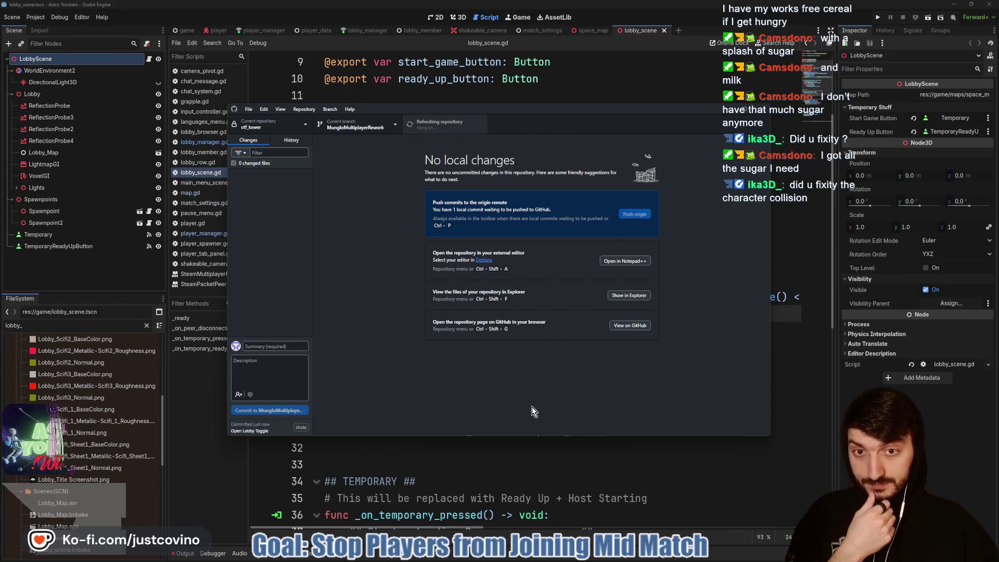
{"action": "left_click", "coordinate": [427, 447]}
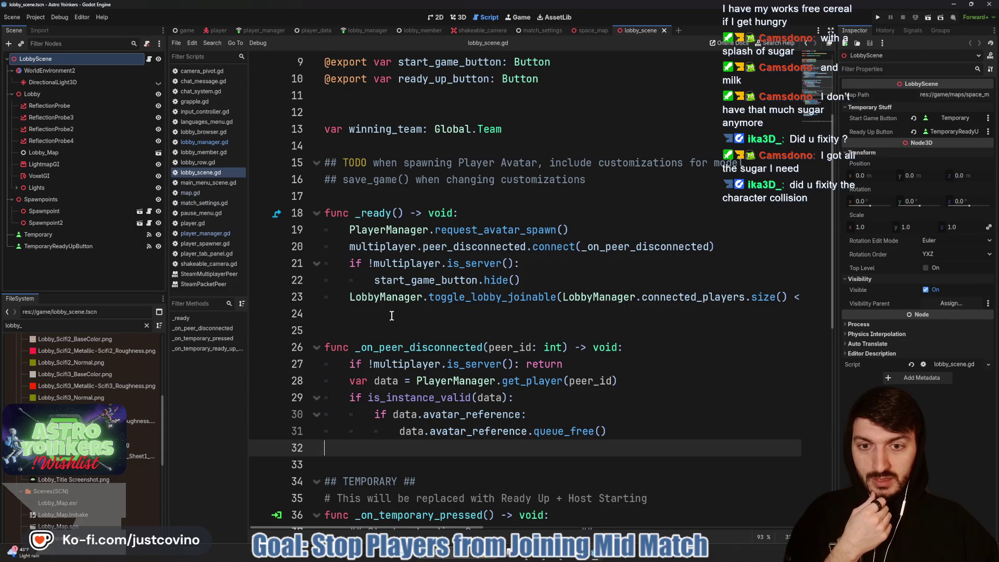
Select the whole toggle_lobby_joinable definition in lobby_manager.gd and switch to the Notion bug card
{"action": "left_click", "coordinate": [477, 301], "text": "ctrl"}
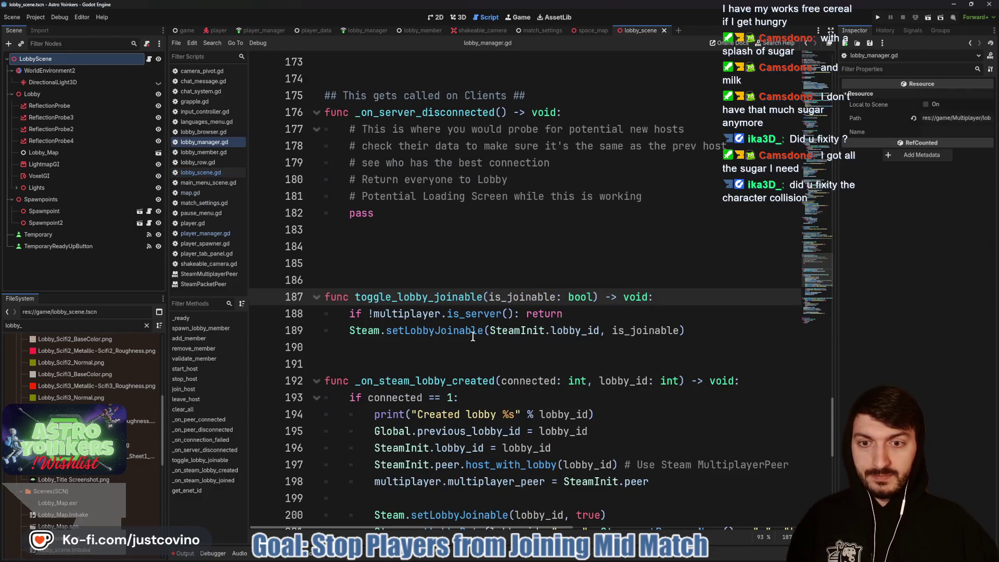
{"action": "left_click_drag", "start_coordinate": [383, 345], "coordinate": [316, 295]}
{"action": "key", "text": "ctrl+c"}
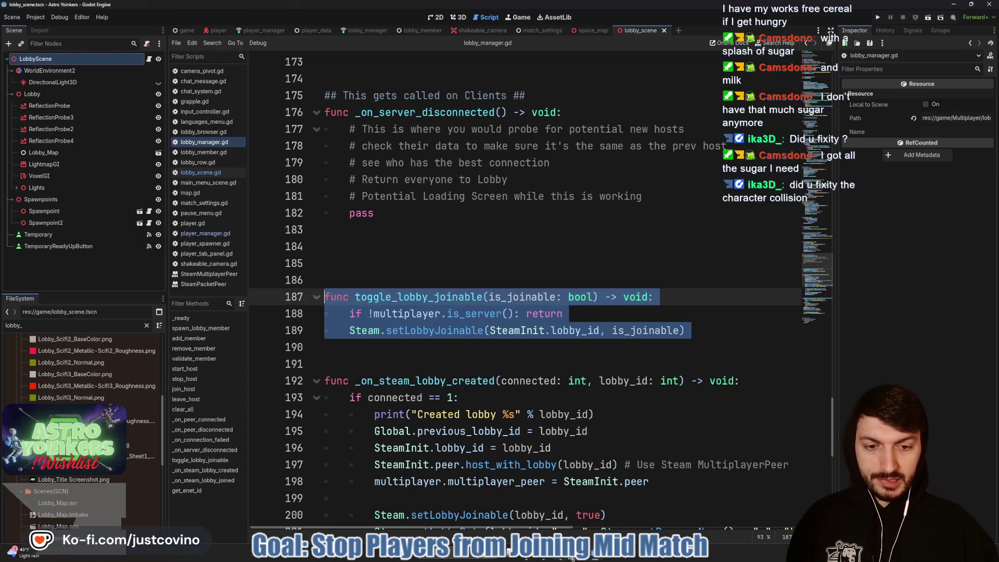
{"action": "key", "text": "alt+Tab"}
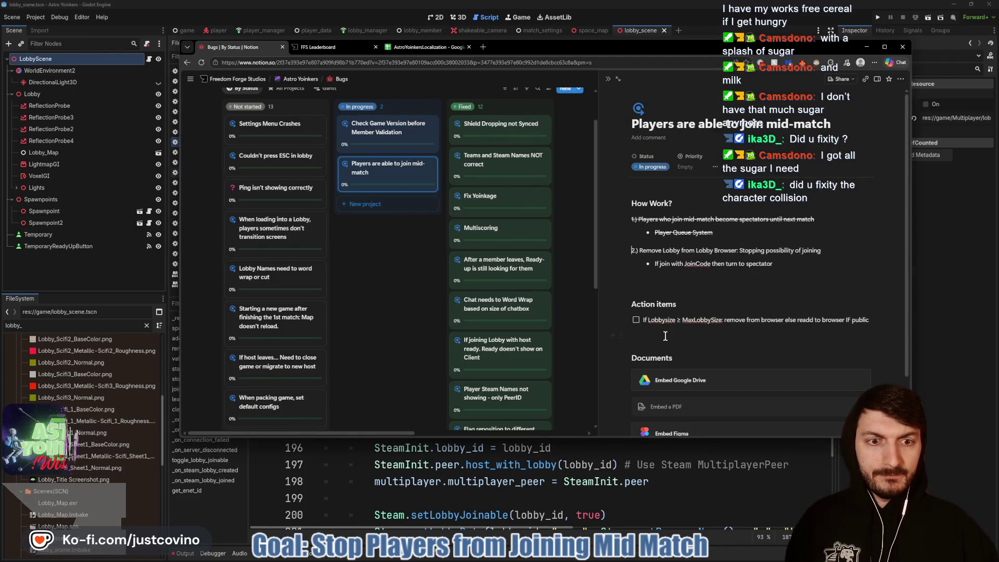
{"action": "left_click", "coordinate": [704, 325]}
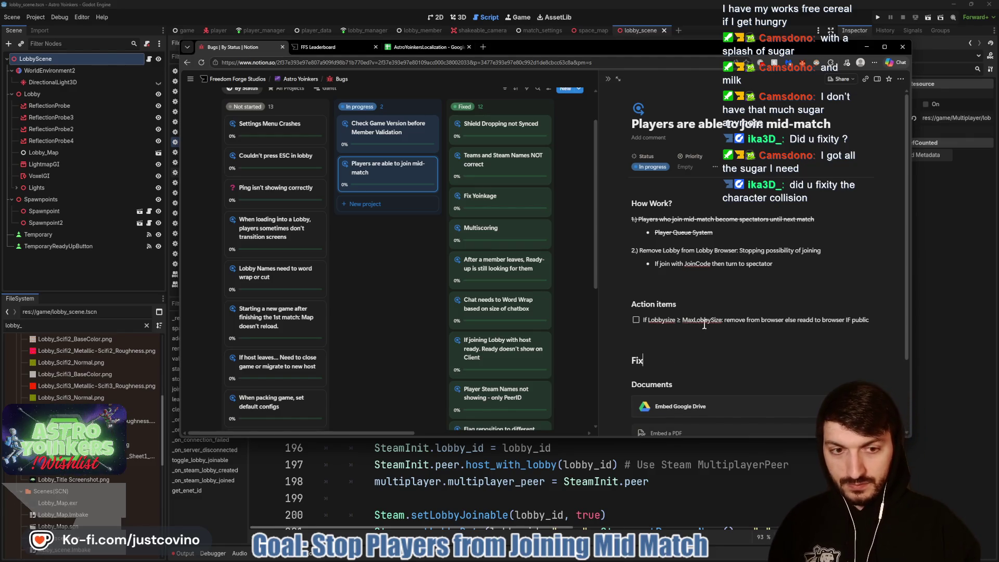
Add 'Fix:' to the bug card with the toggle_lobby_joinable function in a code block, then return to Godot
{"action": "type", "text": ":"}
{"action": "key", "text": "Return"}
{"action": "key", "text": "ctrl+v"}
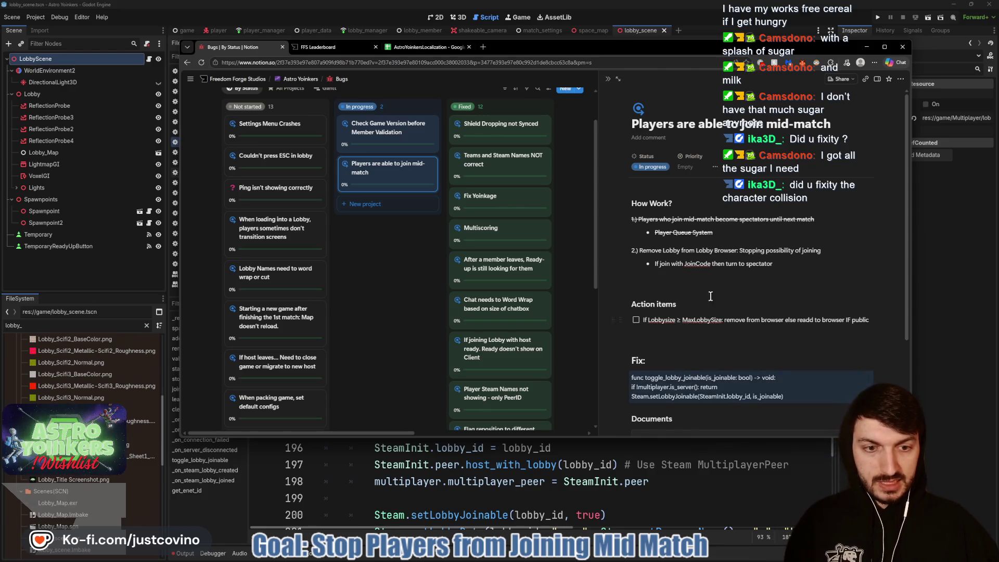
{"action": "scroll", "coordinate": [768, 389], "scroll_direction": "down", "scroll_amount": 1}
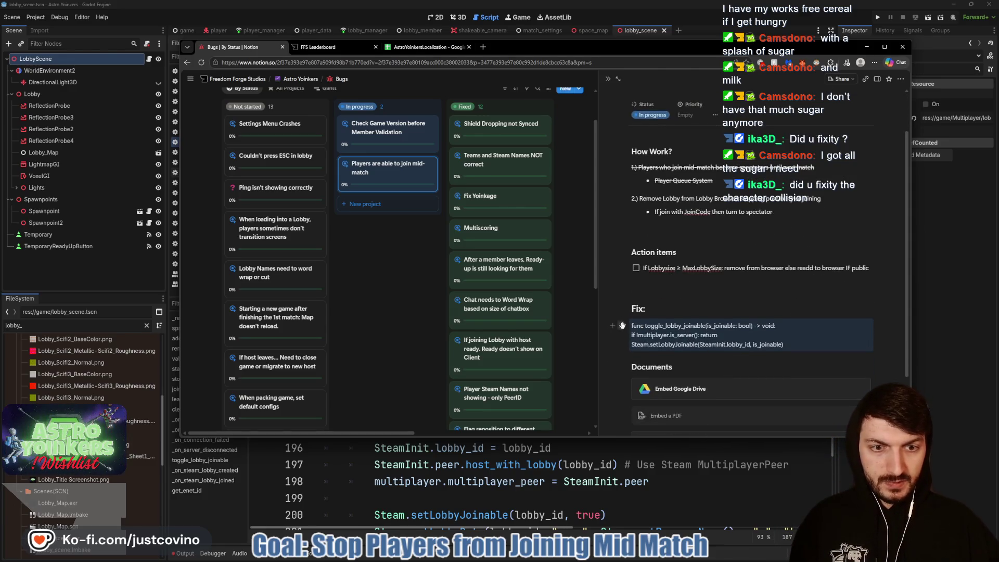
{"action": "left_click", "coordinate": [631, 326]}
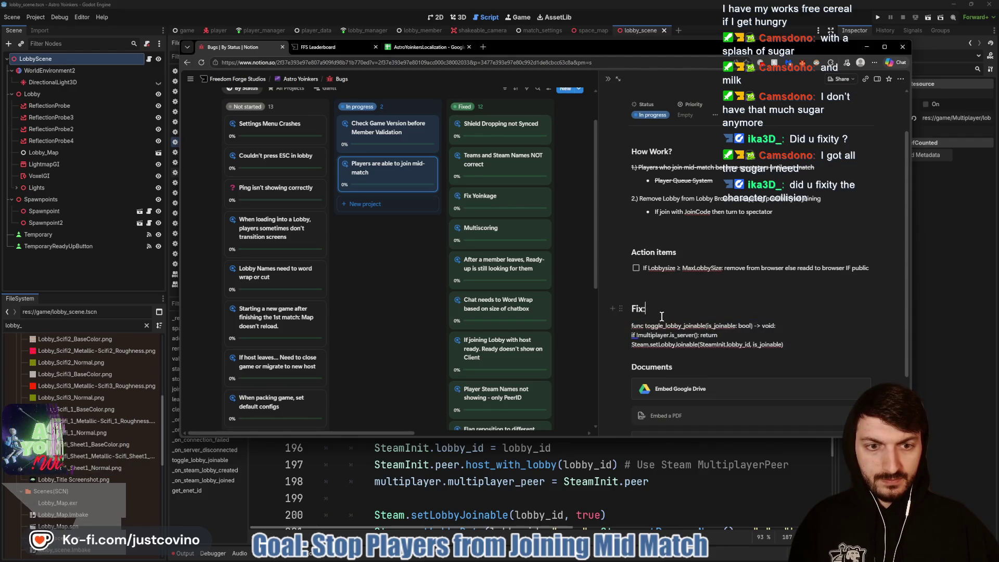
{"action": "key", "text": "Return"}
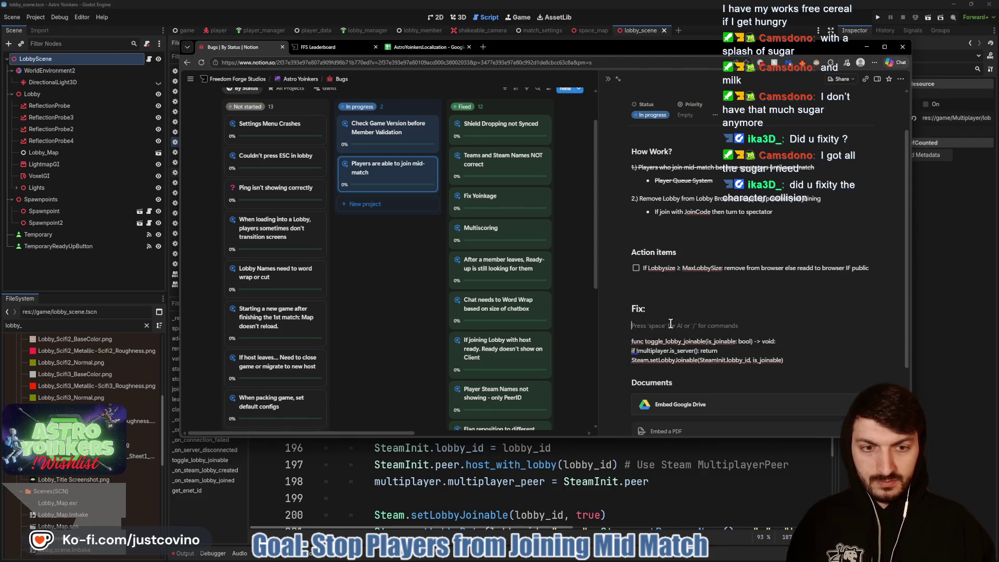
{"action": "type", "text": "`"}
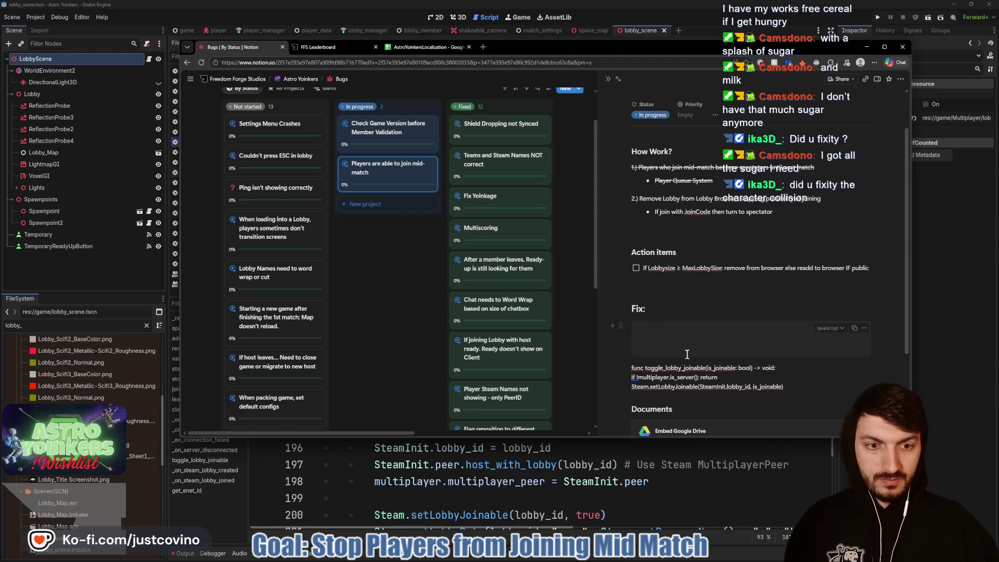
{"action": "left_click_drag", "start_coordinate": [677, 395], "coordinate": [688, 360]}
{"action": "key", "text": "BackSpace"}
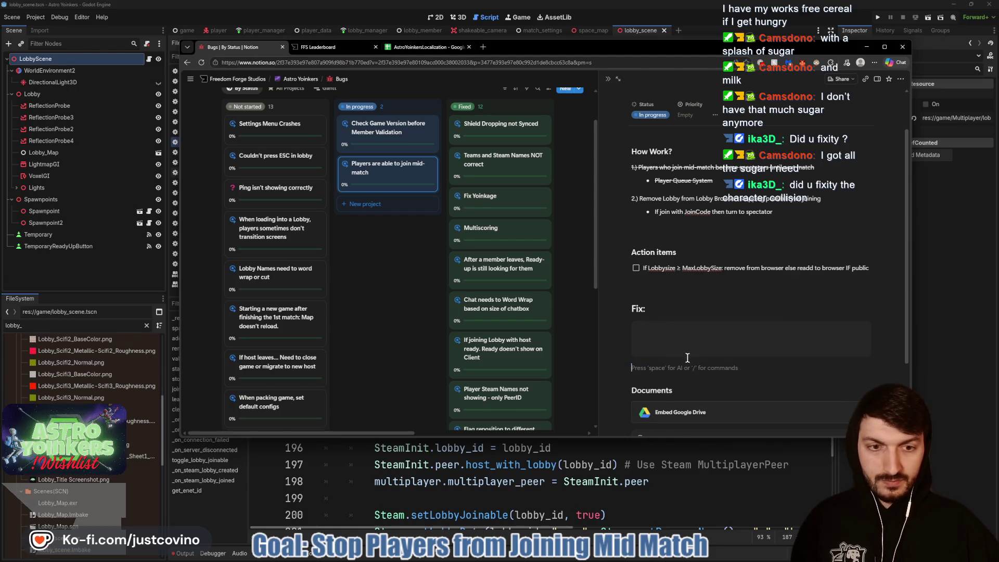
{"action": "key", "text": "ctrl+v"}
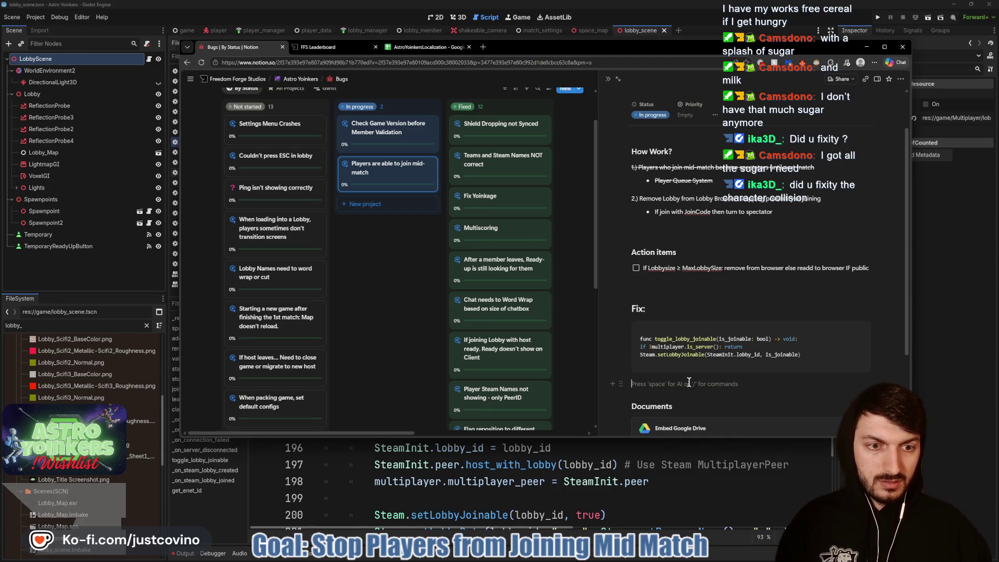
{"action": "type", "text": "``"}
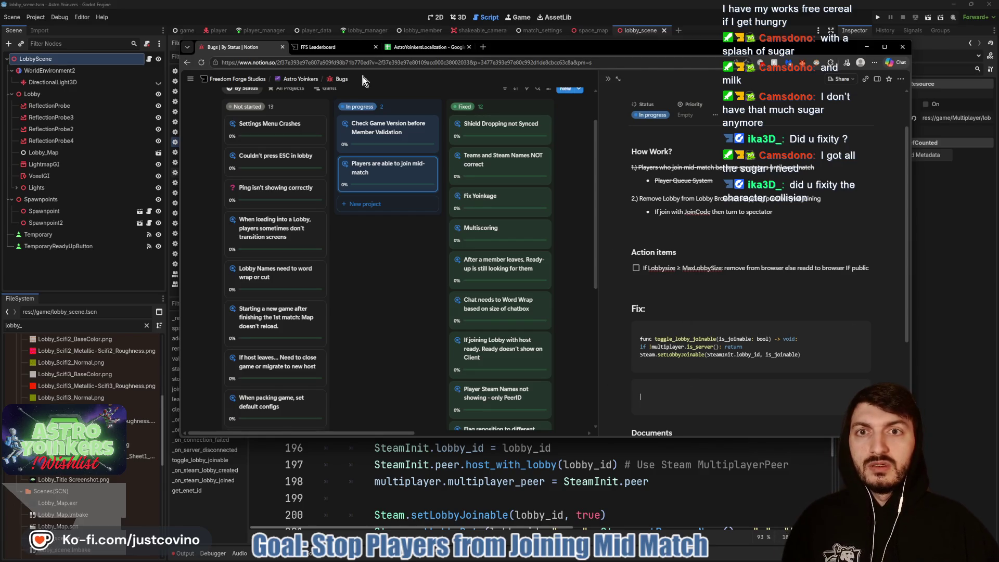
{"action": "key", "text": "alt+Tab"}
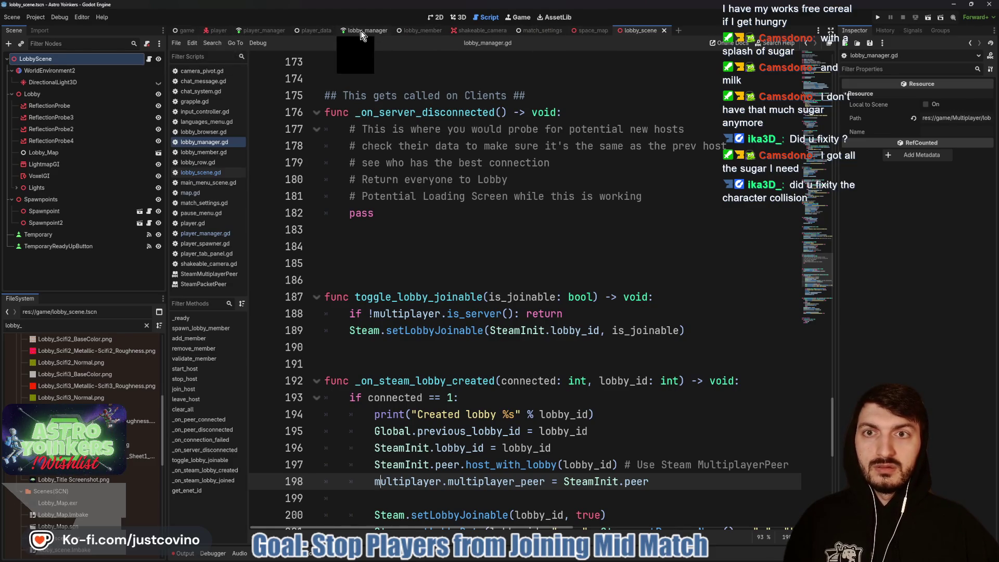
Open lobby_scene.gd, select the toggle_lobby_joinable call on line 23, and bring Notion forward
{"action": "scroll", "coordinate": [493, 106], "scroll_direction": "up", "scroll_amount": 1}
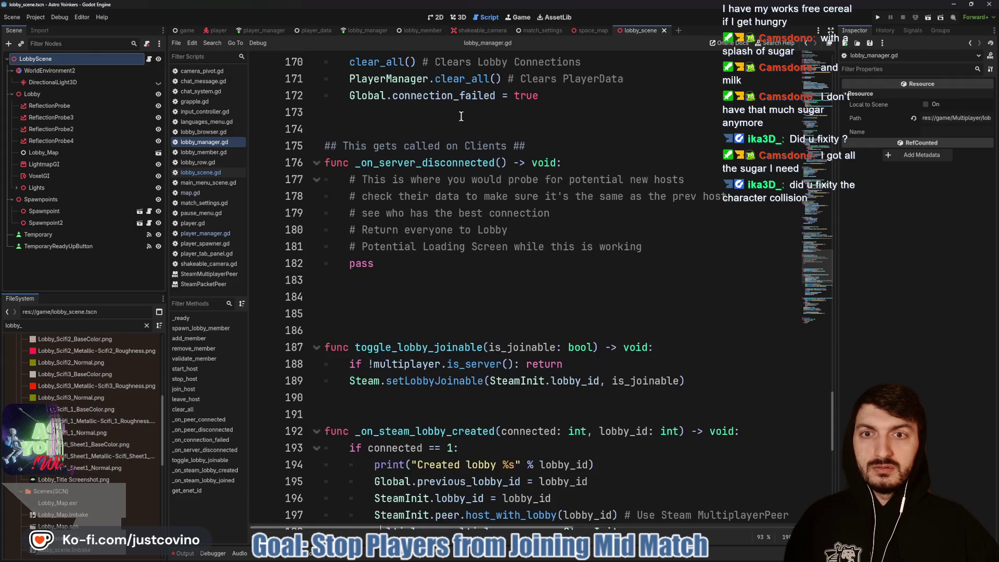
{"action": "left_click", "coordinate": [150, 59]}
{"action": "left_click_drag", "start_coordinate": [358, 294], "coordinate": [807, 302]}
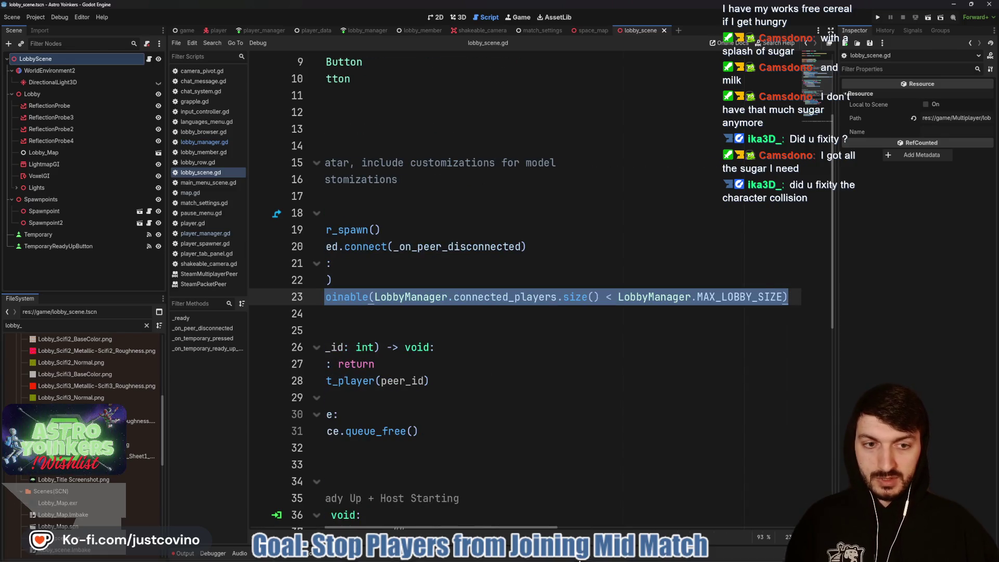
{"action": "left_click", "coordinate": [553, 560]}
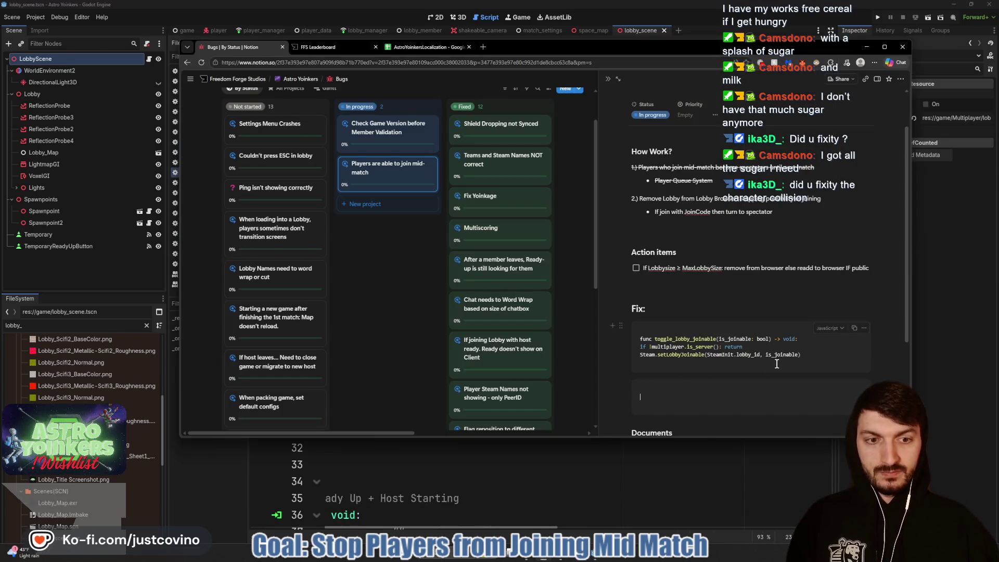
Paste the call into the empty Fix code block, tick the action item, and drag 'Players are able to join mid-match' to Fixed
{"action": "left_click", "coordinate": [674, 396]}
{"action": "key", "text": "ctrl+v"}
{"action": "scroll", "coordinate": [681, 311], "scroll_direction": "down", "scroll_amount": 3}
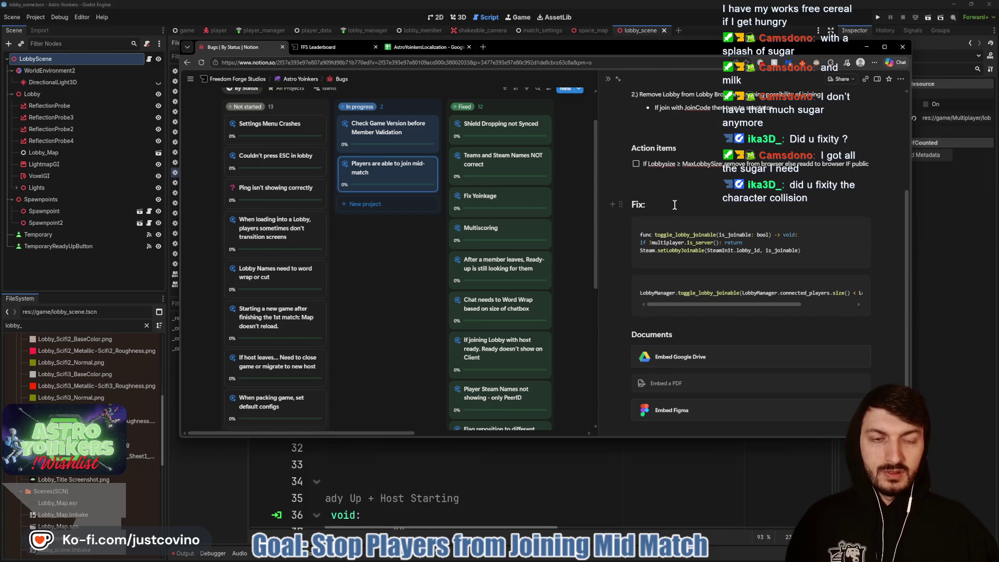
{"action": "left_click", "coordinate": [637, 164]}
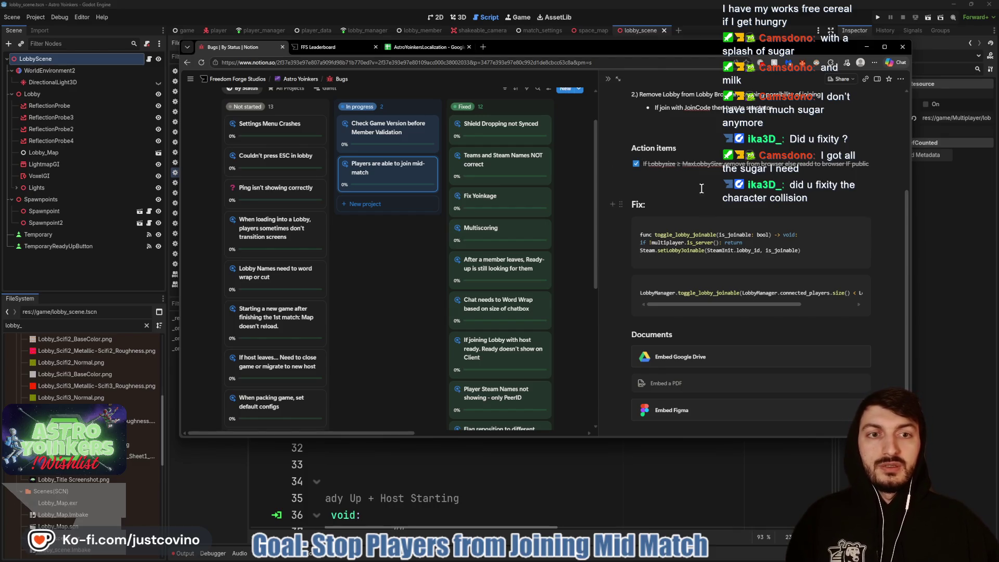
{"action": "left_click_drag", "start_coordinate": [417, 173], "coordinate": [495, 204]}
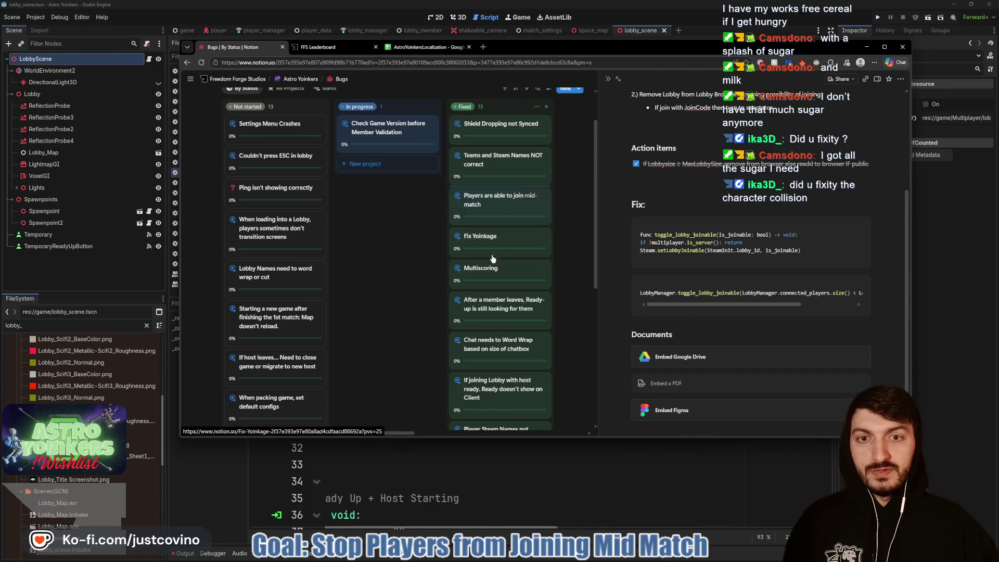
{"action": "left_click", "coordinate": [398, 269]}
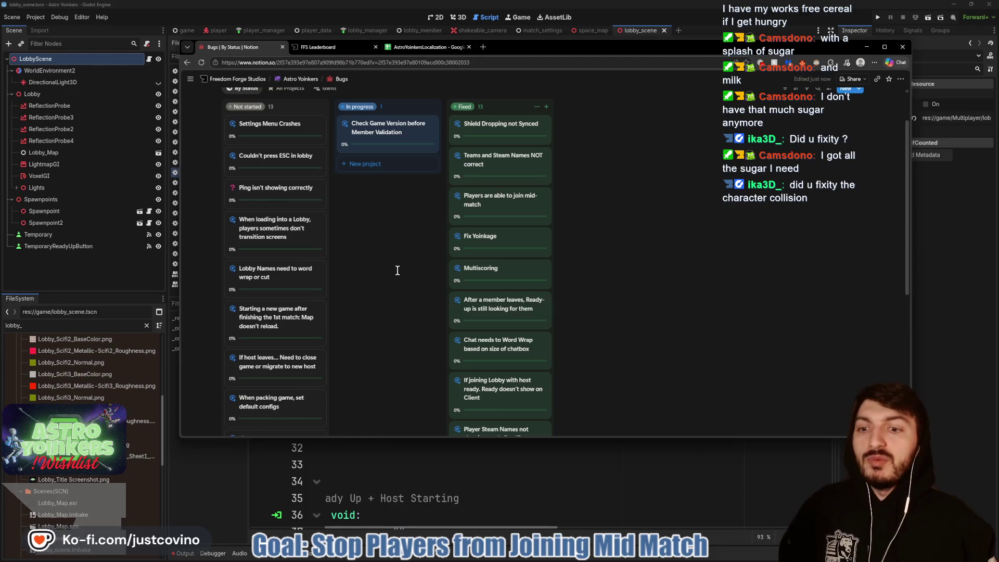
On the Improvement Ideas page, add a 'Section for Solution' bullet after 'Initial Ideas on Fixing', then return to Godot
{"action": "scroll", "coordinate": [363, 272], "scroll_direction": "down", "scroll_amount": 3}
{"action": "left_click", "coordinate": [281, 338]}
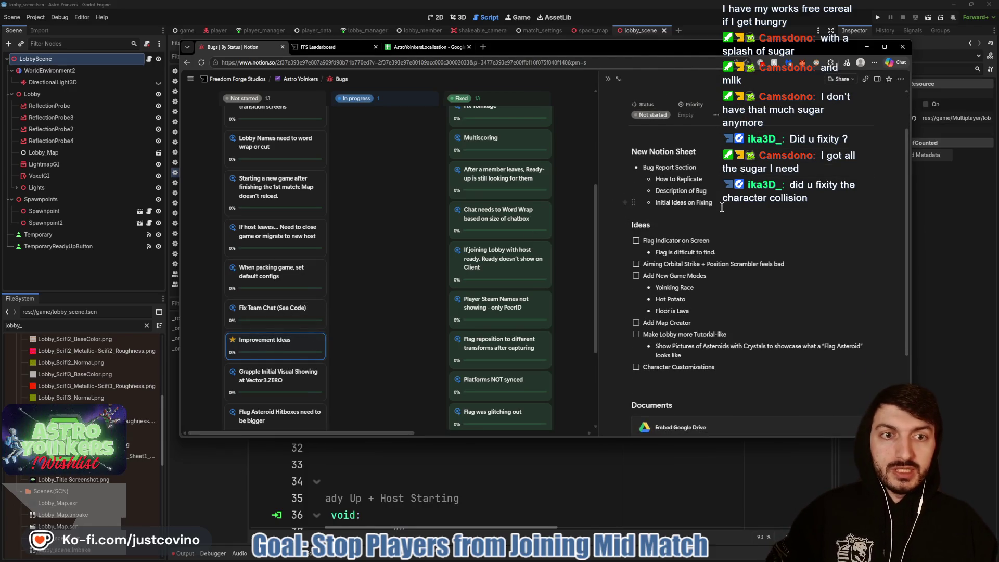
{"action": "key", "text": "Return"}
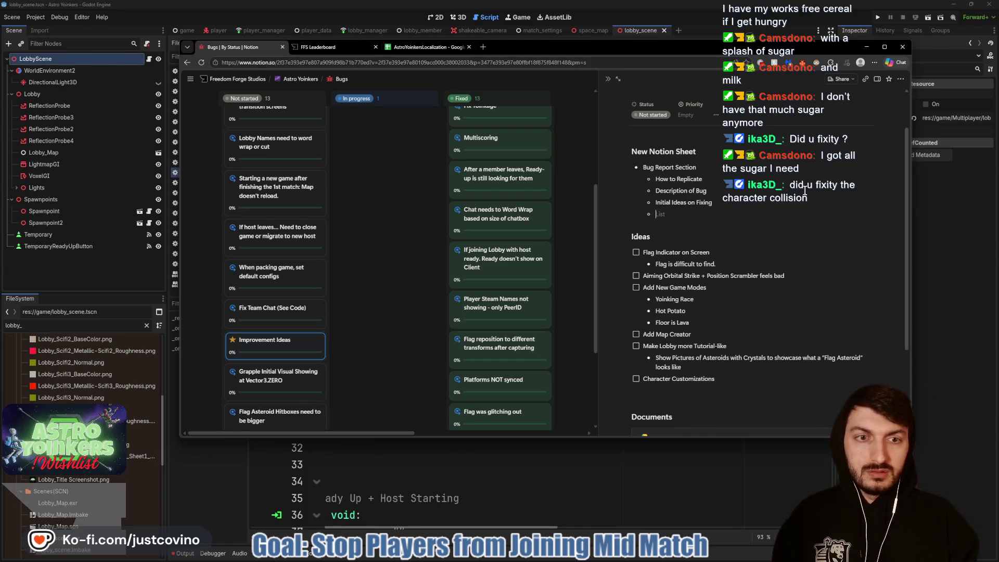
{"action": "type", "text": "Solution"}
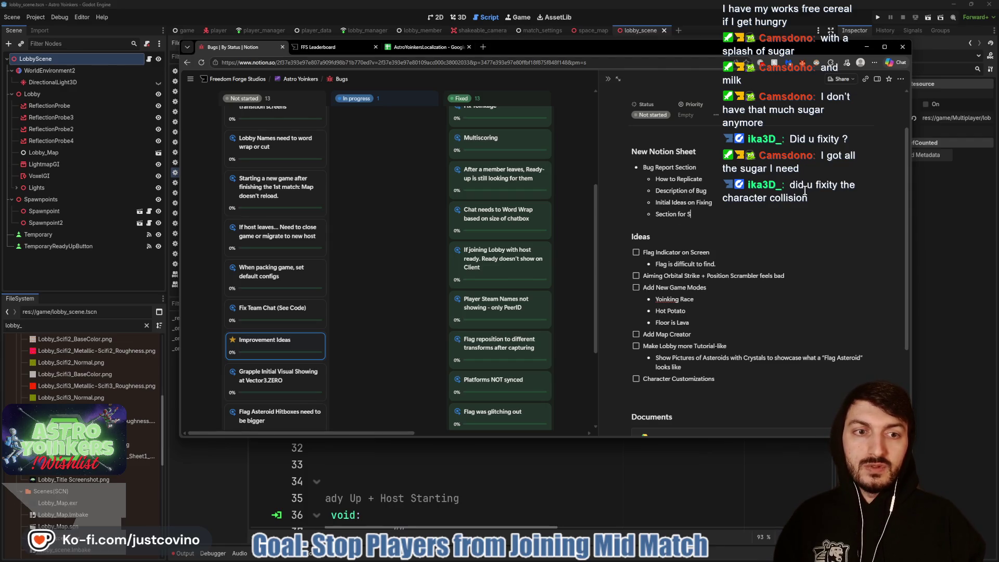
{"action": "type", "text": "olution"}
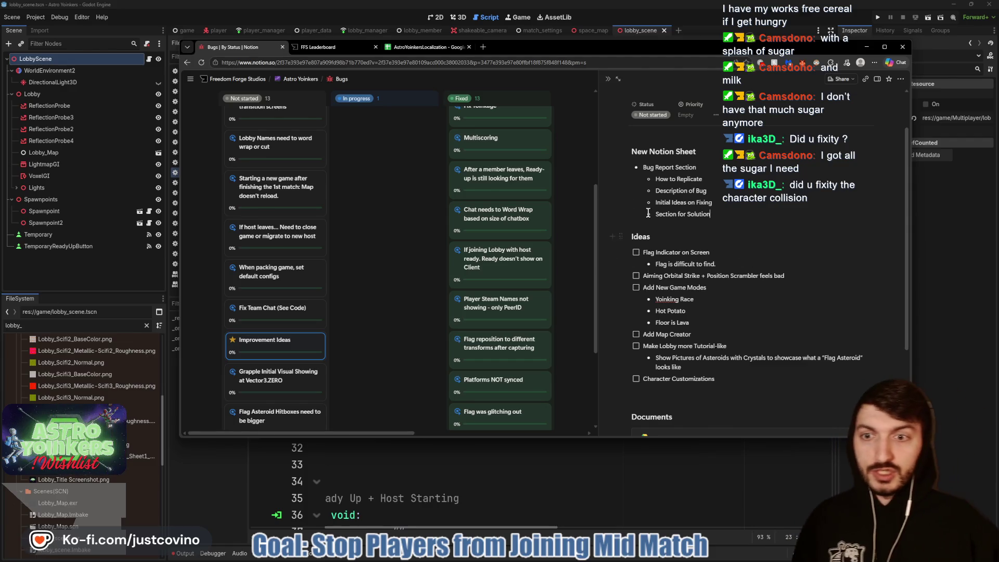
{"action": "left_click", "coordinate": [438, 480]}
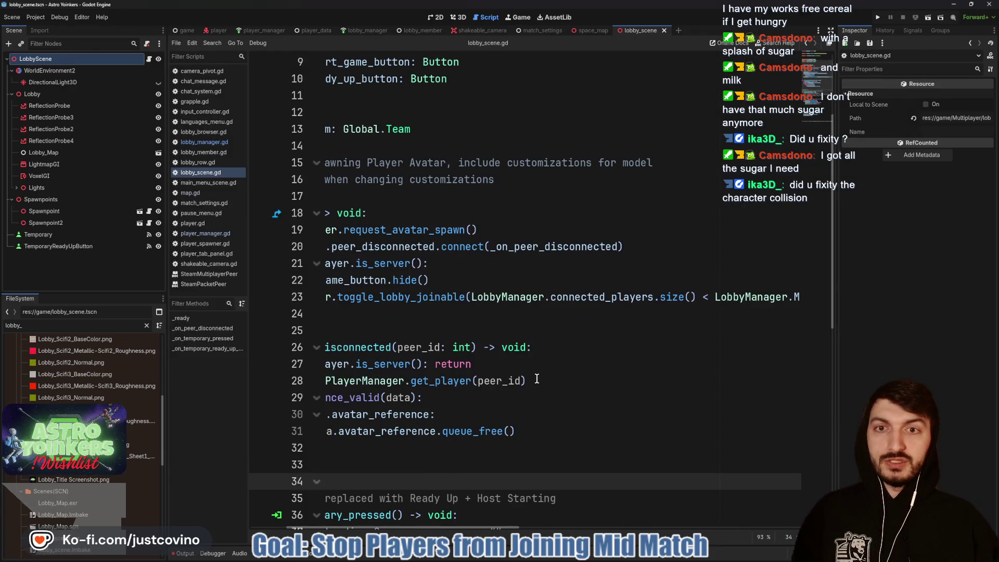
{"action": "scroll", "coordinate": [496, 276], "scroll_direction": "left", "scroll_amount": 3}
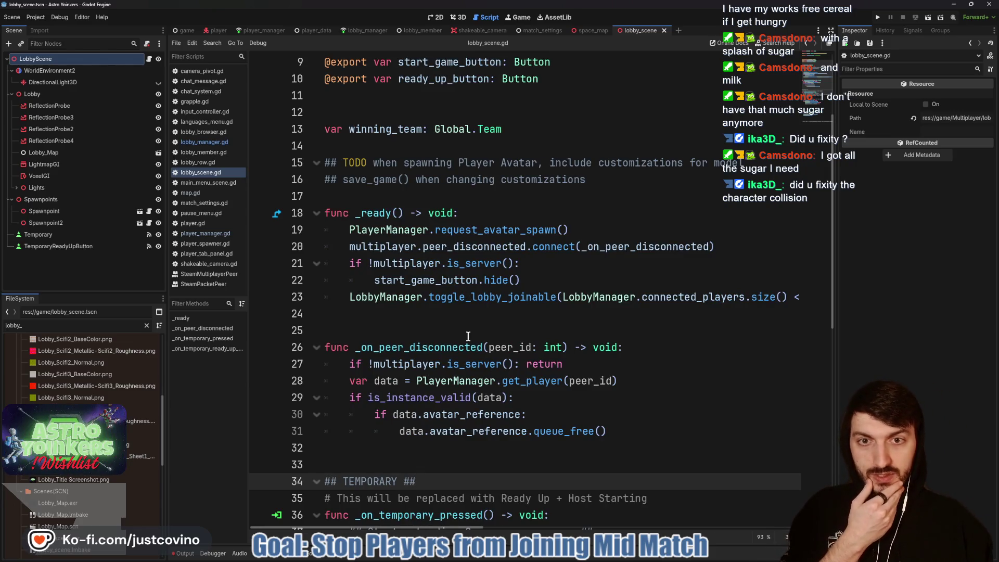
Move the Notion bug card 'When loading into a Lobby' into In progress, then switch back to Godot
{"action": "left_click", "coordinate": [534, 560]}
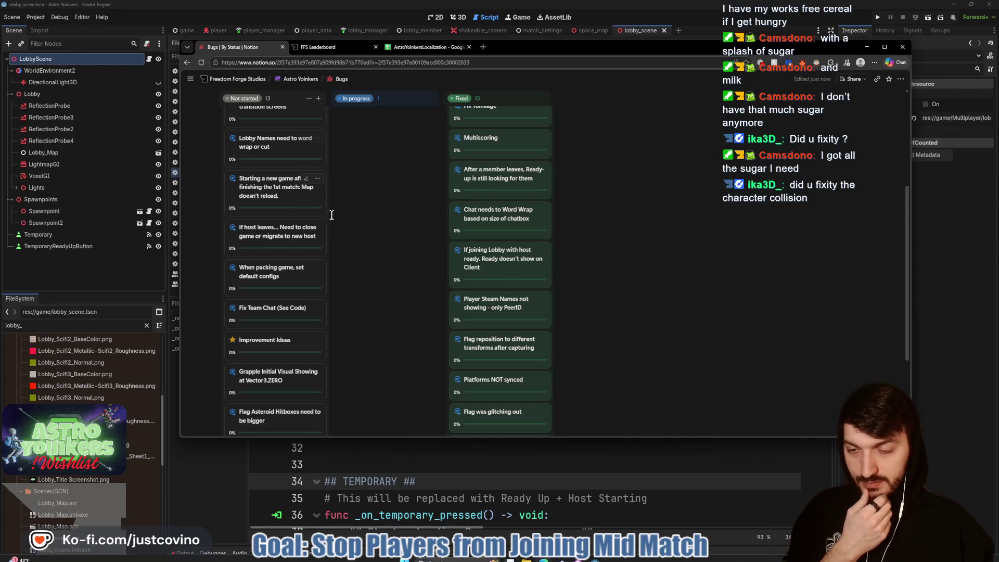
{"action": "scroll", "coordinate": [398, 234], "scroll_direction": "up", "scroll_amount": 3}
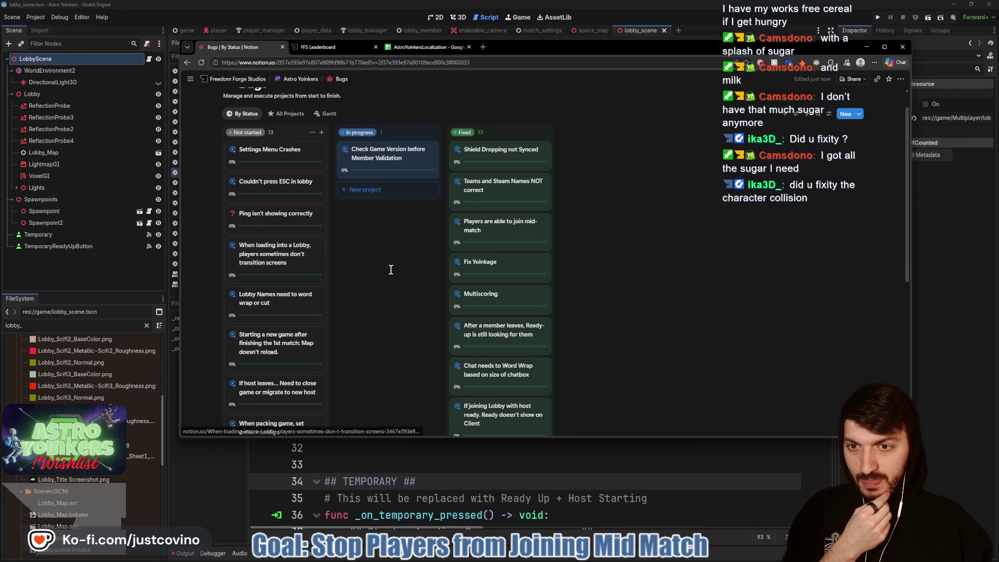
{"action": "left_click", "coordinate": [284, 266]}
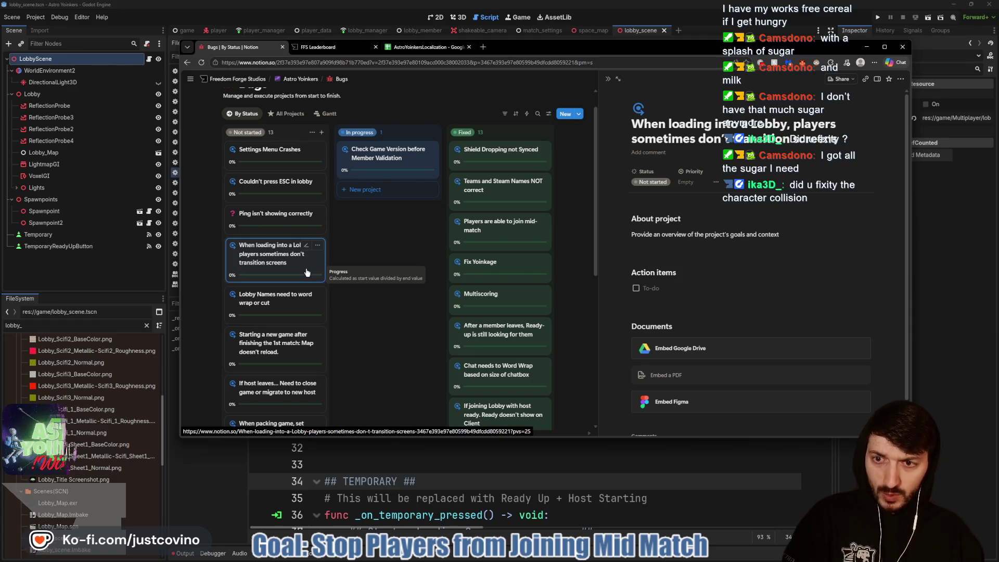
{"action": "left_click_drag", "start_coordinate": [259, 268], "coordinate": [380, 203]}
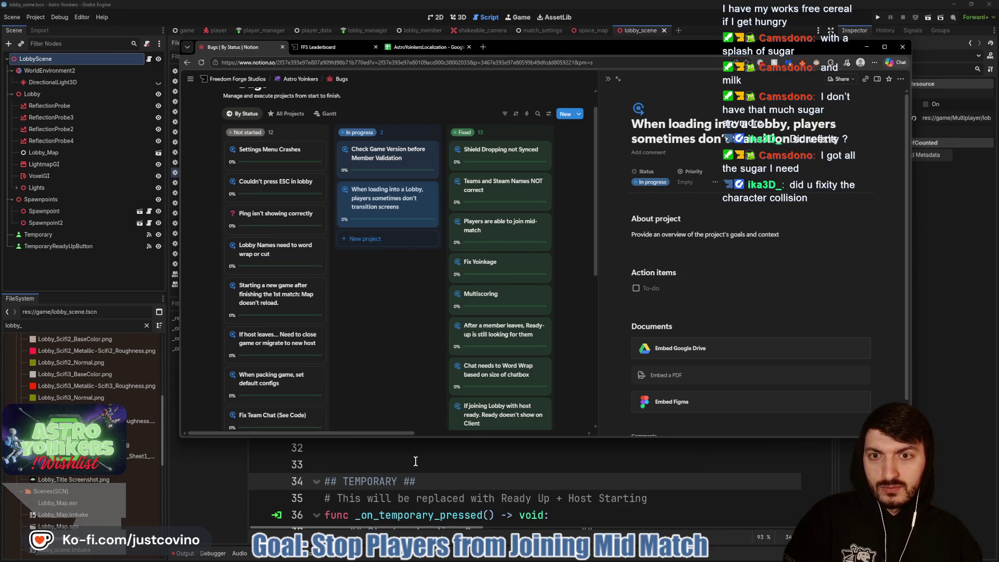
{"action": "left_click", "coordinate": [185, 31]}
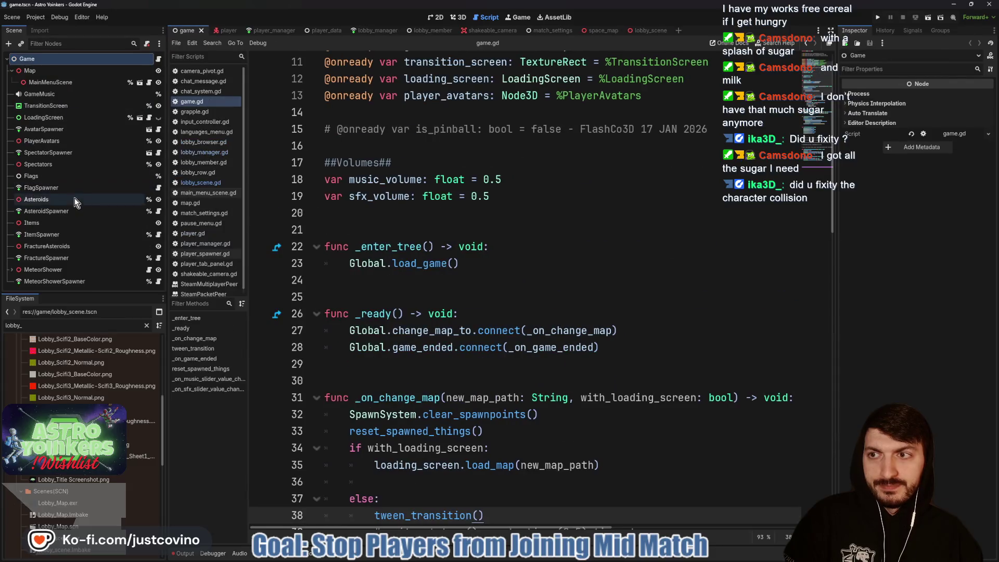
Open loading_screen.gd and go to the set_process(false) line in change_map
{"action": "left_click", "coordinate": [141, 119]}
{"action": "scroll", "coordinate": [424, 232], "scroll_direction": "down", "scroll_amount": 5}
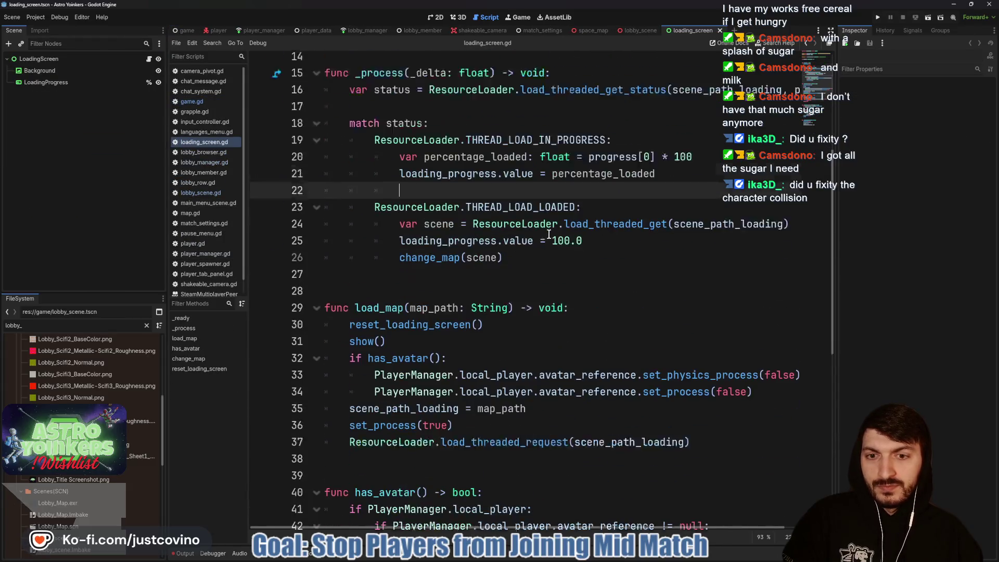
{"action": "double_click", "coordinate": [424, 232]}
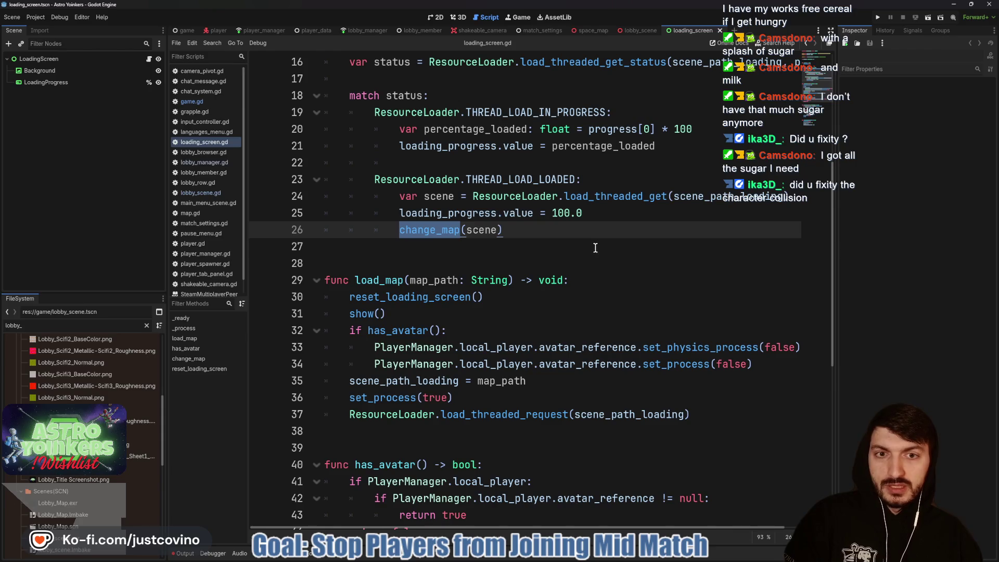
{"action": "scroll", "coordinate": [508, 280], "scroll_direction": "down", "scroll_amount": 5}
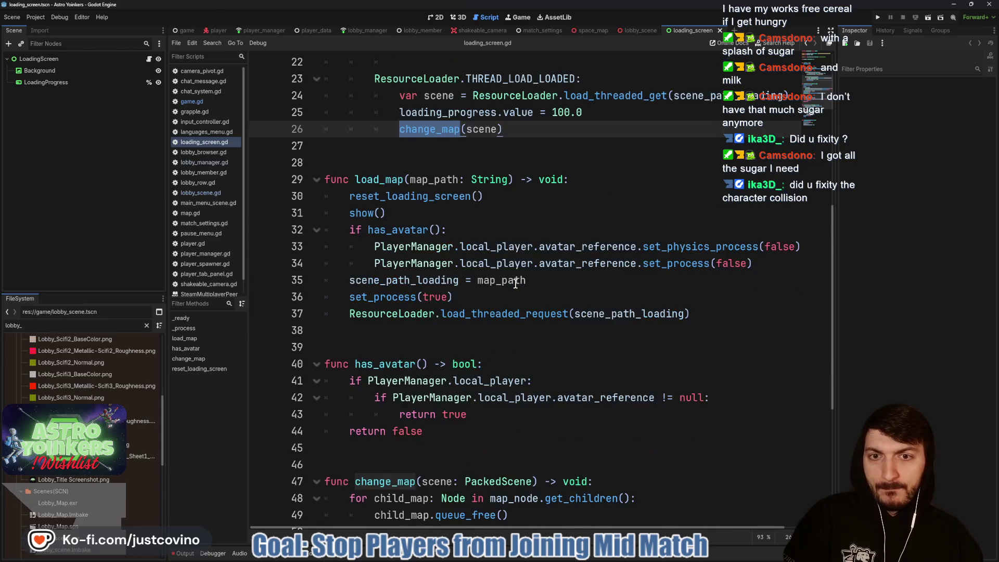
{"action": "scroll", "coordinate": [515, 283], "scroll_direction": "down", "scroll_amount": 1}
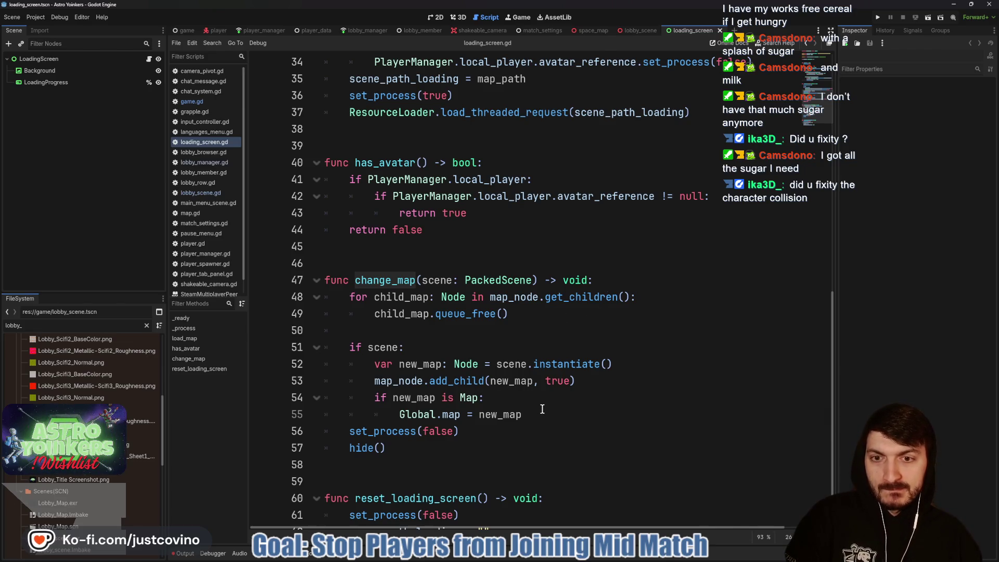
{"action": "left_click", "coordinate": [392, 431]}
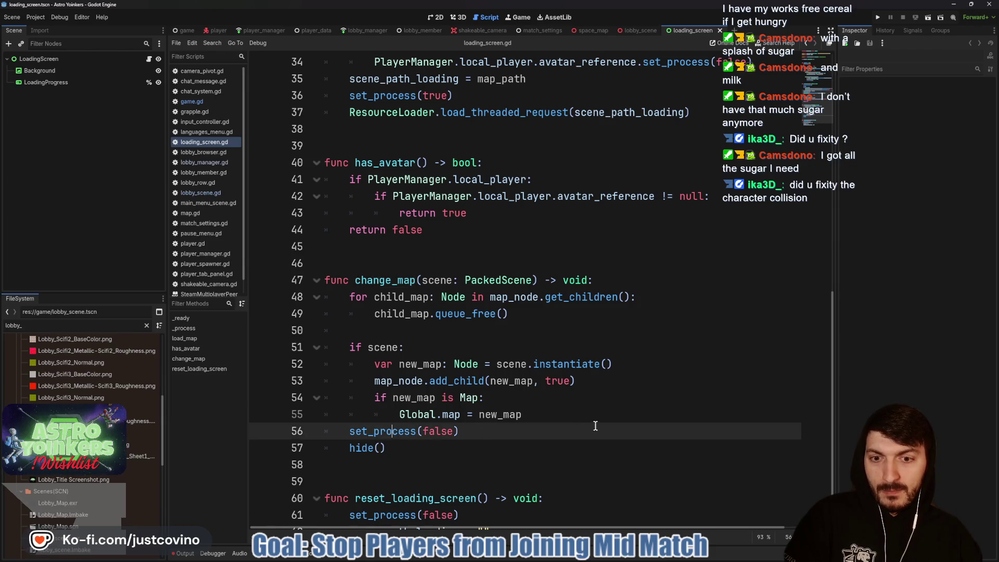
{"action": "triple_click", "coordinate": [468, 433]}
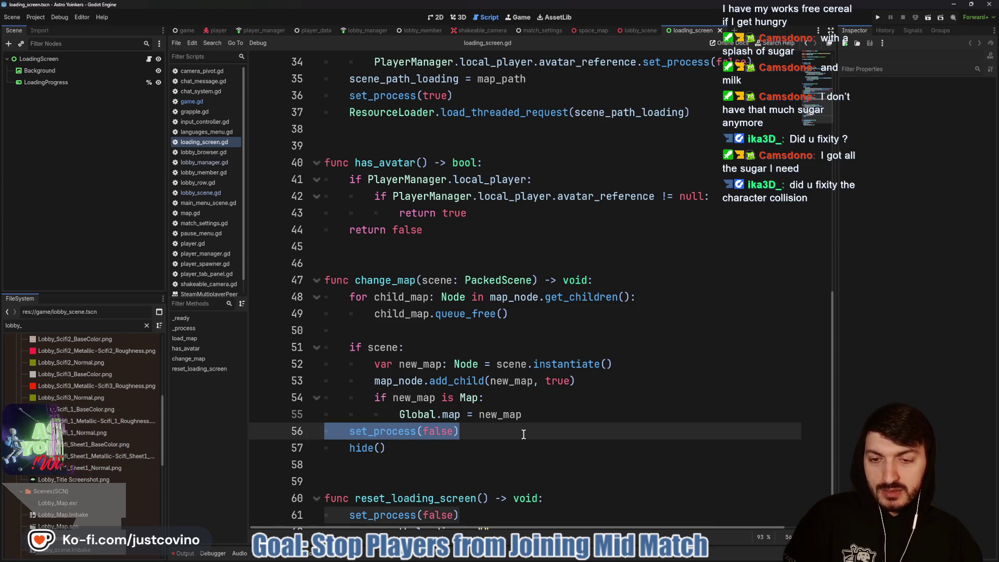
{"action": "left_click", "coordinate": [362, 448]}
{"action": "left_click", "coordinate": [488, 431]}
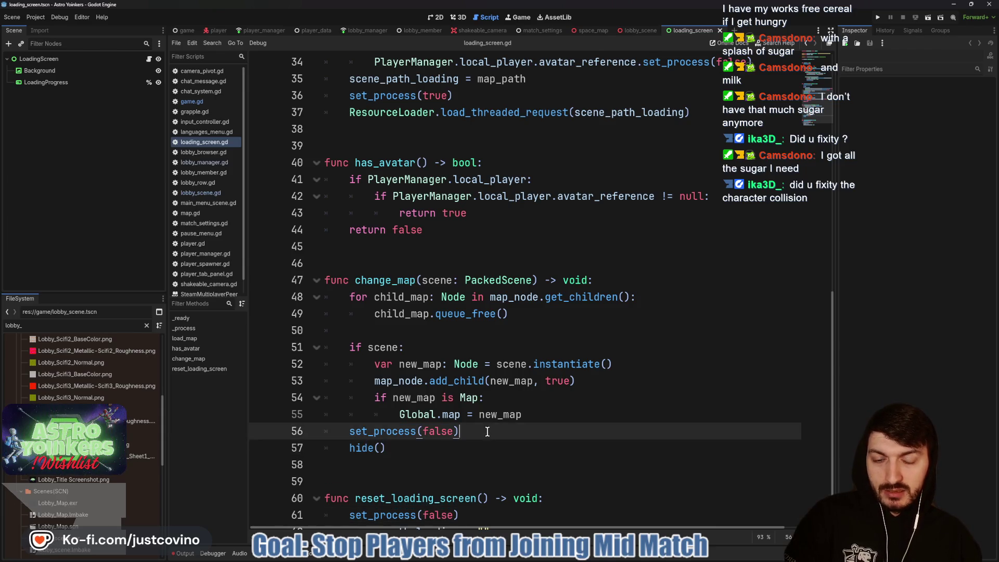
Insert an await get_tree().create_timer(...) line before hide() in change_map
{"action": "key", "text": "Return"}
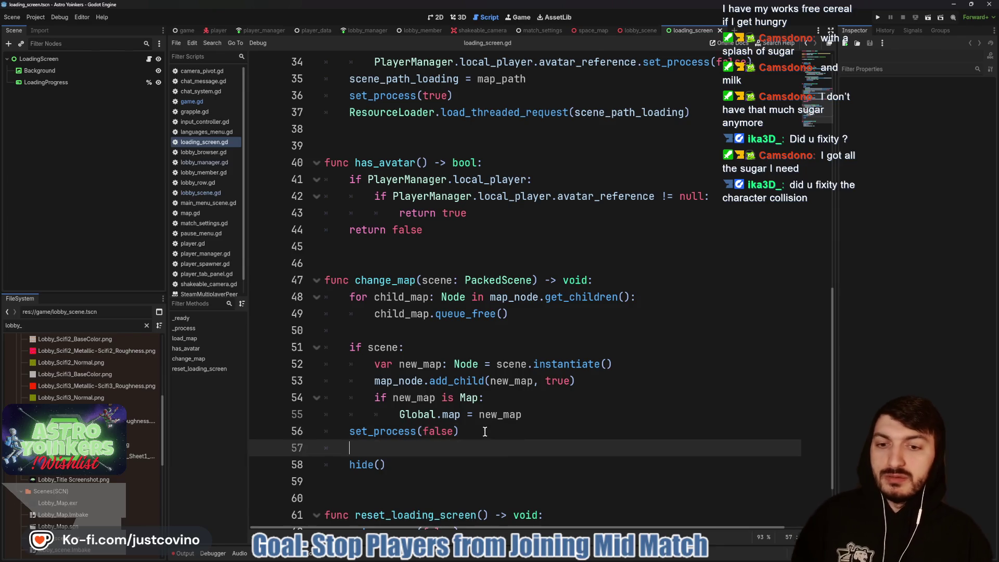
{"action": "type", "text": "await get_t"}
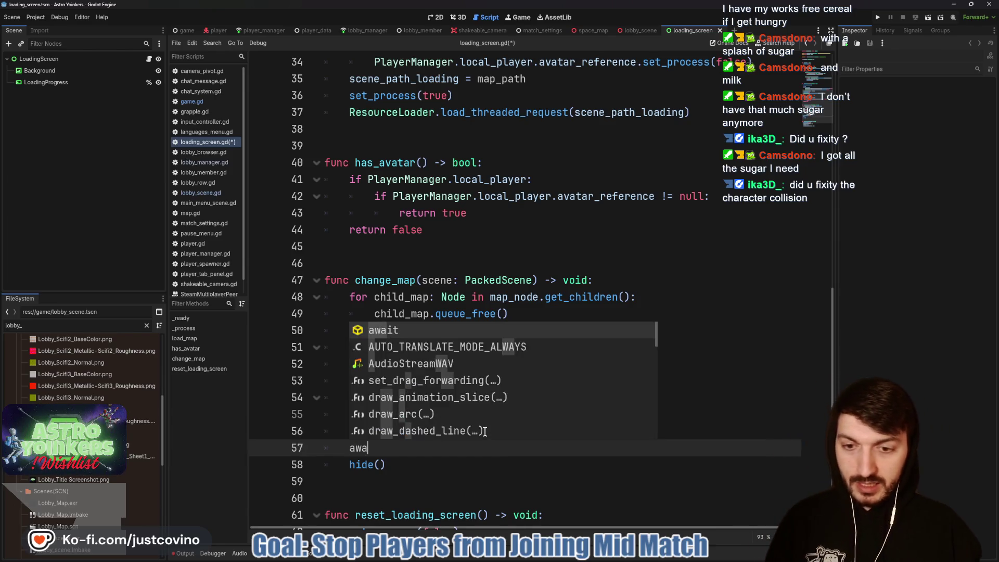
{"action": "key", "text": "Return"}
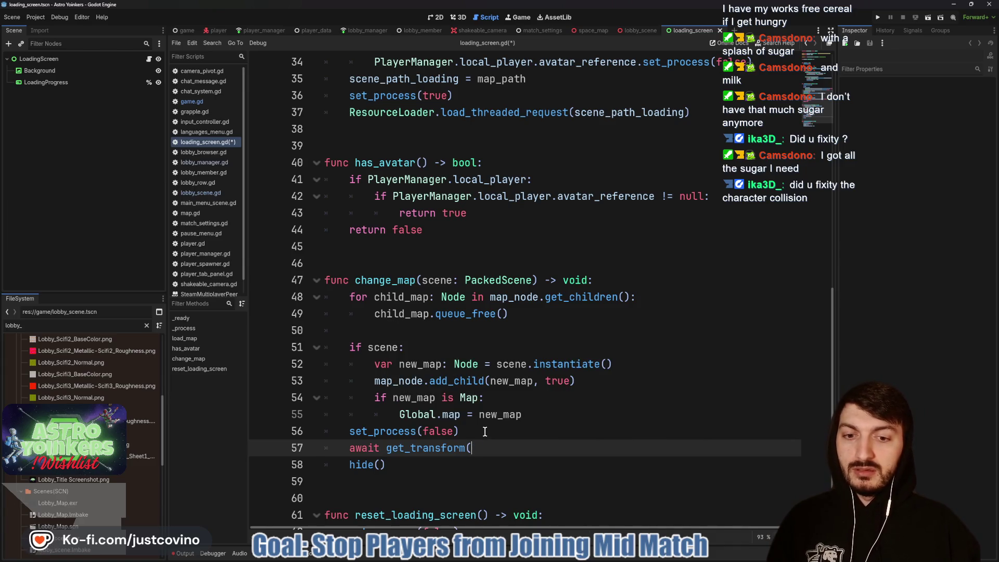
{"action": "key", "text": "BackSpace"}
{"action": "key", "text": "BackSpace"}
{"action": "key", "text": "BackSpace"}
{"action": "type", "text": "ee"}
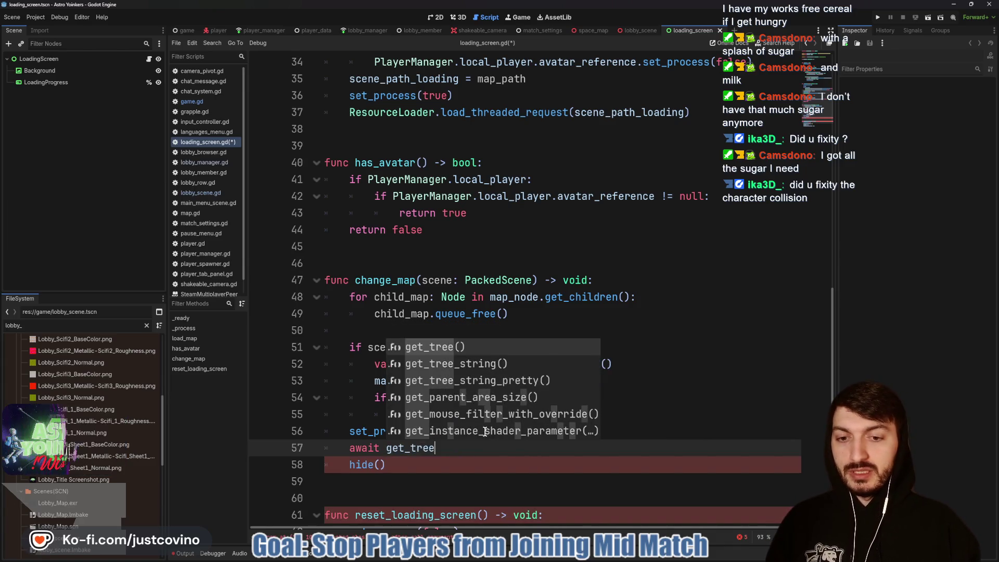
{"action": "key", "text": "Return"}
{"action": "type", "text": ".cre"}
{"action": "key", "text": "Return"}
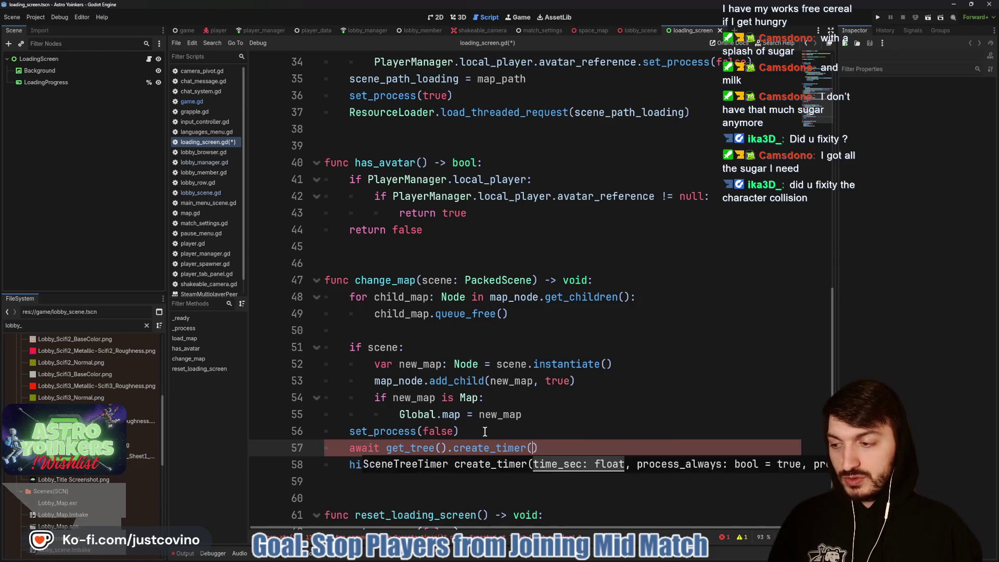
{"action": "type", "text": "2.0"}
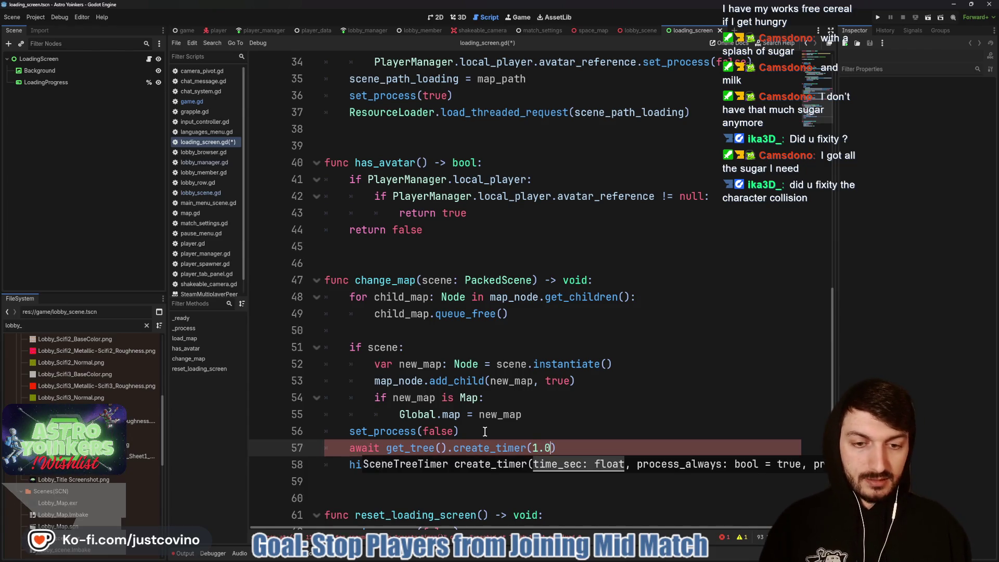
{"action": "key", "text": "Down"}
Finish the timer line with .timeout, add the comment 'Keep Loading Screen Visible for a second before hiding', and save
{"action": "left_click", "coordinate": [575, 448]}
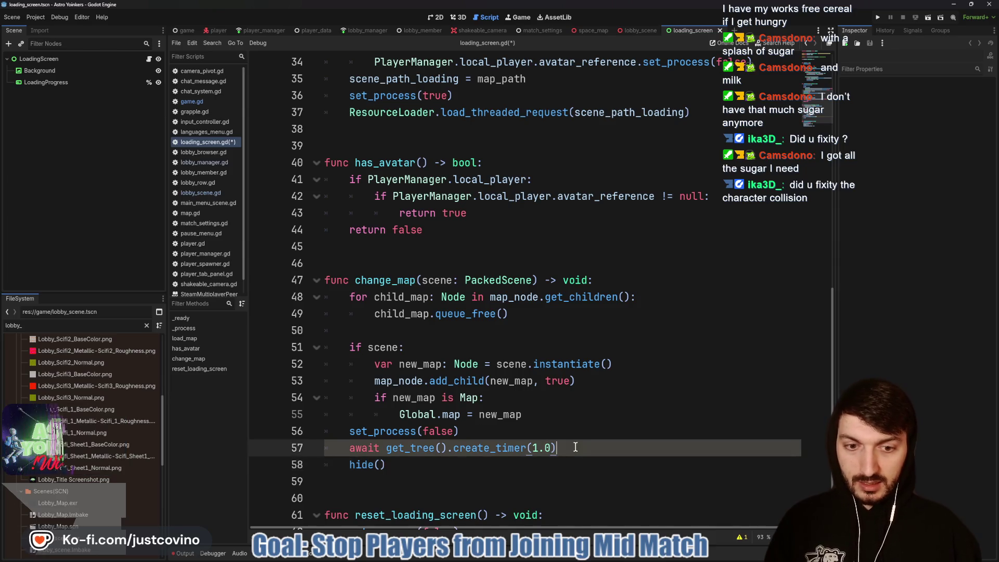
{"action": "type", "text": ".tim"}
{"action": "key", "text": "Return"}
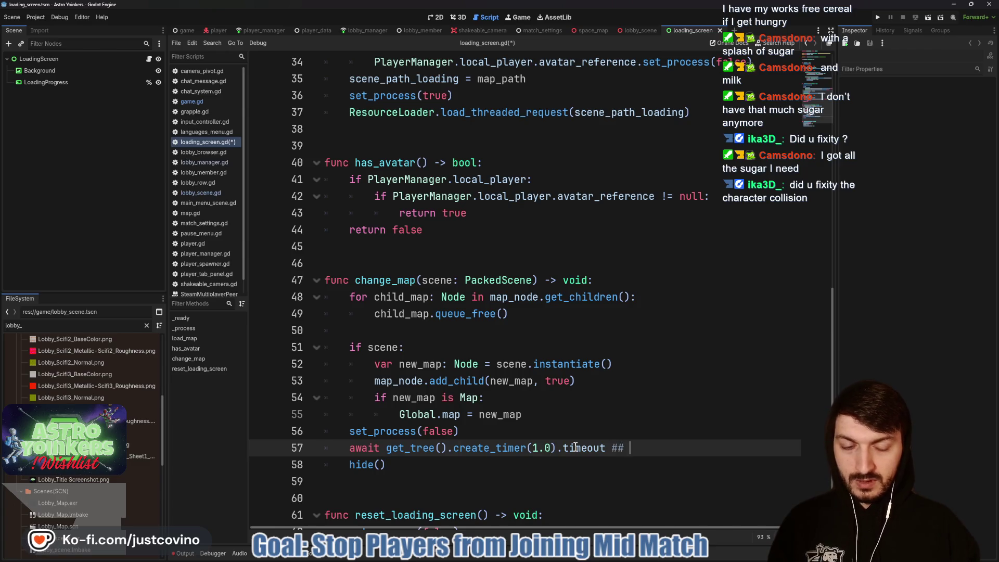
{"action": "type", "text": "Keep "}
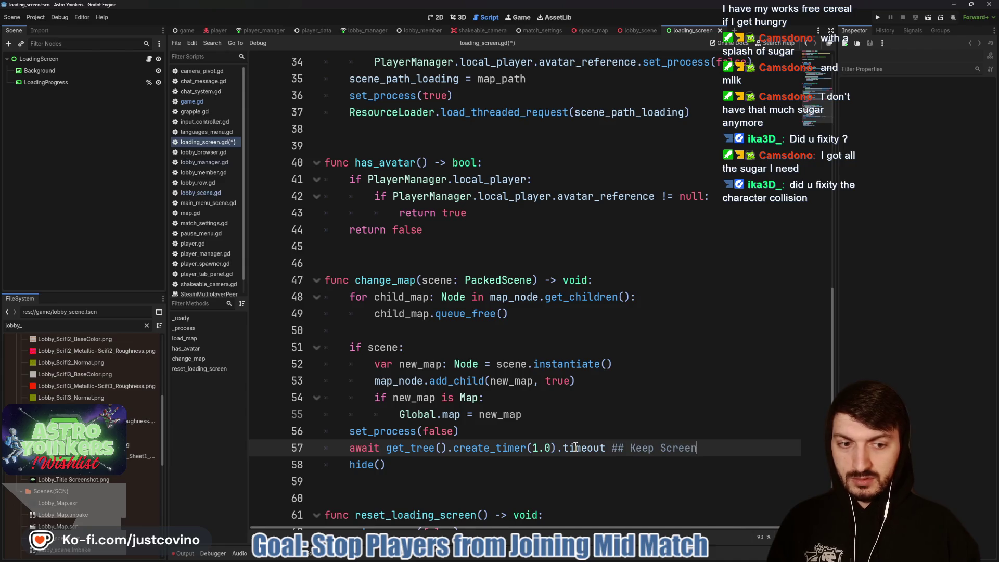
{"action": "type", "text": "Loading Screen Visib"}
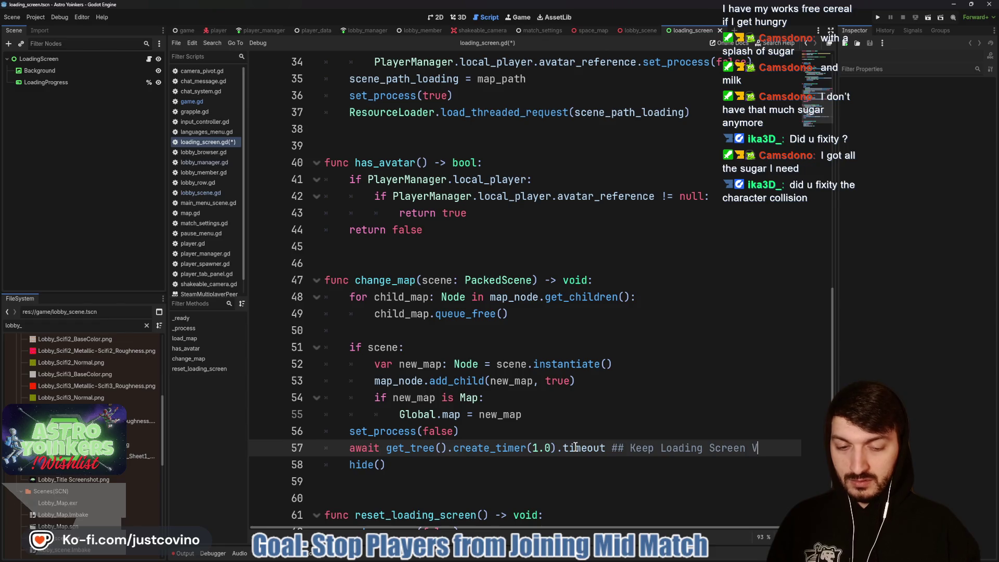
{"action": "type", "text": "le"}
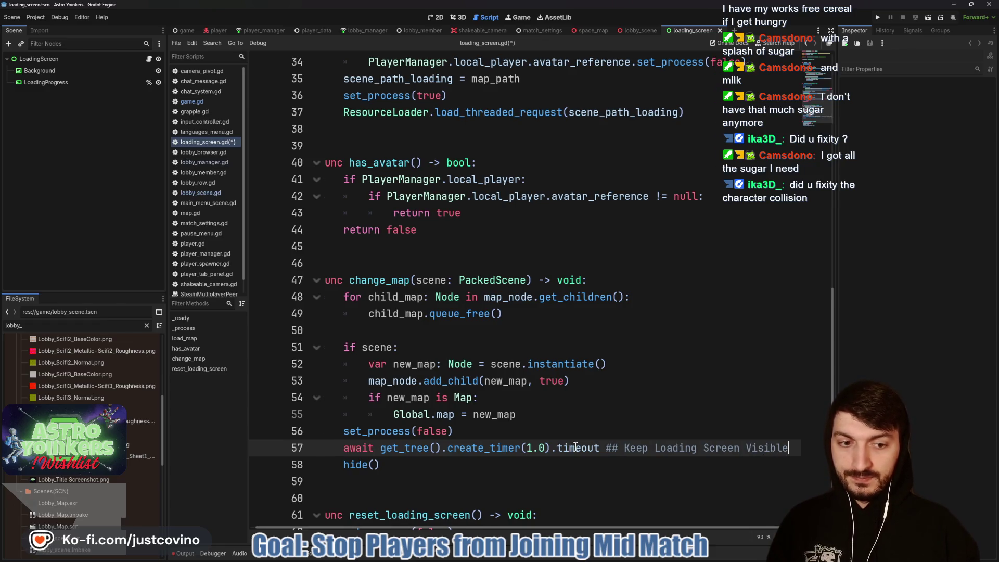
{"action": "type", "text": " for a second before hid"}
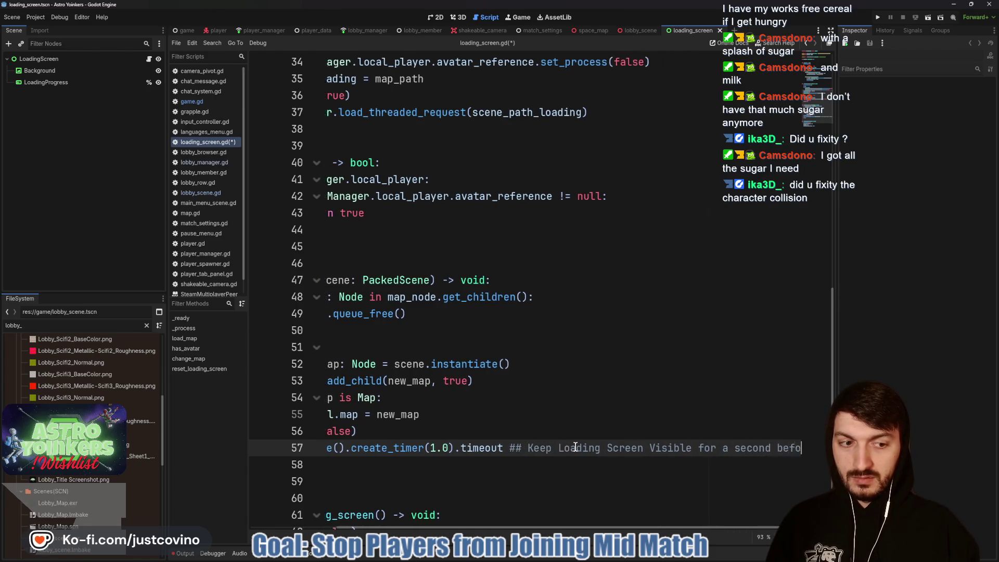
{"action": "type", "text": "ing"}
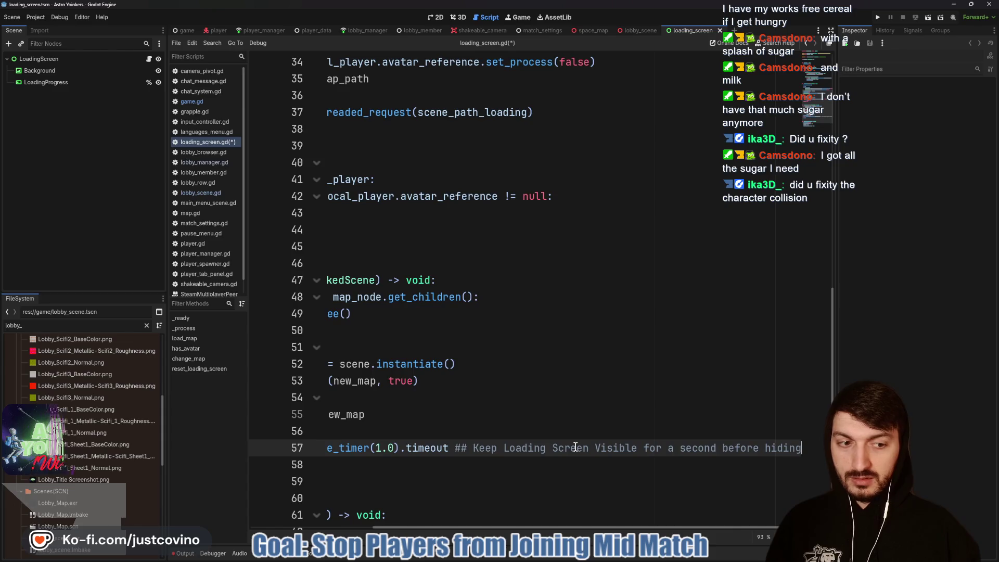
{"action": "key", "text": "Down"}
{"action": "key", "text": "ctrl+s"}
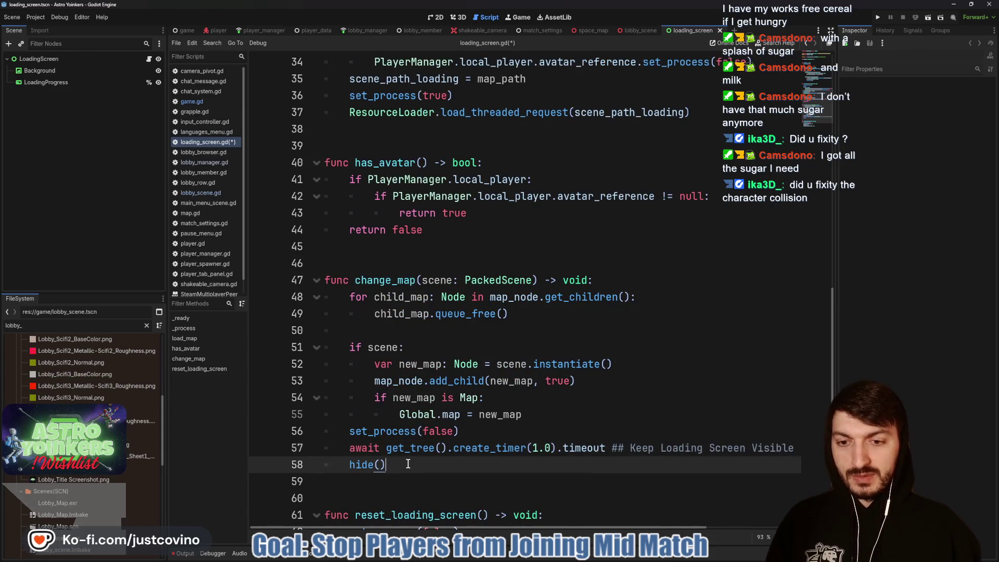
{"action": "scroll", "coordinate": [518, 433], "scroll_direction": "down", "scroll_amount": 2}
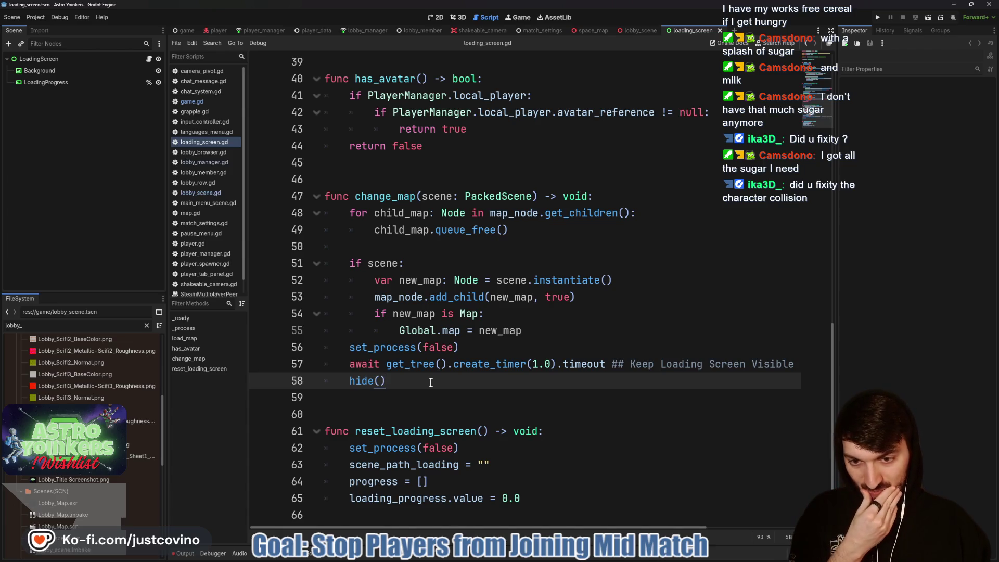
Look up the reset_loading_screen function in loading_screen.gd
{"action": "left_click", "coordinate": [396, 431]}
{"action": "double_click", "coordinate": [416, 431]}
{"action": "scroll", "coordinate": [490, 431], "scroll_direction": "up", "scroll_amount": 1}
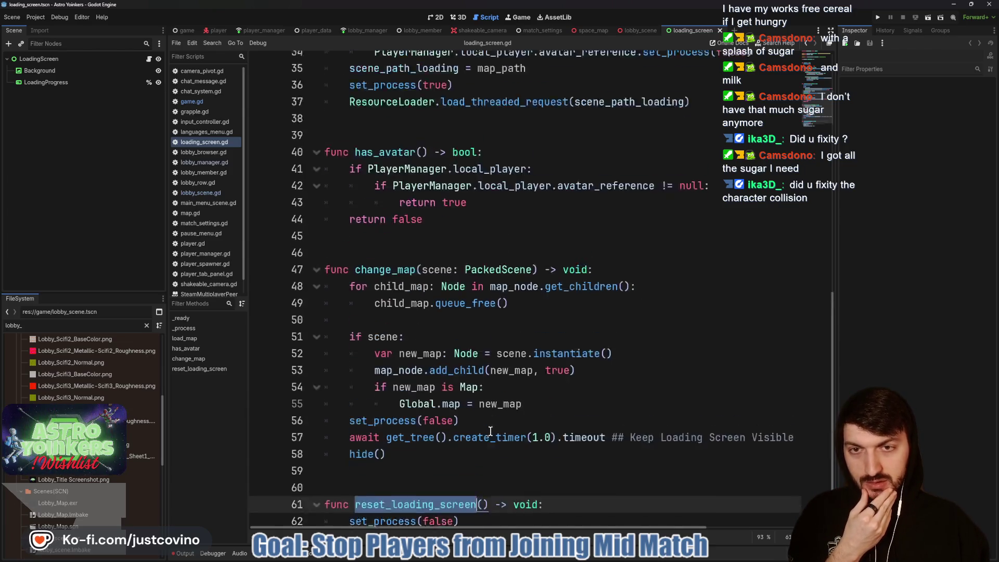
{"action": "scroll", "coordinate": [491, 432], "scroll_direction": "up", "scroll_amount": 5}
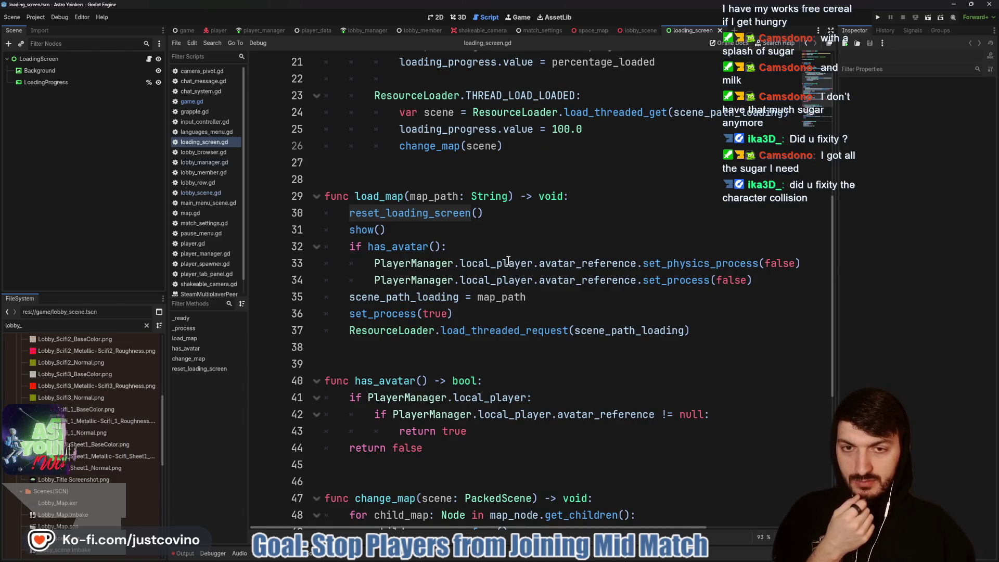
{"action": "scroll", "coordinate": [501, 250], "scroll_direction": "down", "scroll_amount": 6}
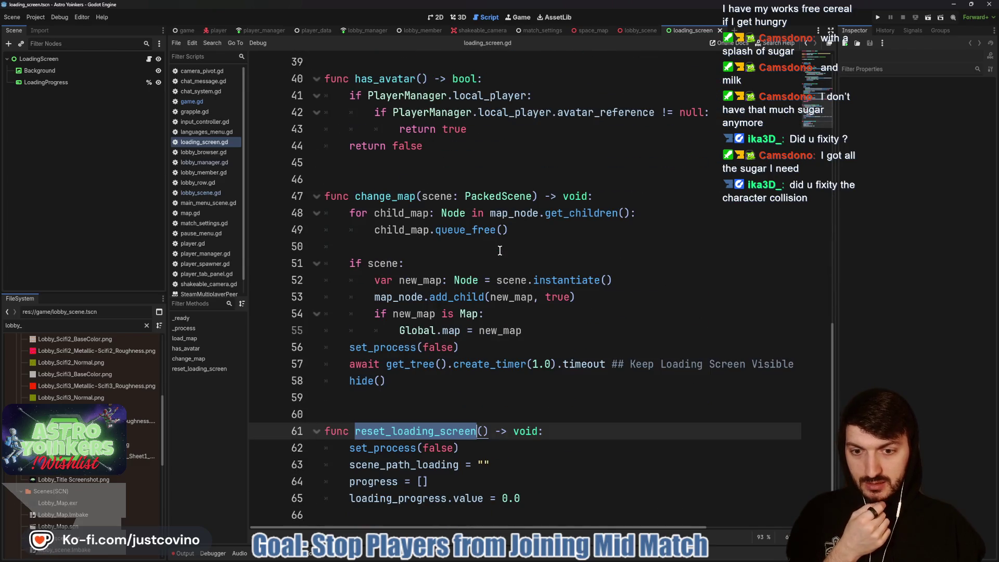
{"action": "scroll", "coordinate": [500, 251], "scroll_direction": "up", "scroll_amount": 5}
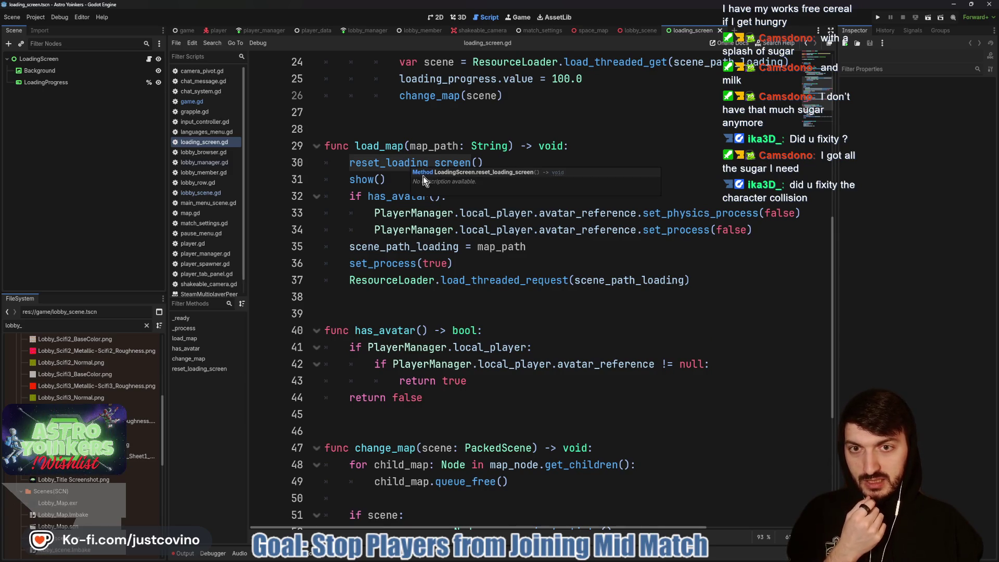
Delete the reset_loading_screen() call from the start of load_map
{"action": "left_click", "coordinate": [406, 163], "text": "ctrl"}
{"action": "scroll", "coordinate": [453, 272], "scroll_direction": "up", "scroll_amount": 4}
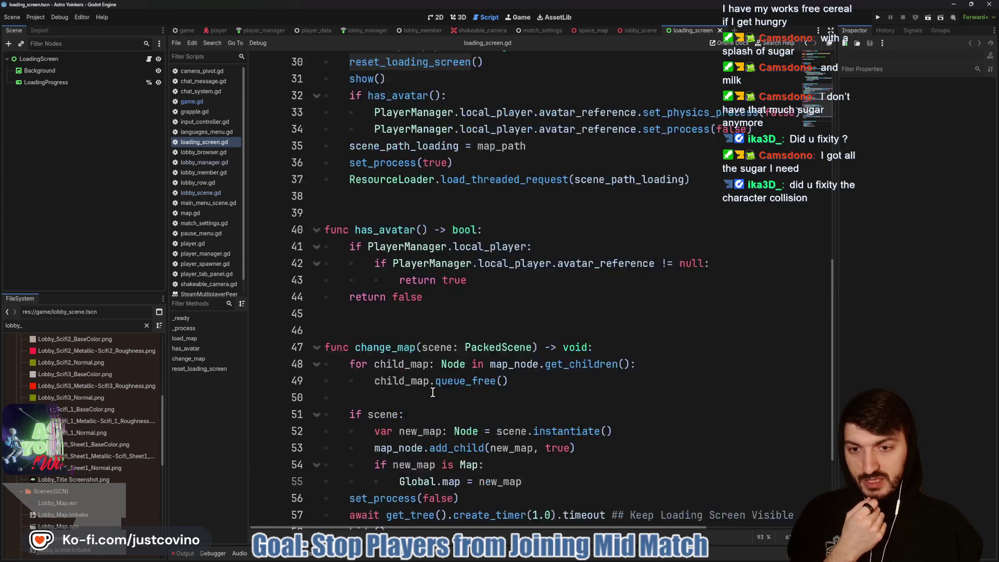
{"action": "scroll", "coordinate": [461, 268], "scroll_direction": "down", "scroll_amount": 4}
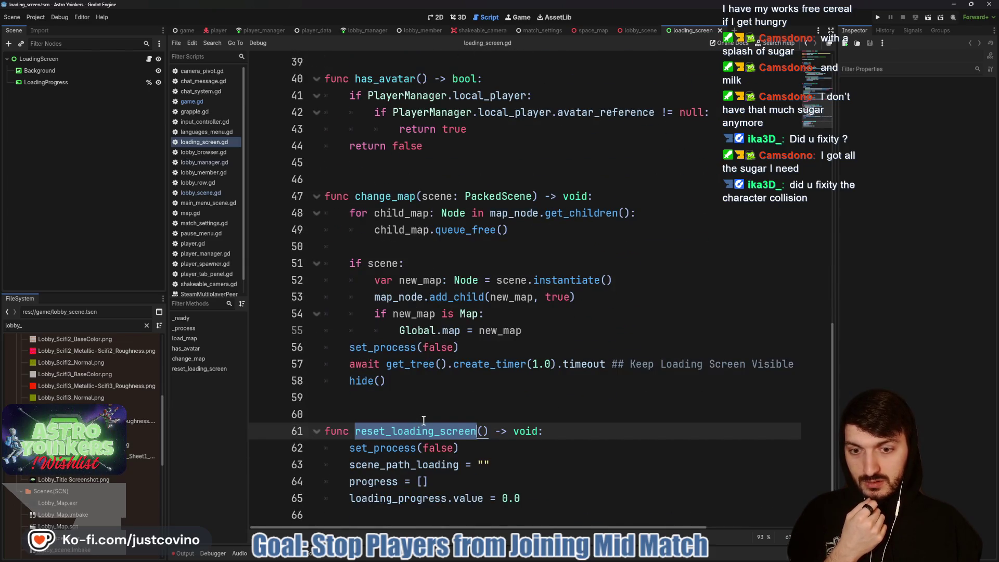
{"action": "scroll", "coordinate": [432, 416], "scroll_direction": "up", "scroll_amount": 5}
{"action": "left_click", "coordinate": [484, 163]}
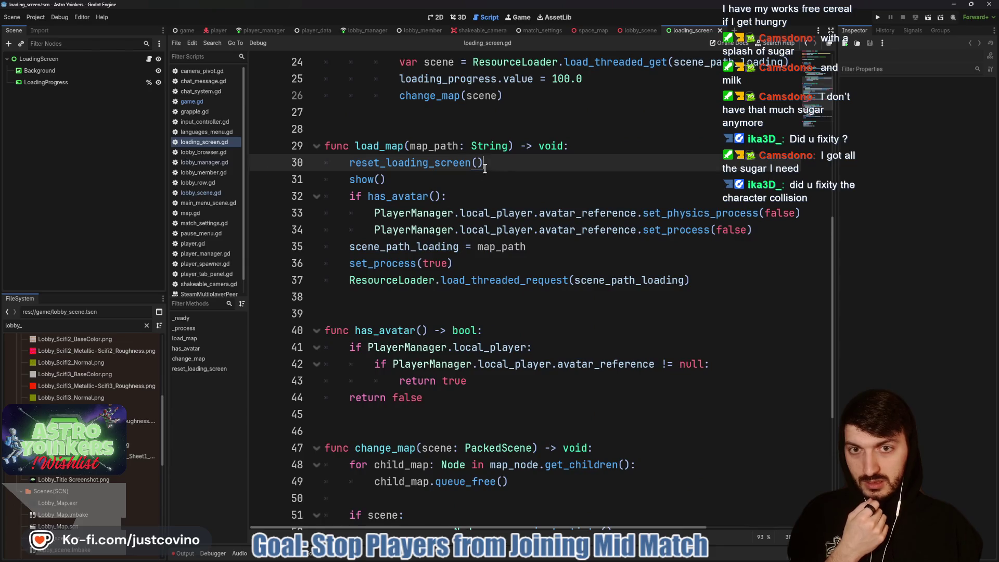
{"action": "left_click_drag", "start_coordinate": [484, 163], "coordinate": [325, 167]}
{"action": "key", "text": "BackSpace"}
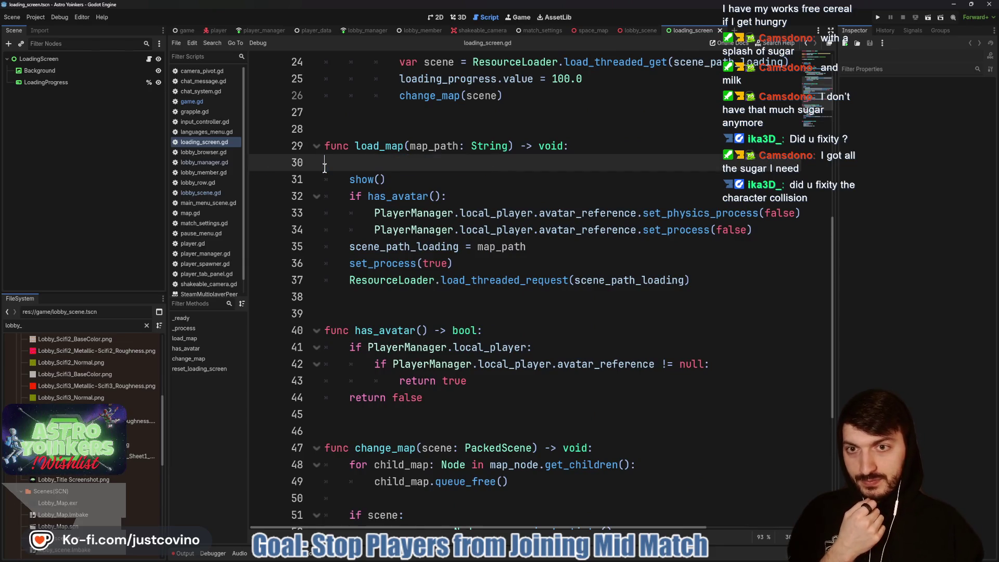
{"action": "key", "text": "BackSpace"}
{"action": "key", "text": "BackSpace"}
Call reset_loading_screen() right after hide() in change_map and save the script
{"action": "scroll", "coordinate": [440, 330], "scroll_direction": "down", "scroll_amount": 5}
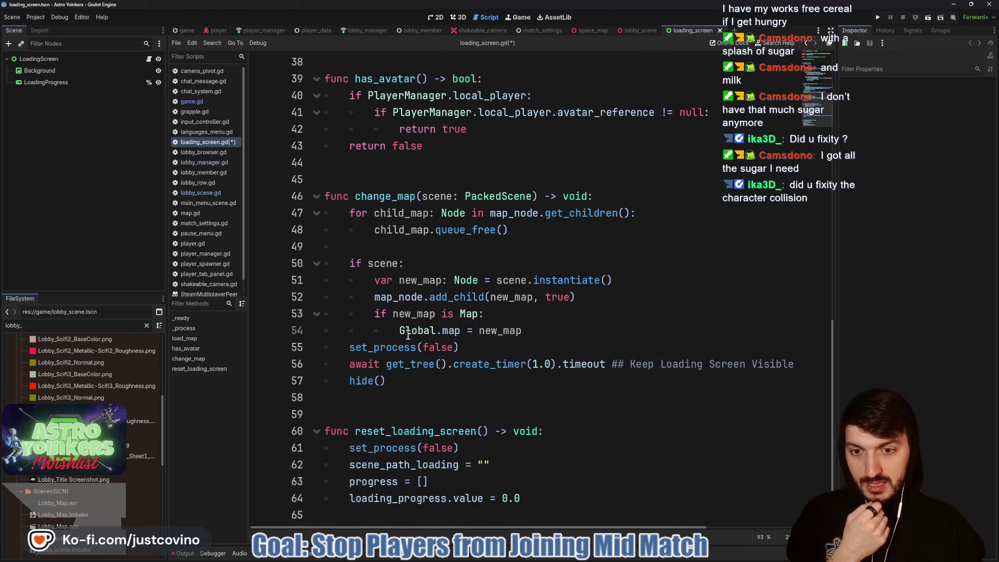
{"action": "left_click", "coordinate": [377, 397]}
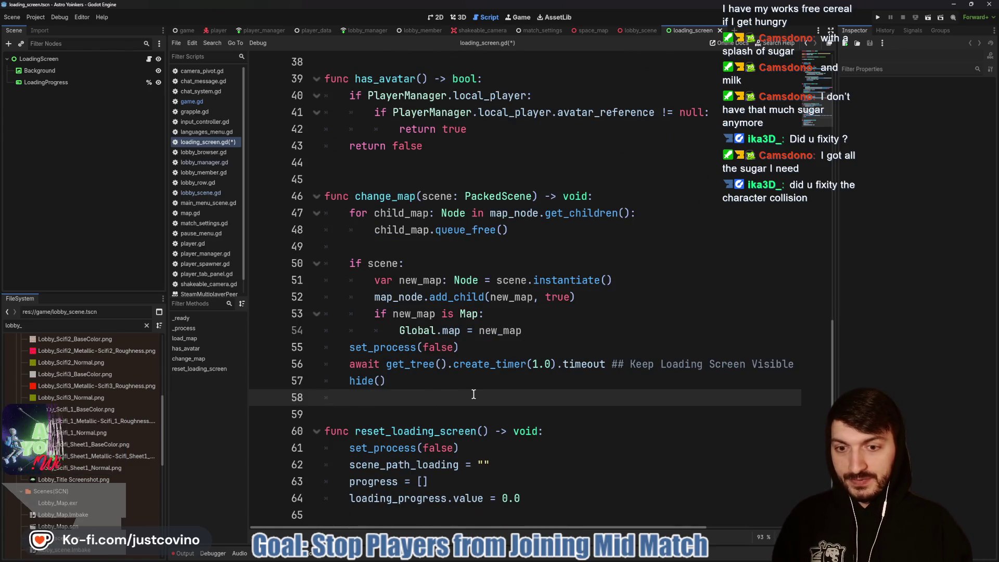
{"action": "type", "text": "reset"}
{"action": "key", "text": "Return"}
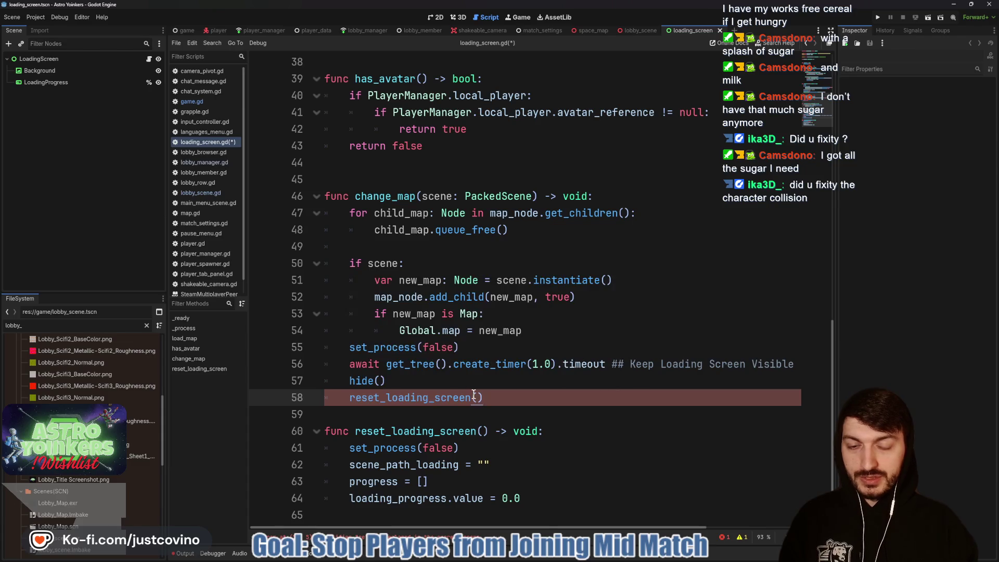
{"action": "left_click", "coordinate": [378, 417]}
{"action": "key", "text": "Return"}
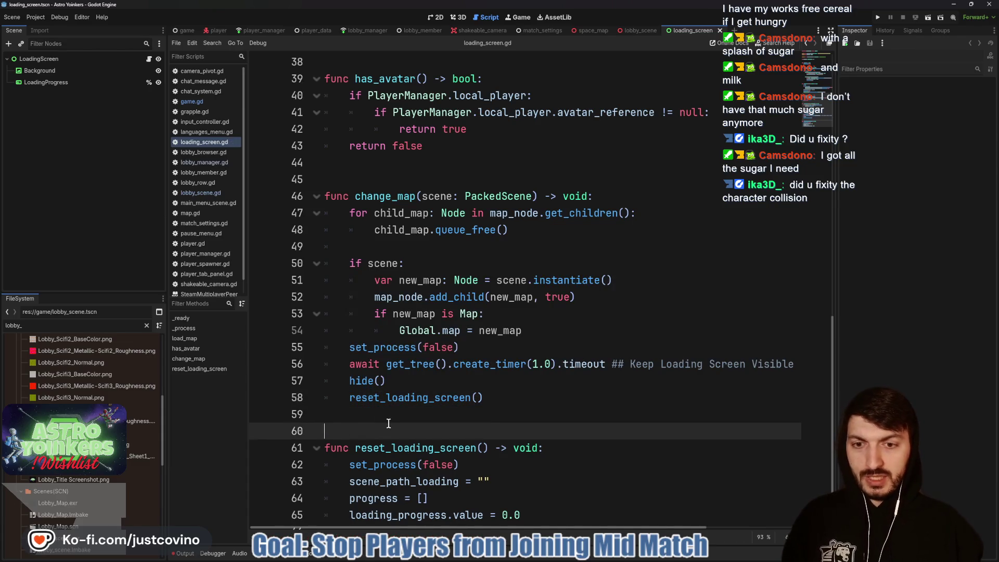
{"action": "key", "text": "ctrl+s"}
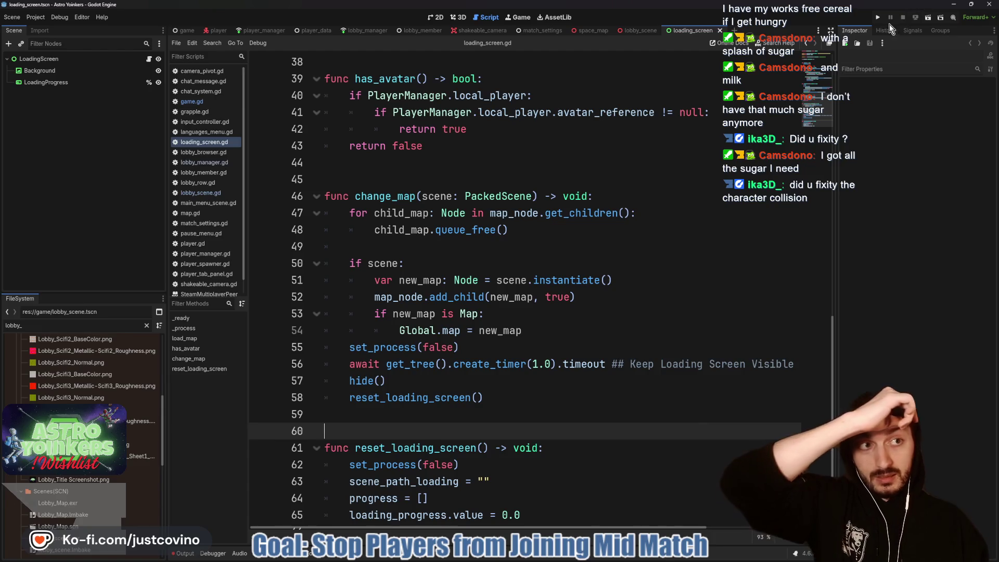
Run the project, host a private lobby, and move the character on the lobby map
{"action": "left_click", "coordinate": [878, 17]}
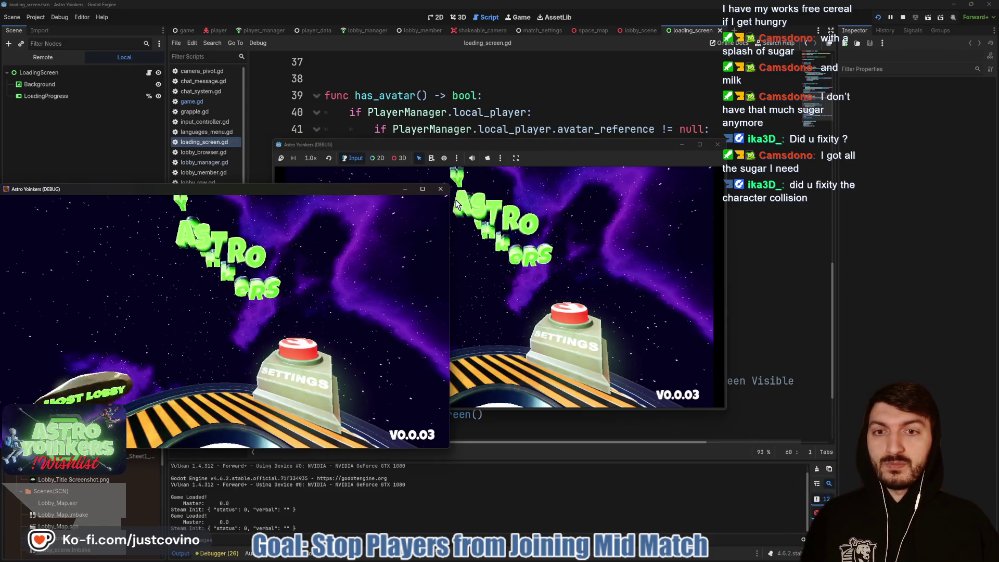
{"action": "left_click", "coordinate": [441, 189]}
{"action": "left_click", "coordinate": [383, 242]}
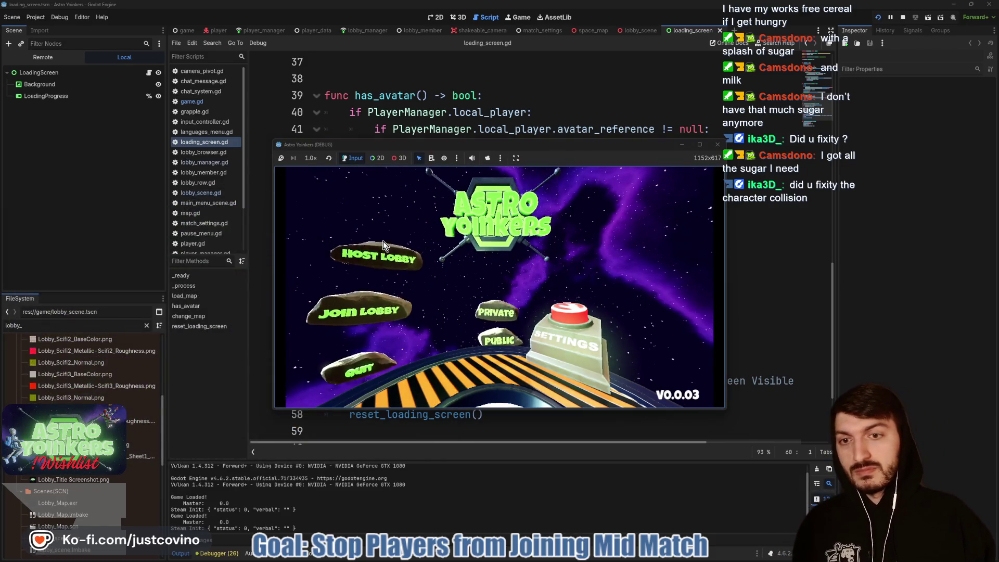
{"action": "left_click", "coordinate": [474, 247]}
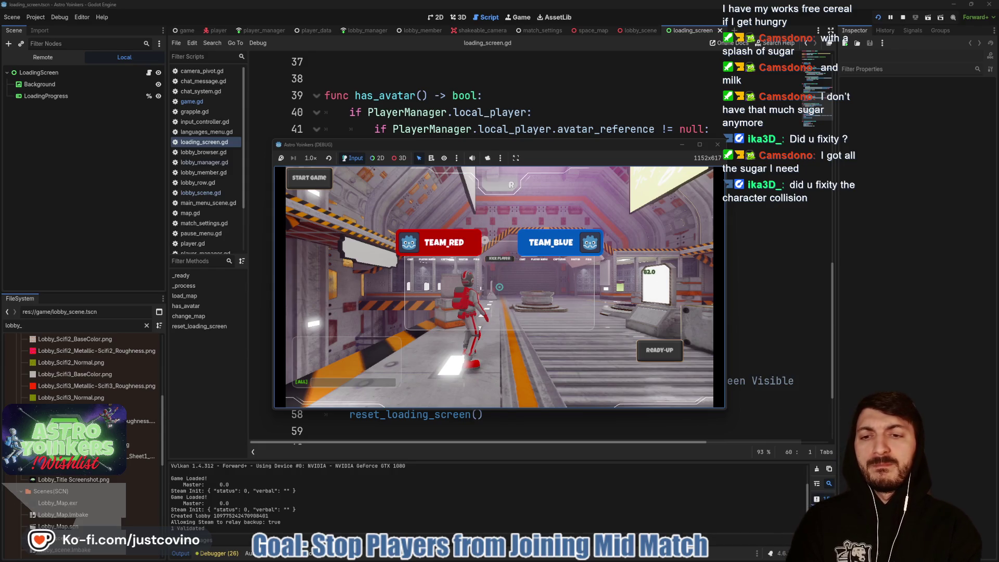
{"action": "key", "text": "w"}
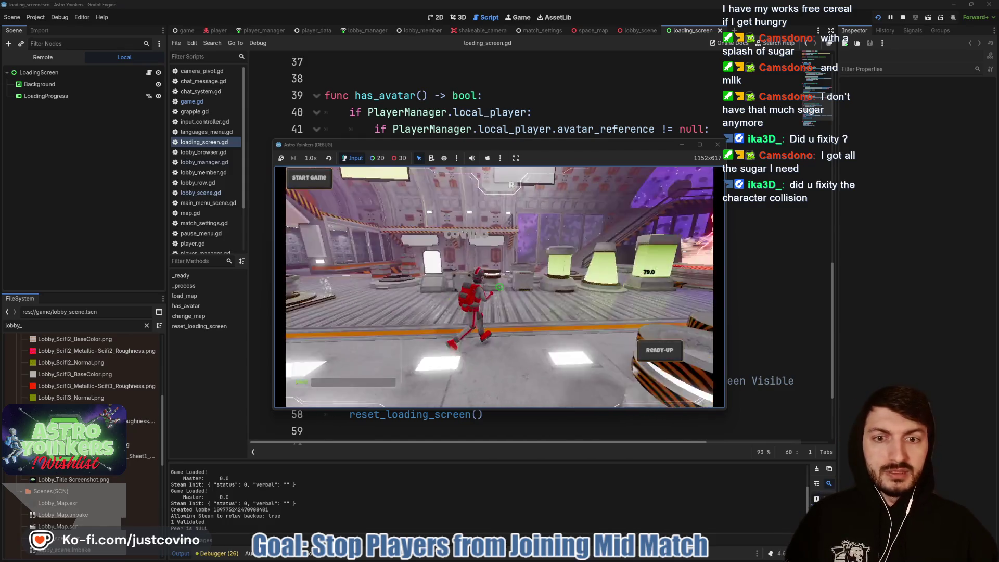
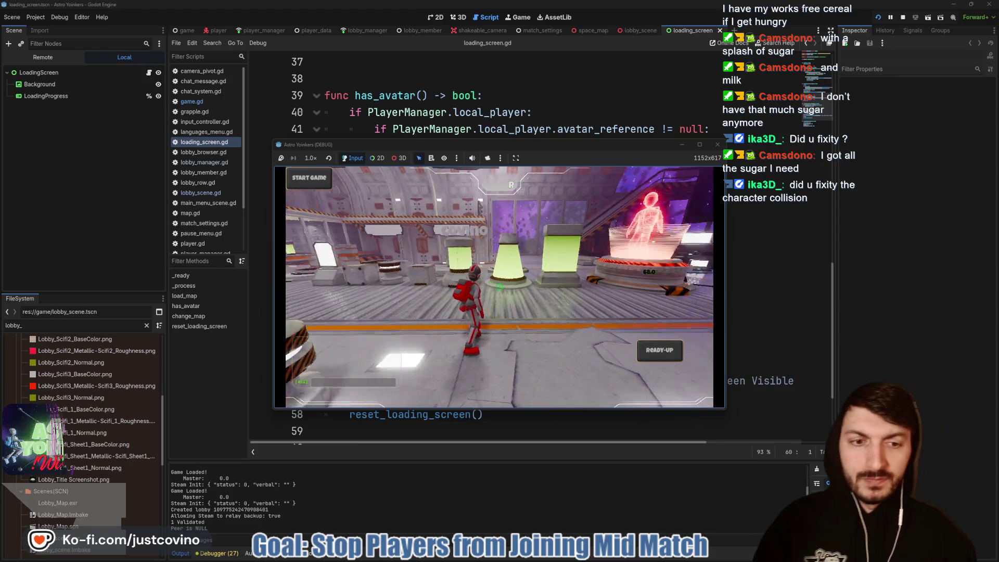
Stop the Astro Yoinkers test run and return to line 49 of loading_screen.gd
{"action": "key", "text": "F8"}
{"action": "left_click", "coordinate": [500, 266]}
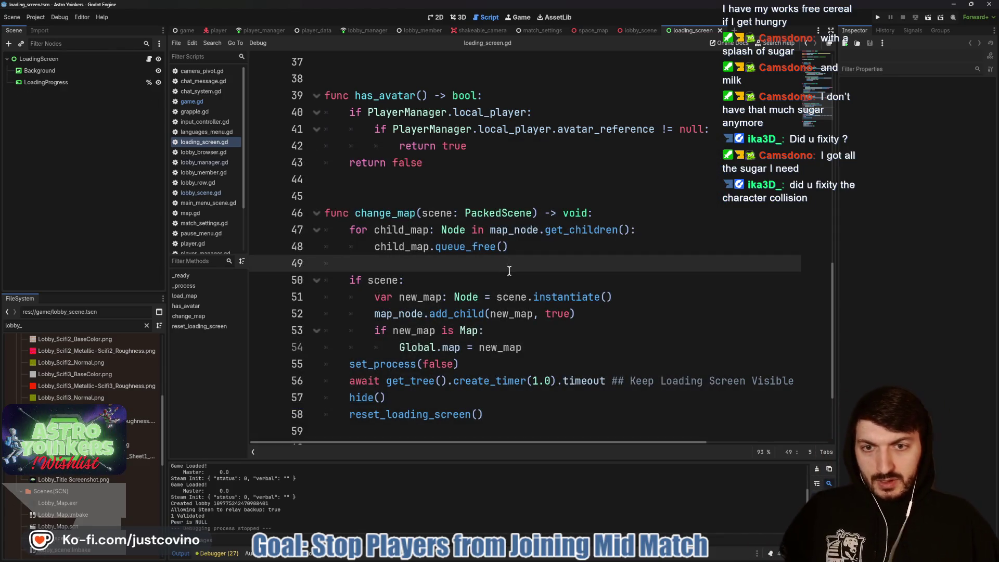
{"action": "left_click", "coordinate": [577, 560]}
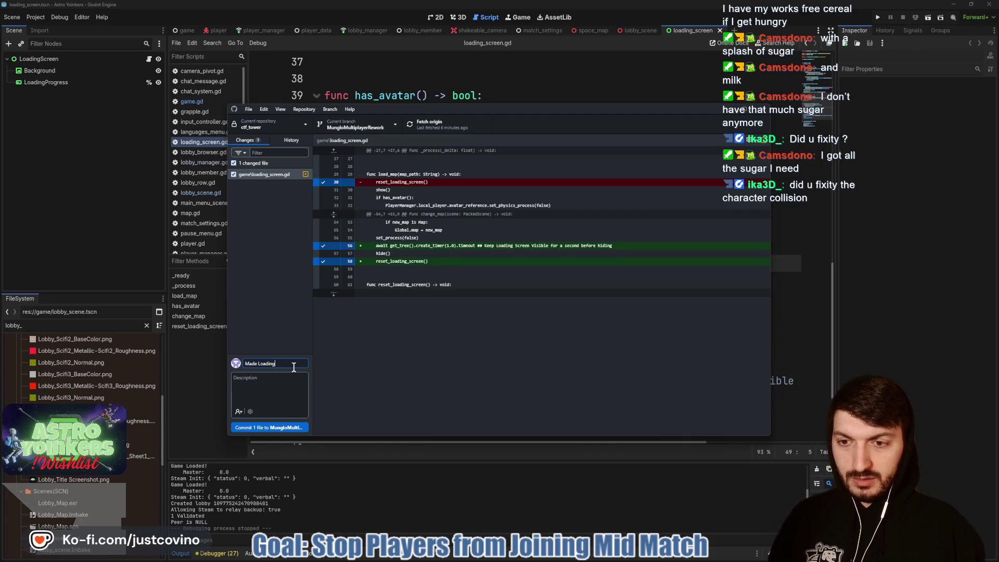
Commit loading_screen.gd as 'Made Loading Screen stay up for an extra second' with a description
{"action": "type", "text": "reen"}
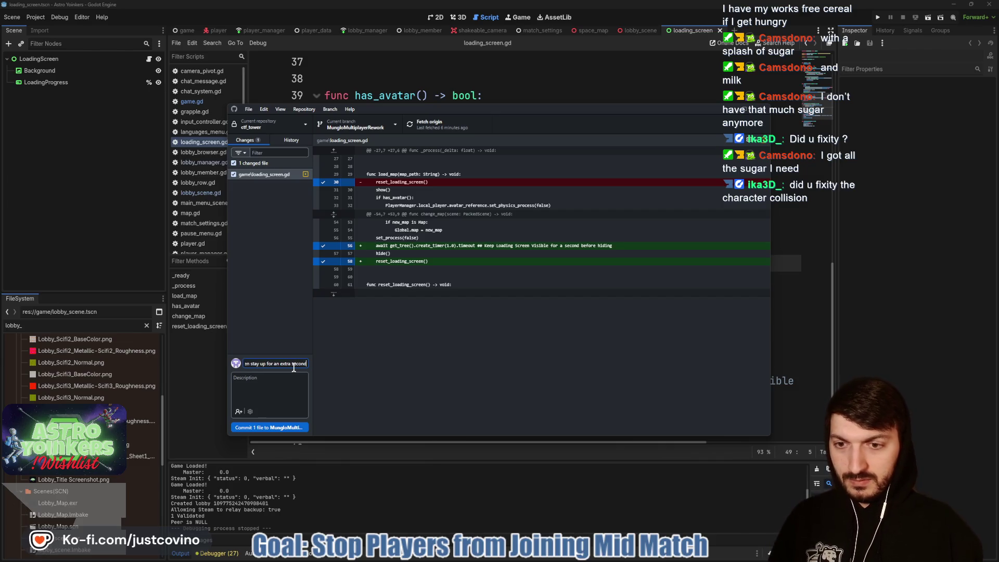
{"action": "left_click", "coordinate": [273, 379]}
{"action": "type", "text": "Reset loading screen occurs"}
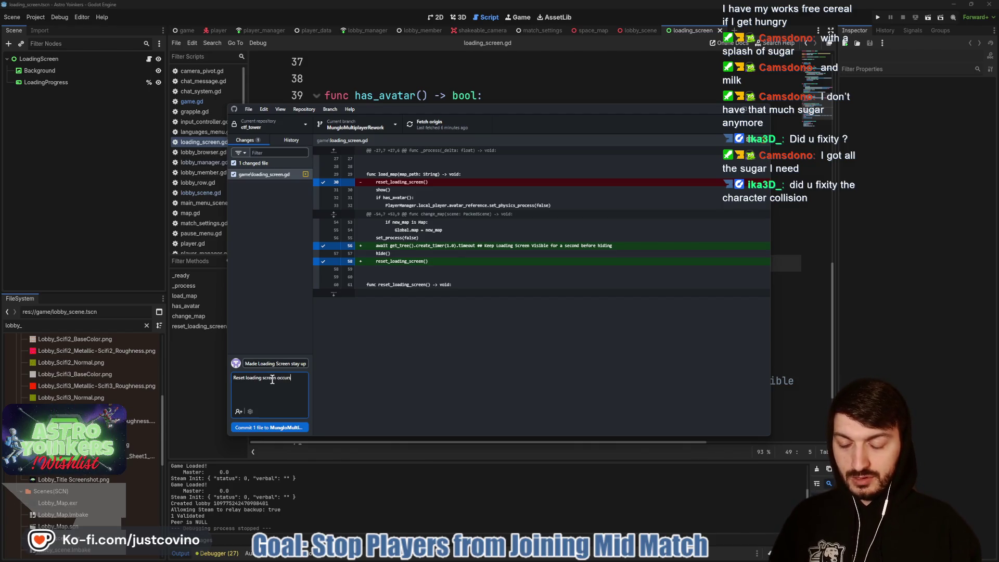
{"action": "type", "text": " hiding the screen"}
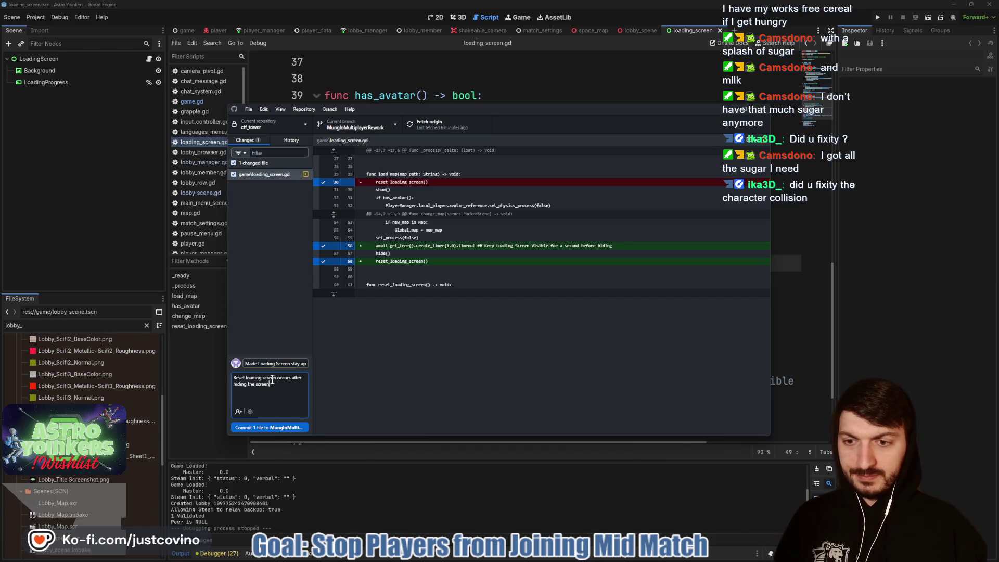
{"action": "key", "text": "ctrl+Return"}
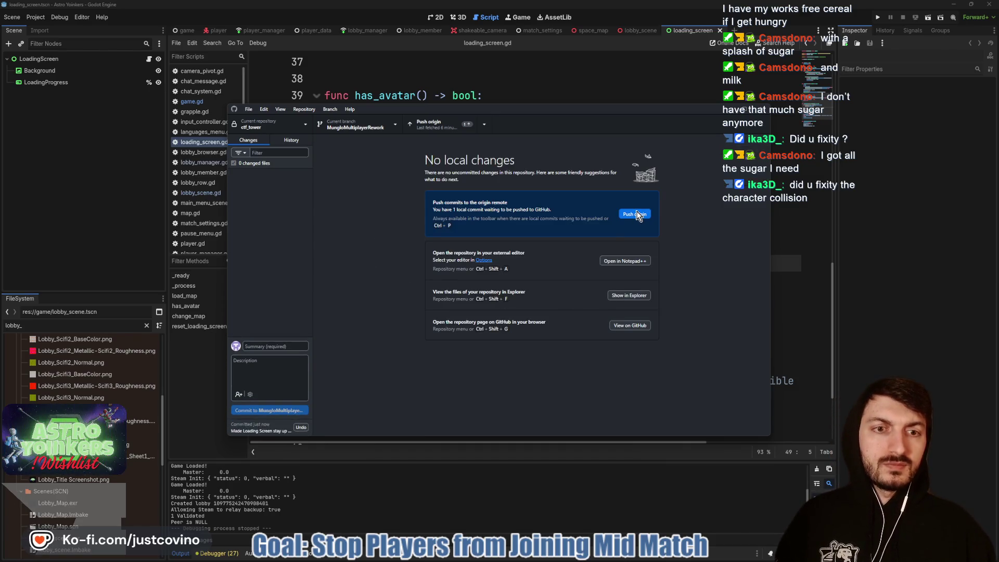
{"action": "left_click", "coordinate": [551, 82]}
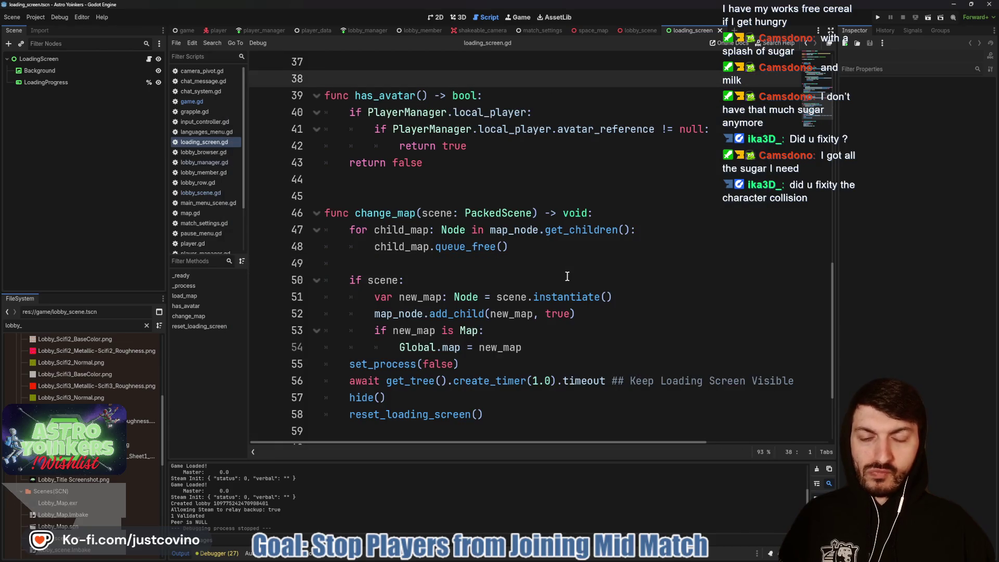
Copy the change_map and reset_loading_screen functions (lines 46–65) from loading_screen.gd
{"action": "scroll", "coordinate": [552, 282], "scroll_direction": "down", "scroll_amount": 2}
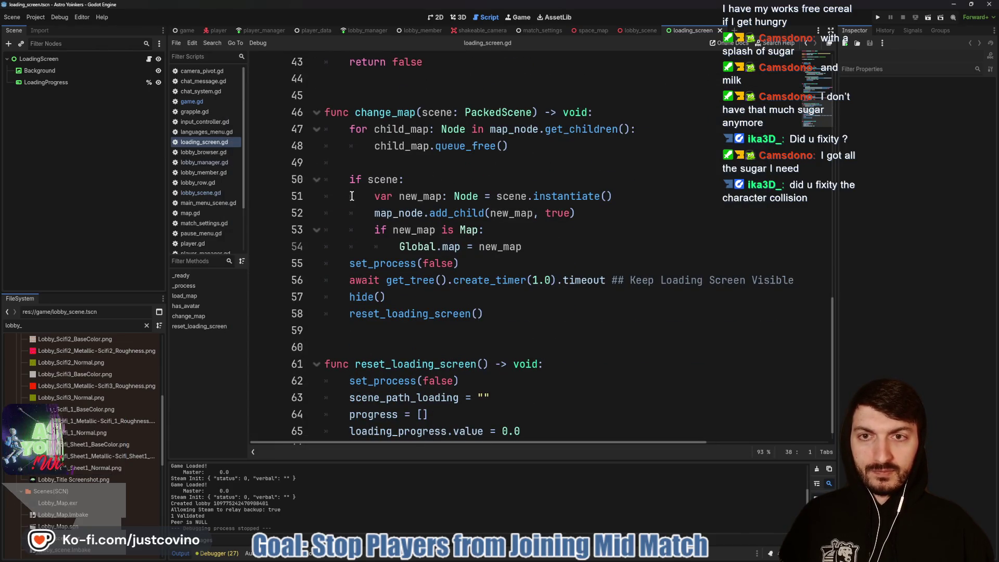
{"action": "mouse_move", "coordinate": [325, 111]}
{"action": "left_mouse_down"}
{"action": "mouse_move", "coordinate": [508, 262]}
{"action": "mouse_move", "coordinate": [541, 326]}
{"action": "mouse_move", "coordinate": [554, 415]}
{"action": "left_mouse_up"}
{"action": "key", "text": "ctrl+c"}
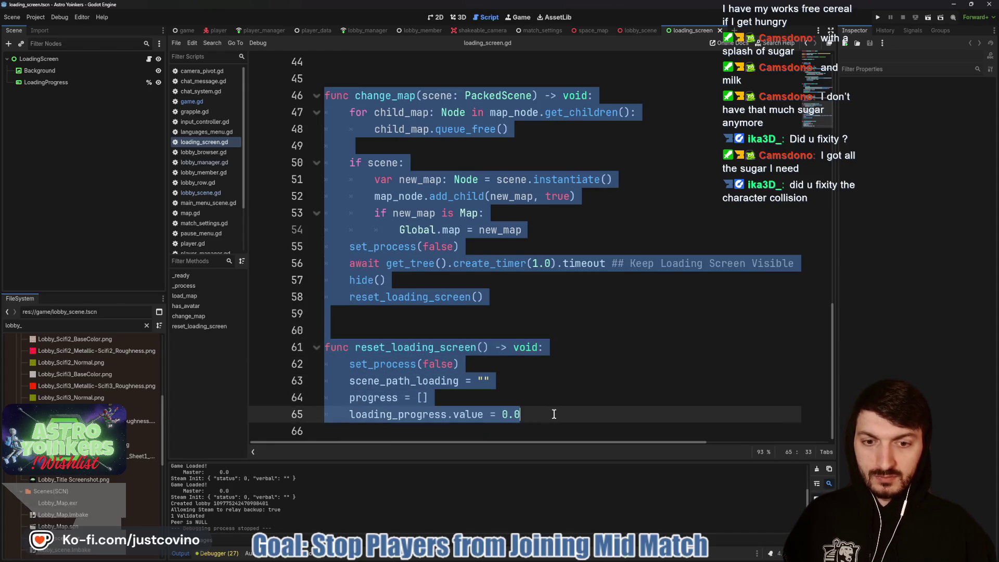
{"action": "left_click", "coordinate": [494, 313]}
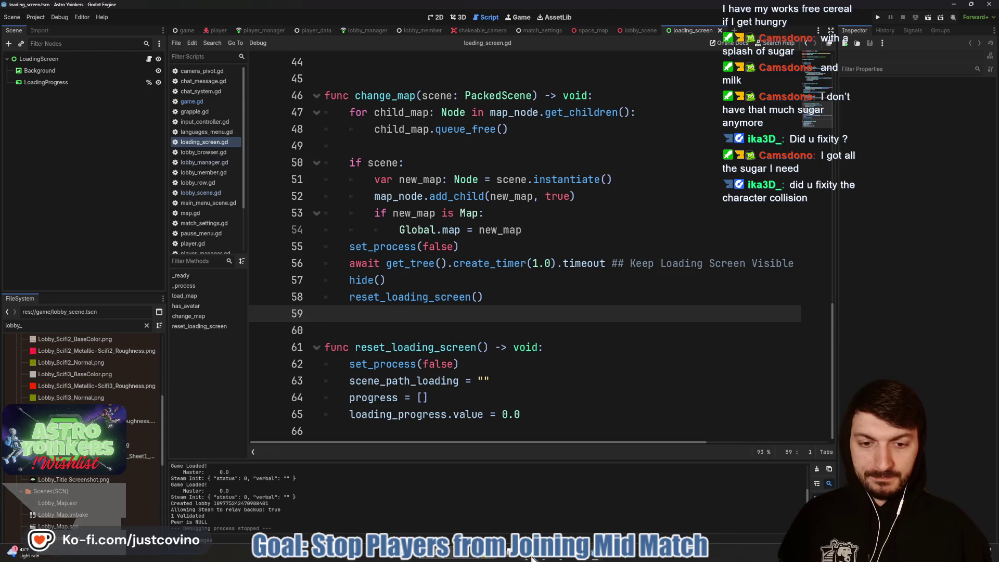
{"action": "left_click", "coordinate": [536, 557]}
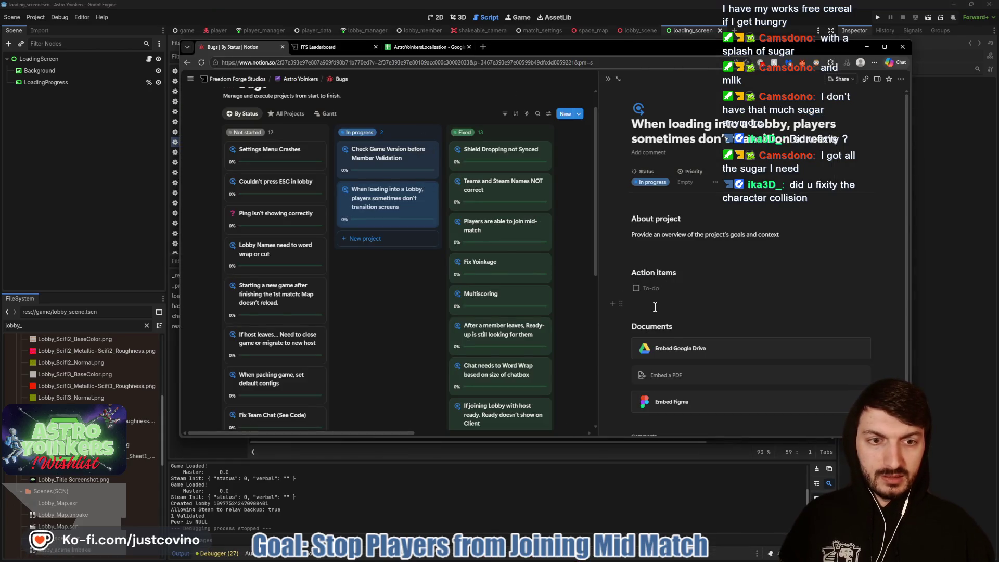
Add a '## Solution:' heading with a code block of the pasted loading functions to the bug
{"action": "key", "text": "Return"}
{"action": "type", "text": "##"}
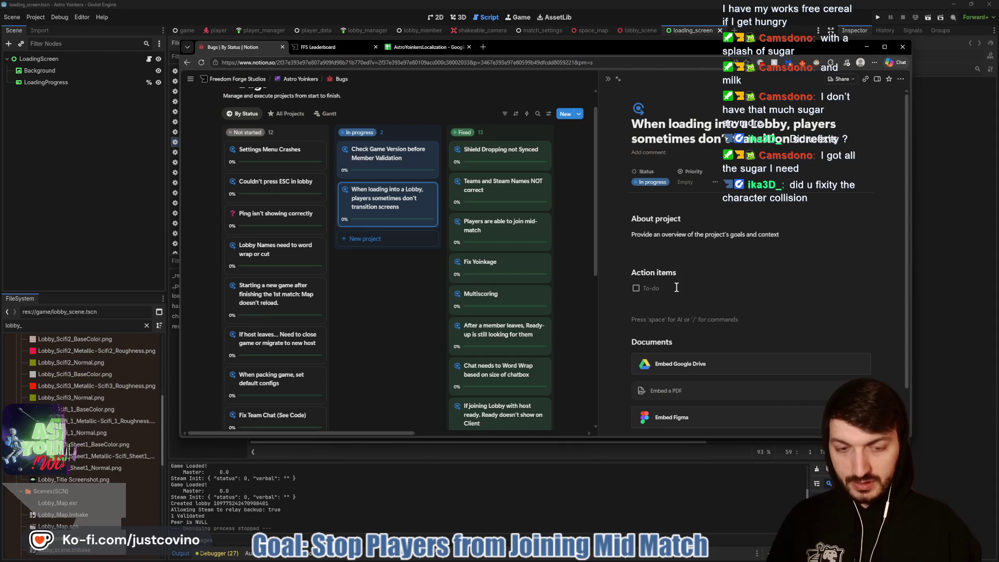
{"action": "type", "text": " So"}
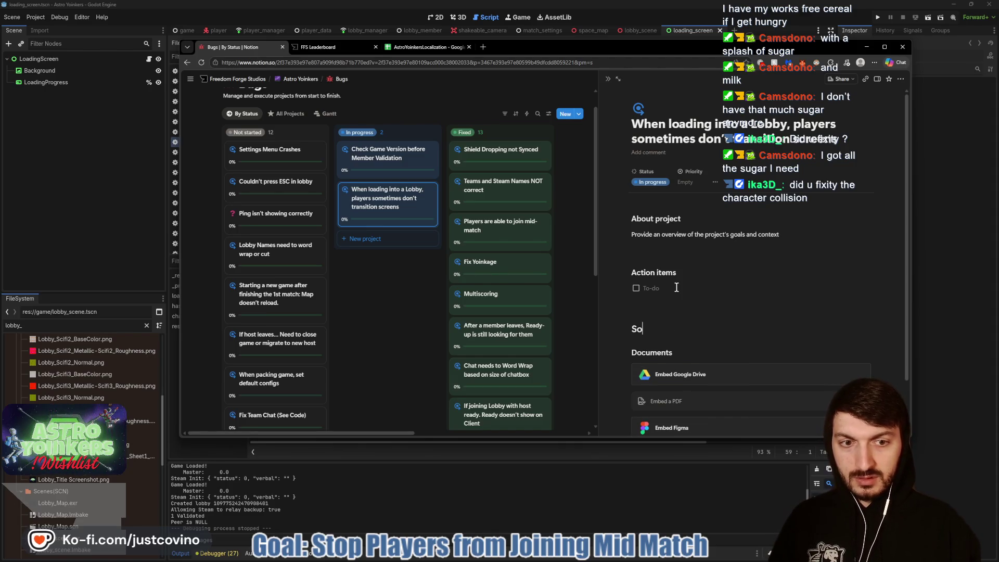
{"action": "key", "text": "Return"}
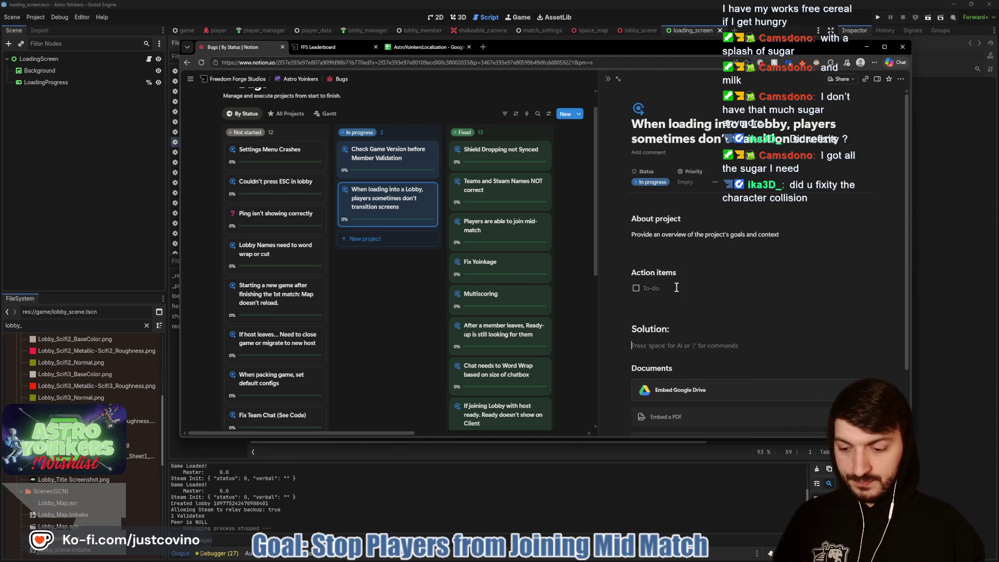
{"action": "type", "text": "```"}
{"action": "key", "text": "ctrl+v"}
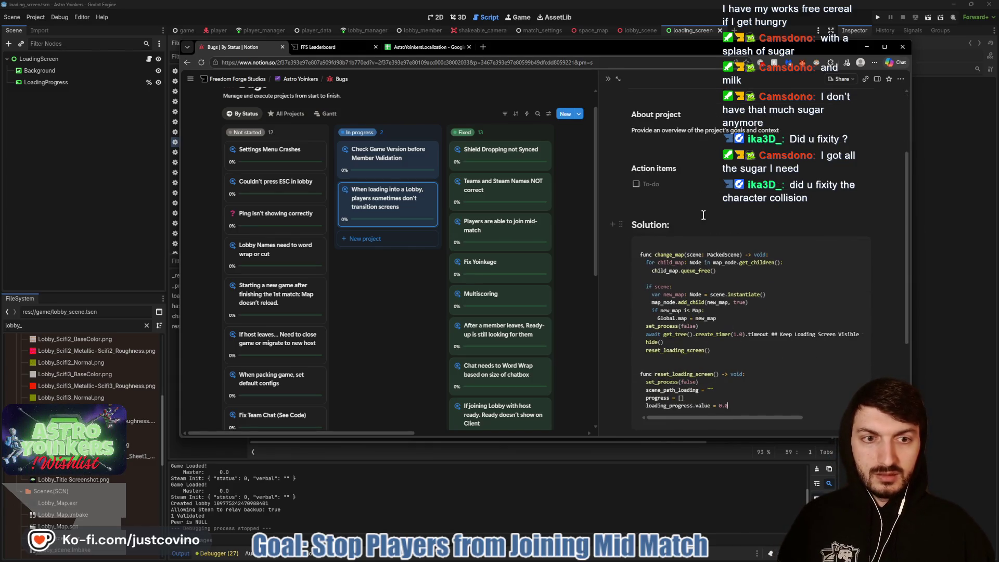
Set the lobby-loading bug to Fixed and move the new-game bug card to In progress
{"action": "left_click", "coordinate": [374, 275]}
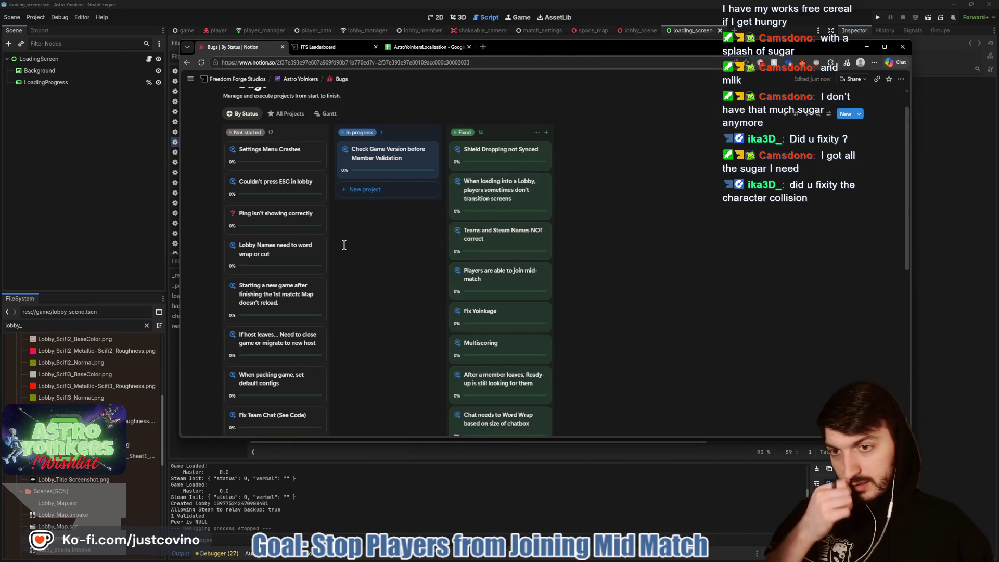
{"action": "scroll", "coordinate": [270, 282], "scroll_direction": "down", "scroll_amount": 2}
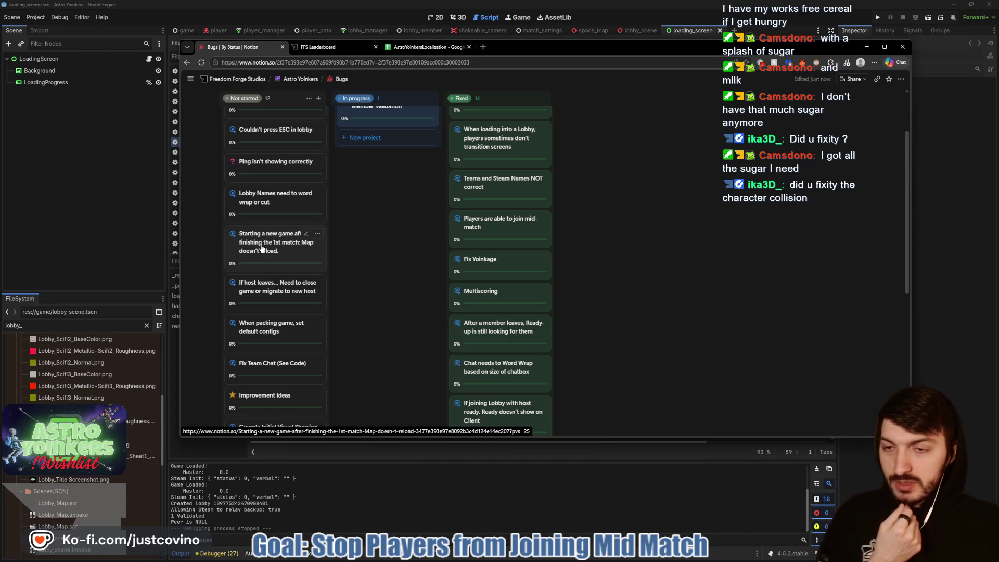
{"action": "mouse_move", "coordinate": [252, 251]}
{"action": "left_mouse_down"}
{"action": "mouse_move", "coordinate": [374, 151]}
{"action": "mouse_move", "coordinate": [375, 193]}
{"action": "left_mouse_up"}
{"action": "left_click", "coordinate": [115, 188]}
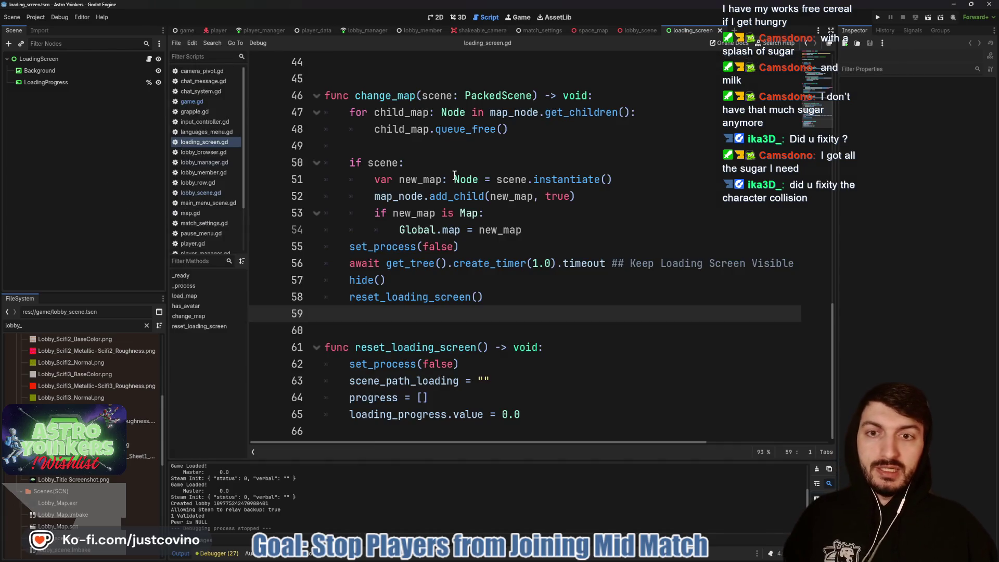
Review the change_map(map_path) call in lobby_scene.gd's _on_temporary_pressed, then run the project
{"action": "left_click", "coordinate": [445, 162]}
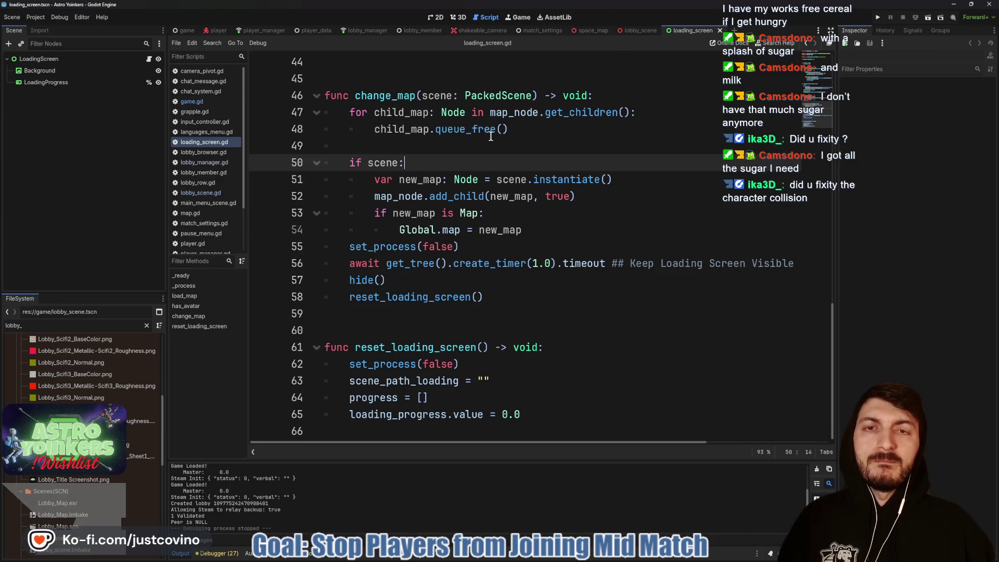
{"action": "left_click", "coordinate": [643, 32]}
{"action": "scroll", "coordinate": [535, 137], "scroll_direction": "down", "scroll_amount": 3}
{"action": "scroll", "coordinate": [520, 135], "scroll_direction": "up", "scroll_amount": 3}
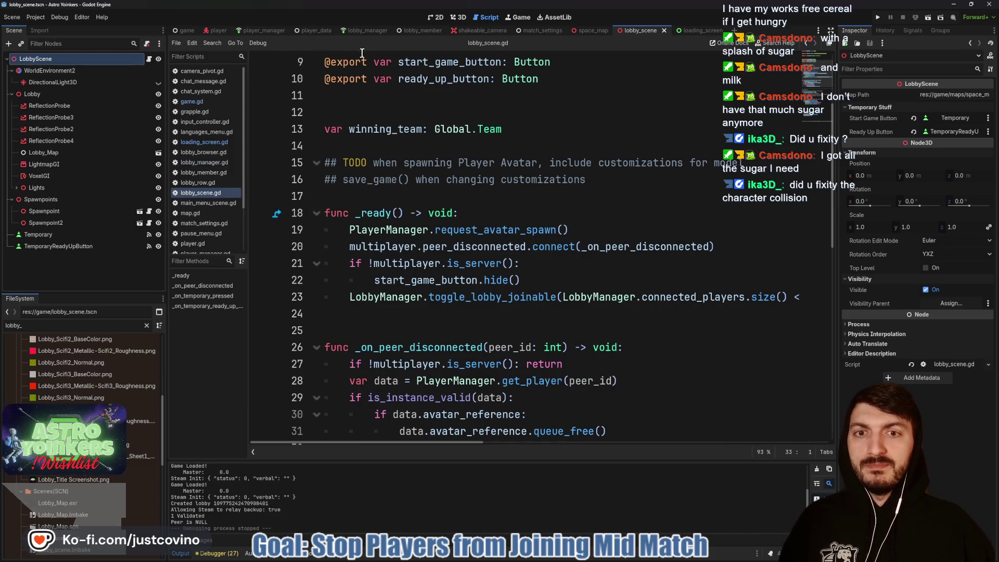
{"action": "scroll", "coordinate": [414, 188], "scroll_direction": "down", "scroll_amount": 7}
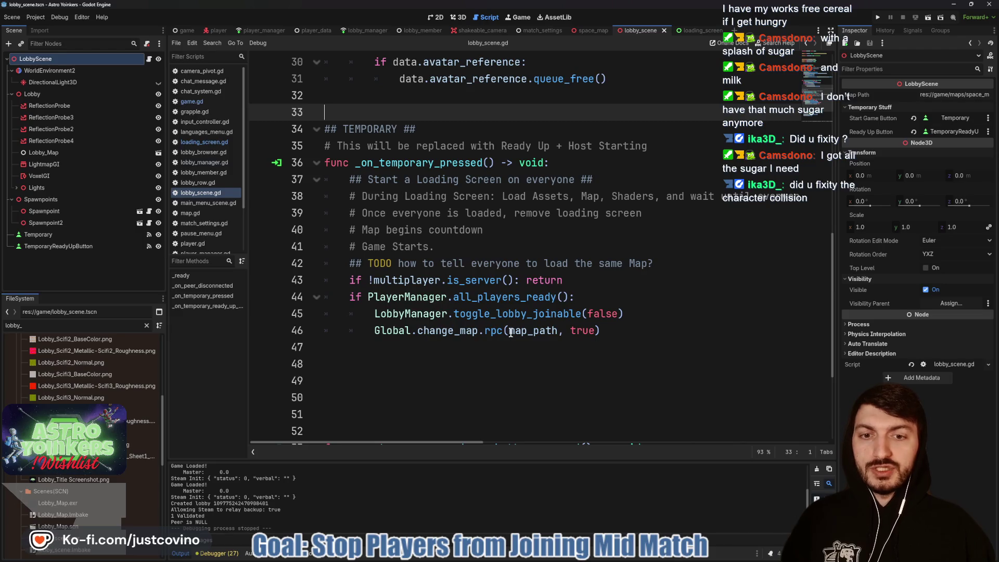
{"action": "left_click", "coordinate": [540, 333]}
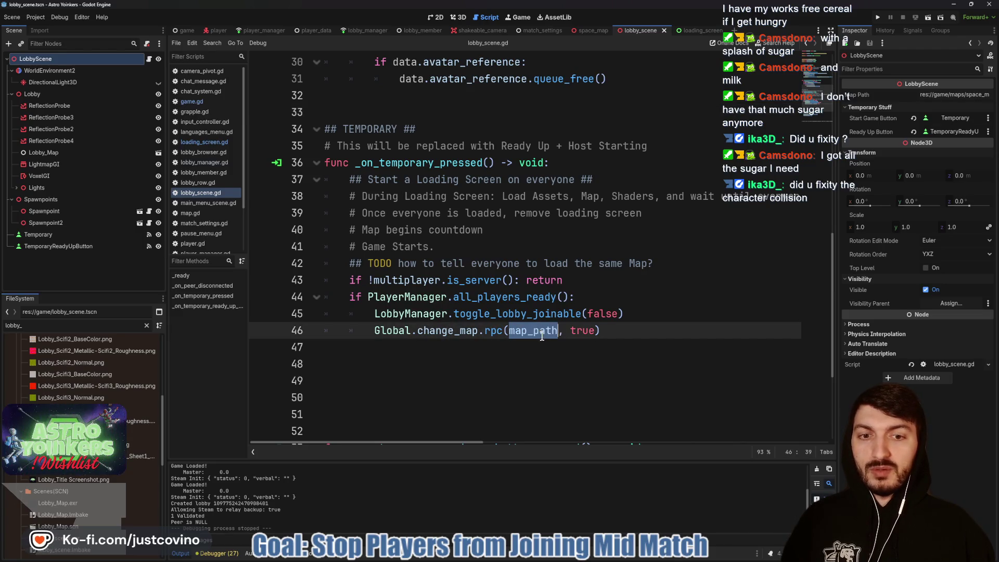
{"action": "left_click", "coordinate": [657, 332]}
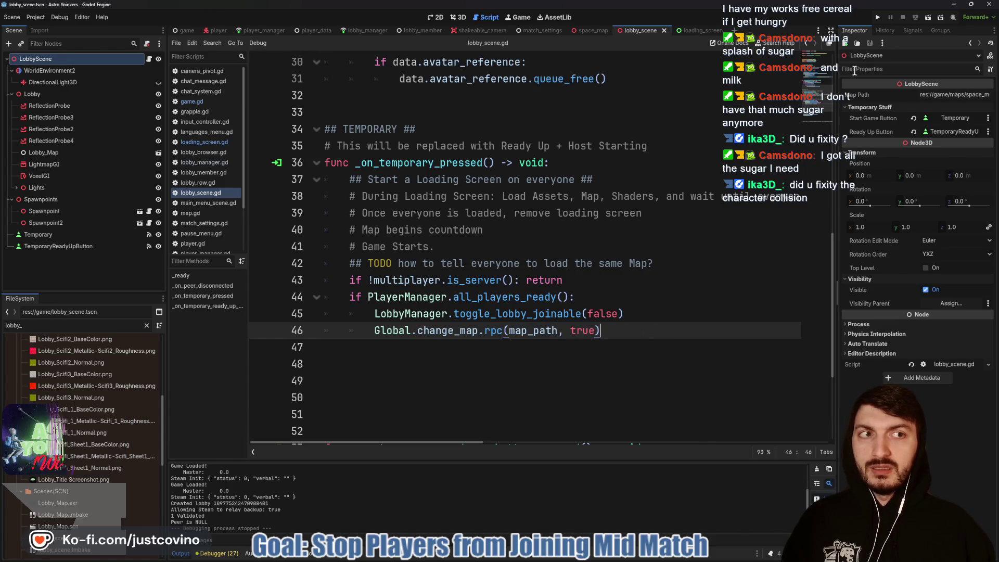
{"action": "left_click", "coordinate": [877, 18]}
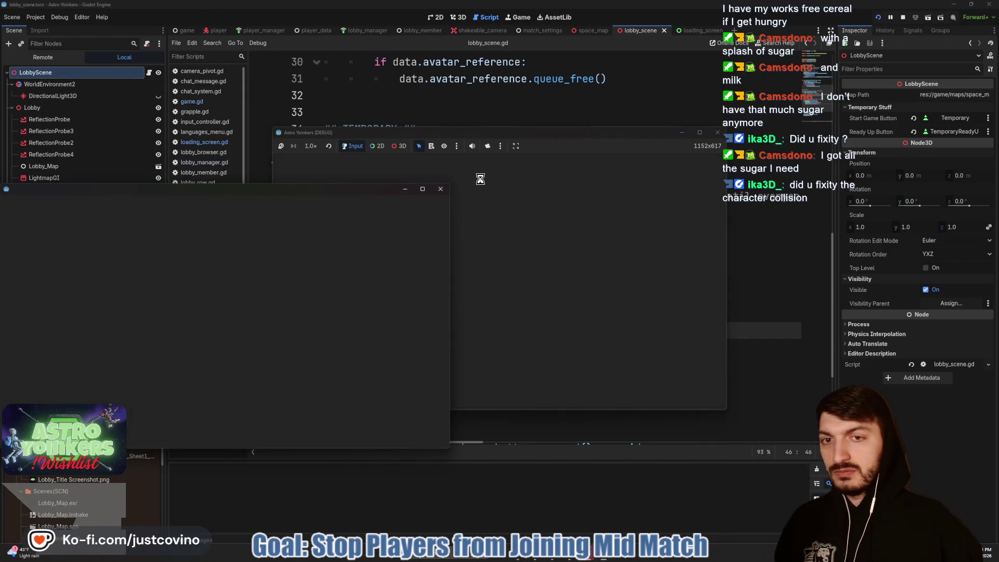
Close the extra debug game window, host a private lobby and ready up the player
{"action": "left_click", "coordinate": [444, 191]}
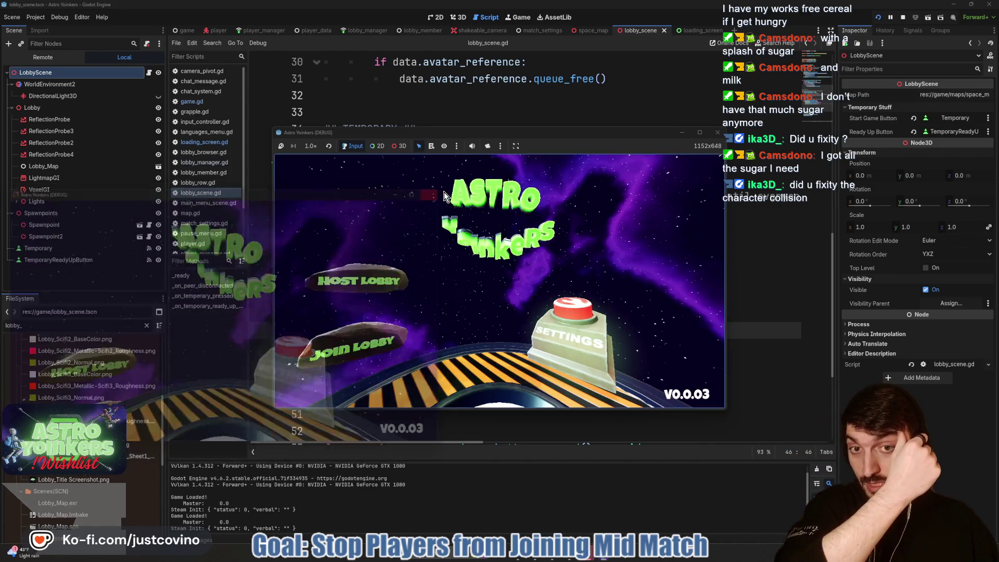
{"action": "left_click", "coordinate": [482, 242]}
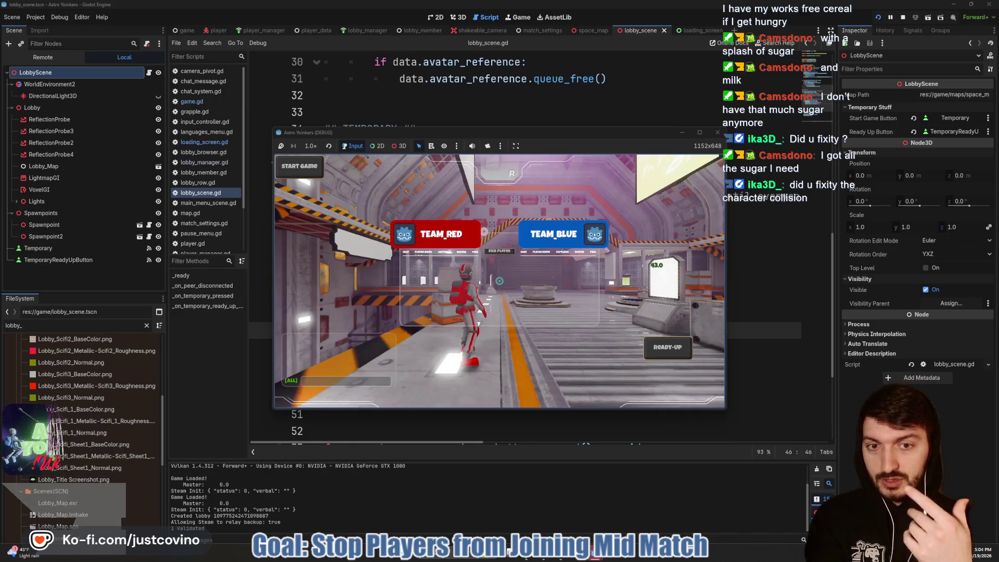
{"action": "left_click", "coordinate": [656, 357]}
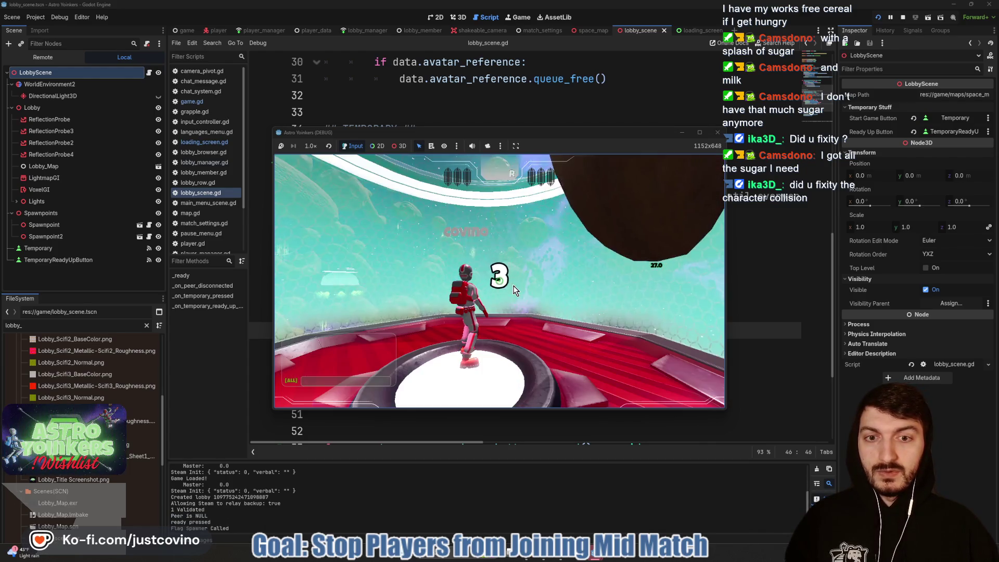
{"action": "key", "text": "w"}
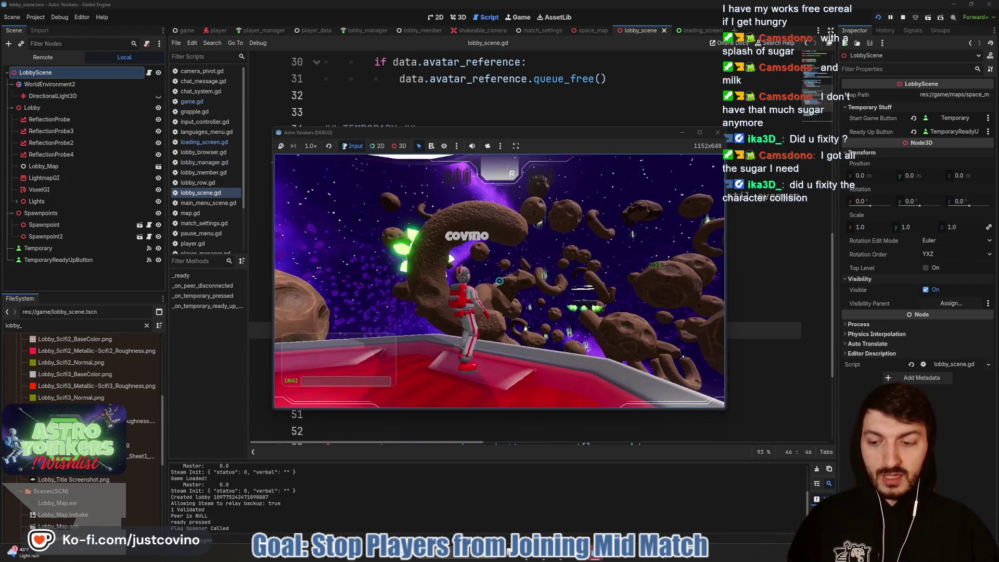
End the test match with the 'score 0' developer console command
{"action": "key", "text": "grave"}
{"action": "type", "text": "score"}
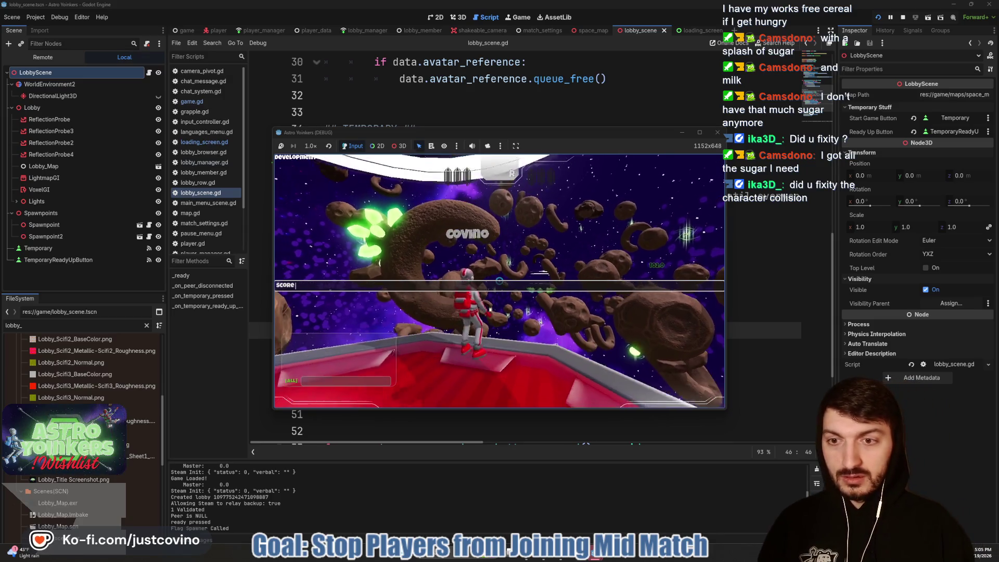
{"action": "type", "text": " 0"}
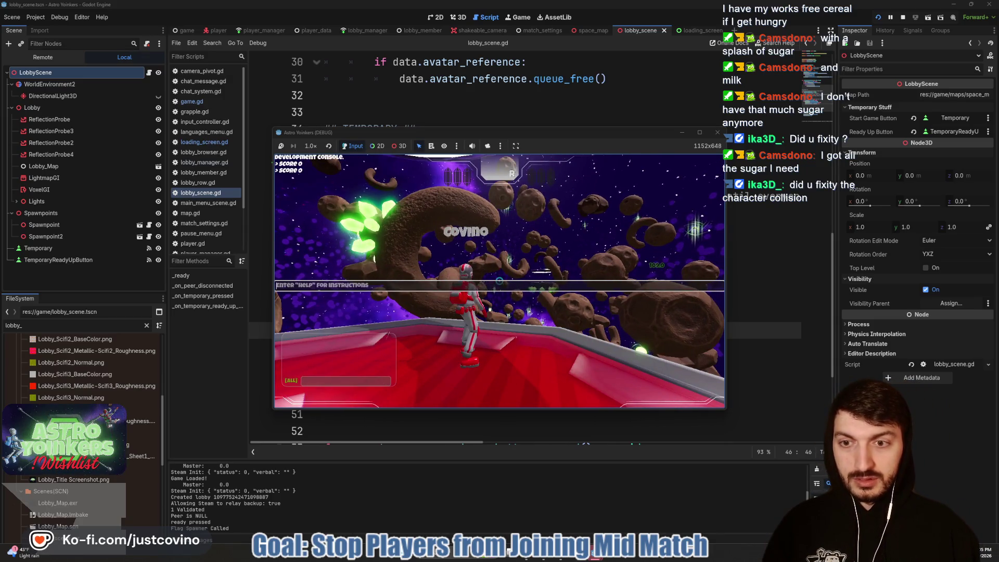
{"action": "key", "text": "grave"}
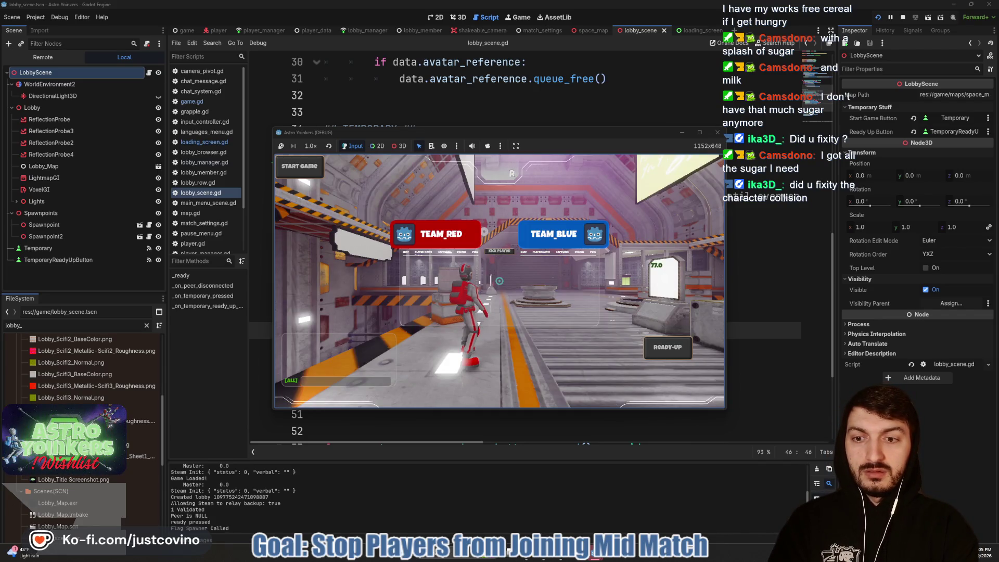
Ready up in the lobby and fly the character out among the asteroids
{"action": "key", "text": "Tab"}
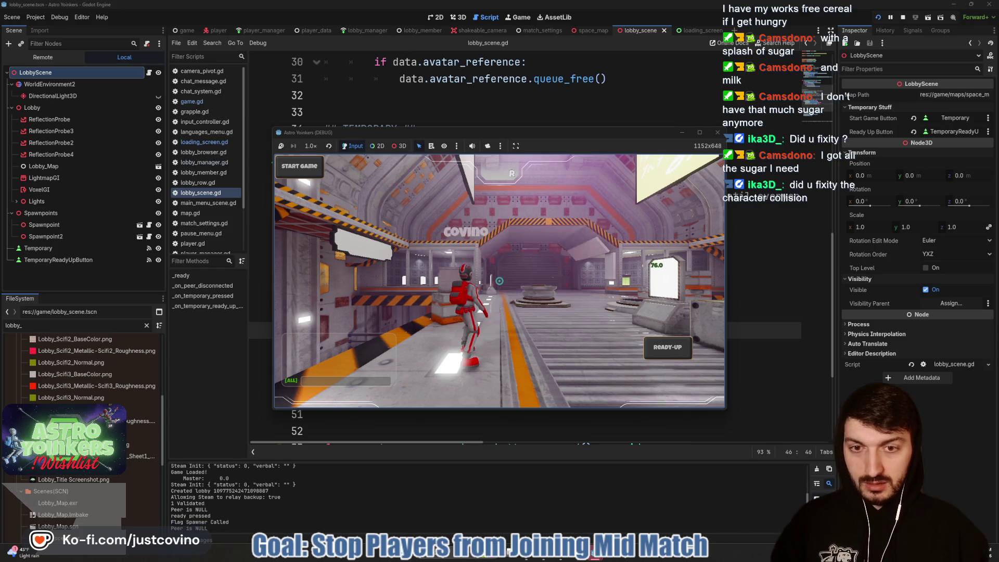
{"action": "key", "text": "w"}
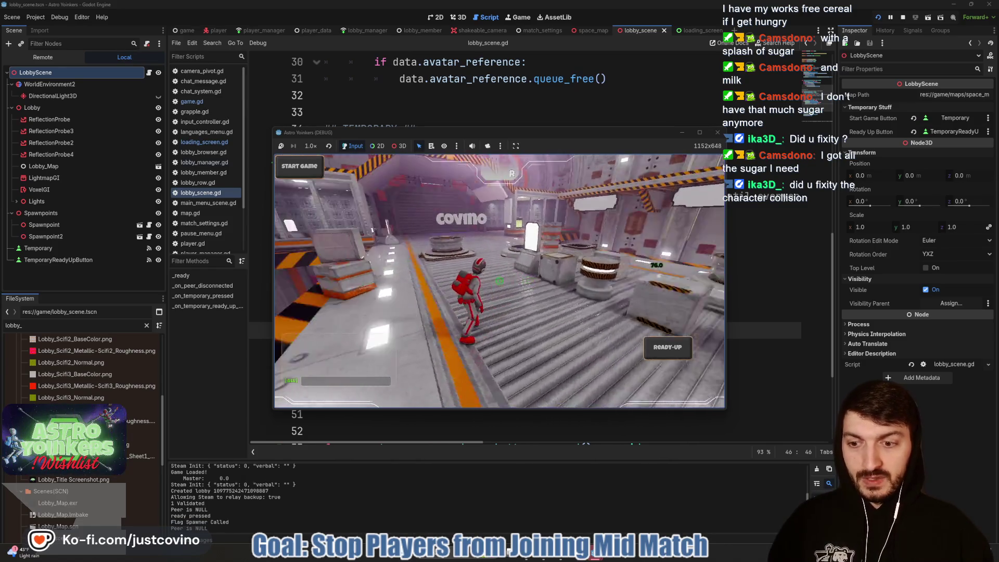
{"action": "left_click", "coordinate": [664, 350]}
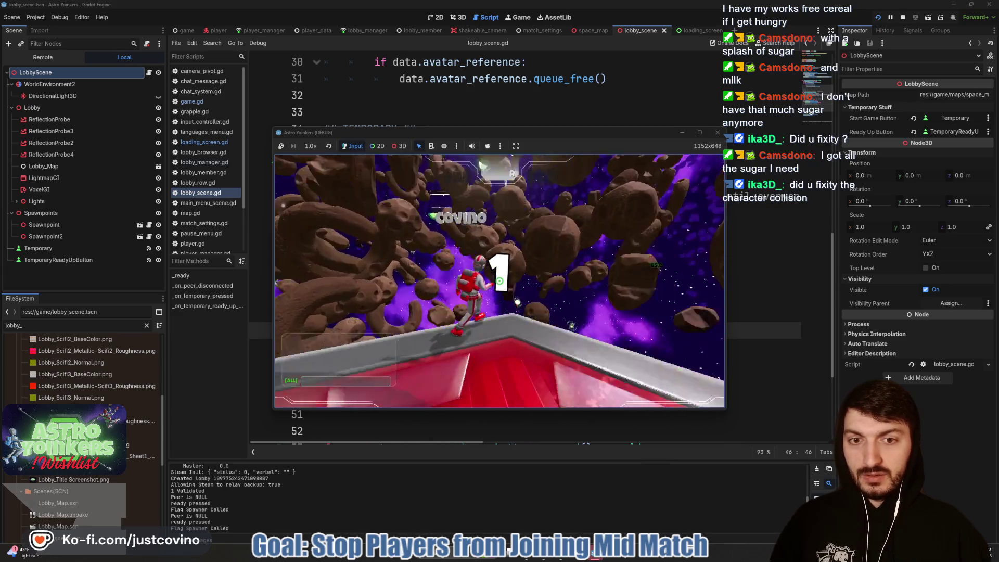
{"action": "key", "text": "w"}
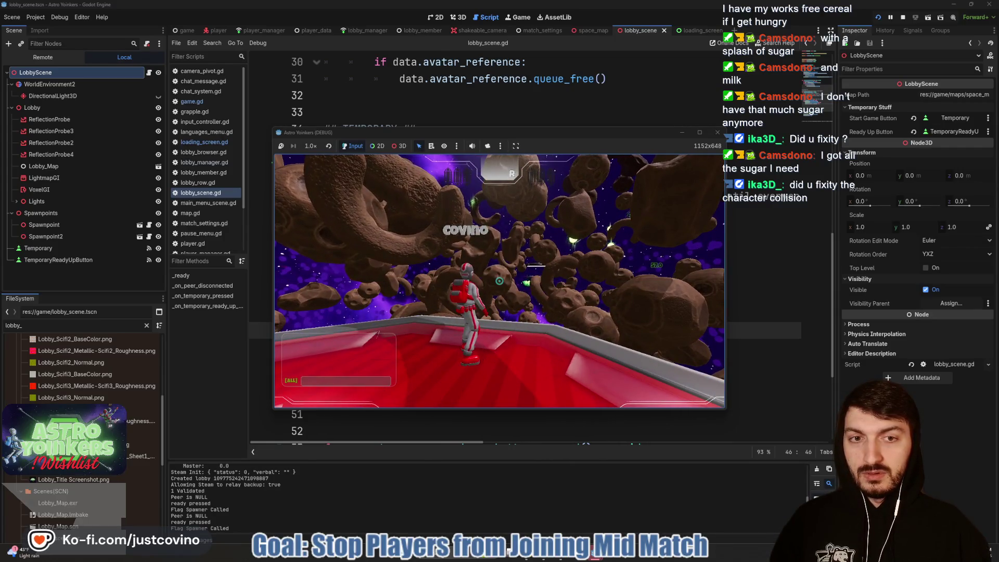
{"action": "key", "text": "space"}
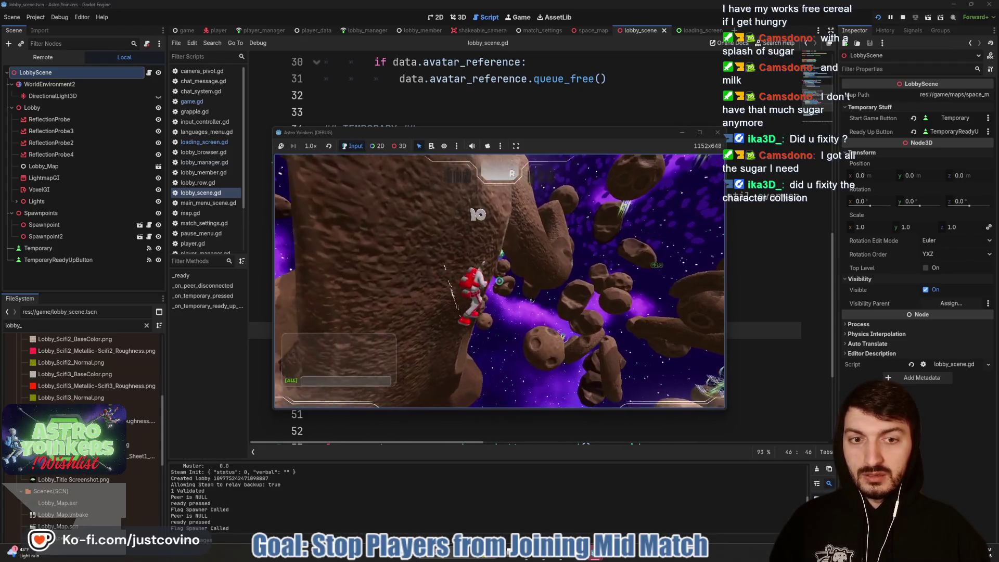
{"action": "key", "text": "space"}
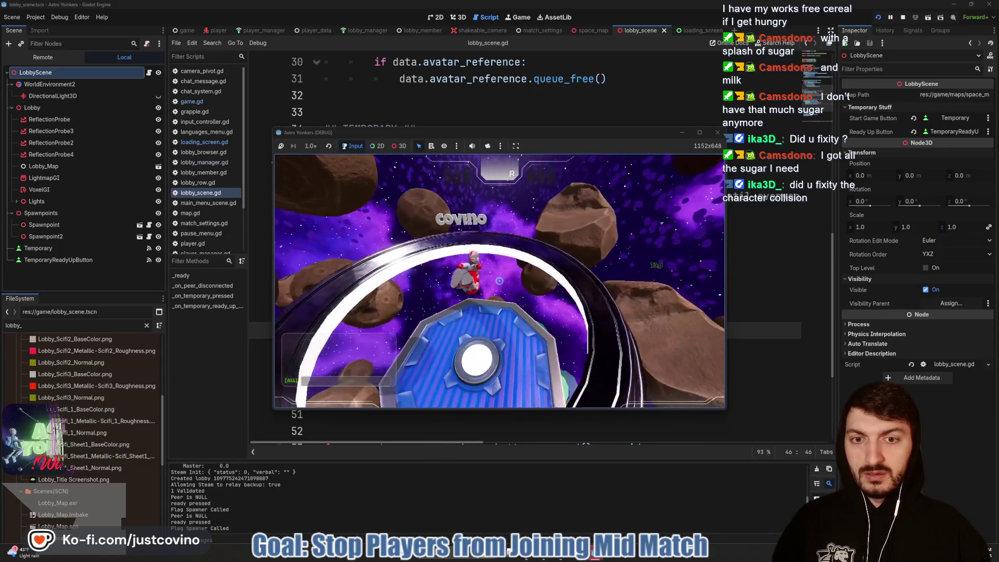
End the match from the dev console, leaving the in-game Settings menu open
{"action": "key", "text": "grave"}
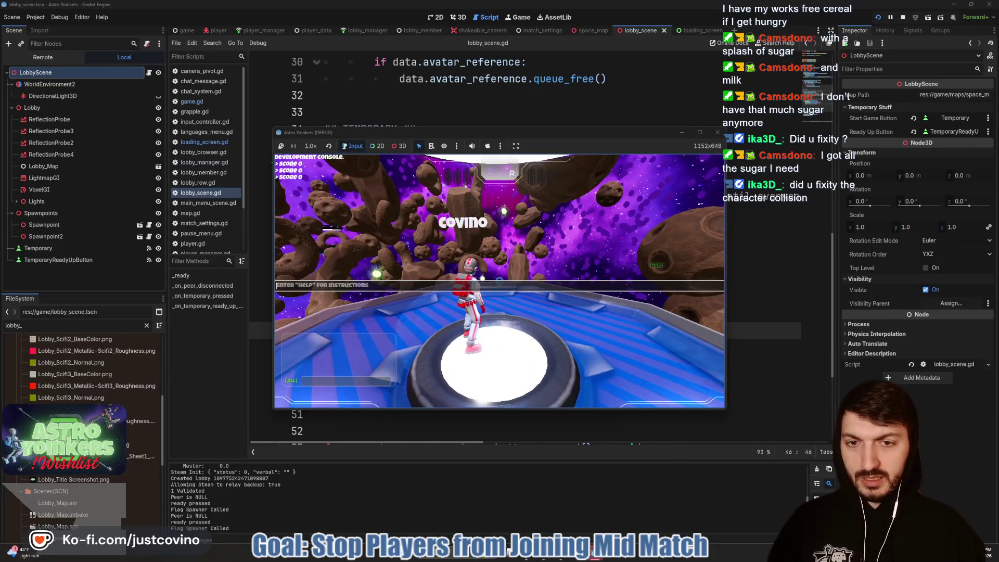
{"action": "key", "text": "Escape"}
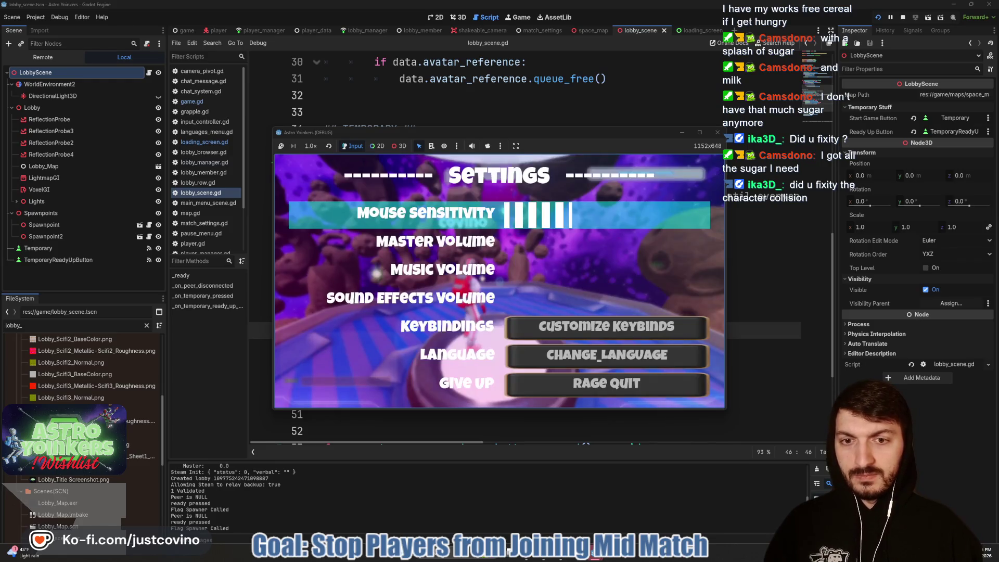
{"action": "key", "text": "Escape"}
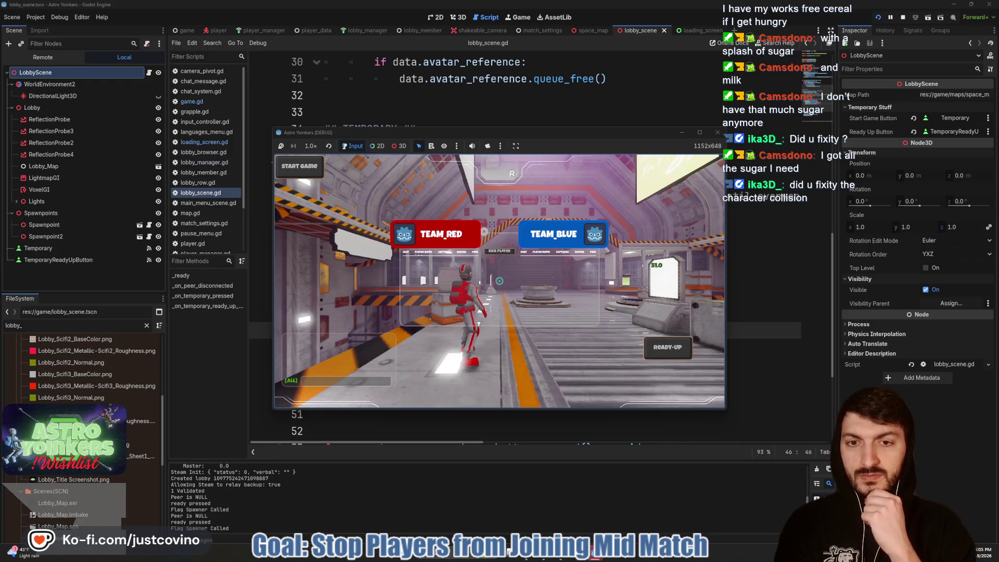
Play another round, running across the platform and grappling into the asteroid field
{"action": "key", "text": "Tab"}
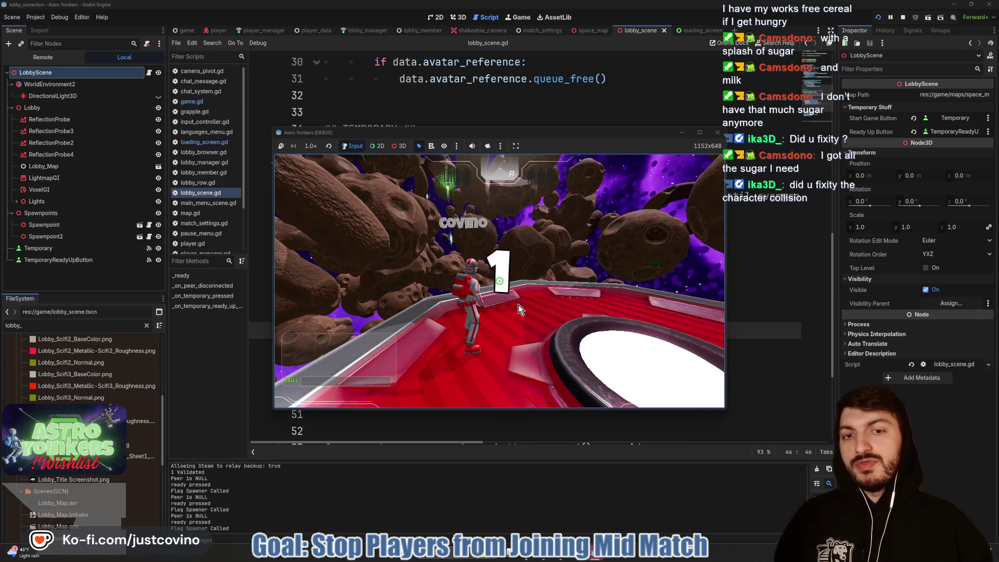
{"action": "key", "text": "w"}
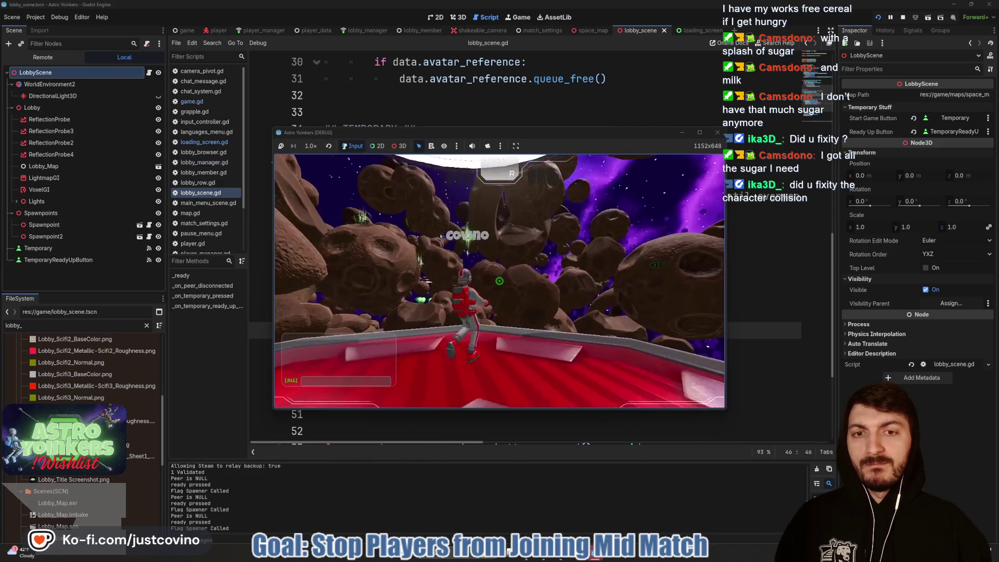
{"action": "left_click", "coordinate": [499, 281]}
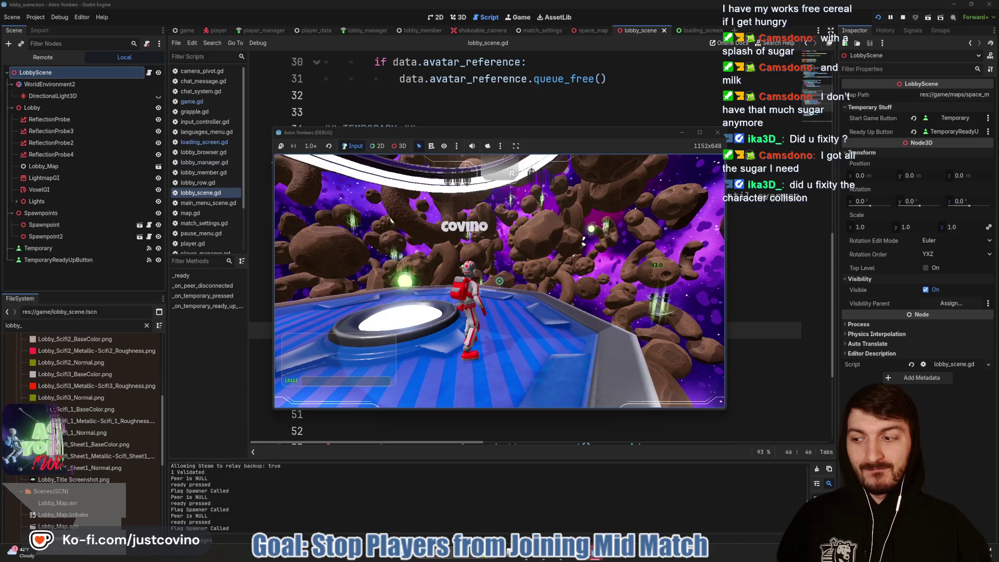
{"action": "key", "text": "w"}
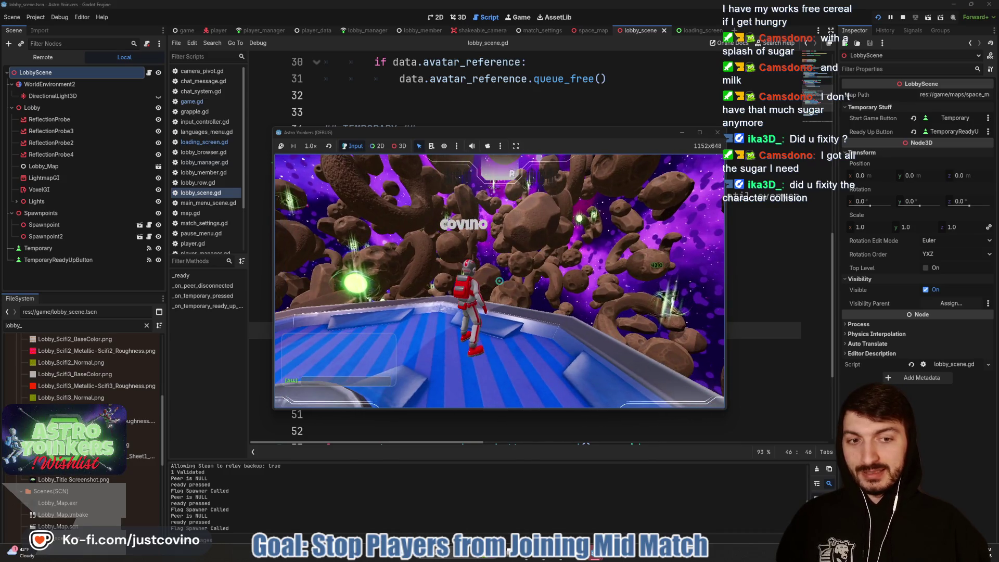
Rerun the previous console command to end the match, then stop the game and open the Game scene
{"action": "key", "text": "grave"}
{"action": "key", "text": "Up"}
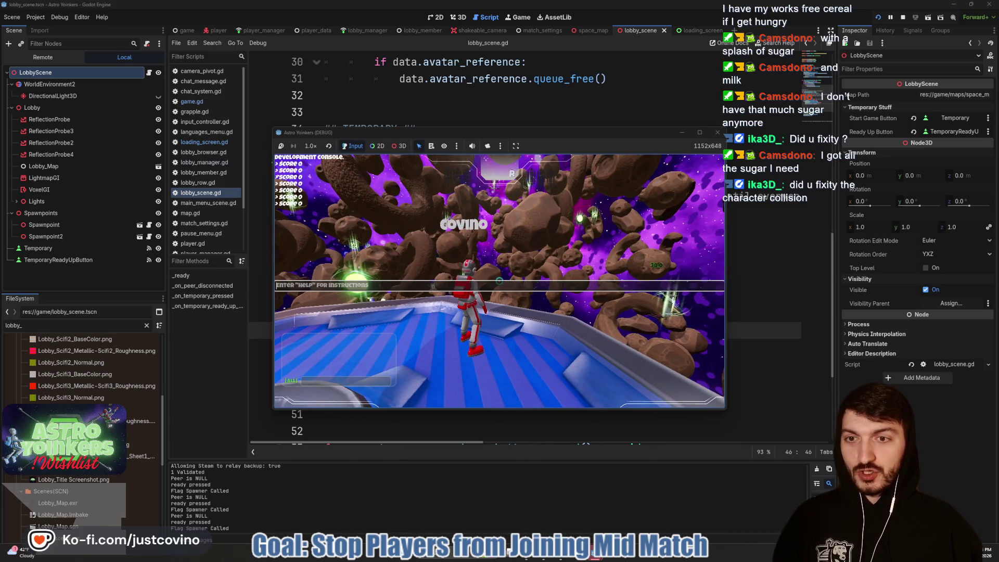
{"action": "key", "text": "Escape"}
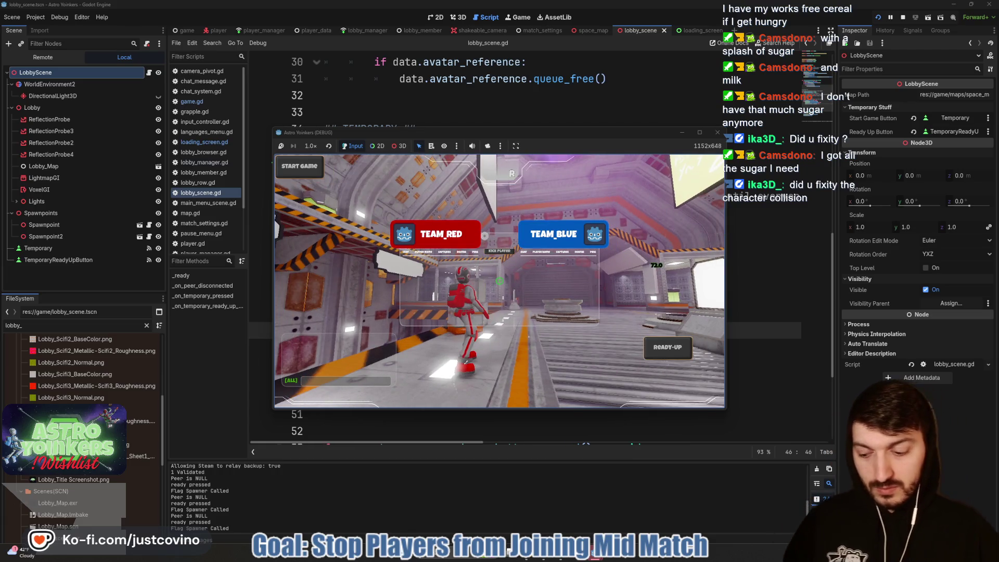
{"action": "key", "text": "Tab"}
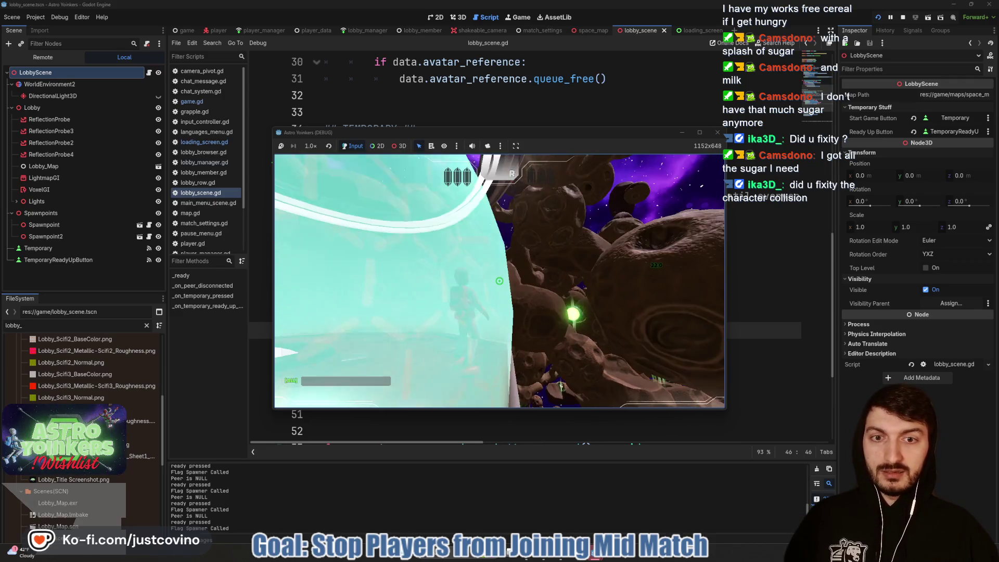
{"action": "key", "text": "F8"}
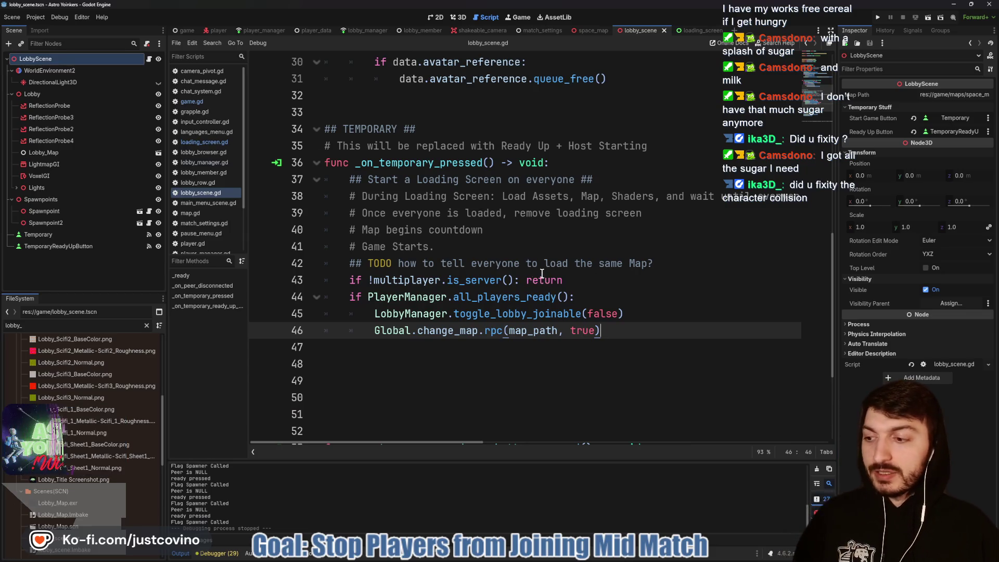
{"action": "left_click", "coordinate": [185, 31]}
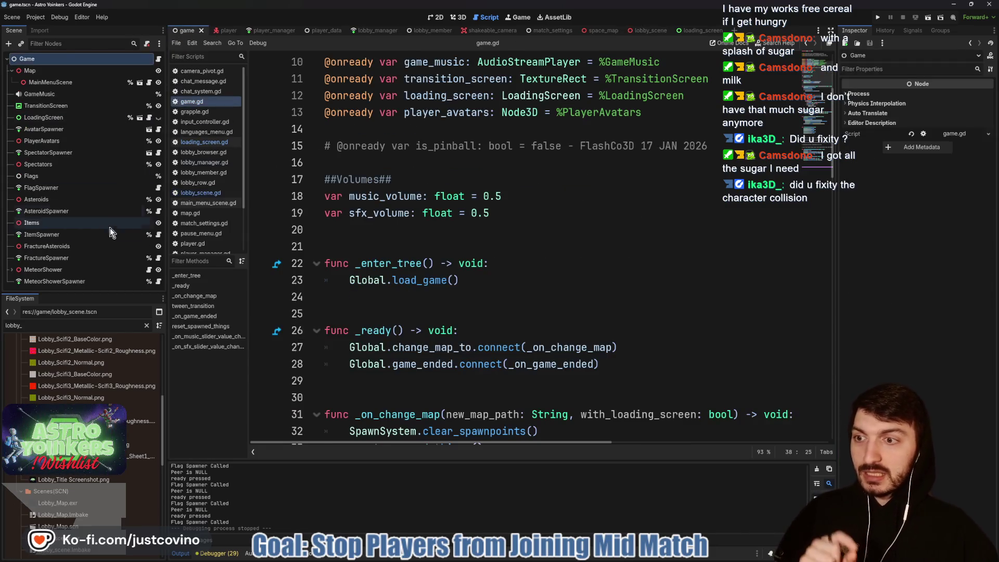
Inspect the clear function on line 89 of the asteroid spawner script
{"action": "left_click", "coordinate": [158, 211]}
{"action": "scroll", "coordinate": [504, 286], "scroll_direction": "down", "scroll_amount": 2}
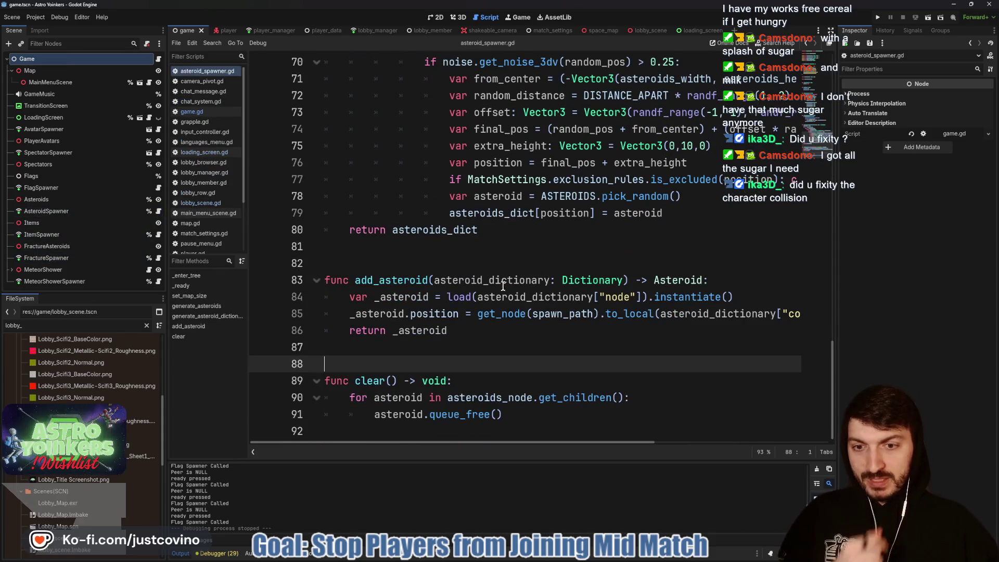
{"action": "double_click", "coordinate": [372, 380]}
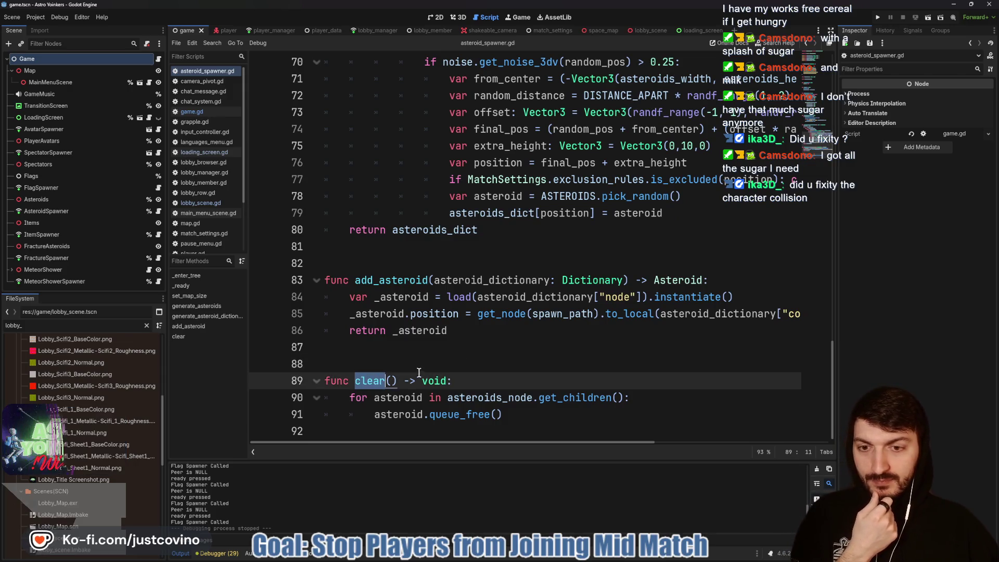
{"action": "scroll", "coordinate": [470, 365], "scroll_direction": "up", "scroll_amount": 10}
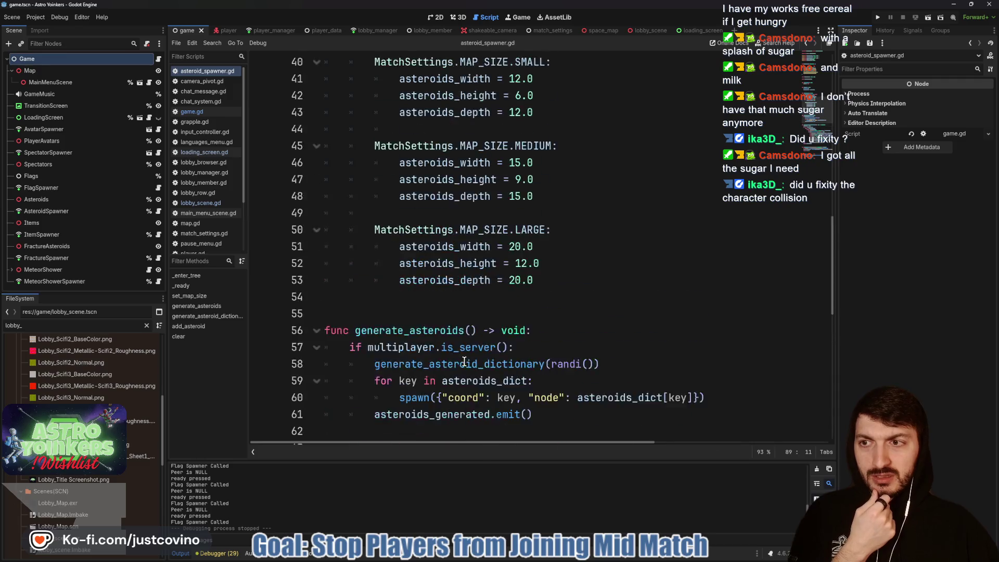
{"action": "scroll", "coordinate": [433, 335], "scroll_direction": "down", "scroll_amount": 6}
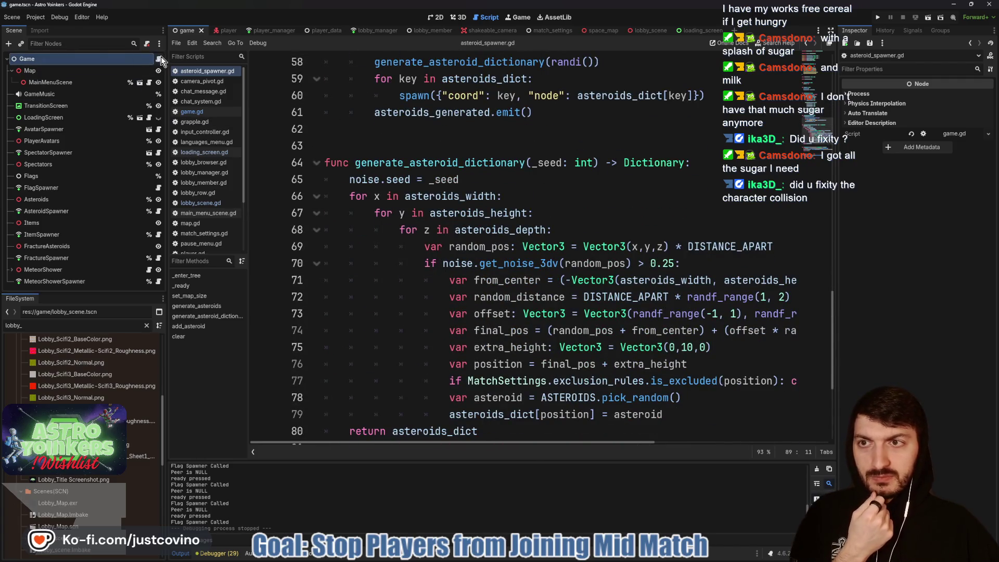
Review game.gd's reset_spawned_things call on line 33 and the _on_game_ended handler
{"action": "left_click", "coordinate": [159, 58]}
{"action": "scroll", "coordinate": [502, 277], "scroll_direction": "down", "scroll_amount": 3}
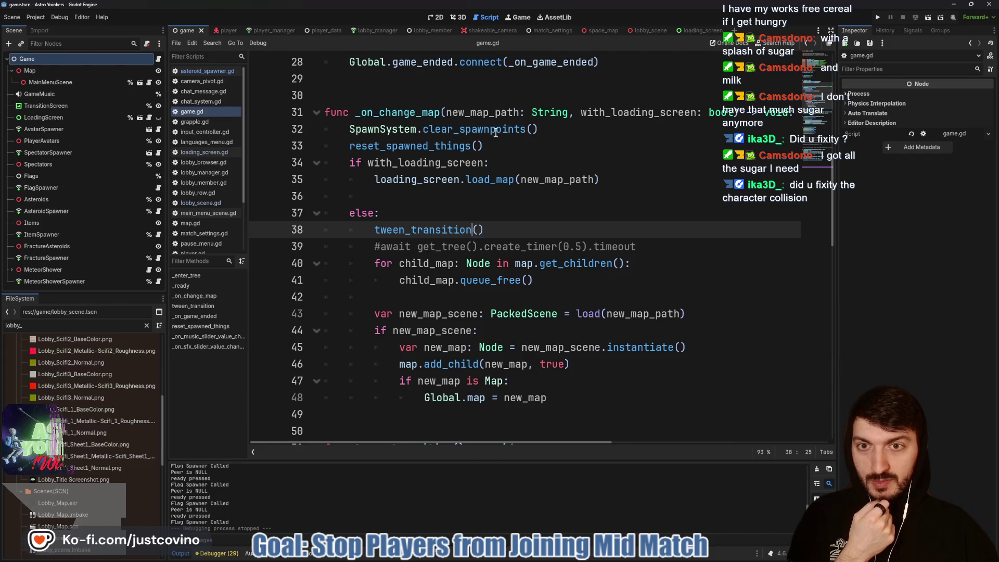
{"action": "double_click", "coordinate": [412, 147]}
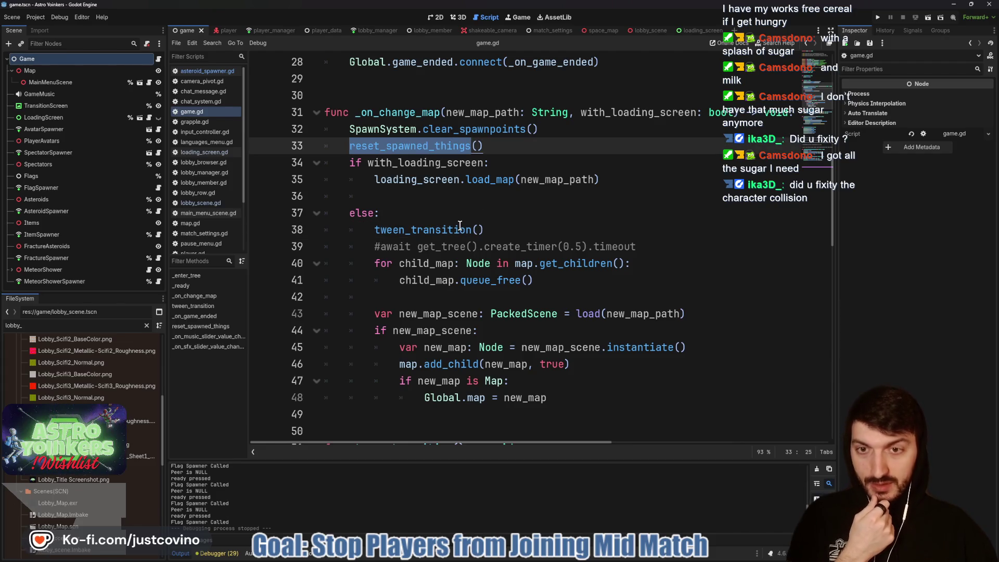
{"action": "scroll", "coordinate": [460, 225], "scroll_direction": "down", "scroll_amount": 7}
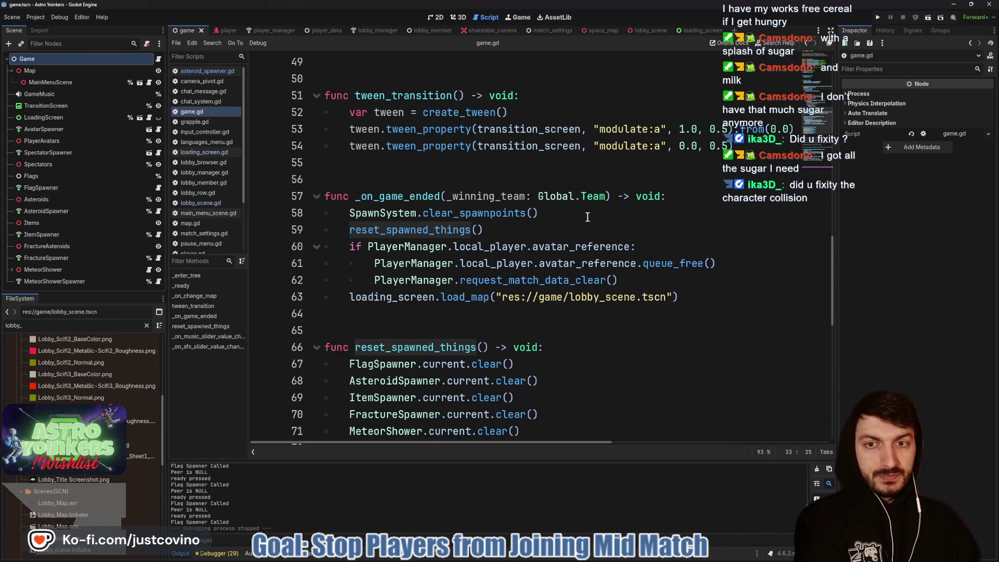
{"action": "scroll", "coordinate": [411, 208], "scroll_direction": "down", "scroll_amount": 2}
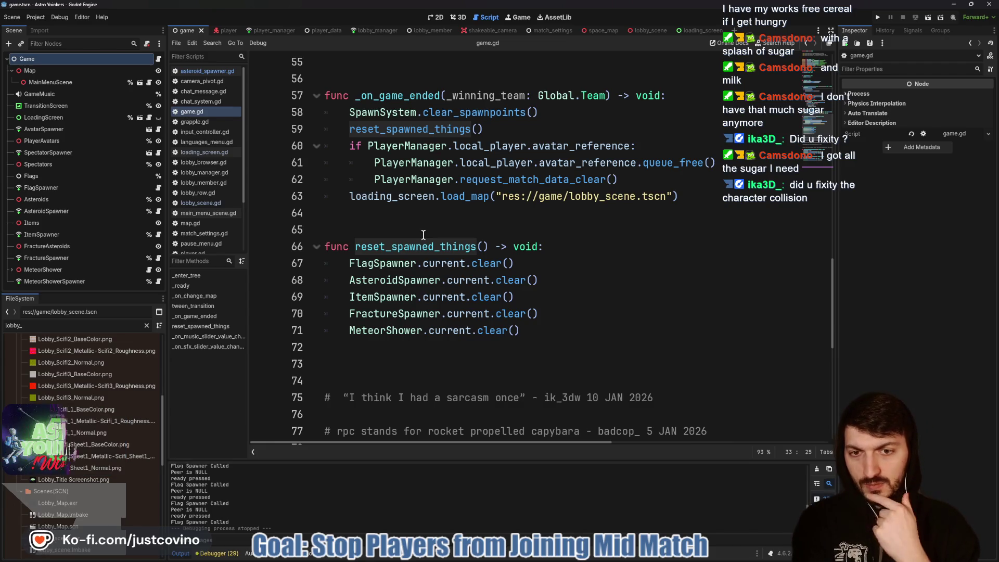
{"action": "double_click", "coordinate": [397, 95]}
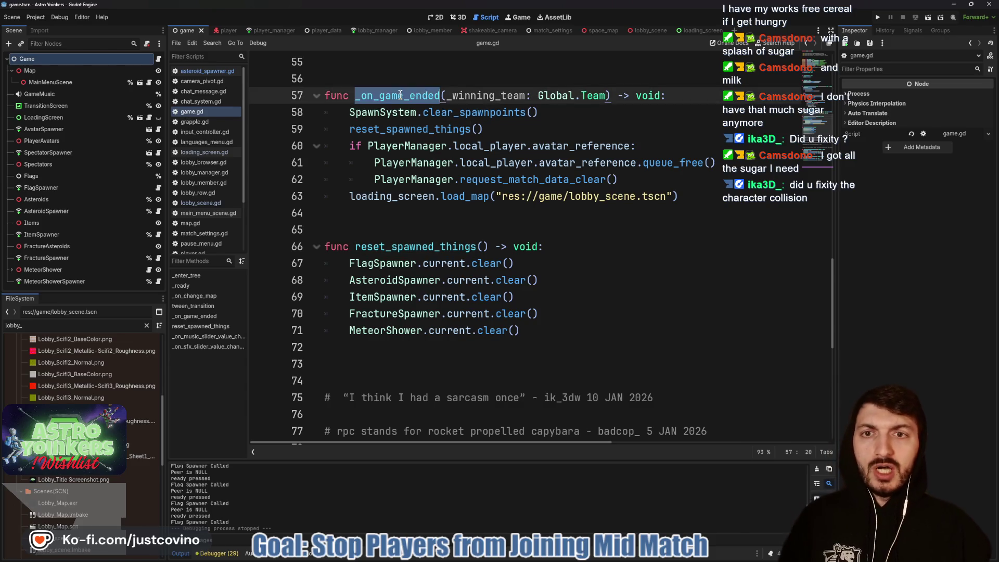
{"action": "scroll", "coordinate": [468, 209], "scroll_direction": "up", "scroll_amount": 12}
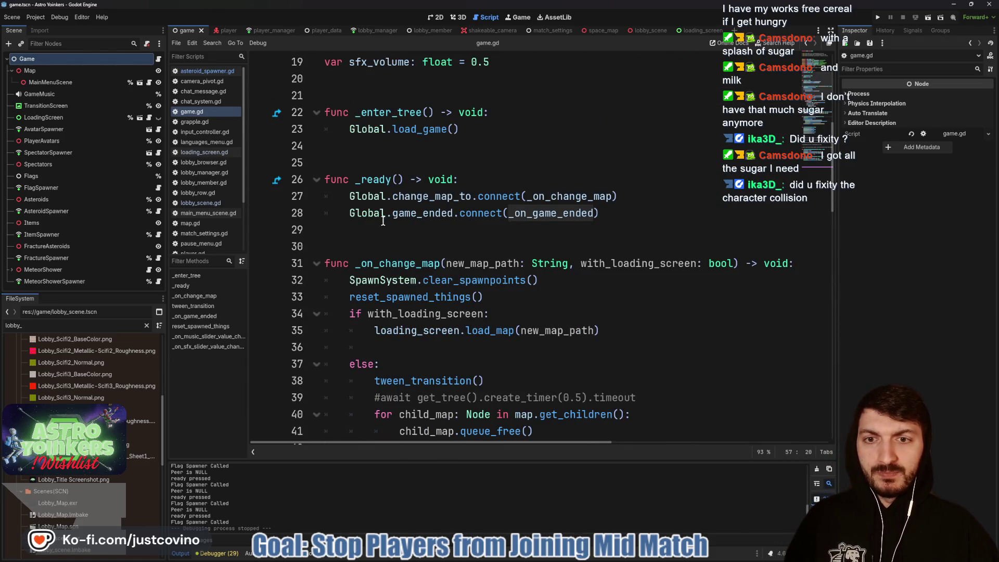
{"action": "scroll", "coordinate": [472, 221], "scroll_direction": "down", "scroll_amount": 2}
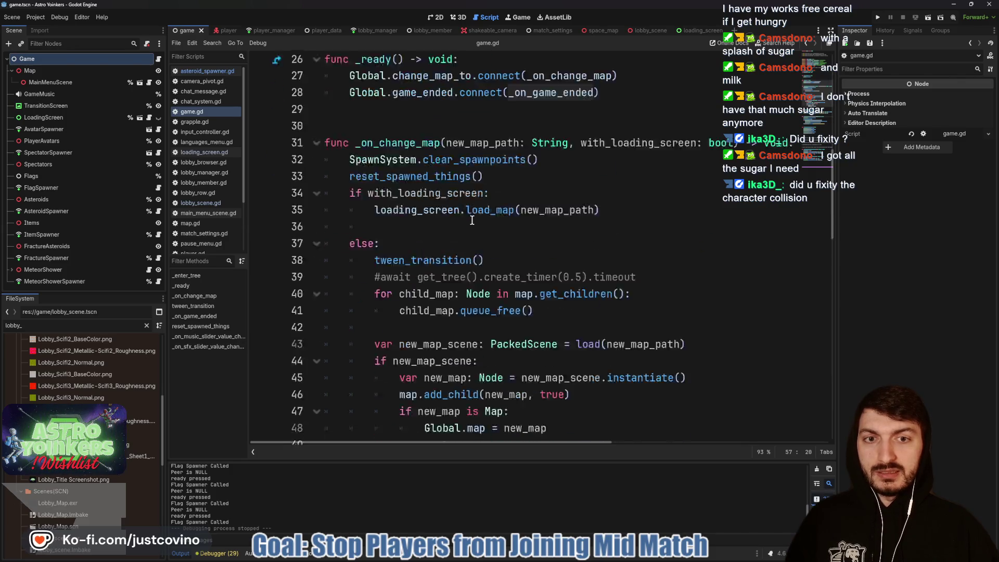
{"action": "scroll", "coordinate": [472, 220], "scroll_direction": "down", "scroll_amount": 8}
Add print("On Game Ended") as the first line of _on_game_ended, then save game.gd and the scene
{"action": "left_click", "coordinate": [695, 199]}
{"action": "key", "text": "Return"}
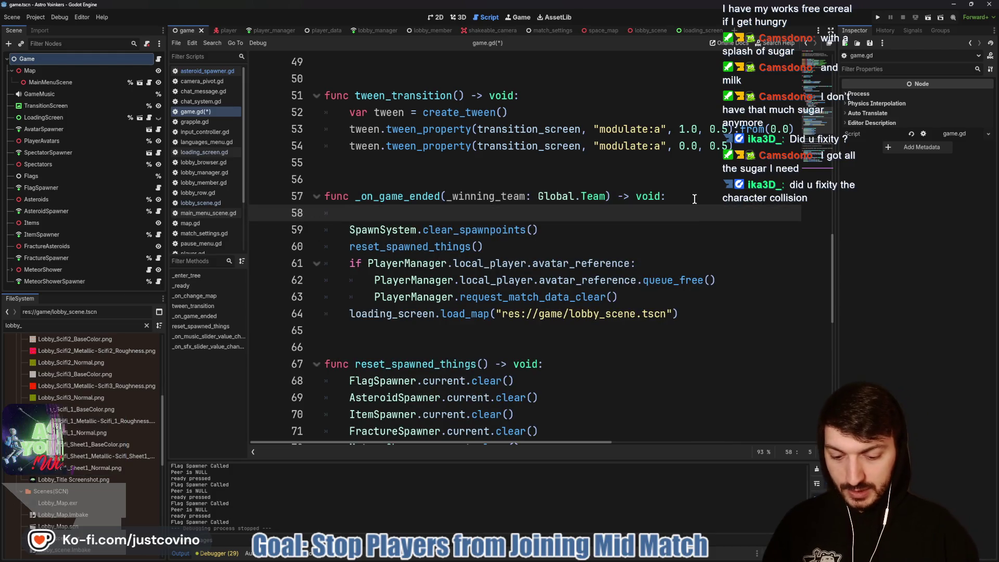
{"action": "type", "text": "print(\"On Game Ended"}
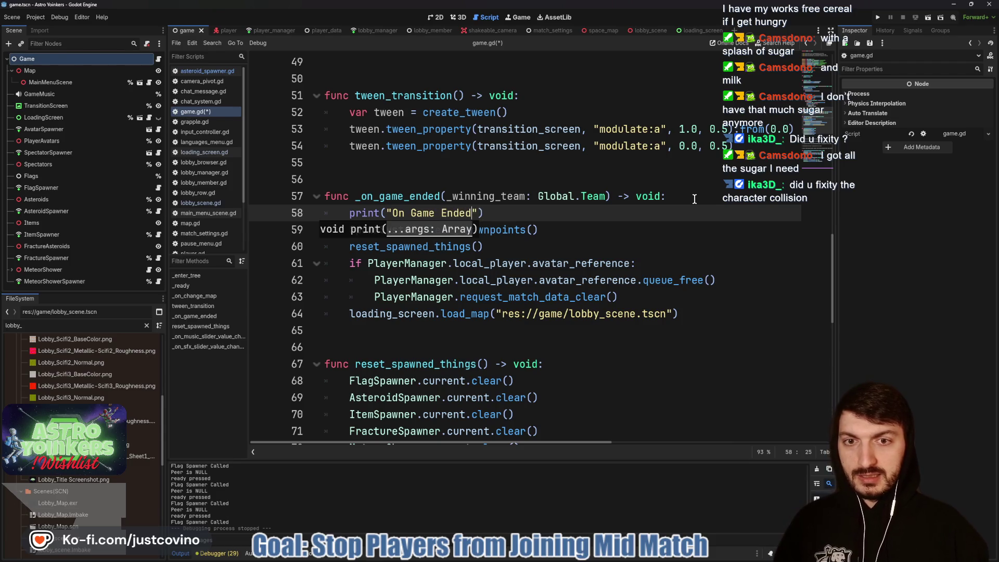
{"action": "type", "text": "d"}
{"action": "key", "text": "End"}
{"action": "key", "text": "ctrl+s"}
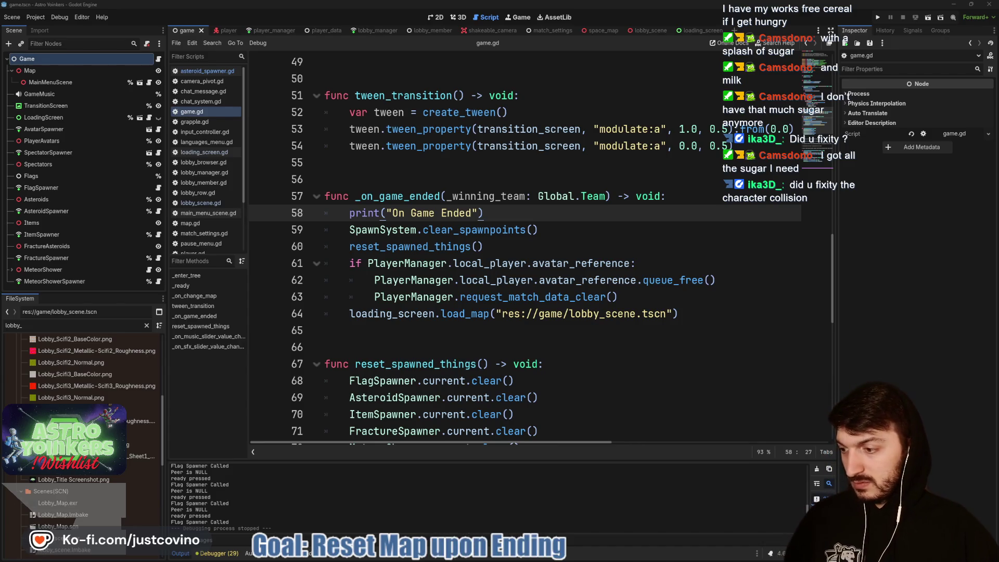
{"action": "left_click", "coordinate": [536, 247]}
{"action": "key", "text": "ctrl+s"}
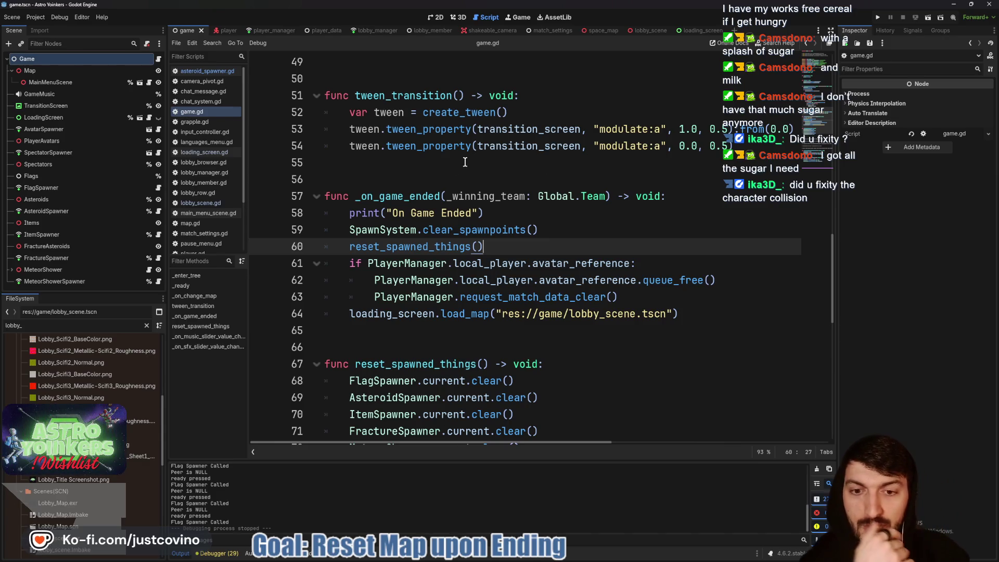
{"action": "left_click", "coordinate": [159, 188]}
{"action": "scroll", "coordinate": [382, 233], "scroll_direction": "up", "scroll_amount": 4}
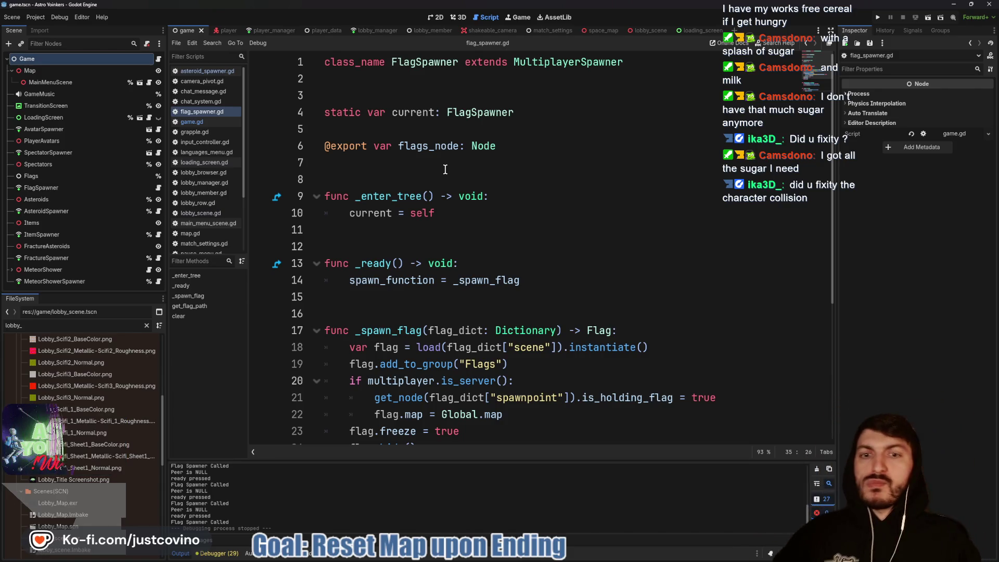
{"action": "scroll", "coordinate": [432, 208], "scroll_direction": "down", "scroll_amount": 4}
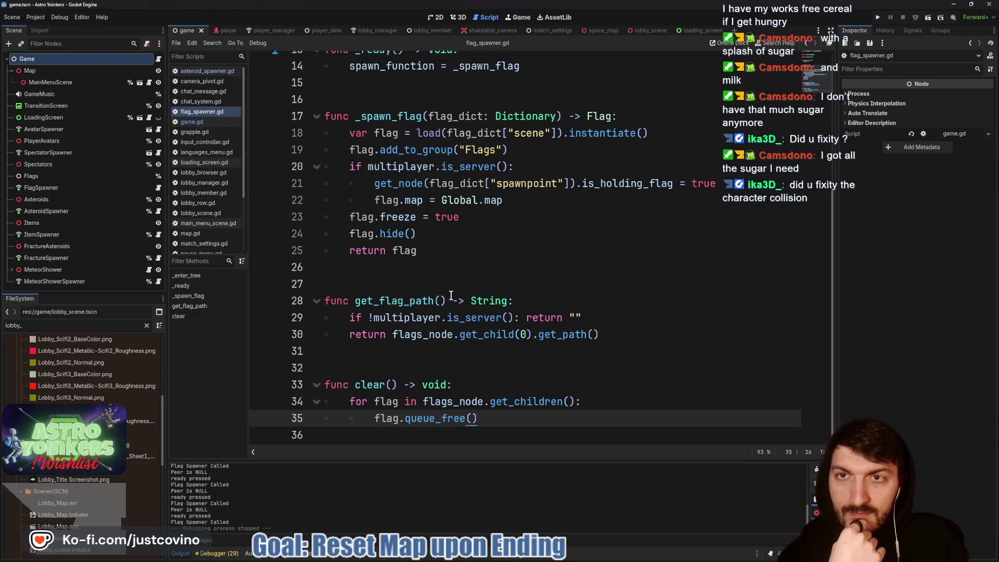
{"action": "key", "text": "alt+Left"}
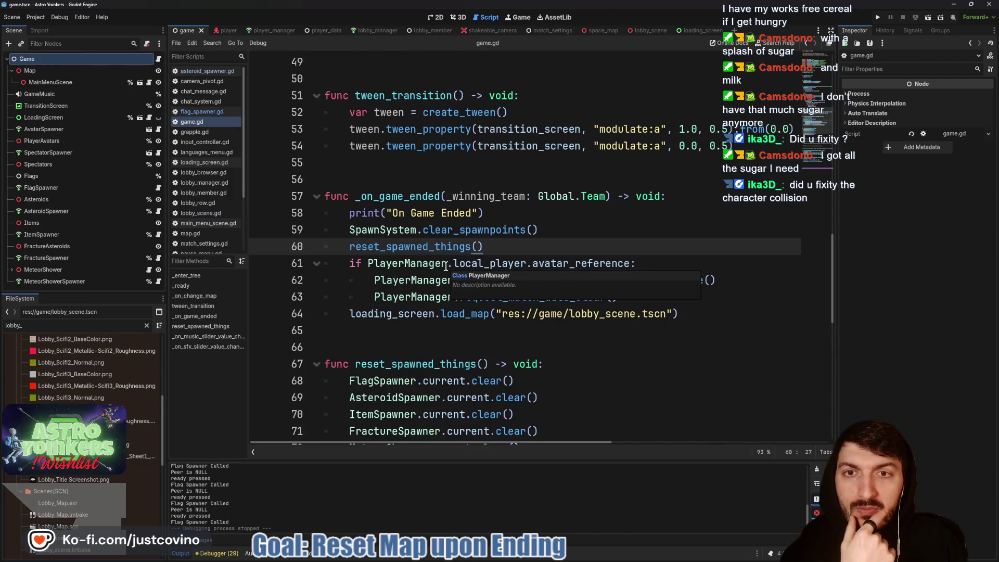
{"action": "scroll", "coordinate": [446, 267], "scroll_direction": "up", "scroll_amount": 10}
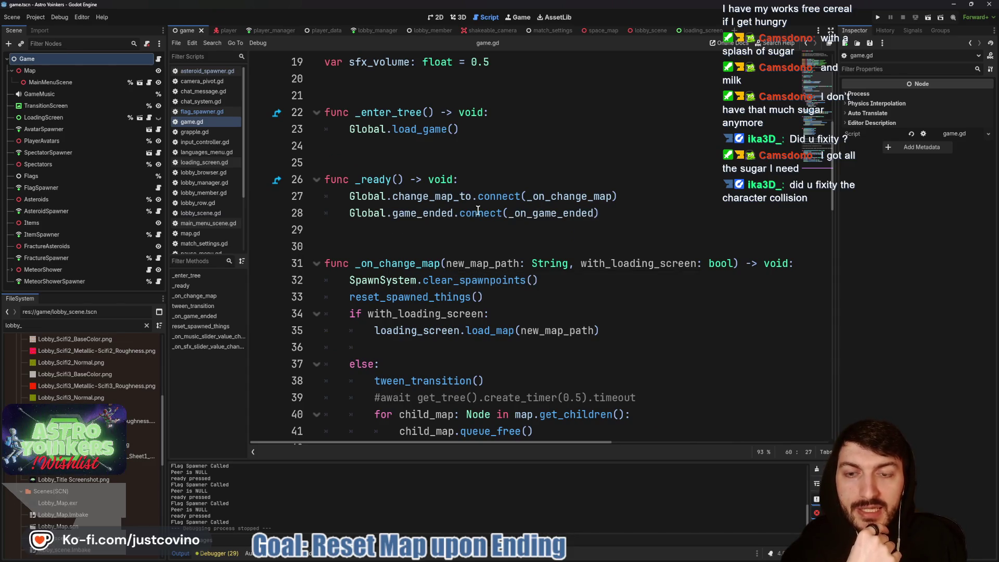
{"action": "left_click", "coordinate": [366, 215], "text": "ctrl"}
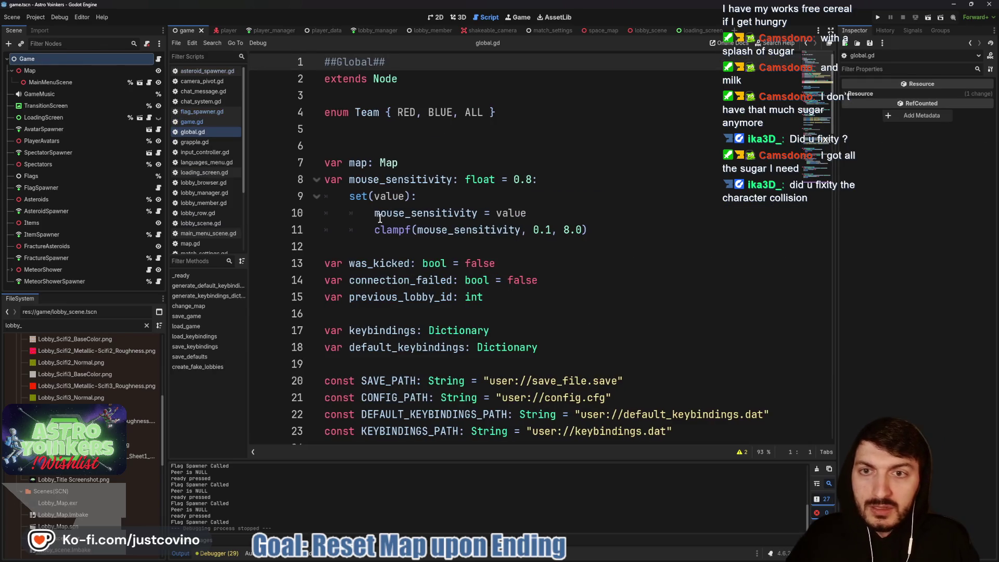
{"action": "scroll", "coordinate": [385, 225], "scroll_direction": "down", "scroll_amount": 1}
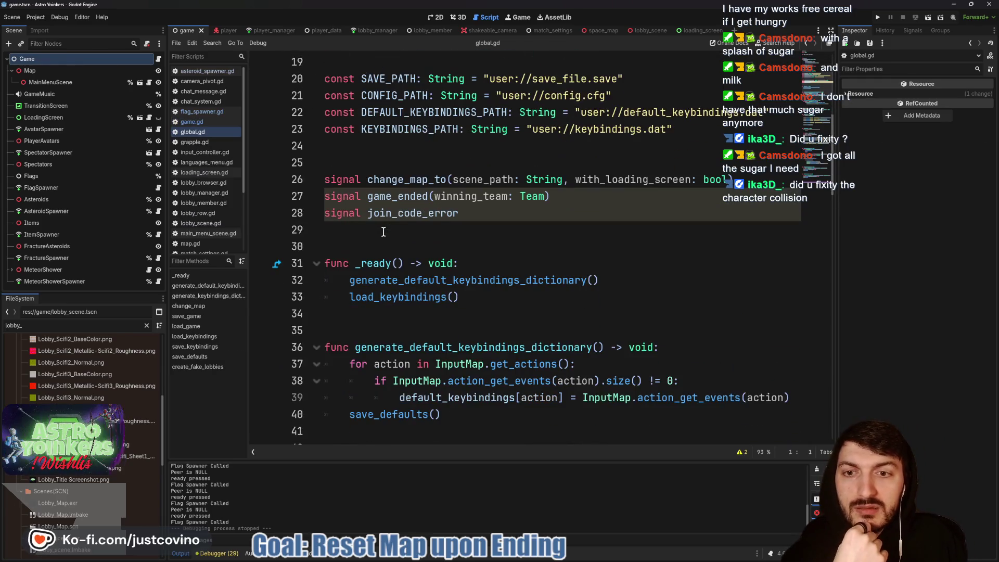
{"action": "double_click", "coordinate": [407, 196]}
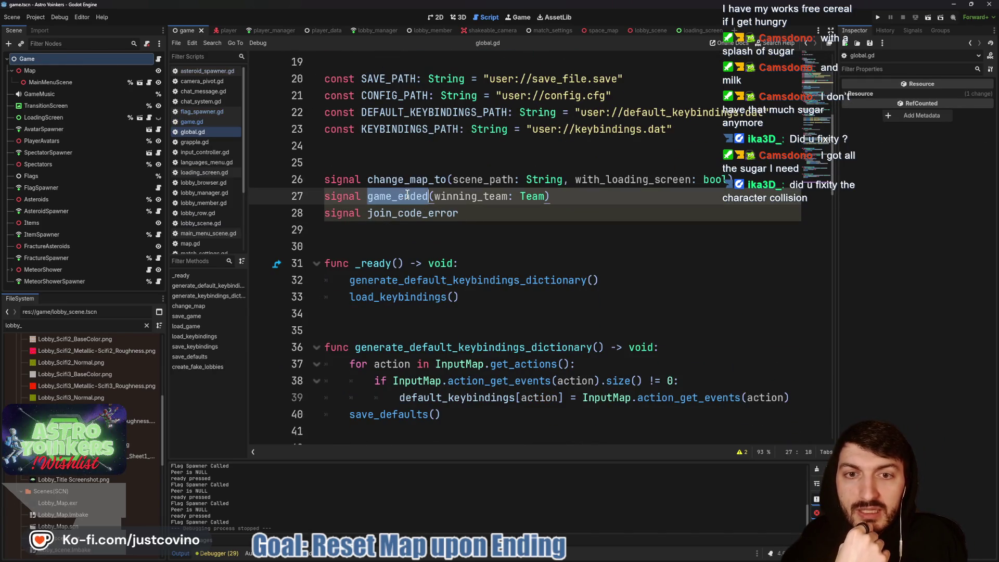
{"action": "double_click", "coordinate": [484, 196]}
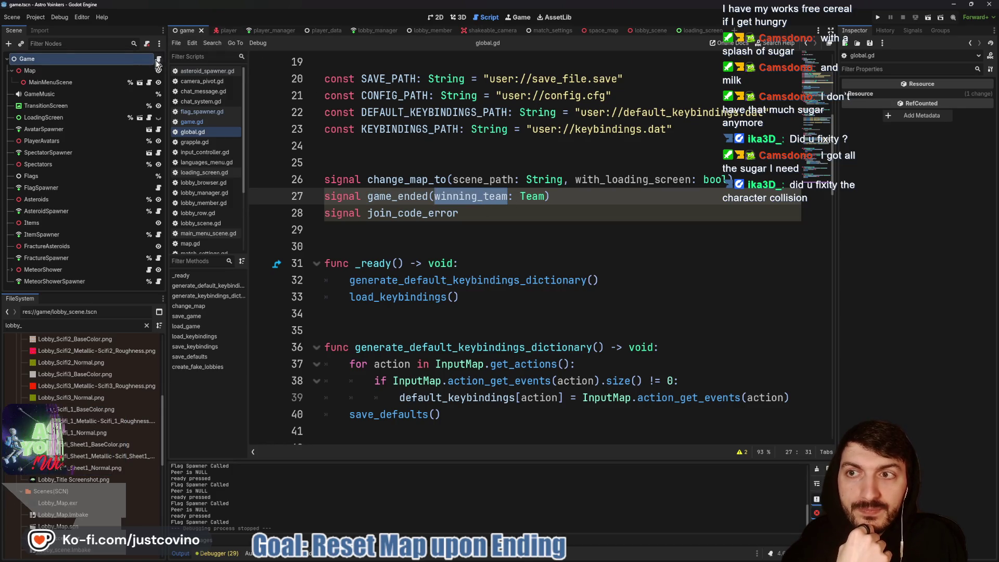
{"action": "left_click", "coordinate": [192, 121]}
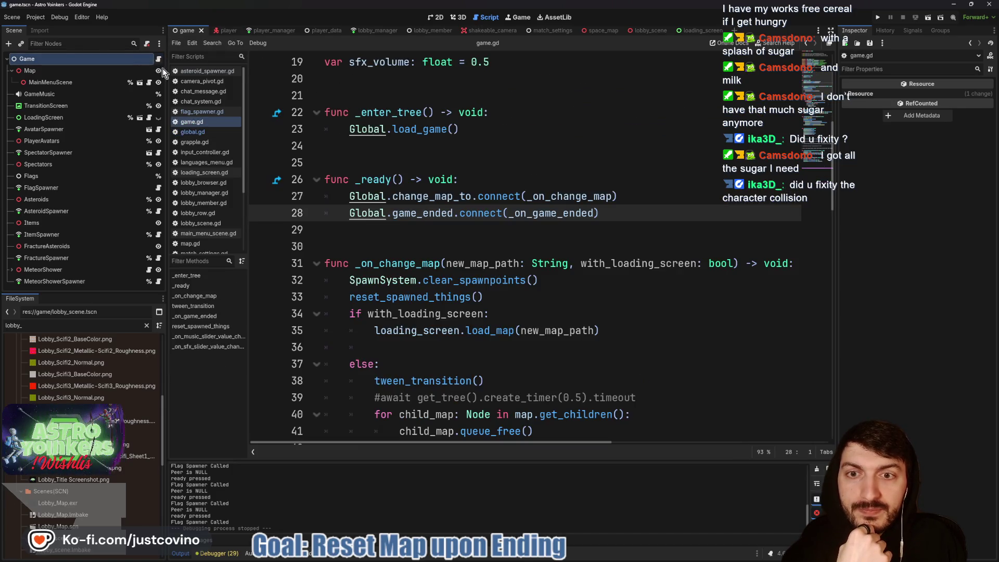
{"action": "left_click", "coordinate": [553, 213]}
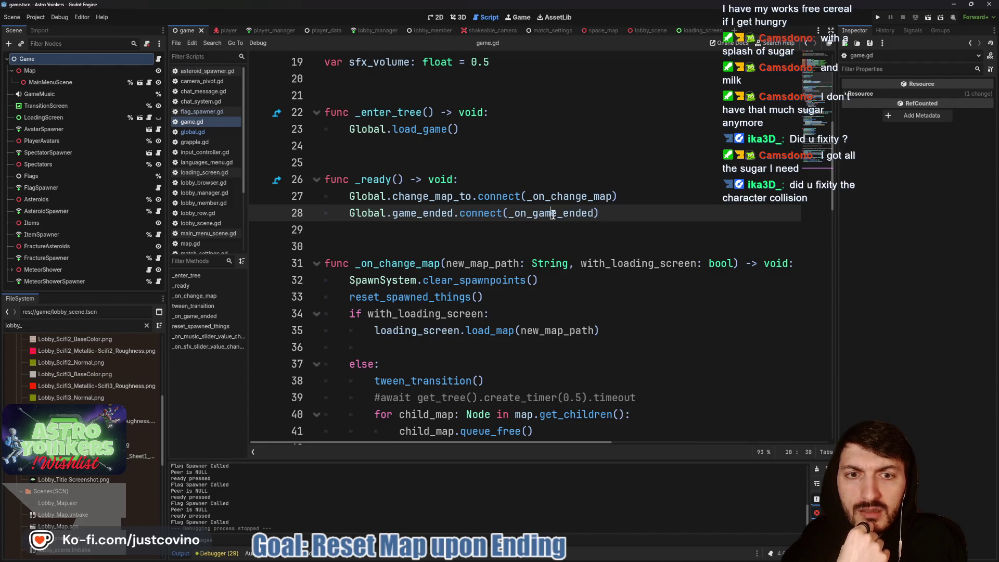
{"action": "double_click", "coordinate": [552, 214]}
{"action": "scroll", "coordinate": [516, 245], "scroll_direction": "down", "scroll_amount": 8}
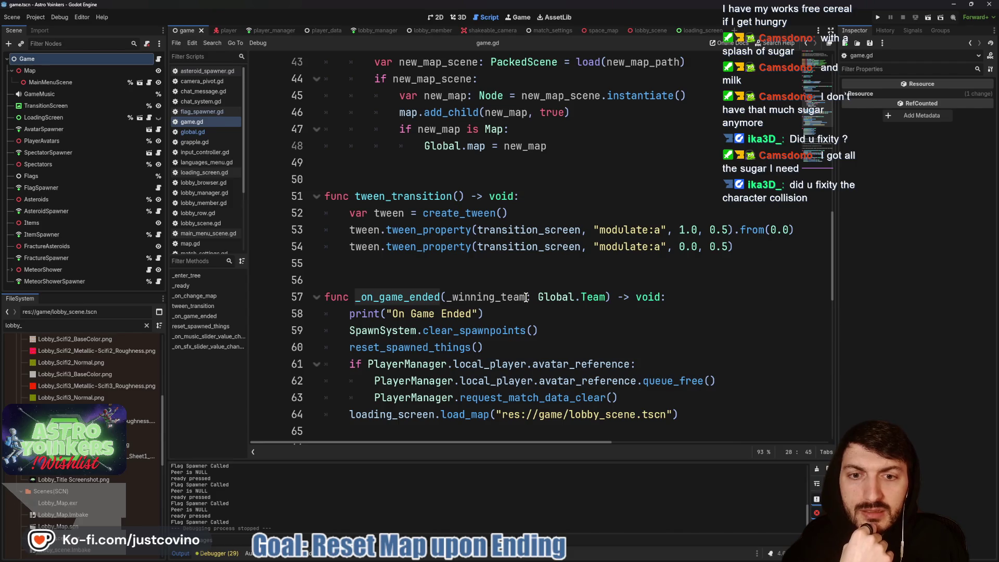
{"action": "scroll", "coordinate": [511, 298], "scroll_direction": "down", "scroll_amount": 2}
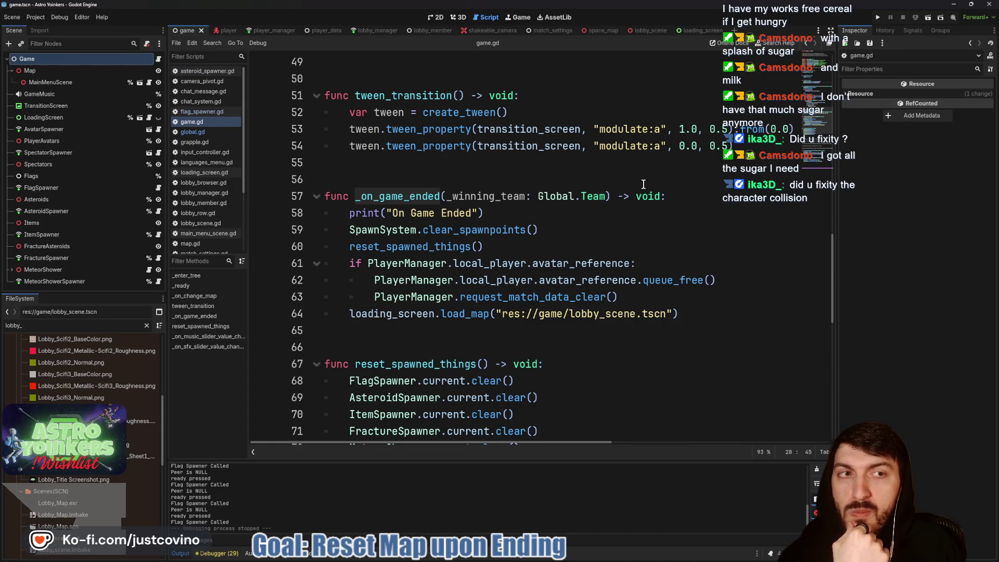
Hide the TabMenu node in the player scene and save the scene
{"action": "left_click", "coordinate": [221, 30]}
{"action": "scroll", "coordinate": [97, 229], "scroll_direction": "down", "scroll_amount": 5}
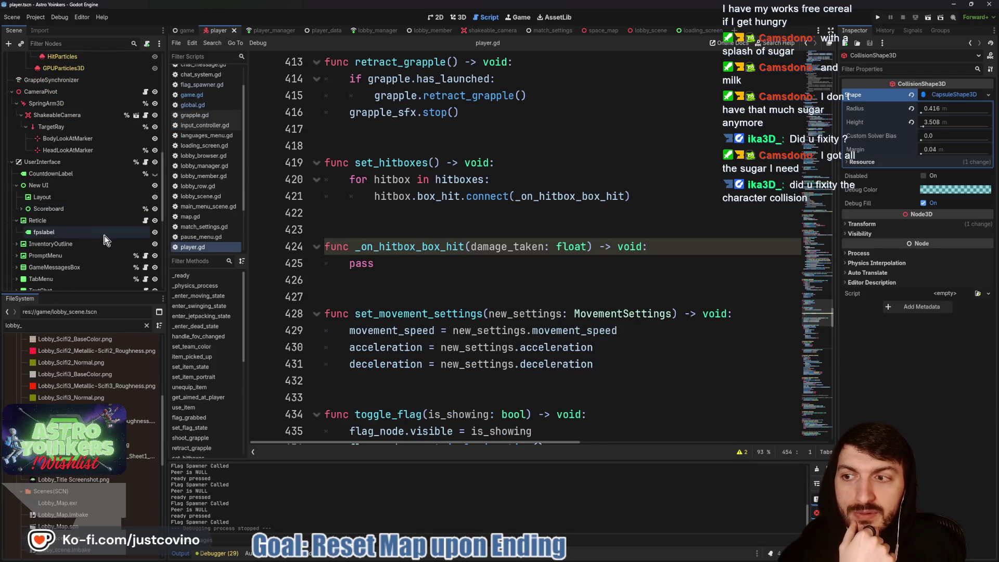
{"action": "left_click", "coordinate": [155, 250]}
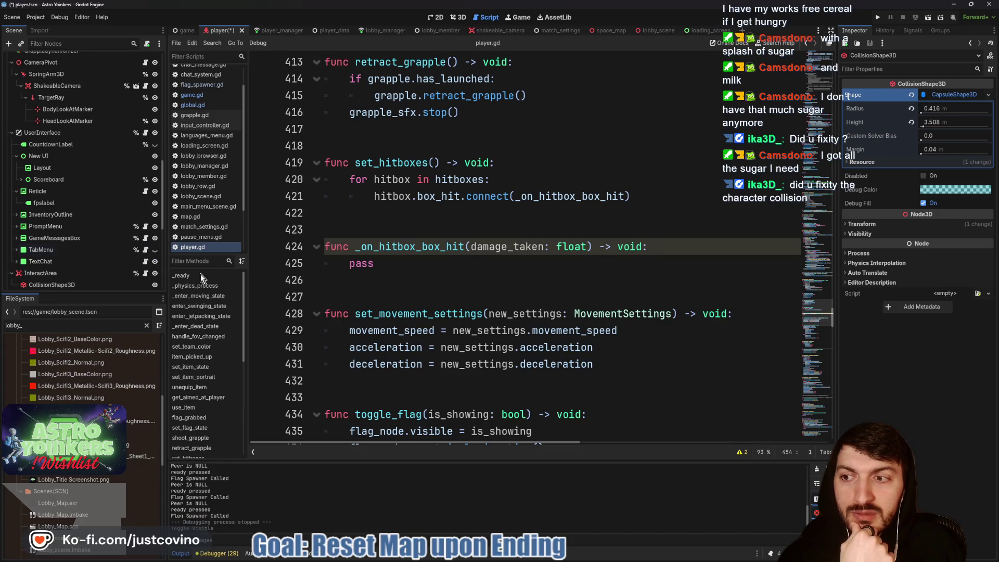
{"action": "left_click", "coordinate": [486, 226]}
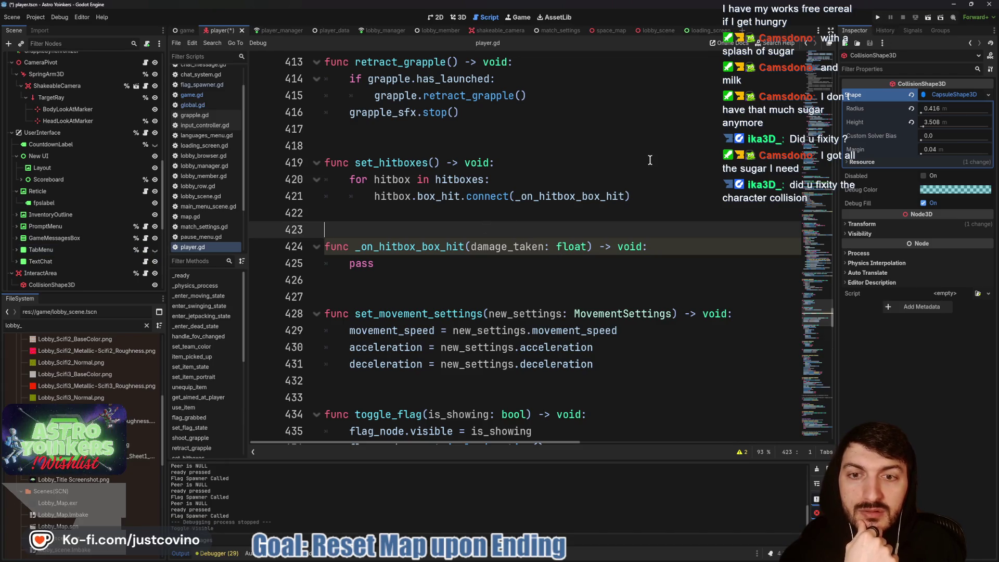
{"action": "key", "text": "ctrl+s"}
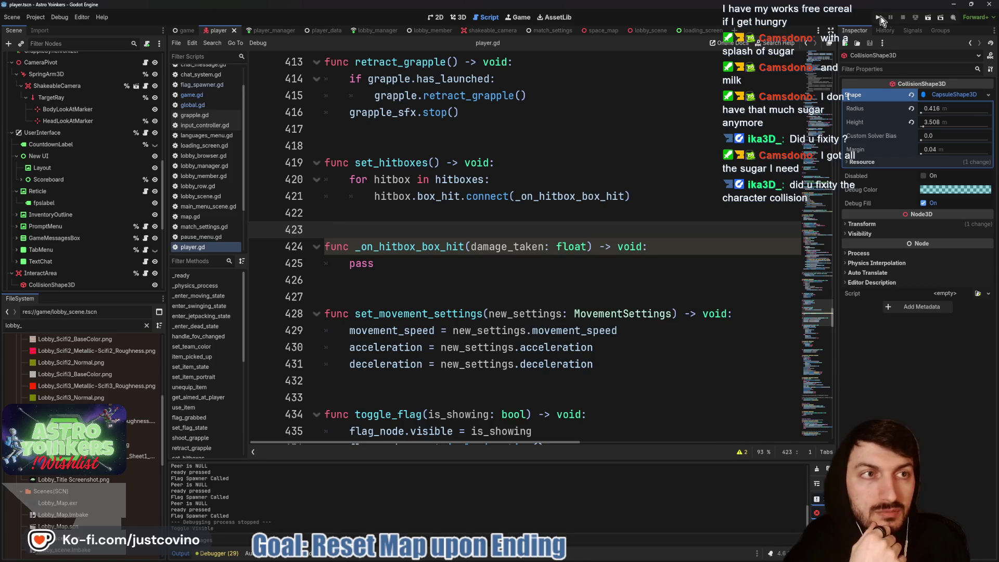
Run the game, host a lobby, ready up, end the match with the console score command, and view the live tree
{"action": "left_click", "coordinate": [884, 18]}
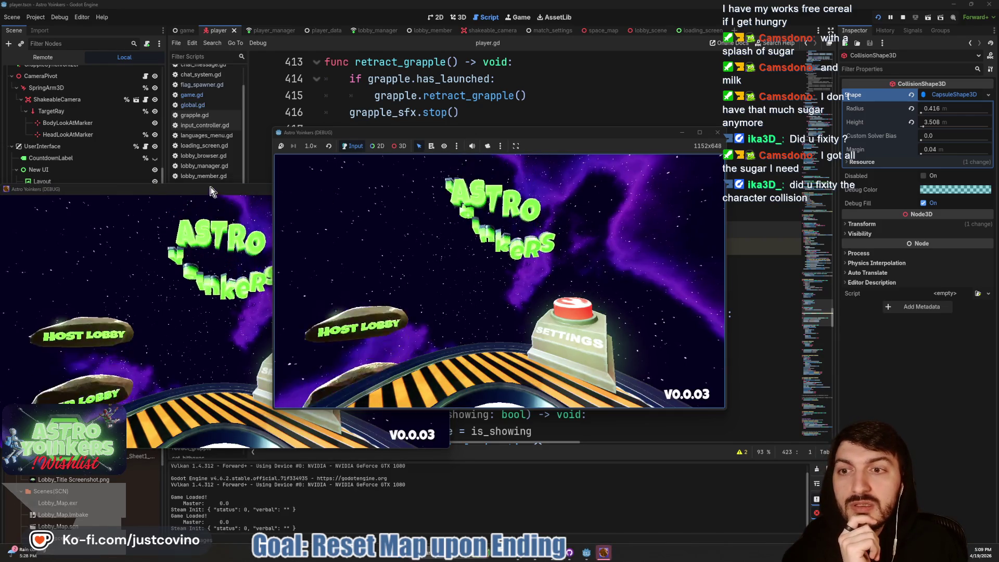
{"action": "left_click", "coordinate": [440, 189]}
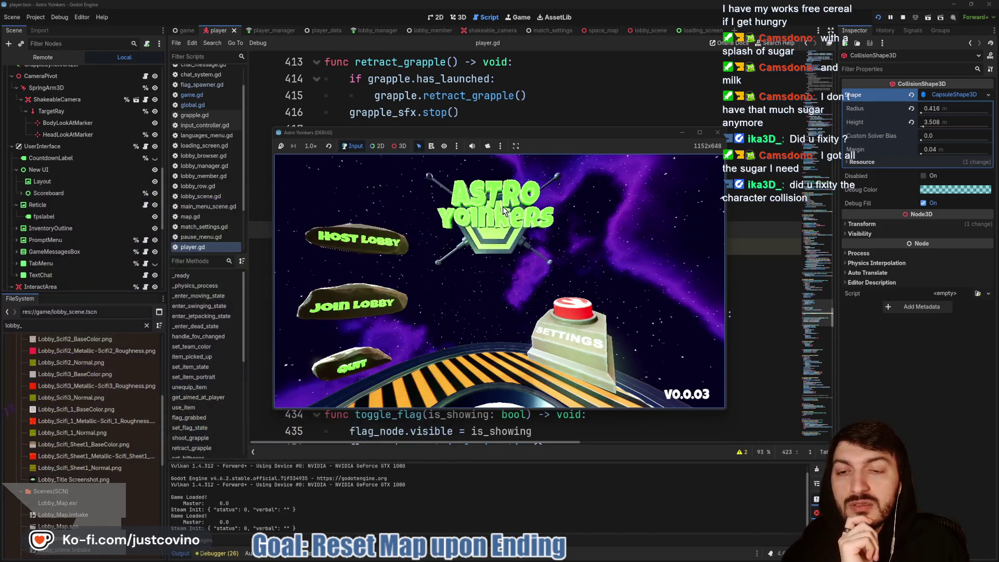
{"action": "left_click", "coordinate": [359, 242]}
{"action": "left_click", "coordinate": [493, 238]}
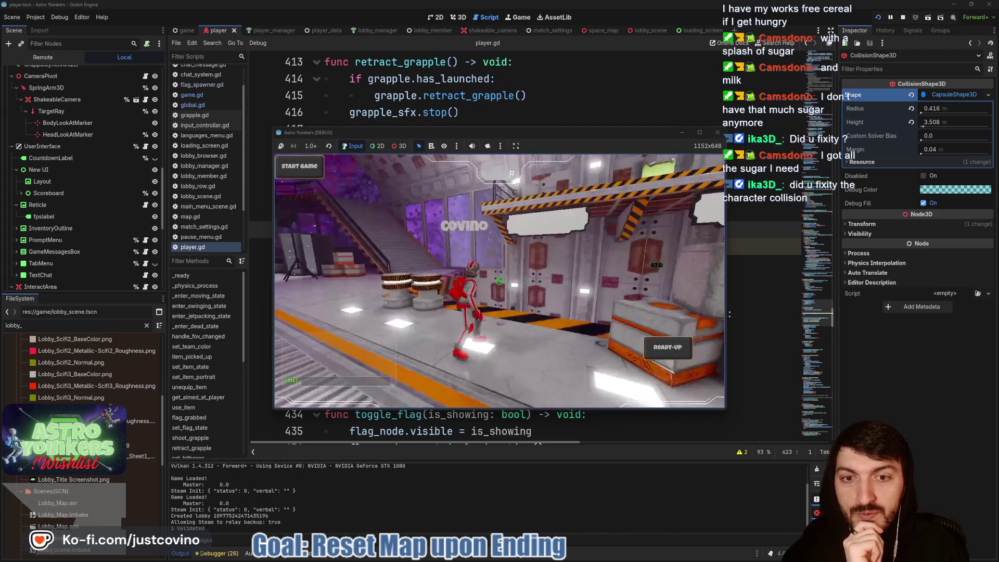
{"action": "left_click", "coordinate": [668, 347]}
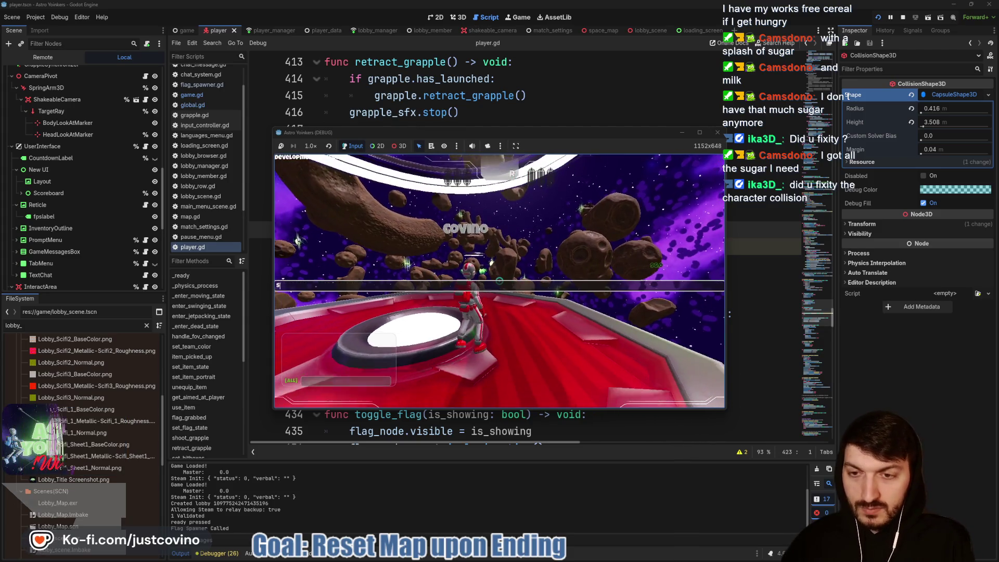
{"action": "key", "text": "grave"}
{"action": "key", "text": "Return"}
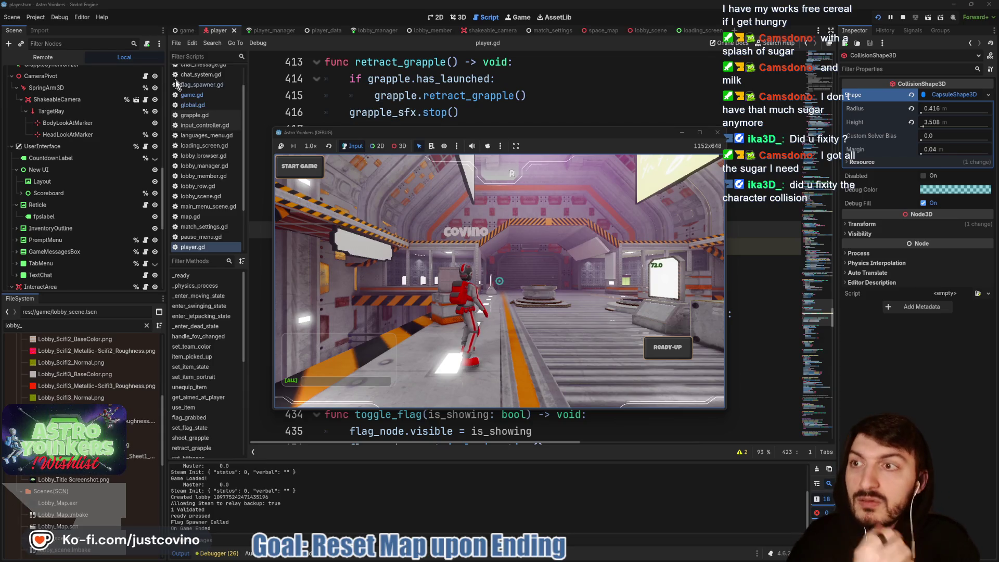
{"action": "left_click", "coordinate": [62, 55]}
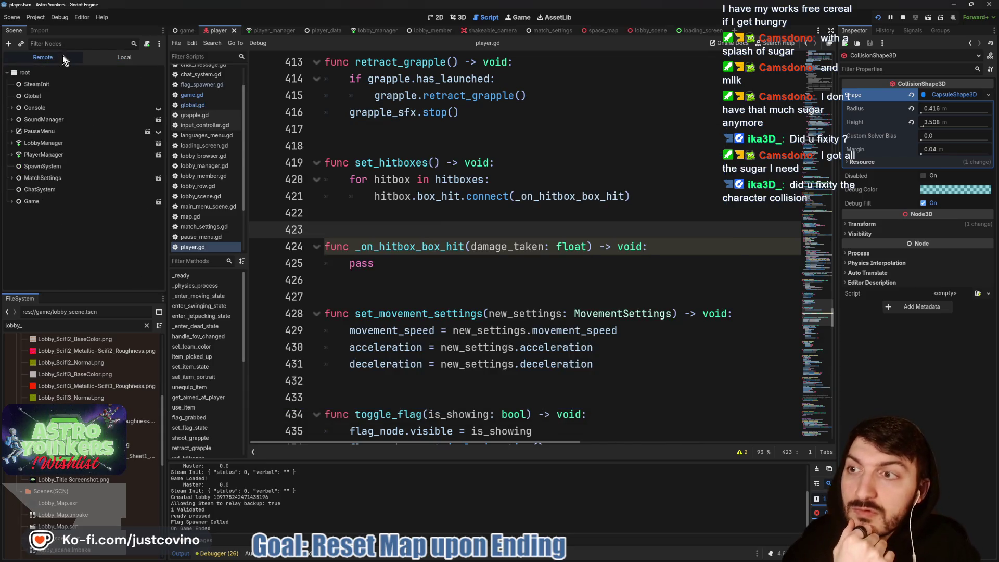
Expand the live Game node and hand control back to the running game window
{"action": "left_click", "coordinate": [11, 201]}
{"action": "scroll", "coordinate": [37, 224], "scroll_direction": "down", "scroll_amount": 3}
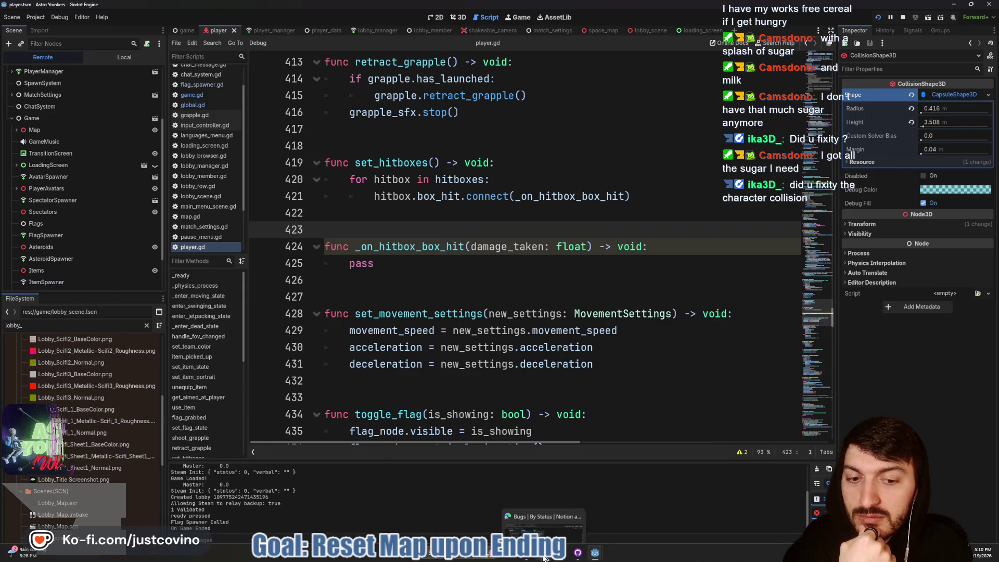
{"action": "mouse_move", "coordinate": [595, 554]}
{"action": "left_click", "coordinate": [636, 514]}
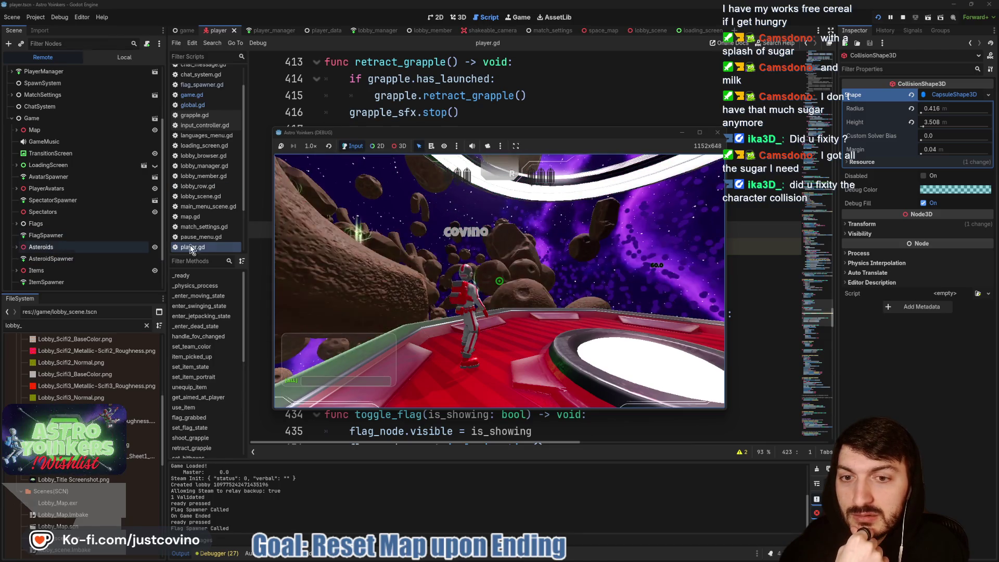
{"action": "left_click", "coordinate": [446, 255]}
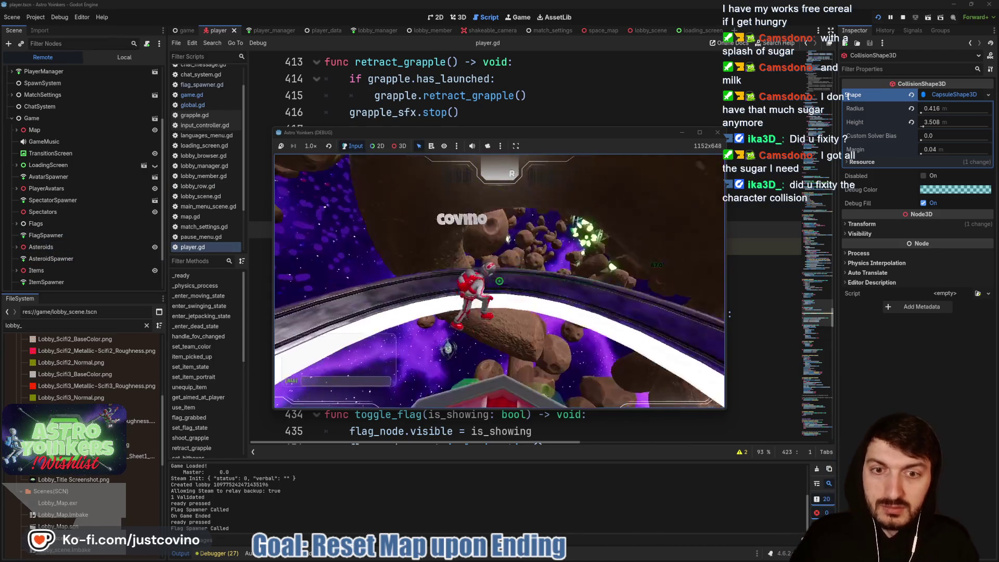
{"action": "key", "text": "Escape"}
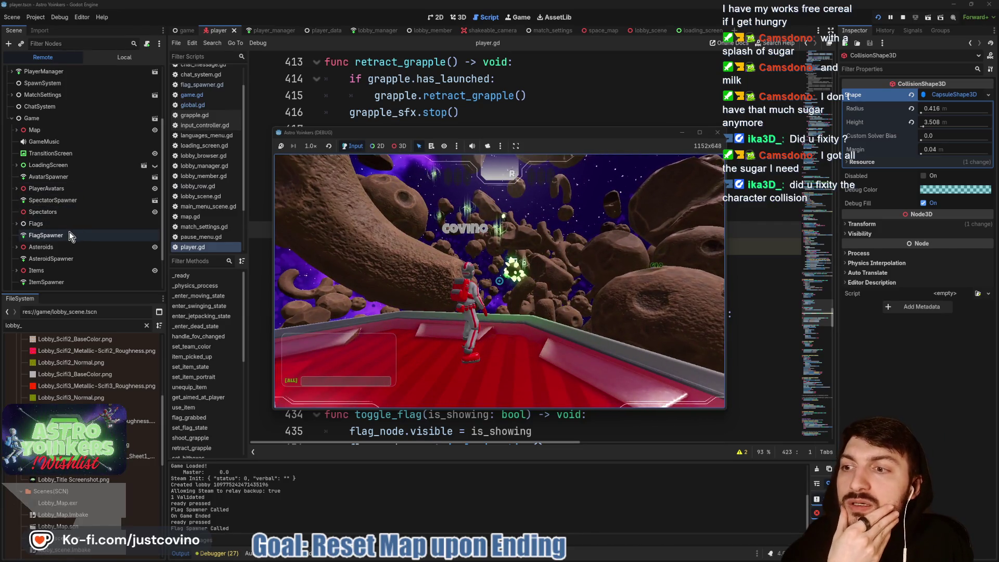
Inspect the live Asteroids, Flags and Items children for leftovers, collapsing each again
{"action": "left_click", "coordinate": [75, 246]}
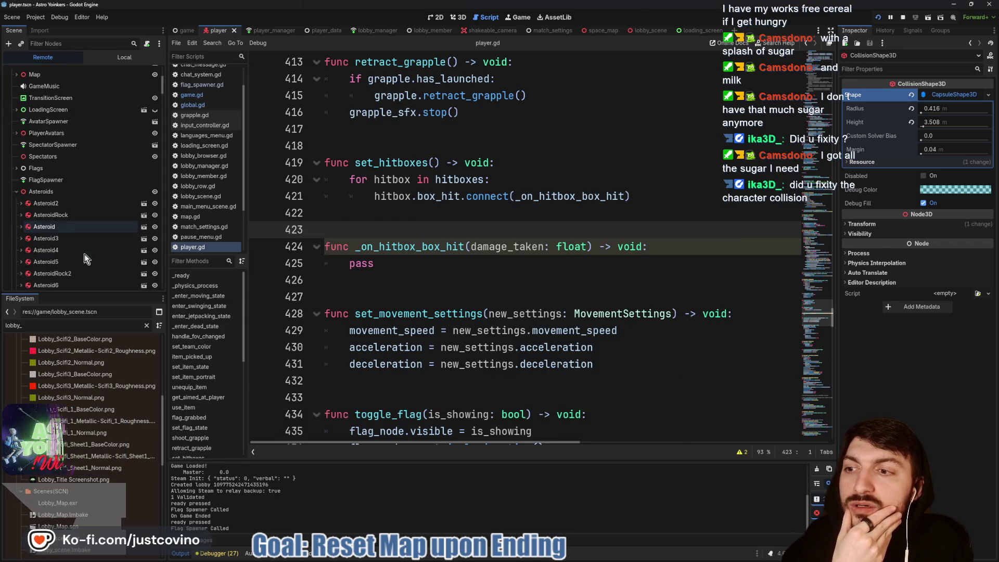
{"action": "scroll", "coordinate": [85, 254], "scroll_direction": "down", "scroll_amount": 10}
{"action": "scroll", "coordinate": [81, 255], "scroll_direction": "down", "scroll_amount": 10}
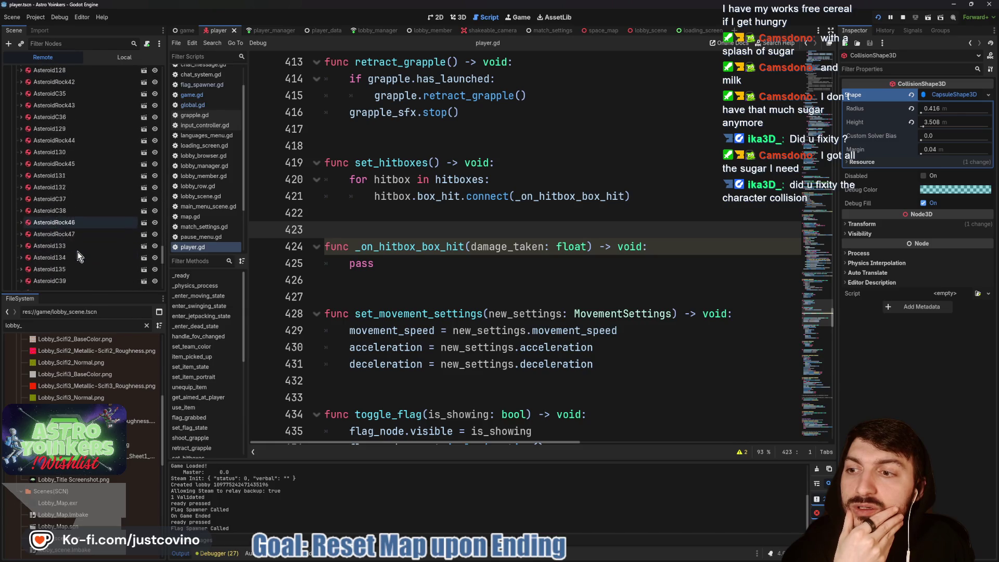
{"action": "scroll", "coordinate": [77, 252], "scroll_direction": "up", "scroll_amount": 10}
{"action": "scroll", "coordinate": [73, 206], "scroll_direction": "up", "scroll_amount": 20}
{"action": "scroll", "coordinate": [74, 213], "scroll_direction": "down", "scroll_amount": 4}
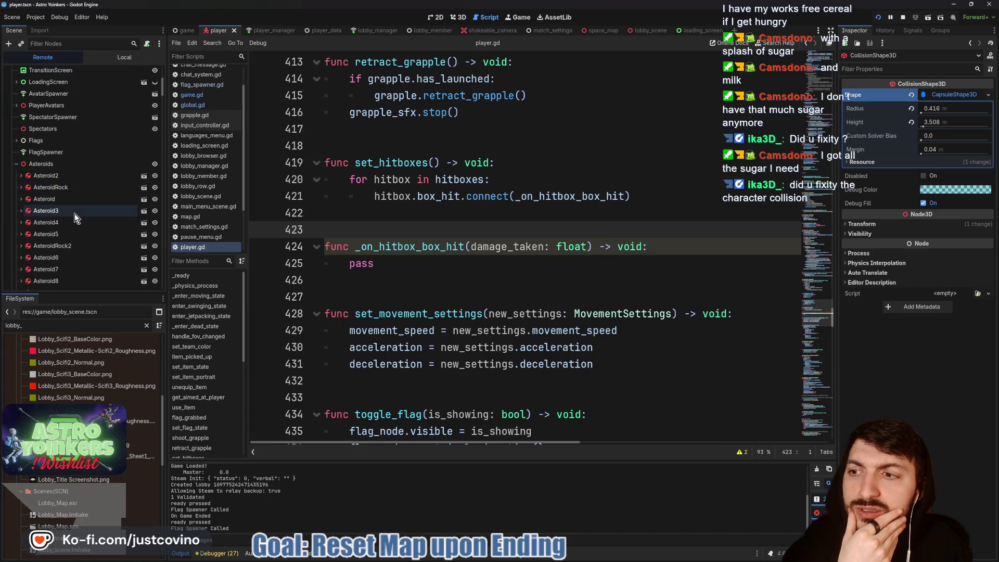
{"action": "left_click", "coordinate": [16, 164]}
{"action": "left_click", "coordinate": [16, 178]}
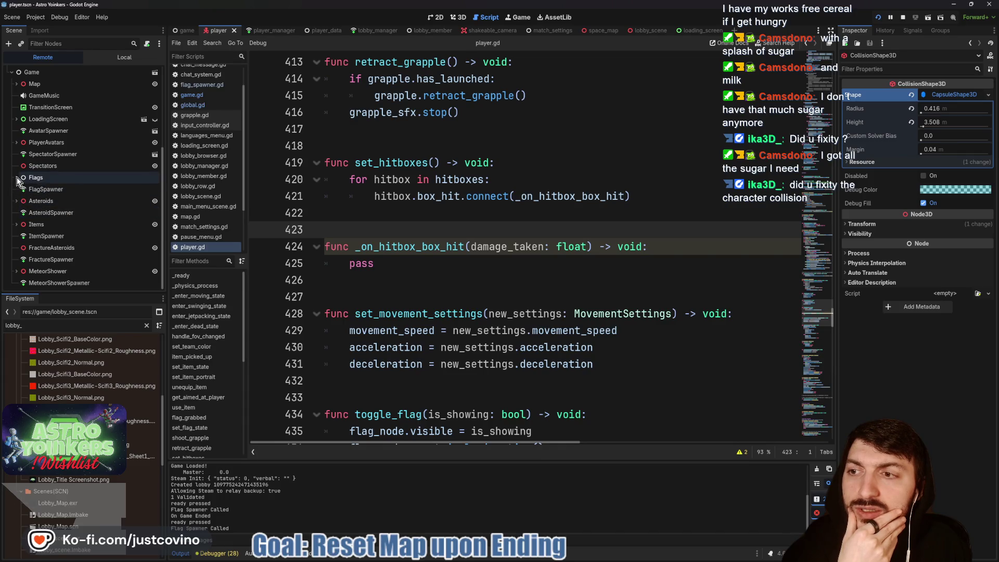
{"action": "left_click", "coordinate": [17, 178]}
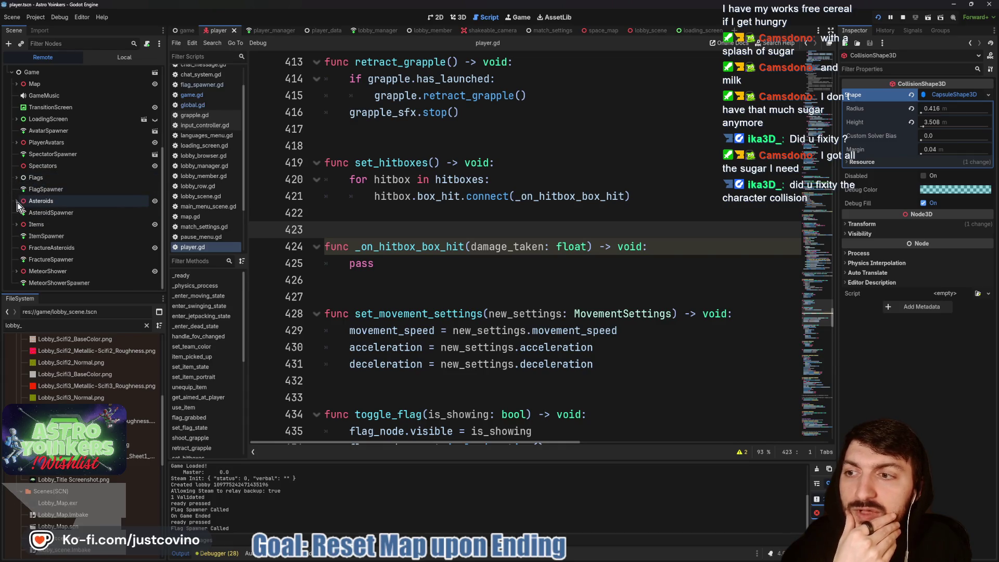
{"action": "left_click", "coordinate": [17, 224]}
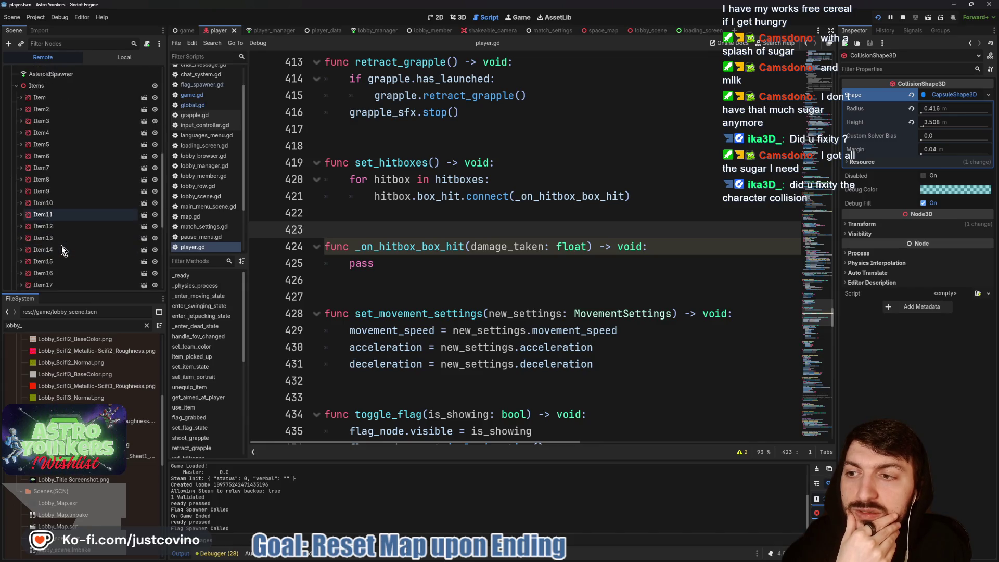
{"action": "left_click", "coordinate": [16, 224]}
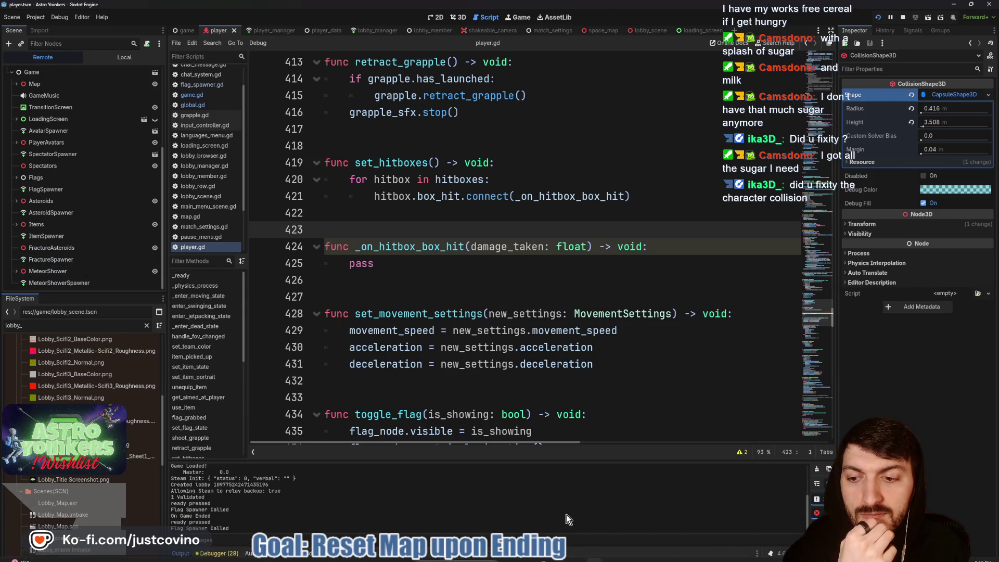
Back in the running game, rerun the score 0 console command to end the match, then ready up
{"action": "mouse_move", "coordinate": [557, 559]}
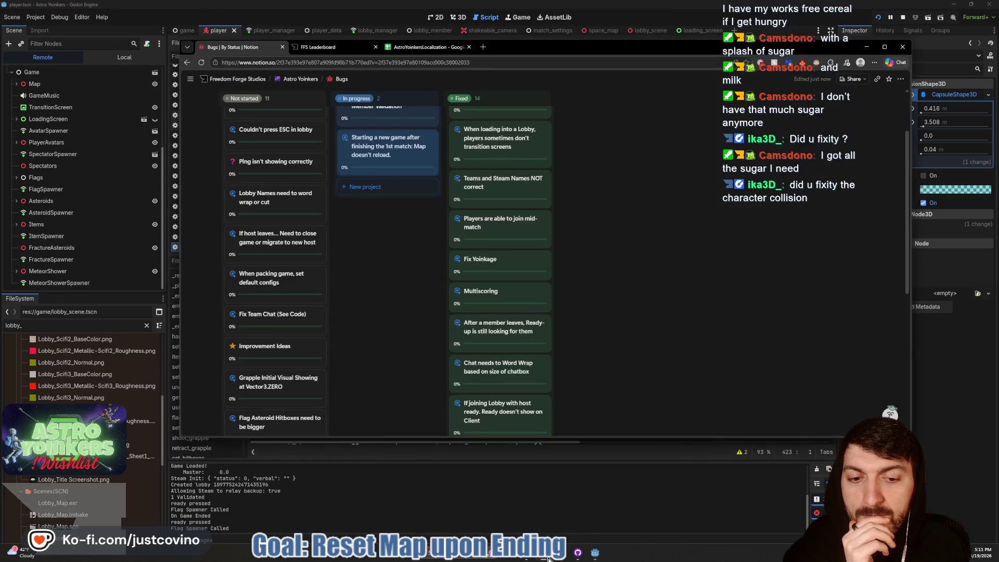
{"action": "left_click", "coordinate": [599, 557]}
{"action": "mouse_move", "coordinate": [600, 558]}
{"action": "left_click", "coordinate": [623, 508]}
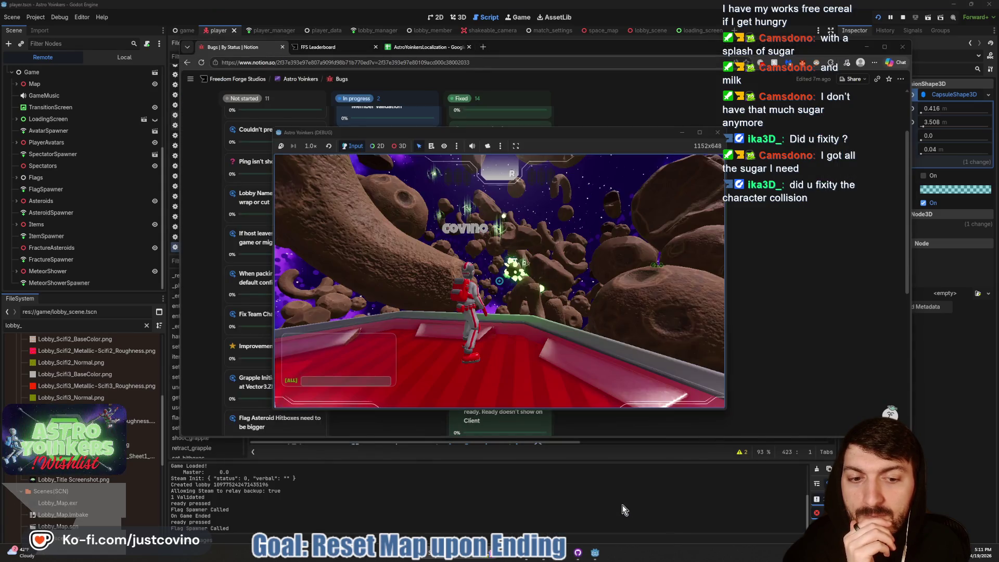
{"action": "left_click", "coordinate": [478, 291]}
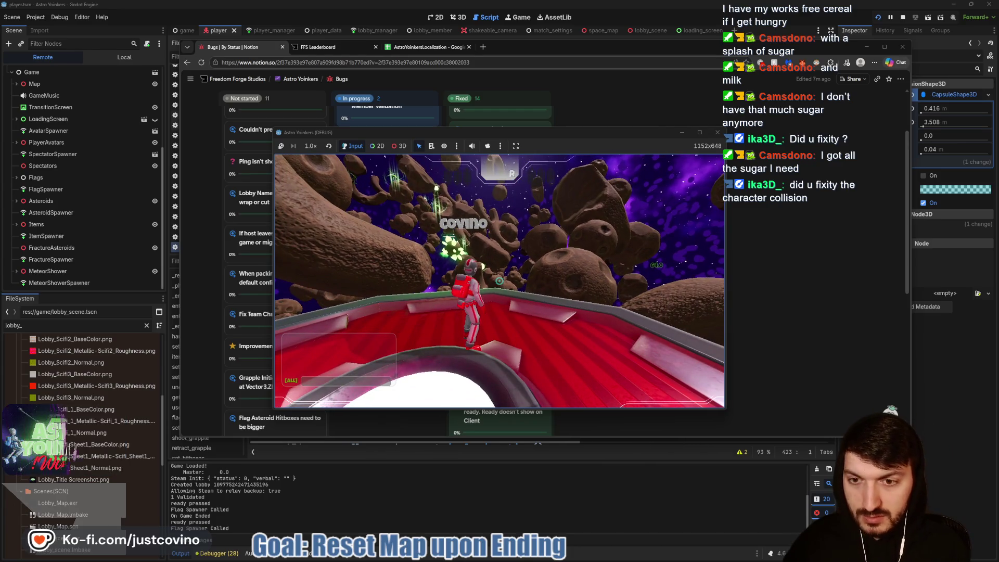
{"action": "key", "text": "grave"}
{"action": "key", "text": "Up"}
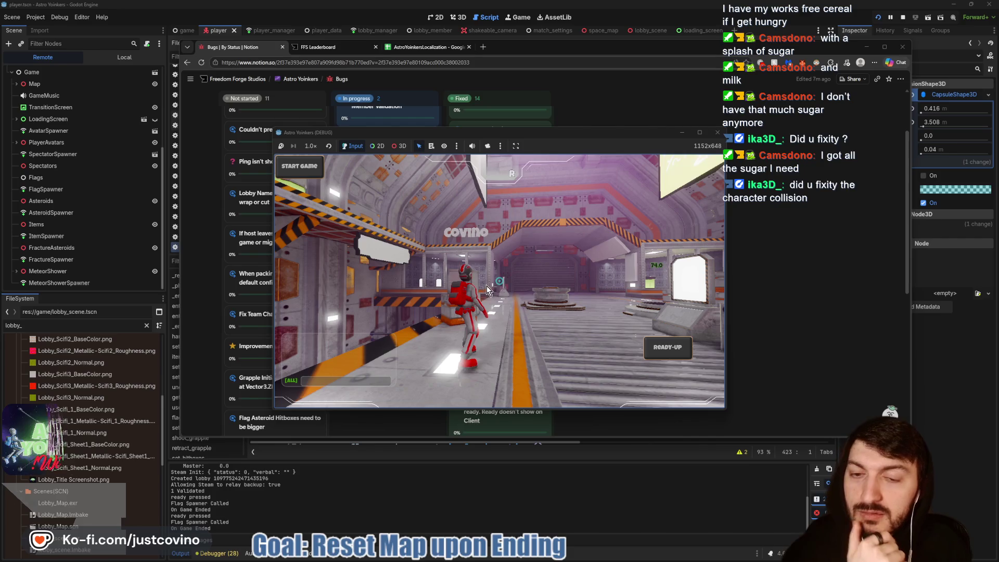
{"action": "left_click", "coordinate": [689, 345]}
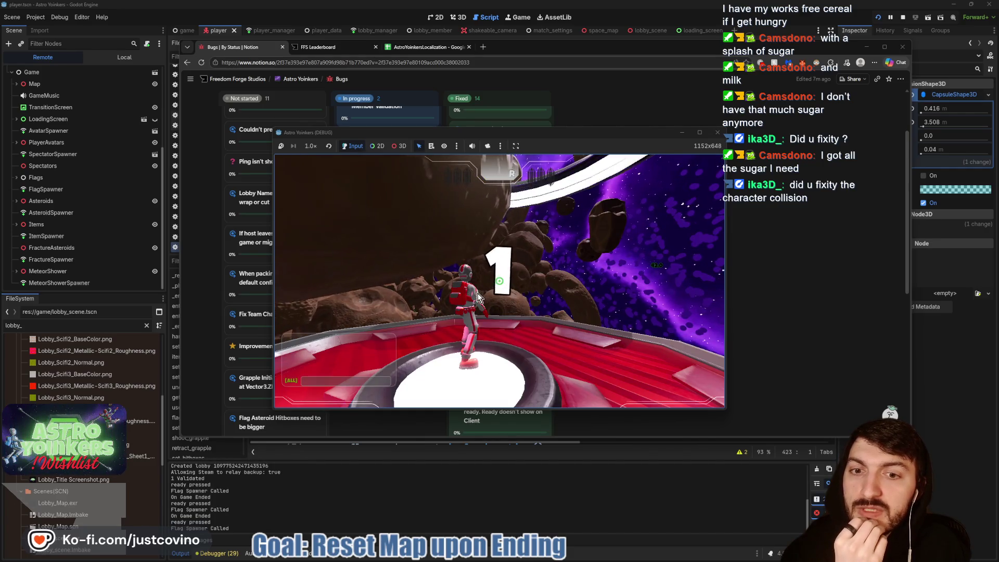
Inspect the live AsteroidSpawner's 372-entry Asteroids Dict in the Inspector, then stop the game
{"action": "left_click", "coordinate": [18, 201]}
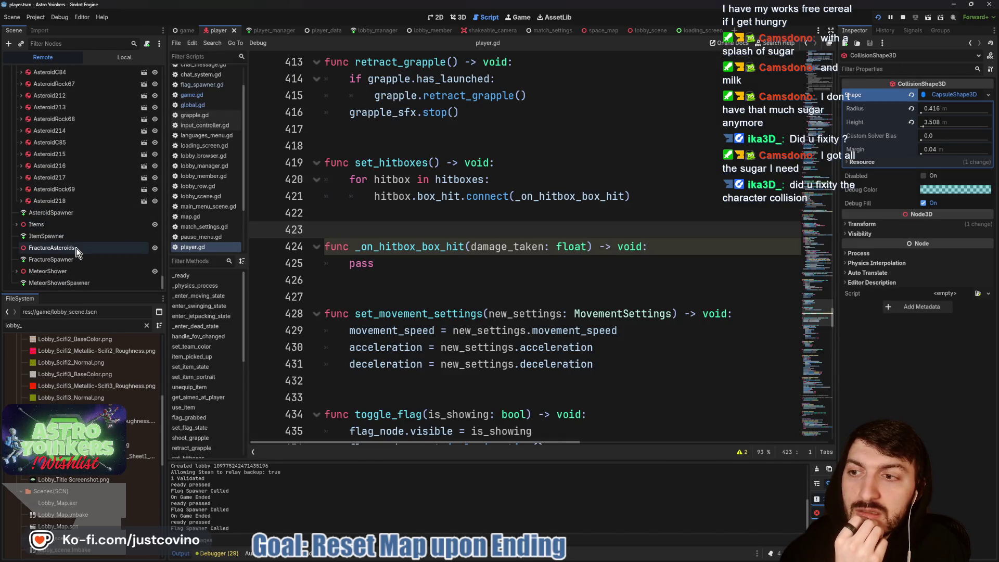
{"action": "scroll", "coordinate": [75, 206], "scroll_direction": "up", "scroll_amount": 10}
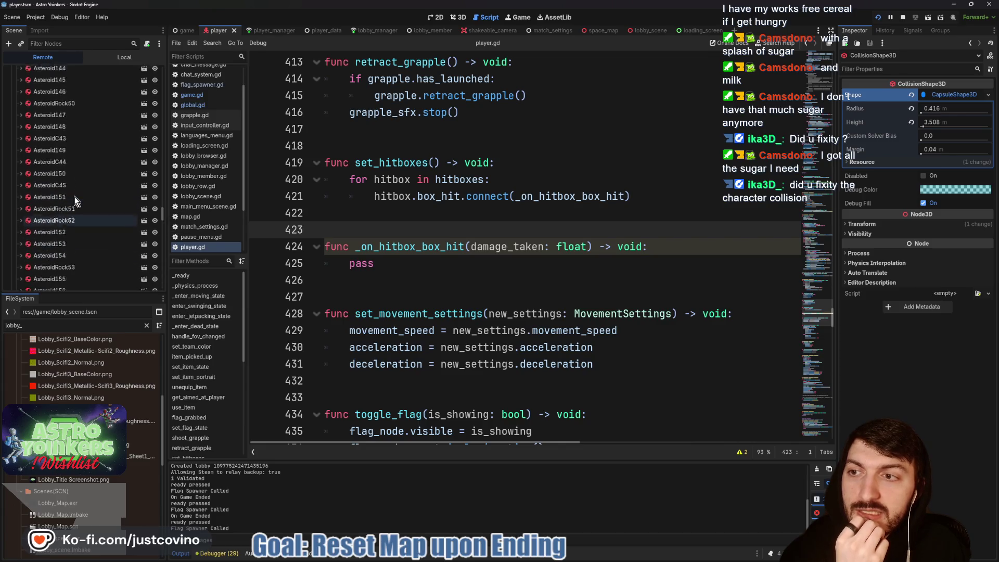
{"action": "scroll", "coordinate": [75, 207], "scroll_direction": "up", "scroll_amount": 10}
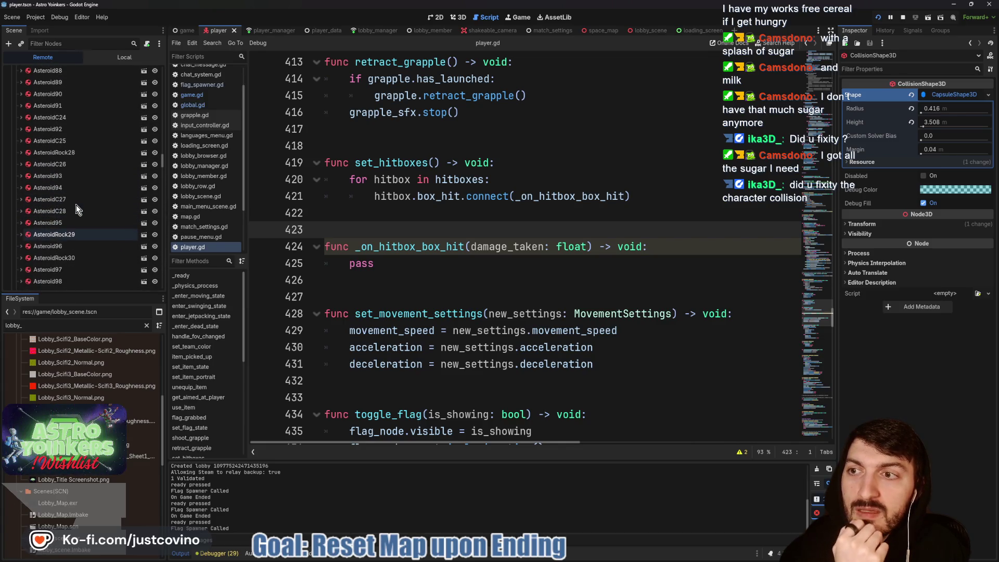
{"action": "scroll", "coordinate": [76, 209], "scroll_direction": "up", "scroll_amount": 10}
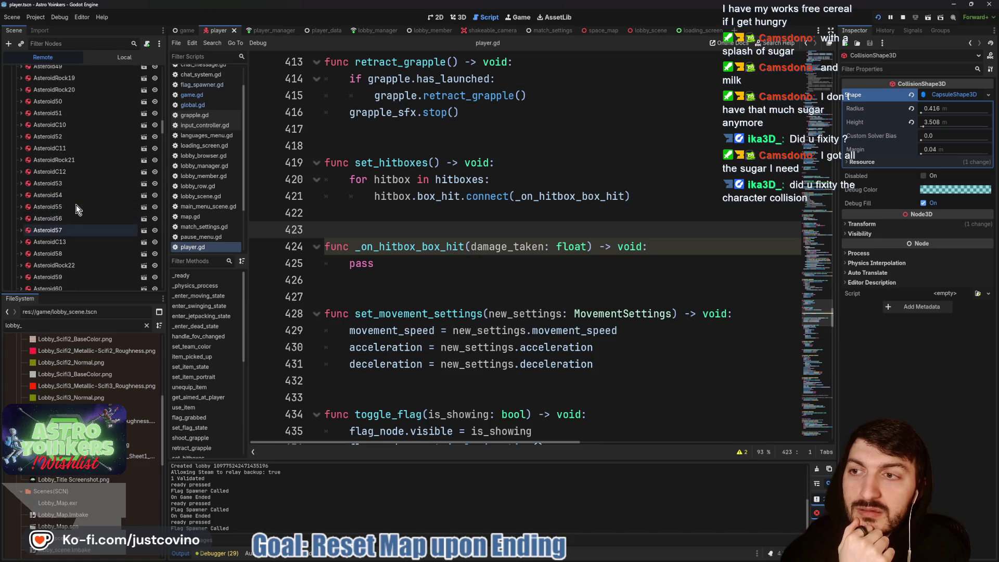
{"action": "scroll", "coordinate": [76, 210], "scroll_direction": "up", "scroll_amount": 10}
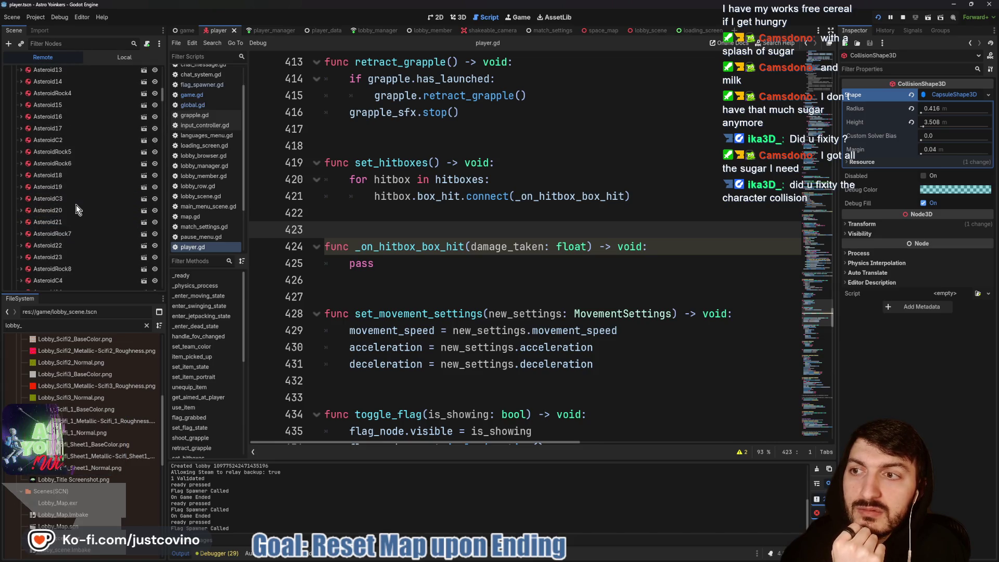
{"action": "scroll", "coordinate": [68, 210], "scroll_direction": "up", "scroll_amount": 2}
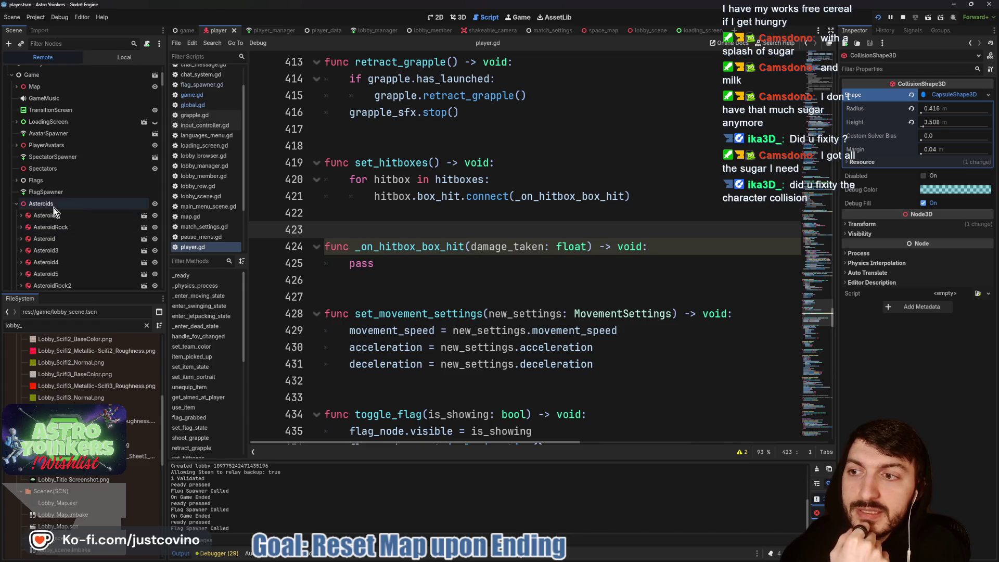
{"action": "left_click", "coordinate": [16, 205]}
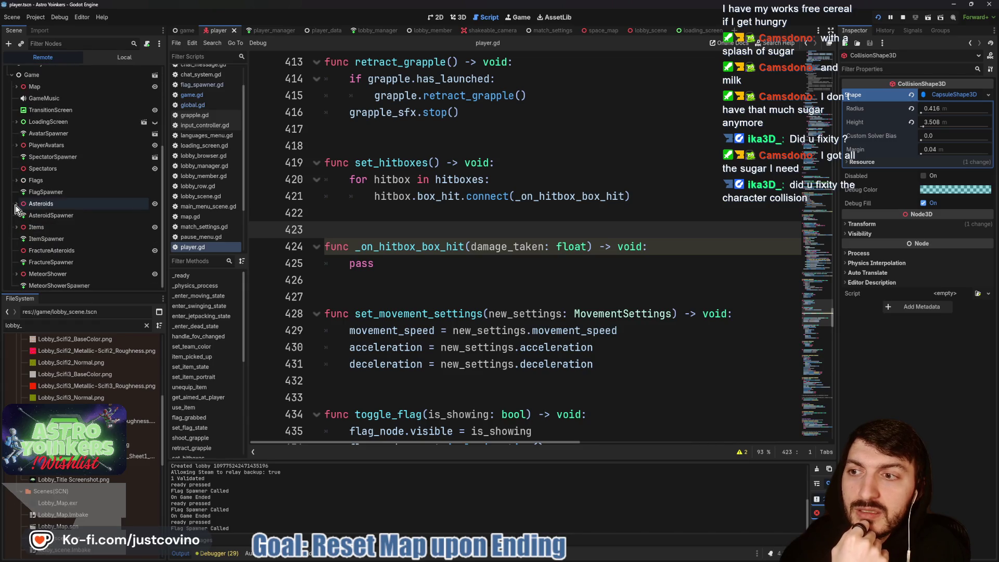
{"action": "left_click", "coordinate": [60, 215]}
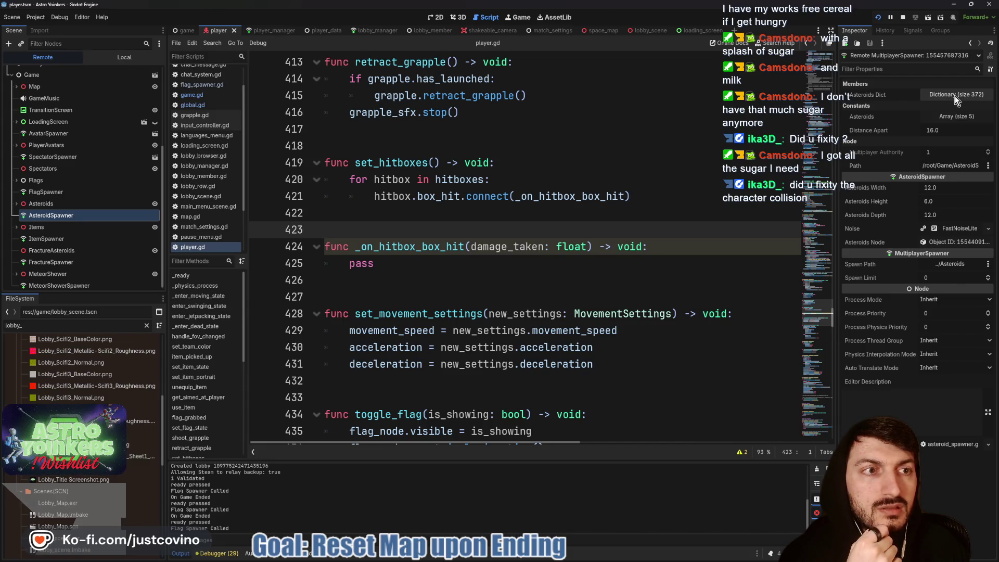
{"action": "left_click", "coordinate": [903, 17]}
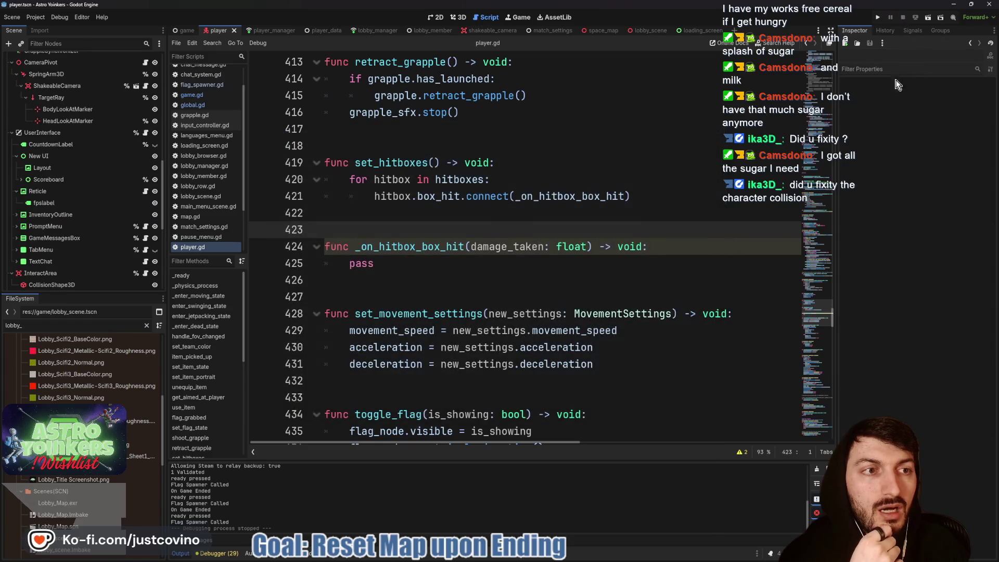
Open asteroid_spawner.gd from the game scene and review asteroids_dict and the clear() function
{"action": "left_click", "coordinate": [186, 32]}
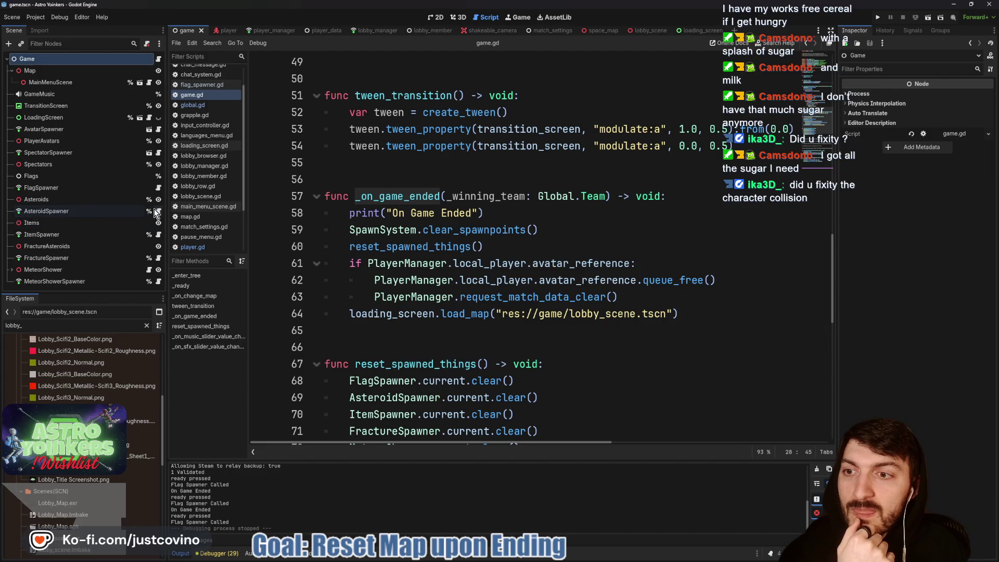
{"action": "left_click", "coordinate": [158, 212]}
{"action": "scroll", "coordinate": [476, 225], "scroll_direction": "up", "scroll_amount": 15}
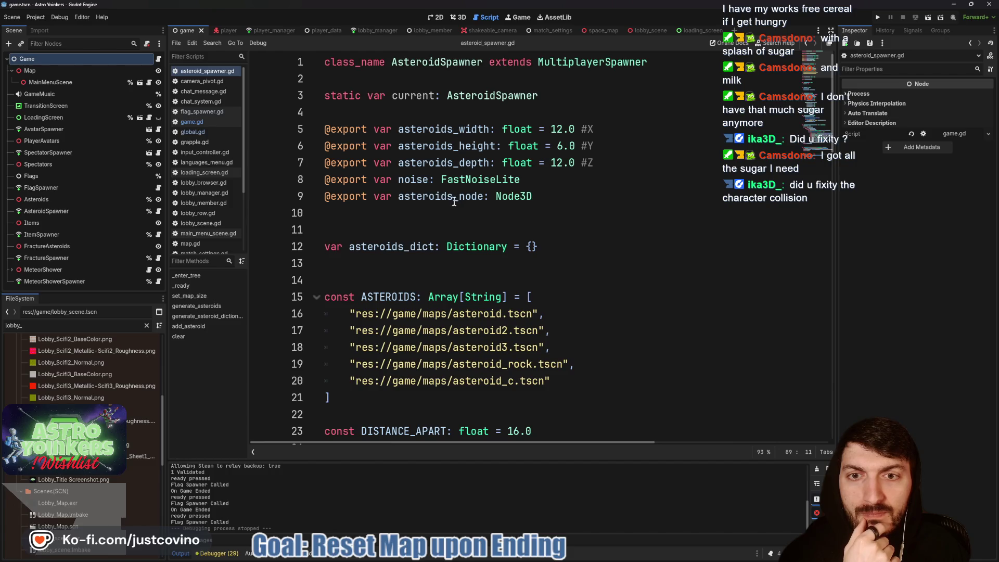
{"action": "scroll", "coordinate": [411, 203], "scroll_direction": "down", "scroll_amount": 1}
{"action": "double_click", "coordinate": [397, 197]}
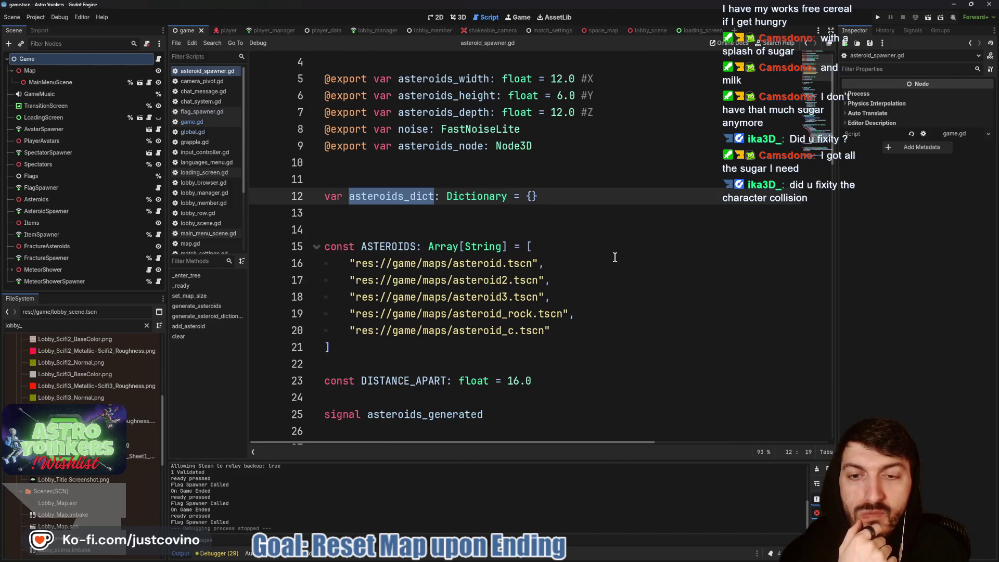
{"action": "scroll", "coordinate": [607, 245], "scroll_direction": "down", "scroll_amount": 20}
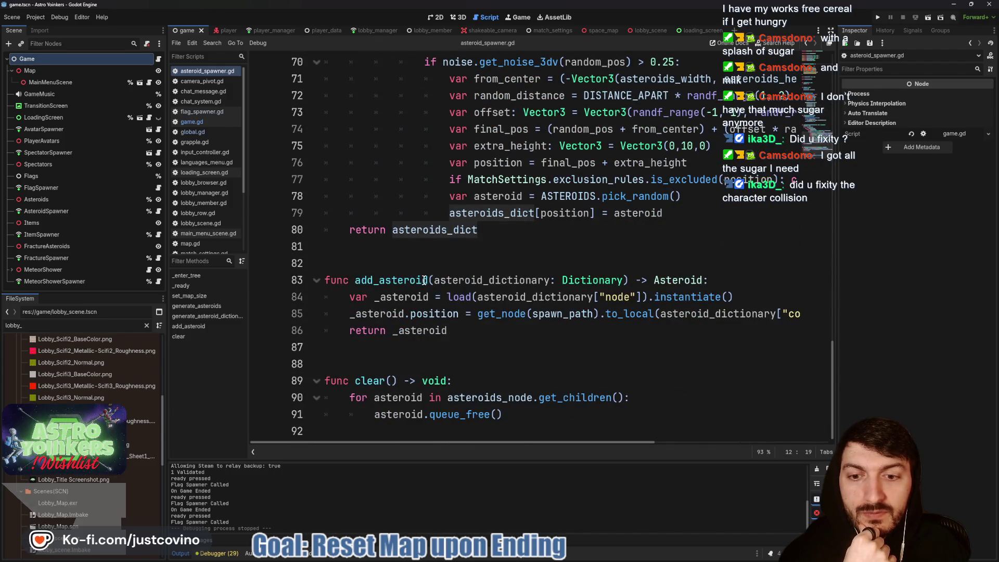
{"action": "scroll", "coordinate": [480, 366], "scroll_direction": "up", "scroll_amount": 4}
{"action": "scroll", "coordinate": [477, 369], "scroll_direction": "down", "scroll_amount": 3}
{"action": "scroll", "coordinate": [477, 369], "scroll_direction": "down", "scroll_amount": 1}
{"action": "left_click", "coordinate": [479, 376]}
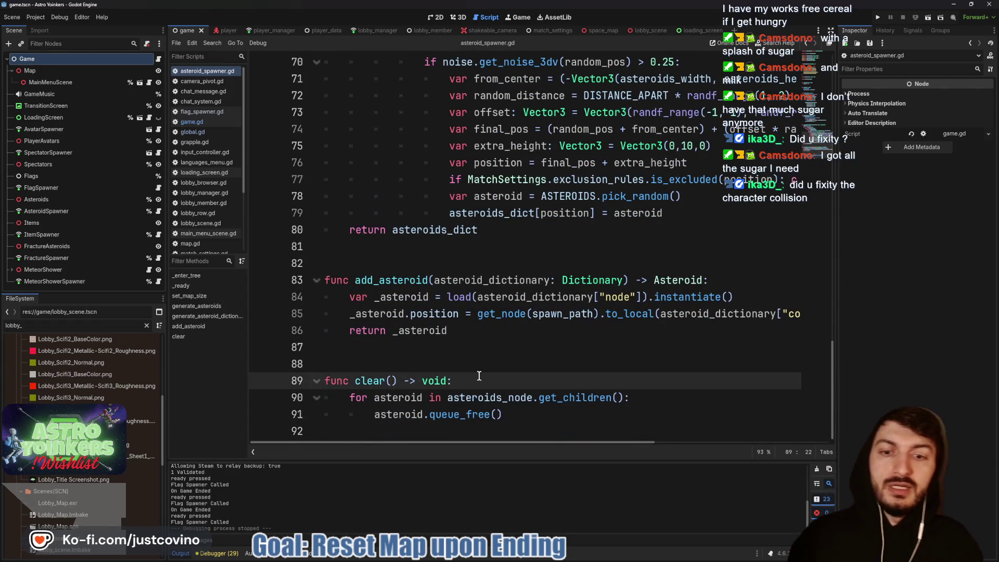
Add an asteroids_dict.clear() call on line 92 at the end of the clear() function
{"action": "left_click", "coordinate": [429, 426]}
{"action": "type", "text": "aster"}
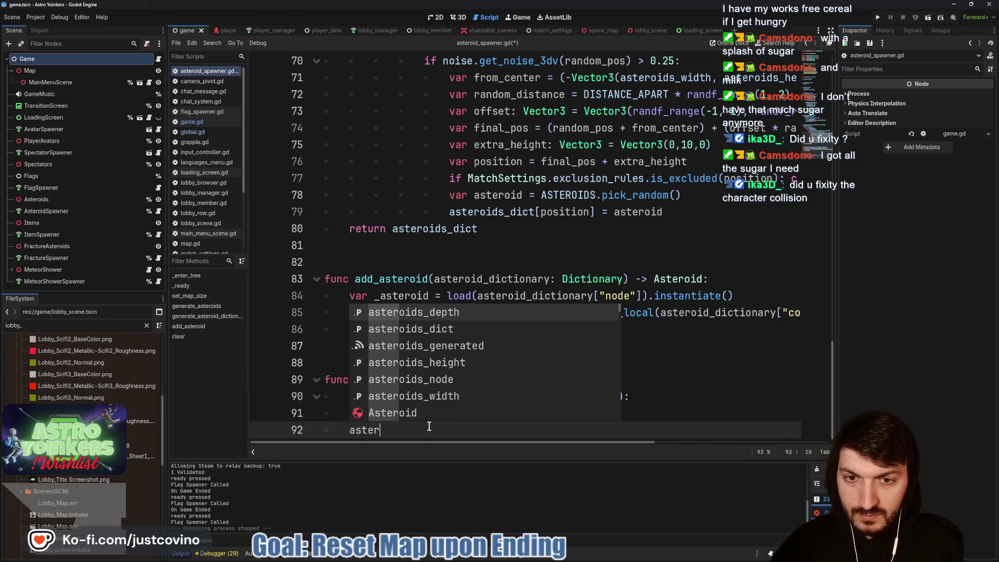
{"action": "key", "text": "Return"}
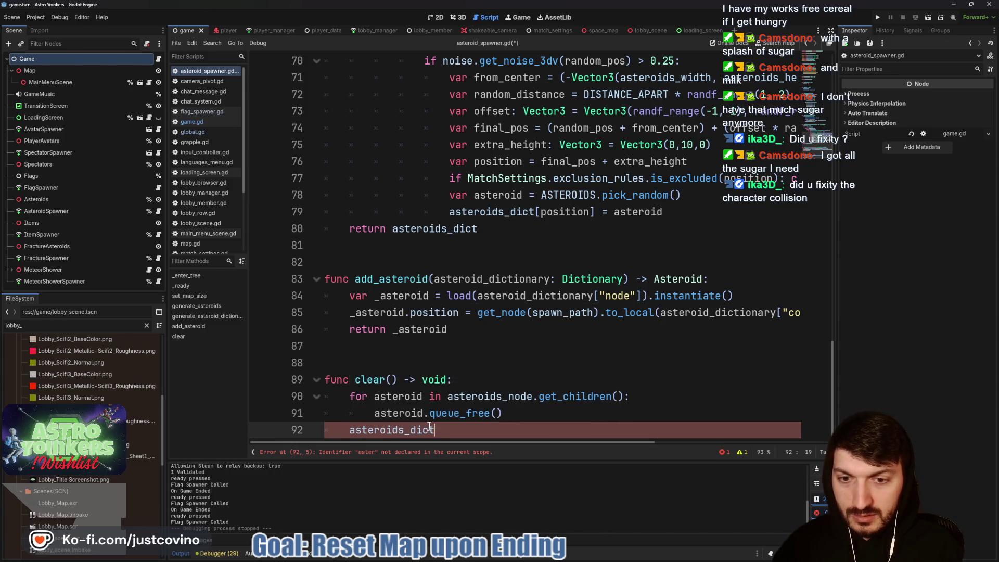
{"action": "type", "text": ".er"}
{"action": "key", "text": "Return"}
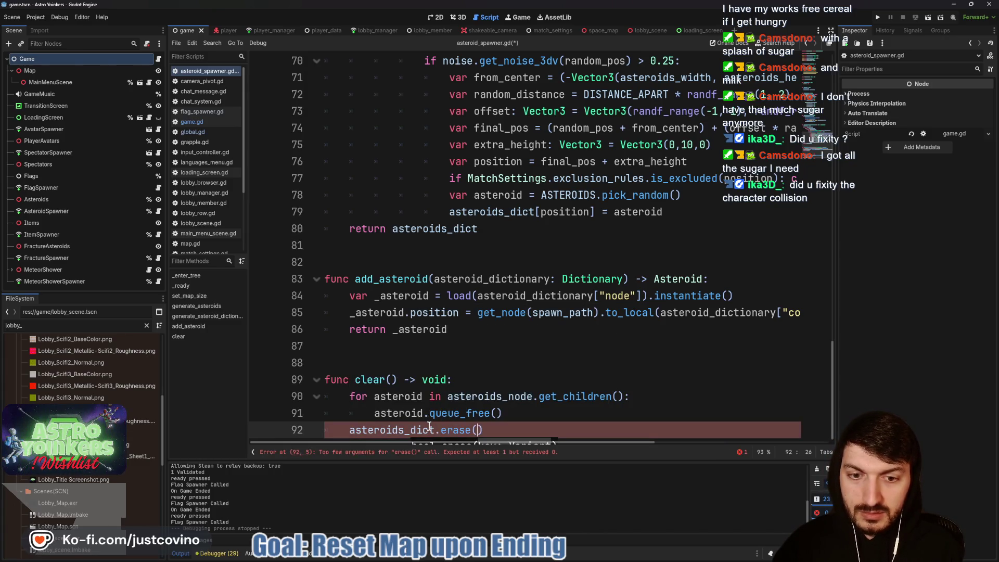
{"action": "left_click", "coordinate": [536, 427]}
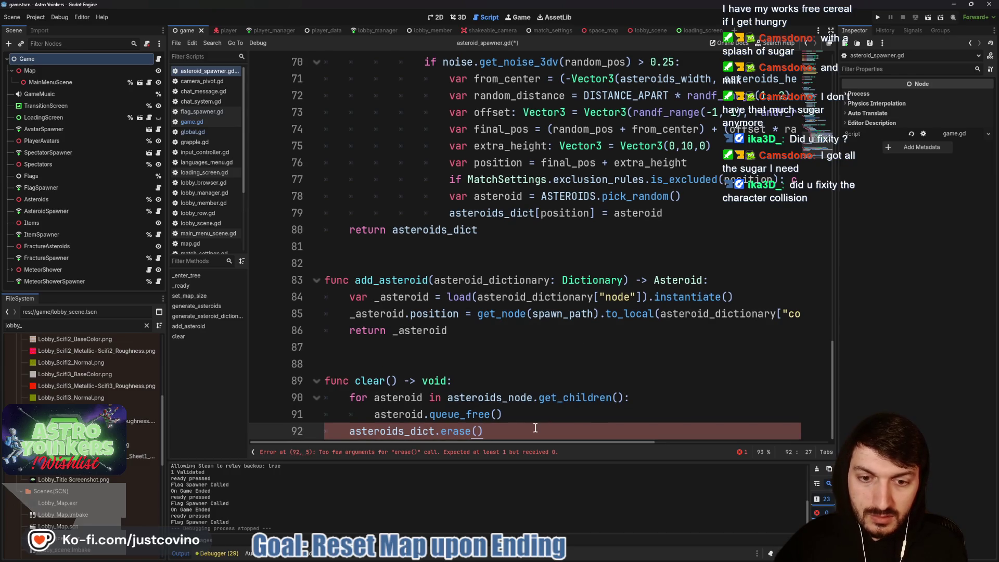
{"action": "key", "text": "BackSpace"}
{"action": "key", "text": "BackSpace"}
{"action": "key", "text": "BackSpace"}
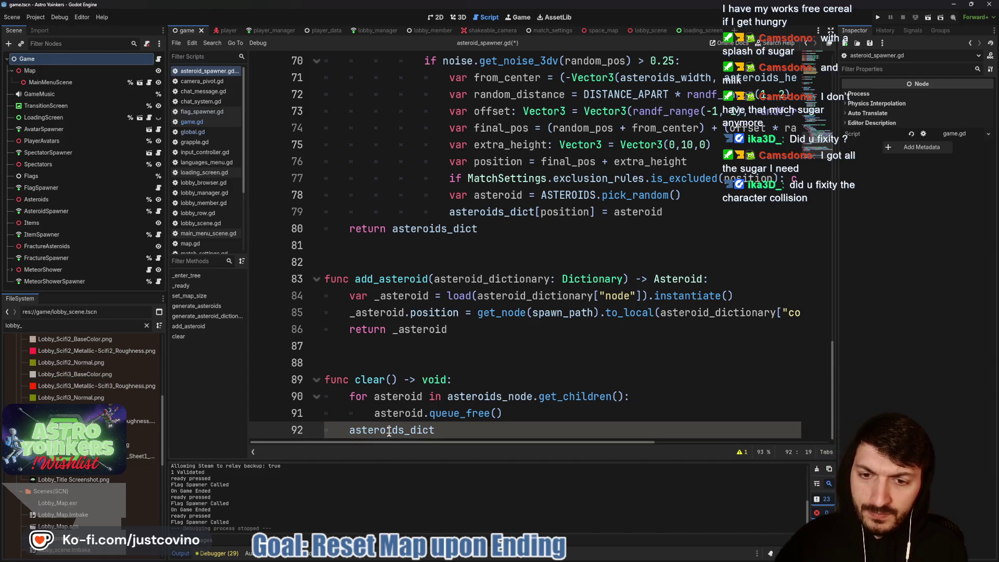
{"action": "type", "text": ".clear("}
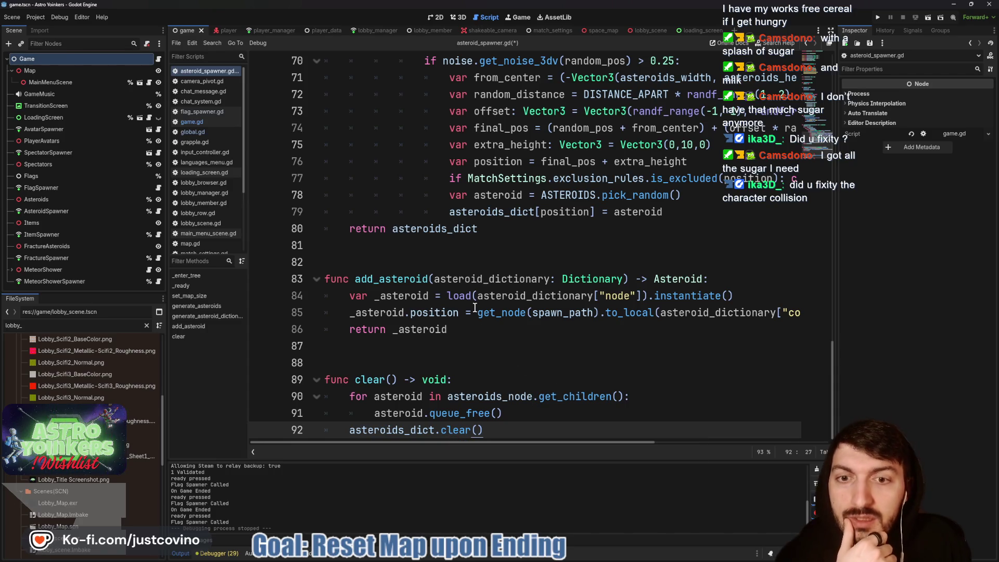
Review the edited script, save asteroid_spawner.gd, and move on to item_spawner.gd
{"action": "scroll", "coordinate": [488, 313], "scroll_direction": "up", "scroll_amount": 10}
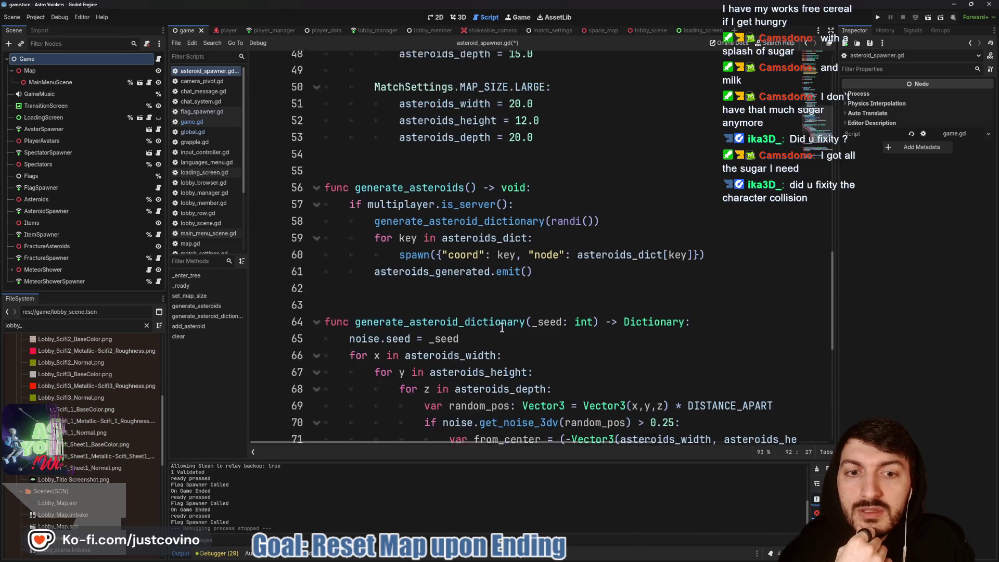
{"action": "scroll", "coordinate": [508, 337], "scroll_direction": "up", "scroll_amount": 5}
{"action": "scroll", "coordinate": [508, 338], "scroll_direction": "up", "scroll_amount": 5}
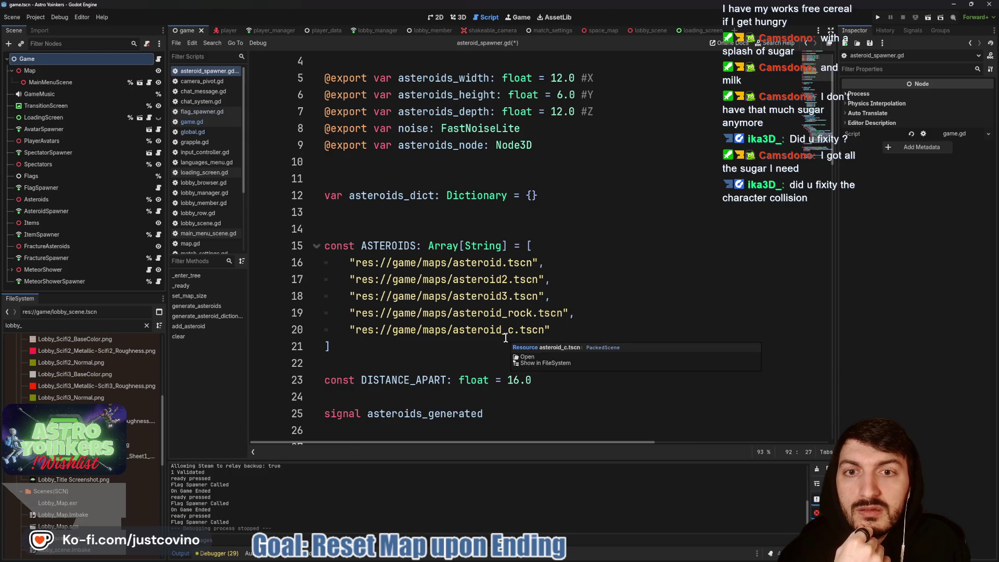
{"action": "scroll", "coordinate": [505, 338], "scroll_direction": "up", "scroll_amount": 1}
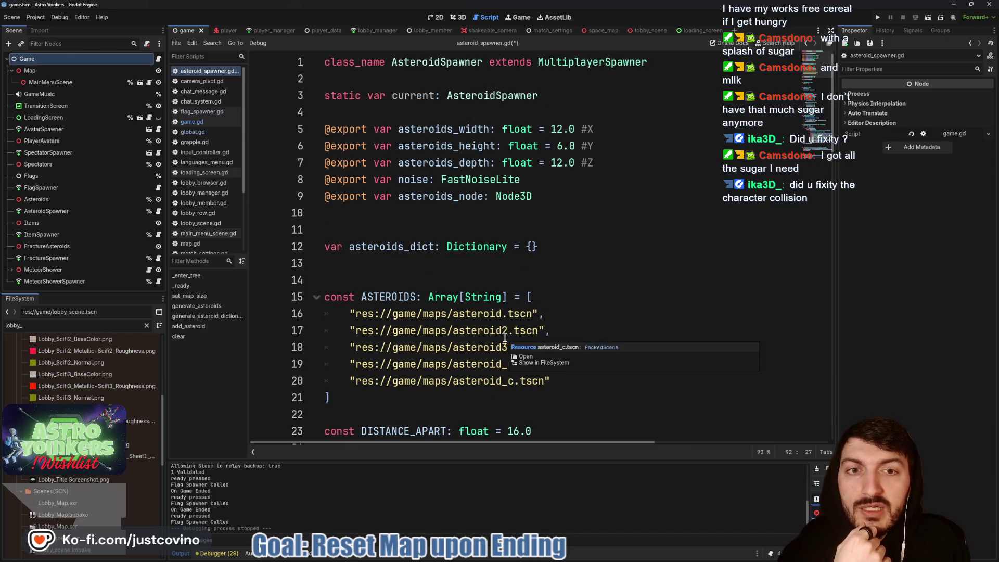
{"action": "scroll", "coordinate": [505, 338], "scroll_direction": "down", "scroll_amount": 20}
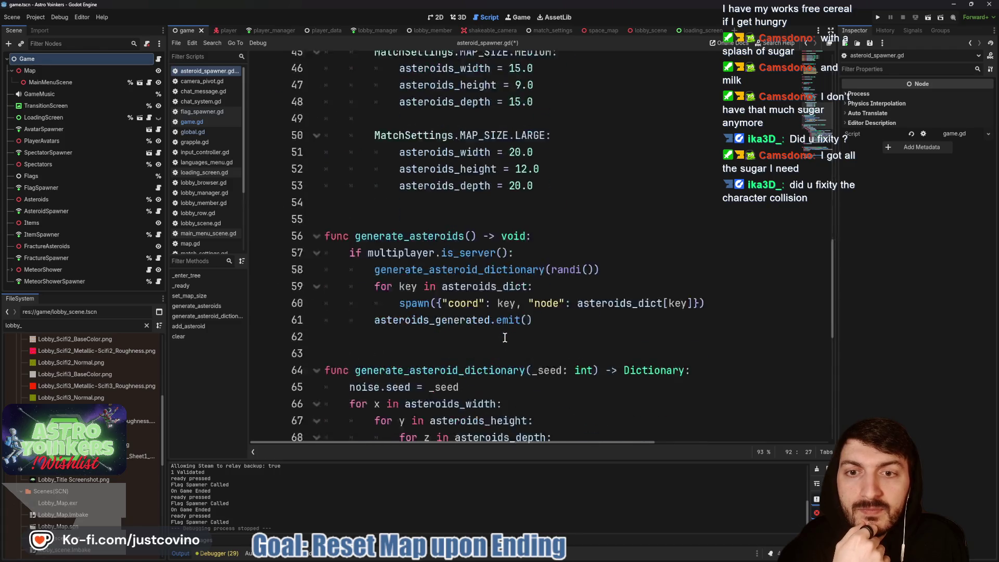
{"action": "scroll", "coordinate": [505, 338], "scroll_direction": "down", "scroll_amount": 2}
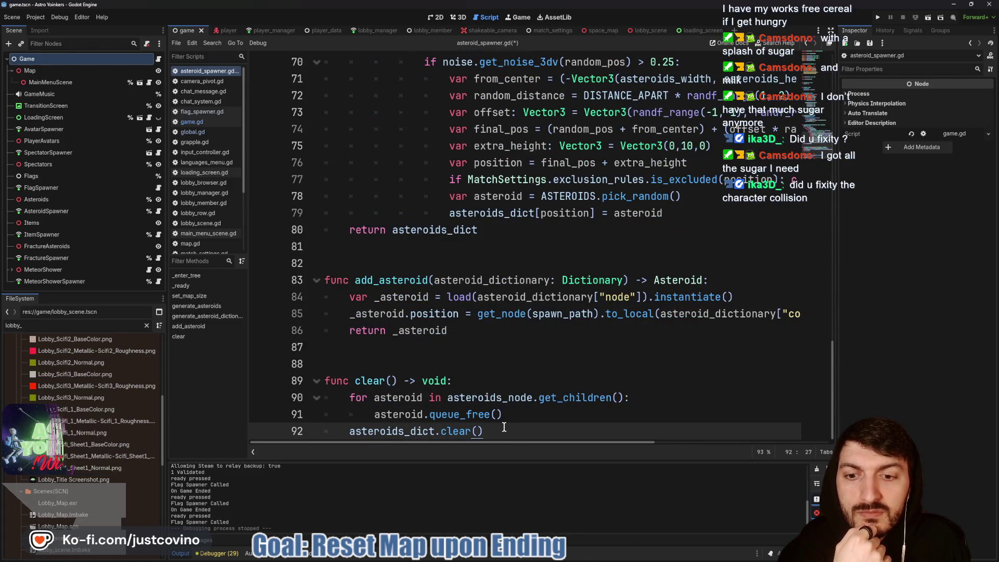
{"action": "key", "text": "Return"}
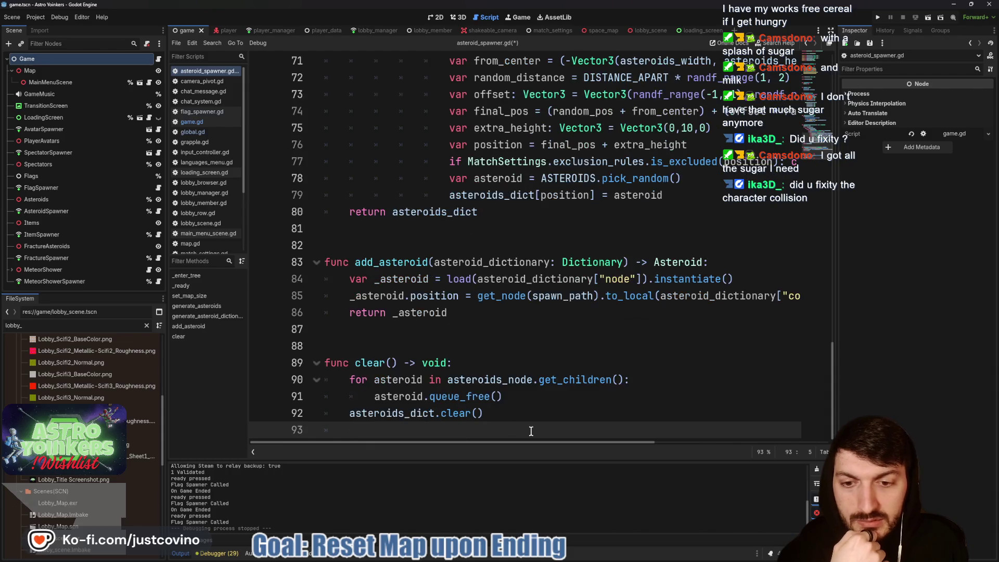
{"action": "key", "text": "BackSpace"}
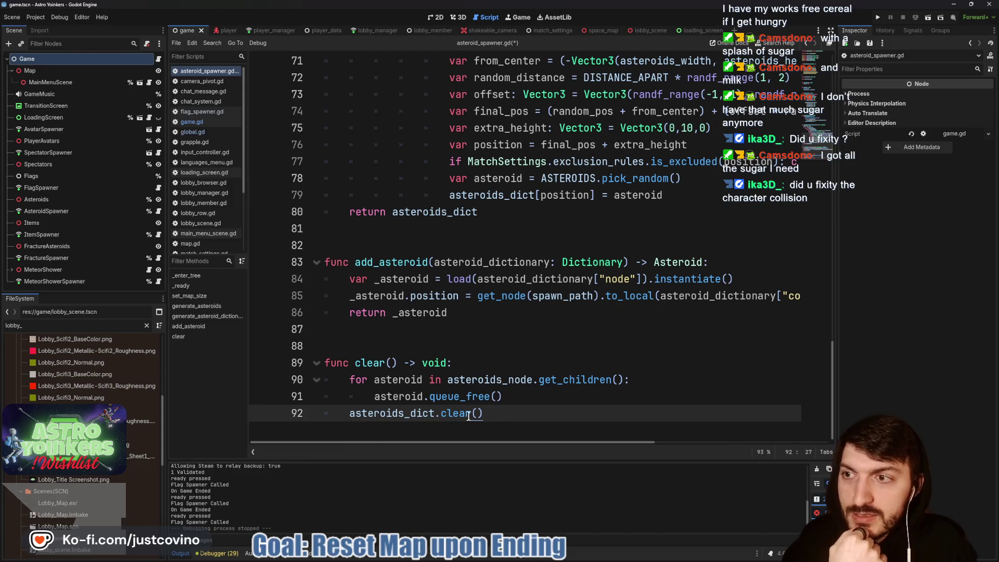
{"action": "key", "text": "ctrl+s"}
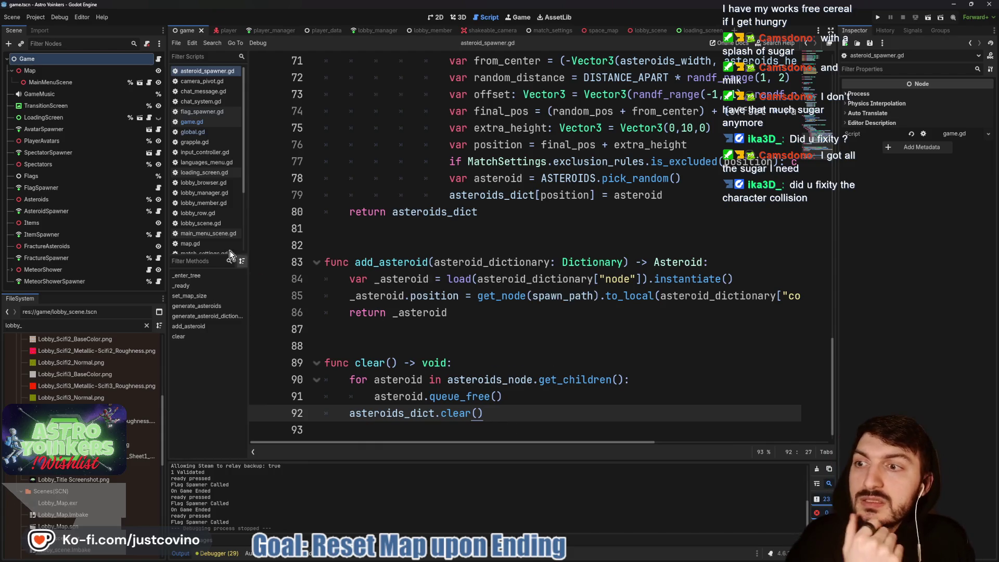
{"action": "left_click", "coordinate": [159, 234]}
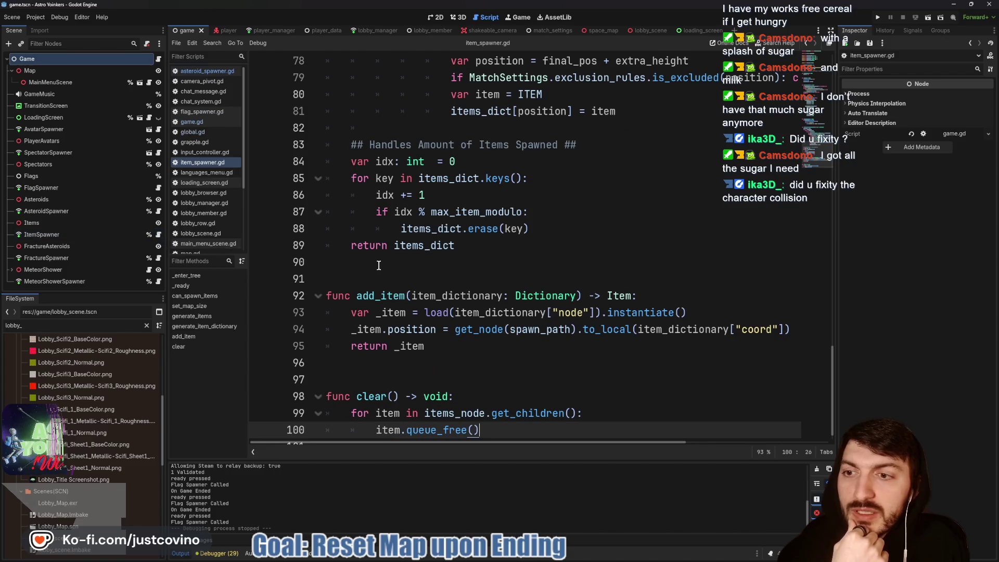
Add items_dict.clear() at the end of item_spawner.gd's clear() function and save
{"action": "scroll", "coordinate": [466, 266], "scroll_direction": "up", "scroll_amount": 10}
{"action": "scroll", "coordinate": [466, 266], "scroll_direction": "up", "scroll_amount": 7}
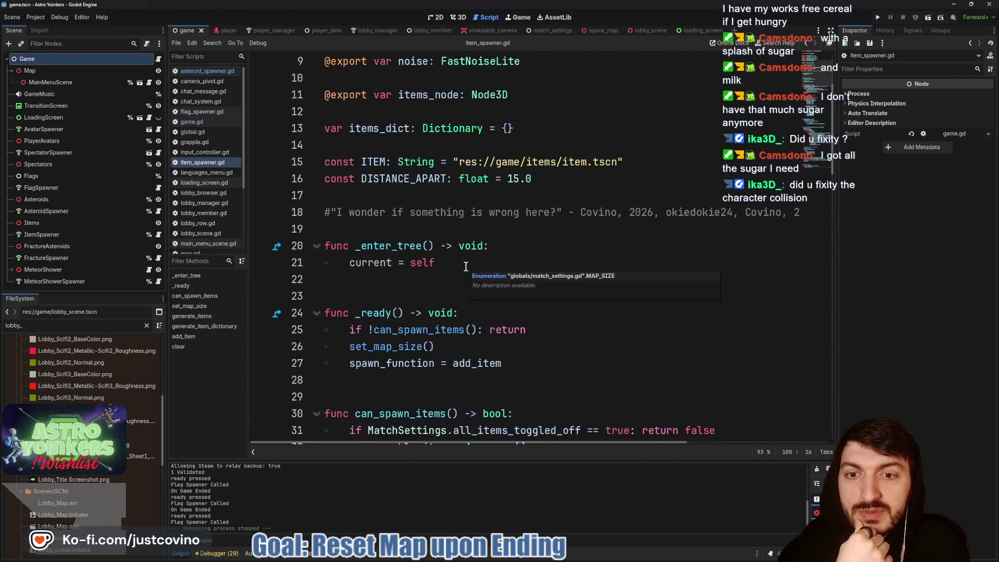
{"action": "left_click", "coordinate": [363, 229]}
{"action": "double_click", "coordinate": [362, 229]}
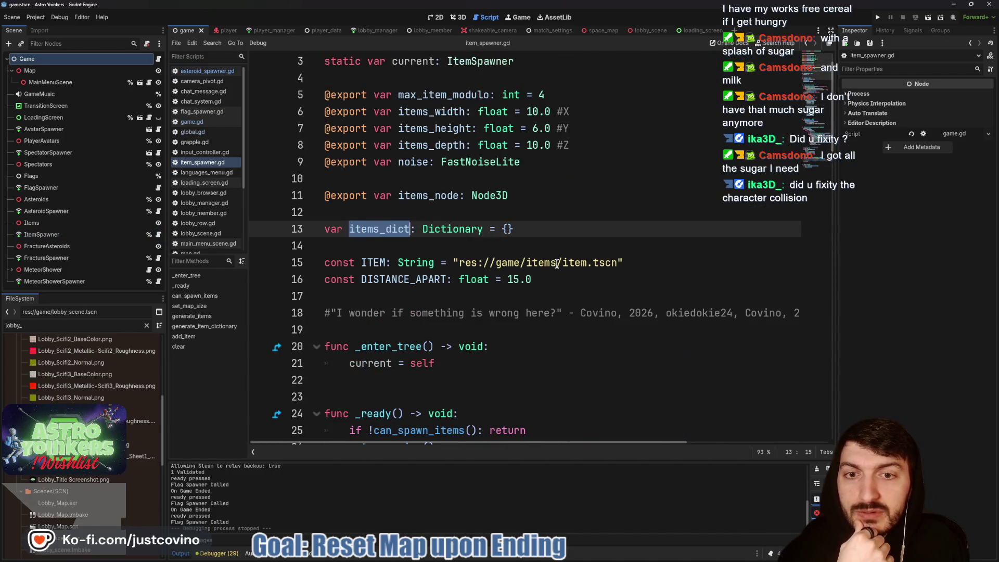
{"action": "scroll", "coordinate": [547, 260], "scroll_direction": "down", "scroll_amount": 8}
{"action": "scroll", "coordinate": [530, 259], "scroll_direction": "down", "scroll_amount": 1}
{"action": "scroll", "coordinate": [530, 258], "scroll_direction": "down", "scroll_amount": 16}
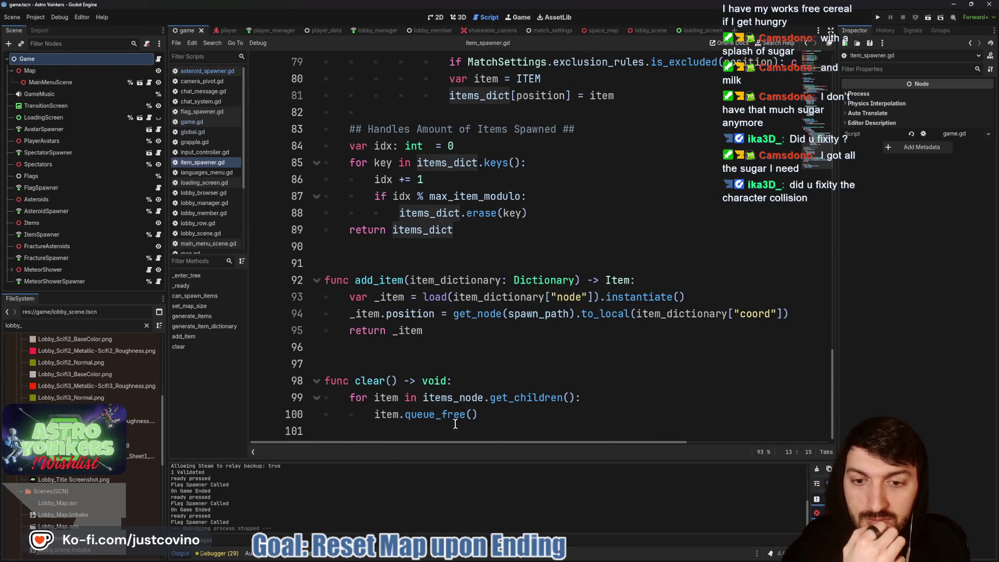
{"action": "left_click", "coordinate": [409, 428]}
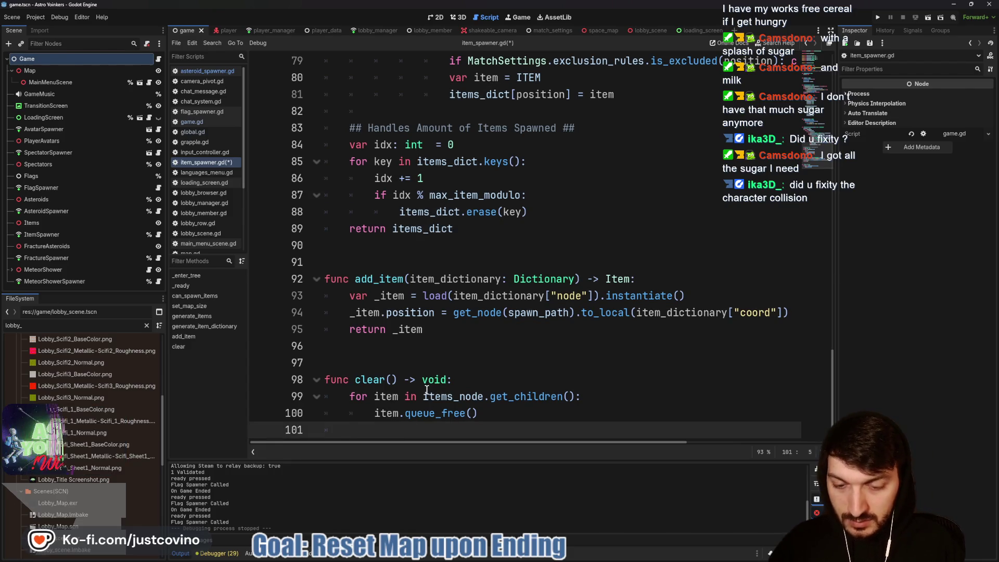
{"action": "key", "text": "Tab"}
{"action": "type", "text": "items_dict.clear("}
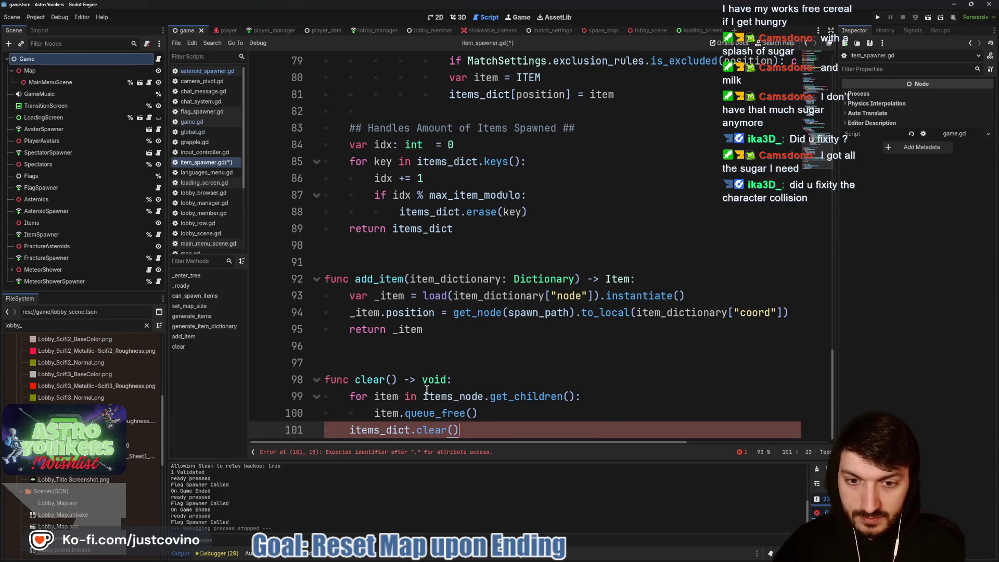
{"action": "key", "text": "ctrl+s"}
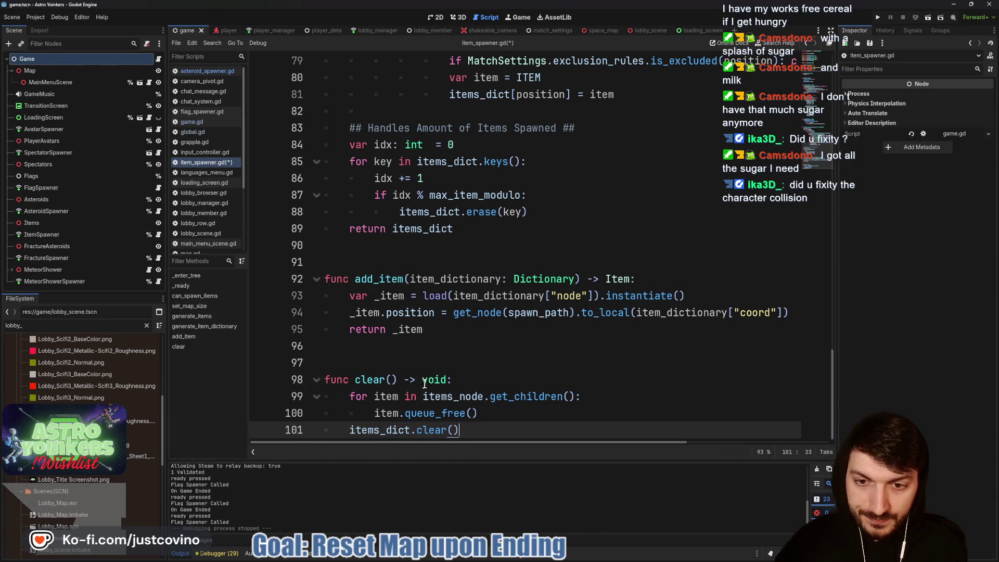
Review the fracture, meteor shower and flag spawner scripts' clear() functions
{"action": "left_click", "coordinate": [157, 259]}
{"action": "scroll", "coordinate": [428, 246], "scroll_direction": "up", "scroll_amount": 5}
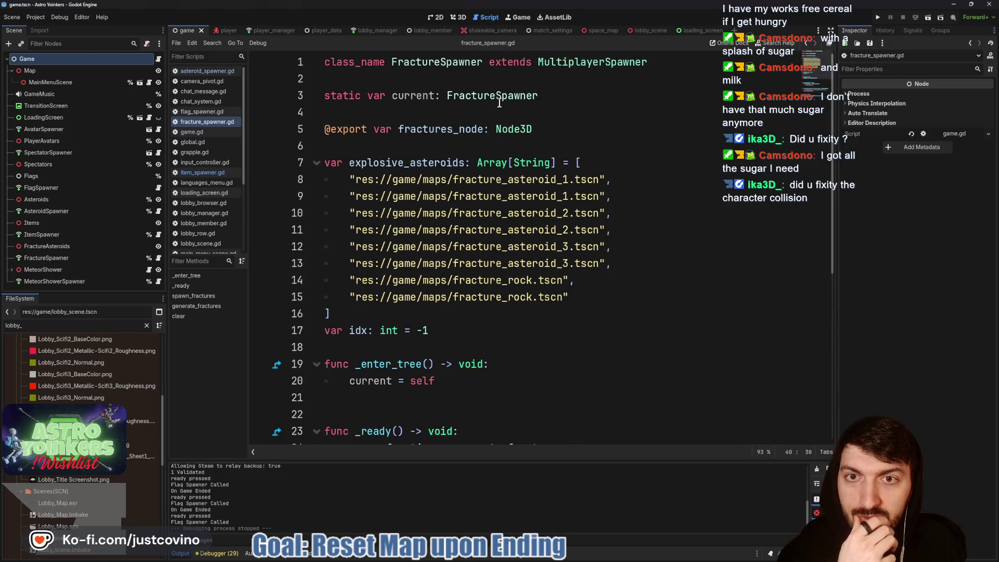
{"action": "scroll", "coordinate": [455, 212], "scroll_direction": "down", "scroll_amount": 6}
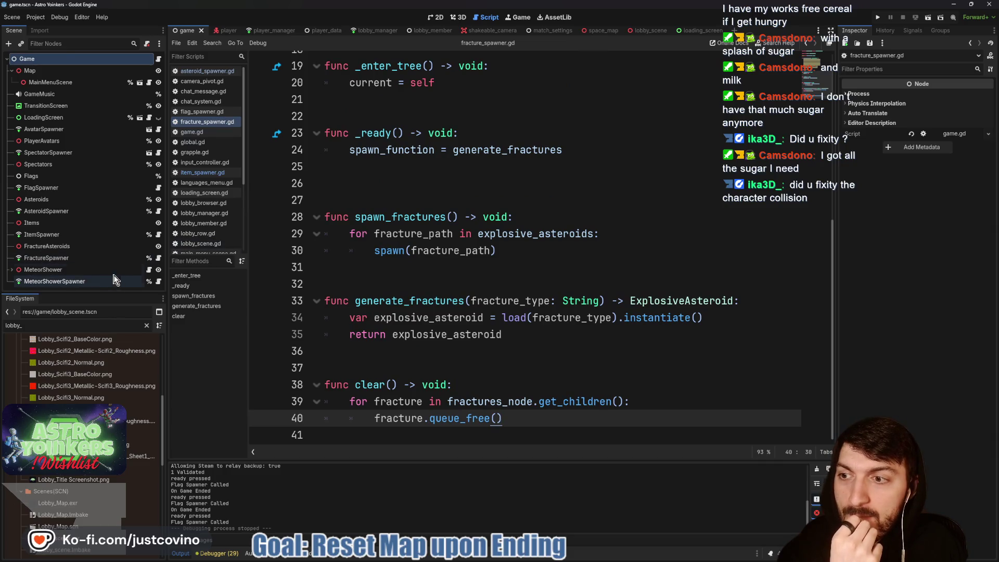
{"action": "left_click", "coordinate": [149, 271]}
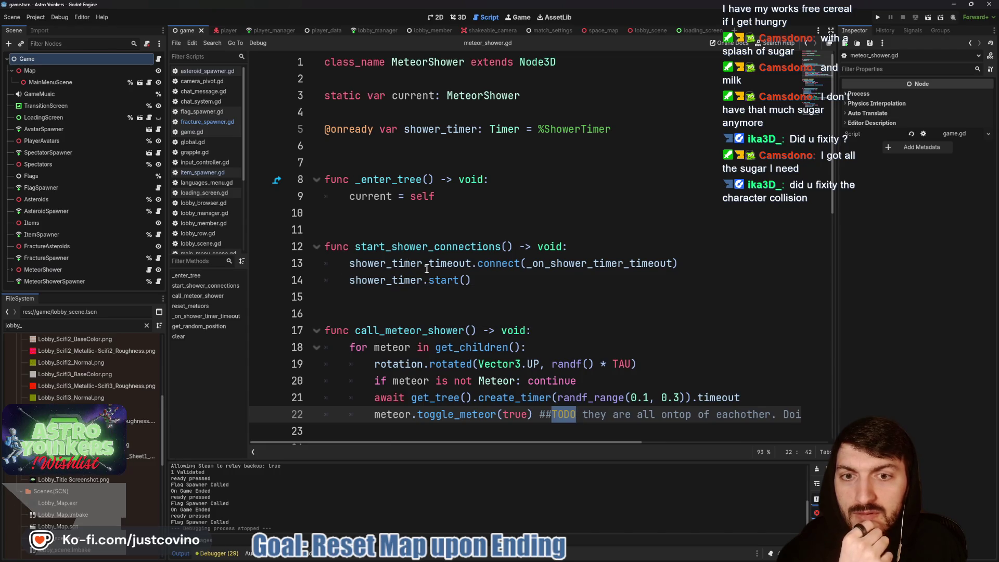
{"action": "left_click", "coordinate": [159, 282]}
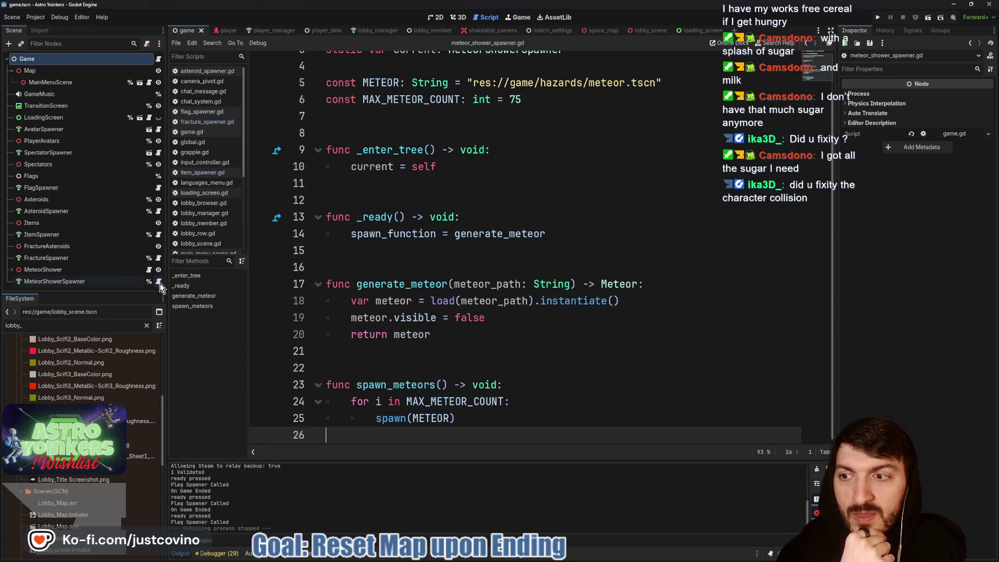
{"action": "scroll", "coordinate": [427, 155], "scroll_direction": "up", "scroll_amount": 2}
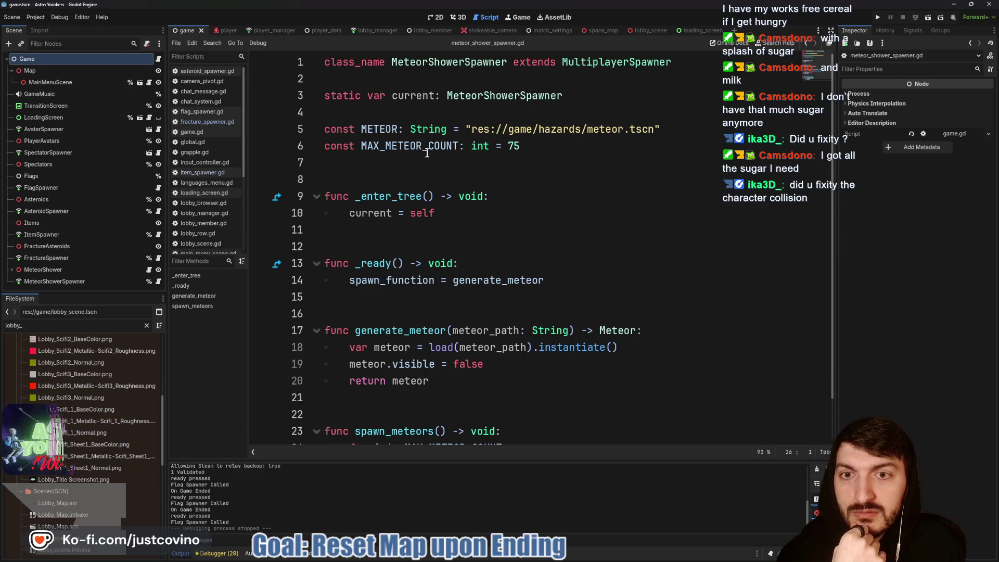
{"action": "scroll", "coordinate": [427, 154], "scroll_direction": "down", "scroll_amount": 1}
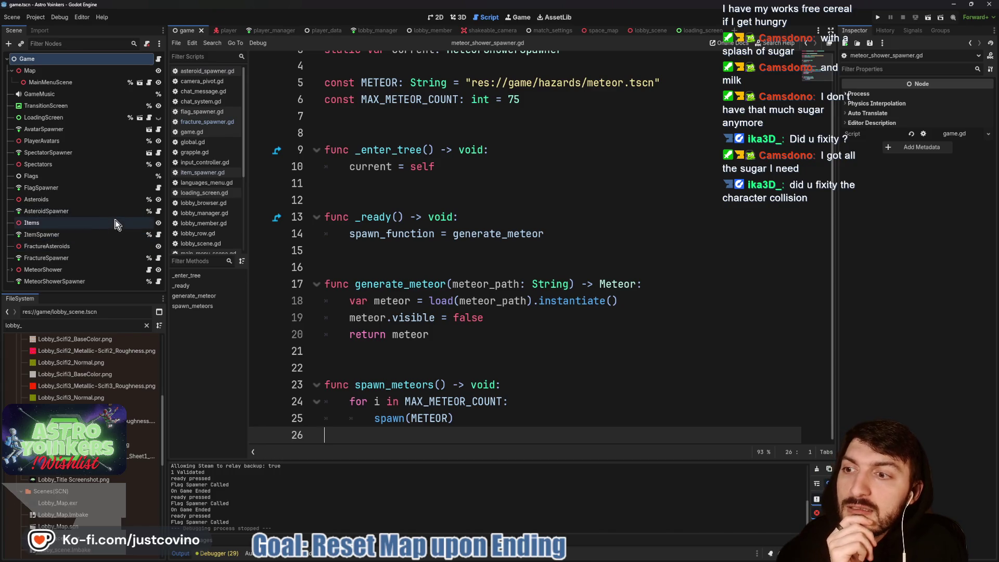
{"action": "left_click", "coordinate": [158, 187]}
{"action": "scroll", "coordinate": [436, 245], "scroll_direction": "up", "scroll_amount": 4}
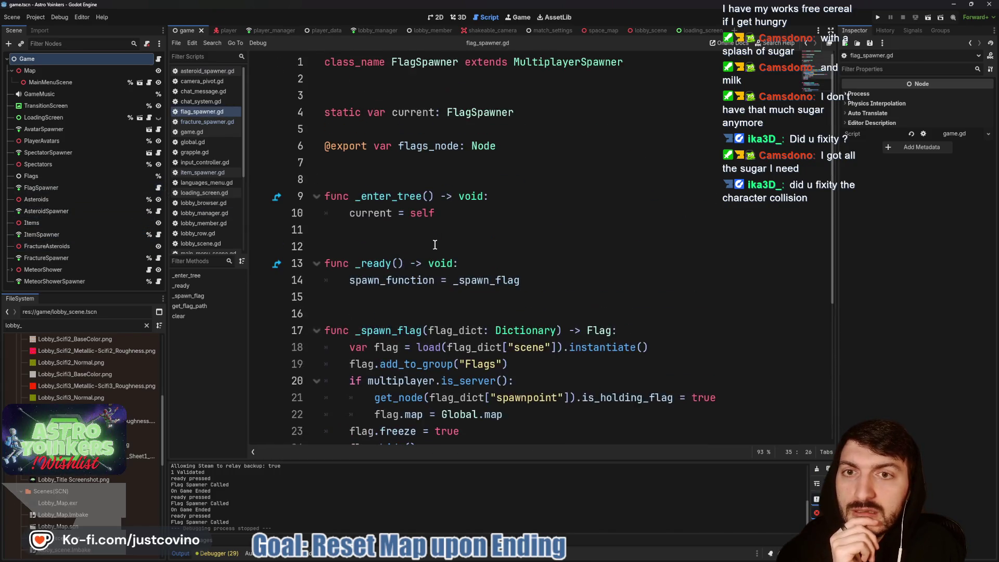
{"action": "scroll", "coordinate": [408, 196], "scroll_direction": "down", "scroll_amount": 4}
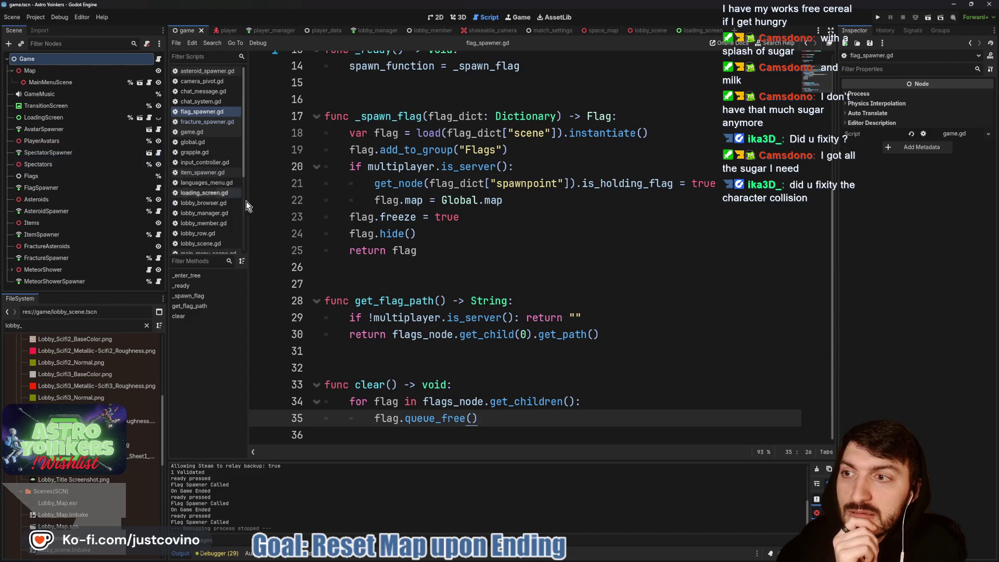
{"action": "left_click", "coordinate": [486, 240]}
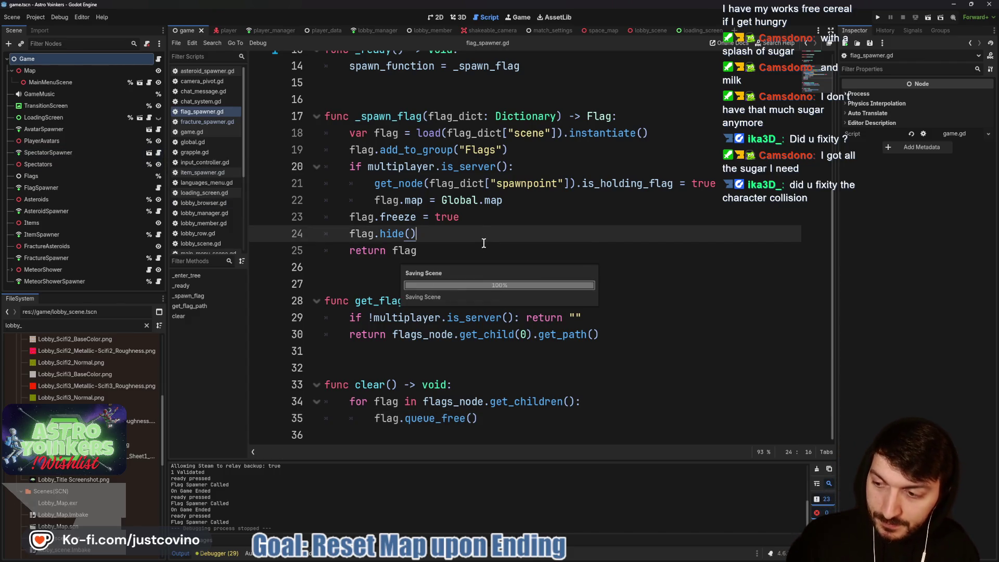
Run the game, host a lobby, ready up, and end the match with the console 'score' command
{"action": "left_click", "coordinate": [878, 18]}
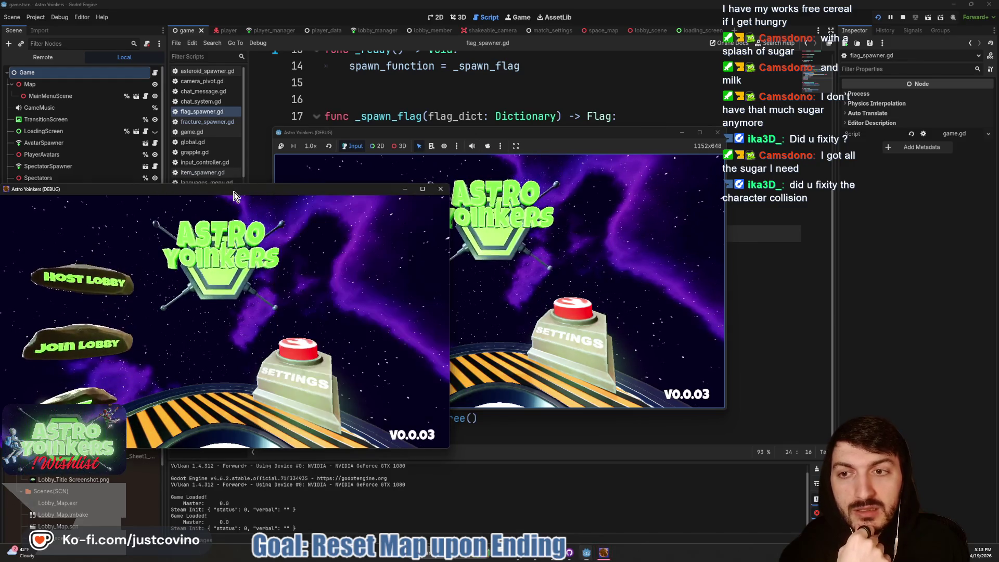
{"action": "left_click", "coordinate": [354, 238]}
{"action": "left_click", "coordinate": [478, 225]}
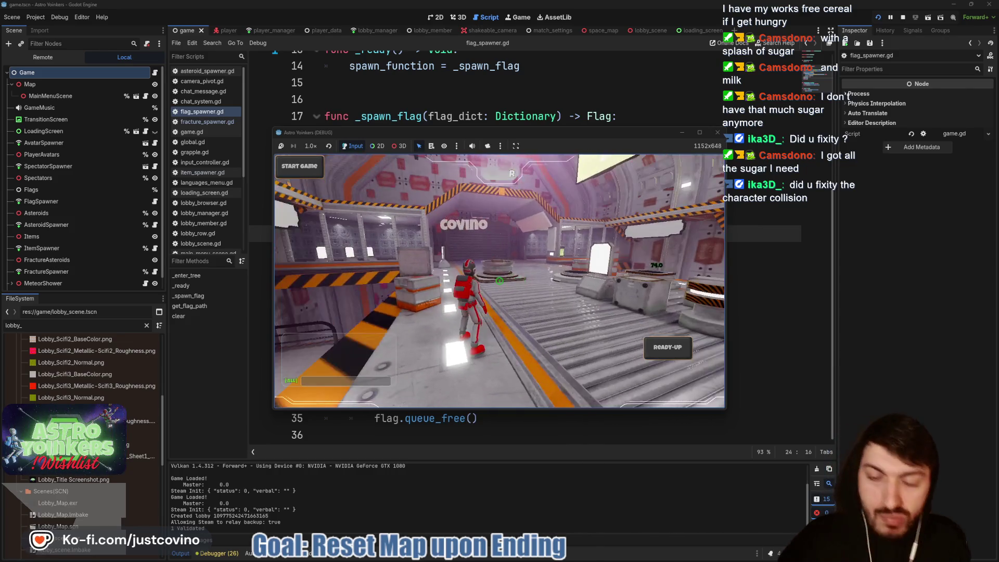
{"action": "left_click", "coordinate": [658, 347]}
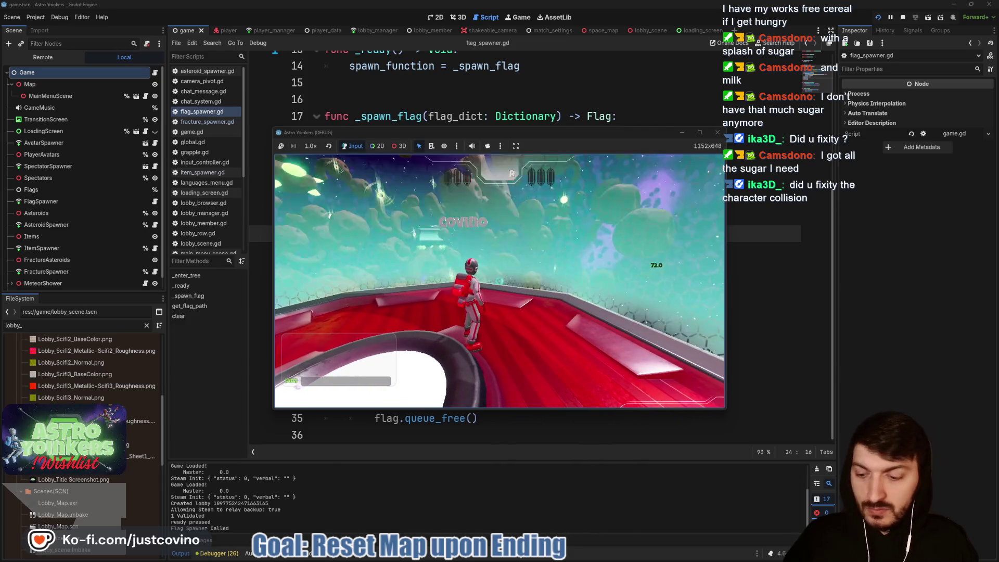
{"action": "key", "text": "grave"}
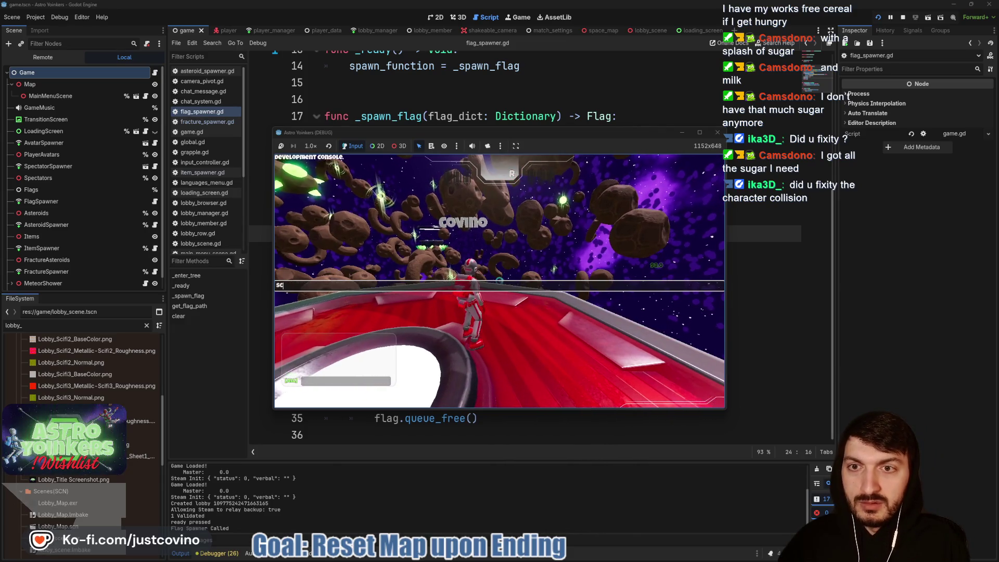
{"action": "type", "text": "score"}
{"action": "key", "text": "Return"}
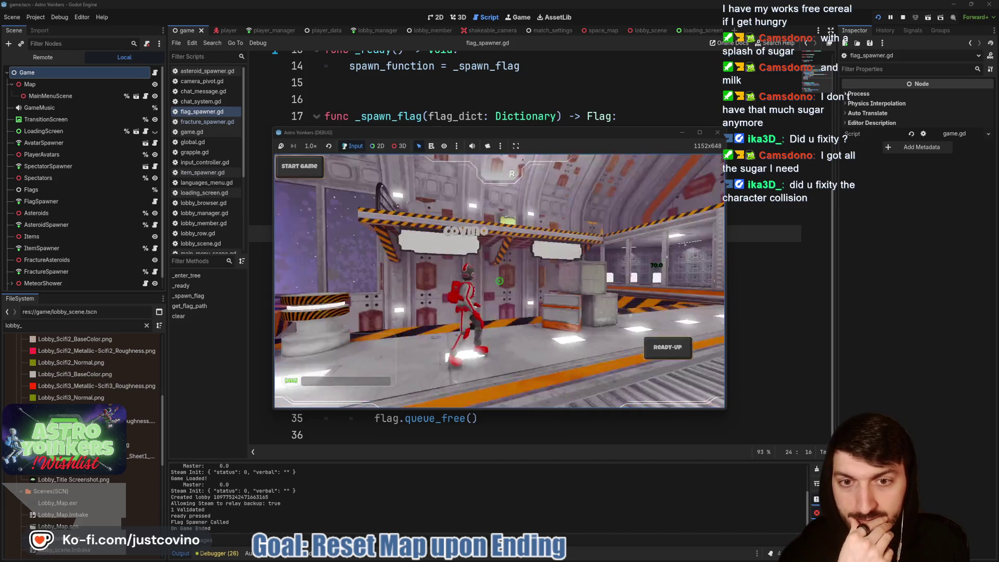
Ready up for a new match, run across the arena, give up from Settings, and stop the game
{"action": "key", "text": "r"}
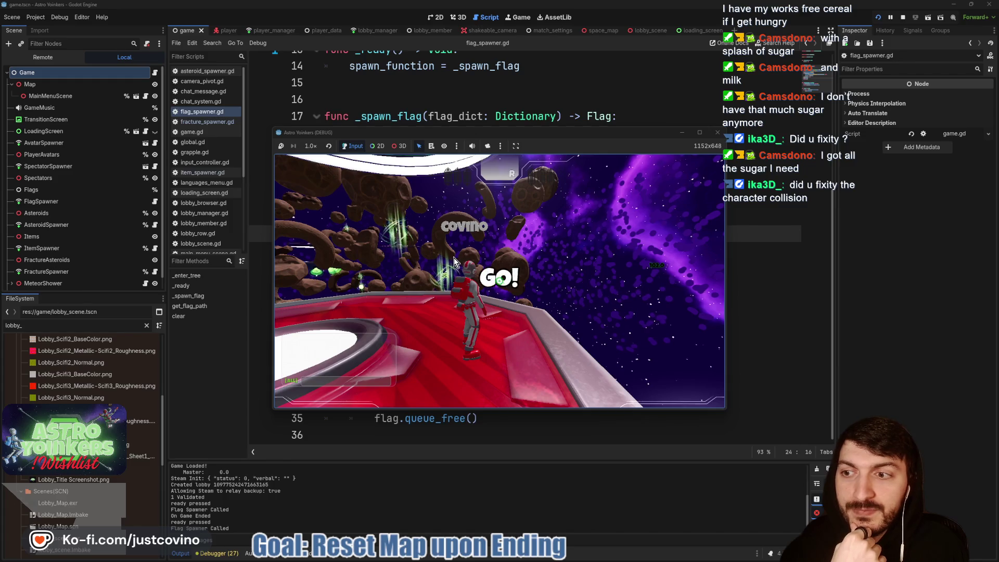
{"action": "key", "text": "w"}
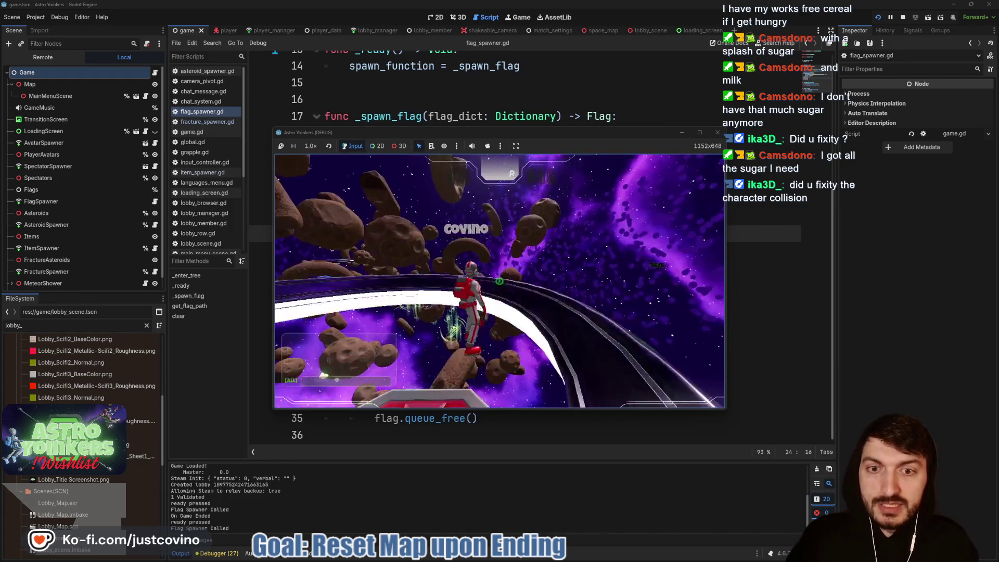
{"action": "key", "text": "w"}
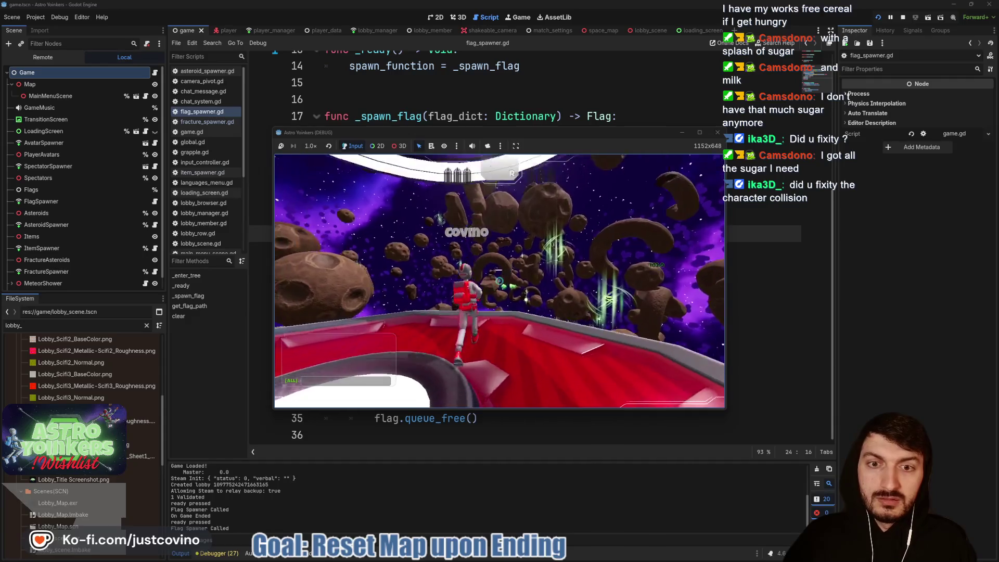
{"action": "key", "text": "w"}
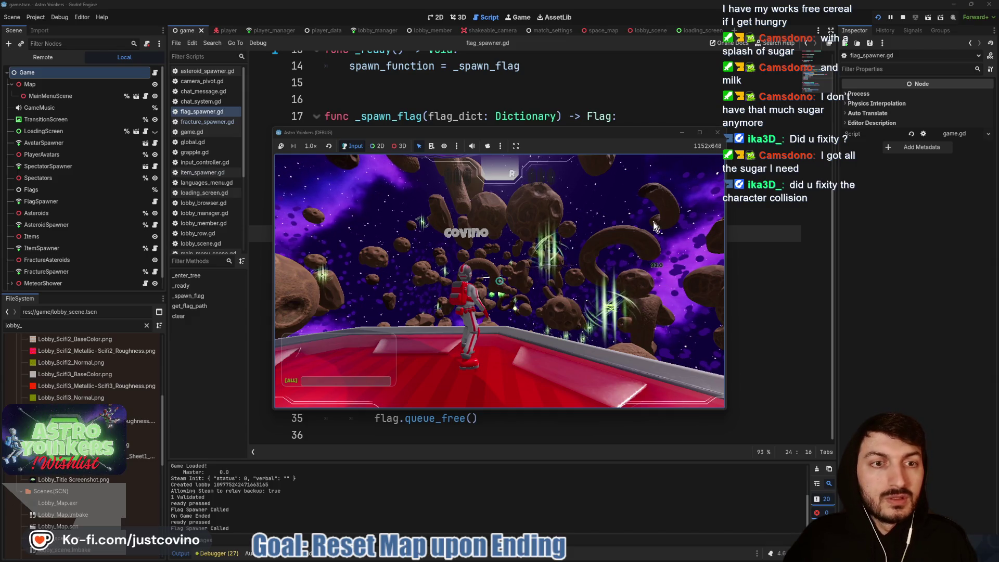
{"action": "key", "text": "Escape"}
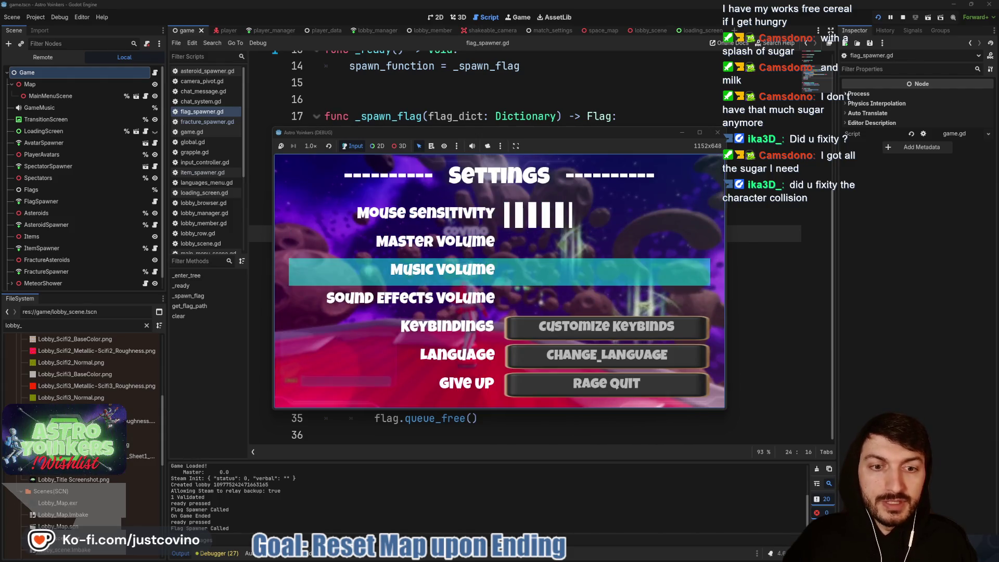
{"action": "key", "text": "Return"}
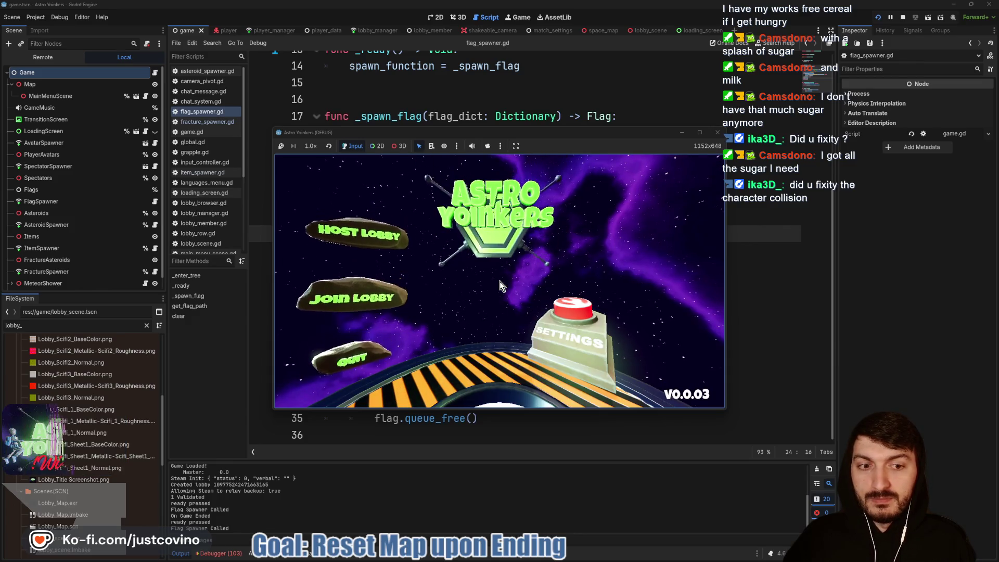
{"action": "key", "text": "F8"}
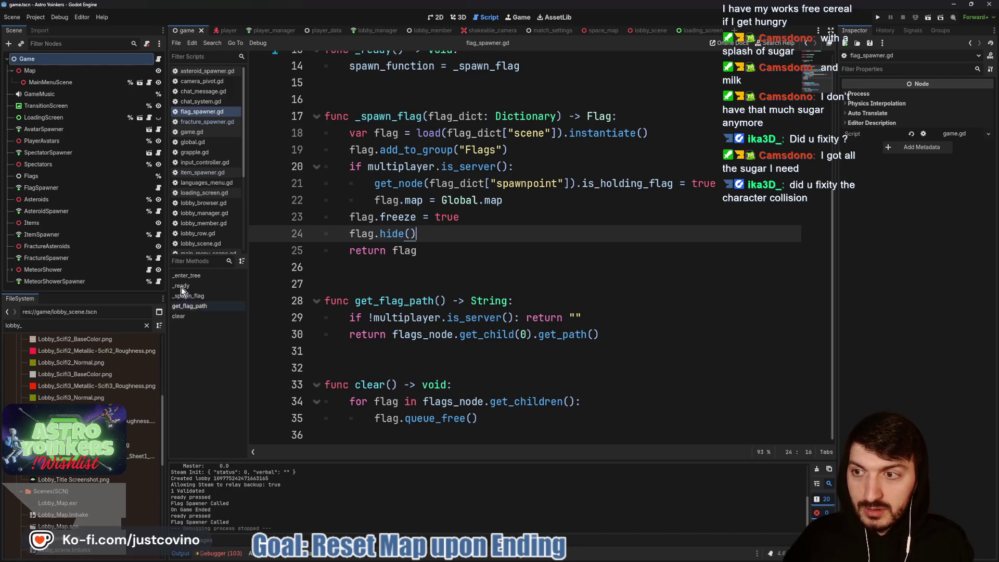
Copy asteroid_spawner.gd's clear() function (lines 89–92) and switch to the Notion Bugs board
{"action": "left_click", "coordinate": [160, 211]}
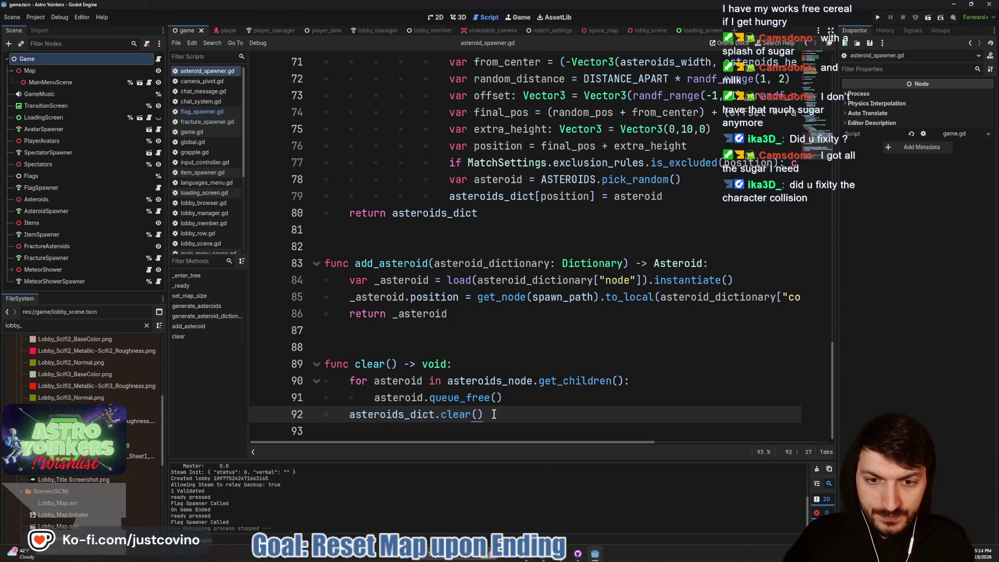
{"action": "mouse_move", "coordinate": [493, 415]}
{"action": "left_mouse_down"}
{"action": "mouse_move", "coordinate": [346, 415]}
{"action": "mouse_move", "coordinate": [315, 364]}
{"action": "left_mouse_up"}
{"action": "key", "text": "ctrl+c"}
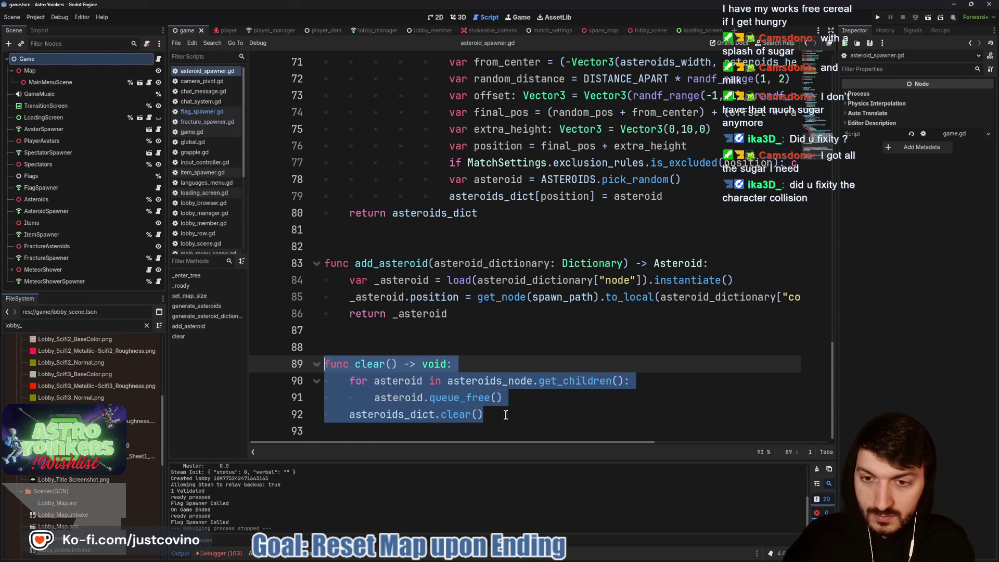
{"action": "left_click", "coordinate": [563, 556]}
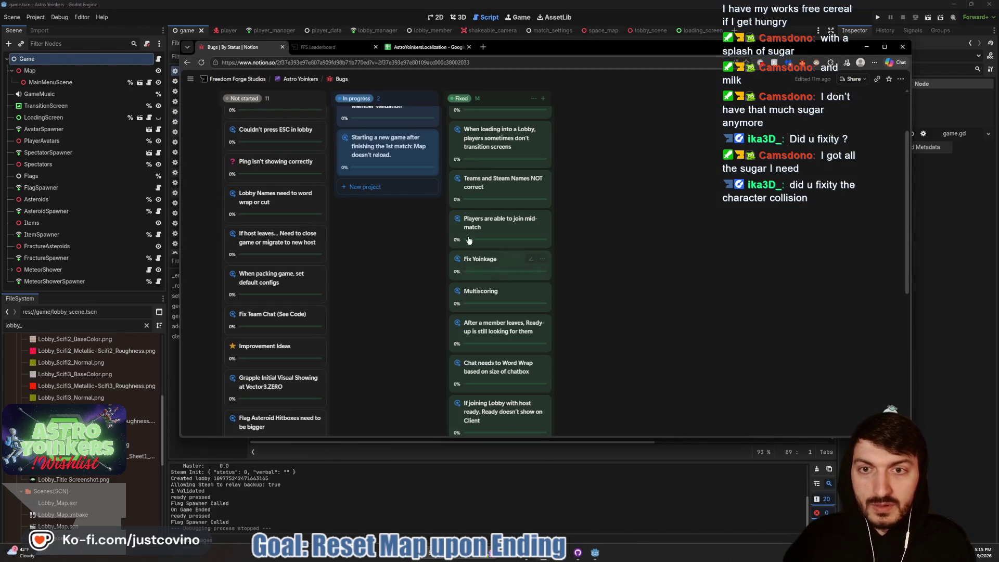
Add a 'Solution:' section to the map-reload bug card with a code block of the AsteroidSpawner clear() code
{"action": "left_click", "coordinate": [387, 157]}
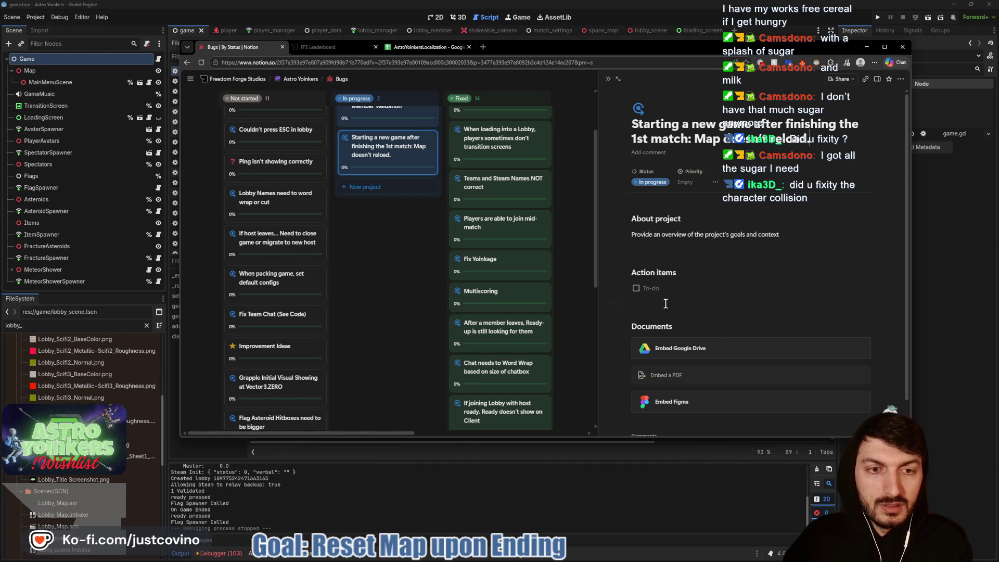
{"action": "key", "text": "Return"}
{"action": "type", "text": "S"}
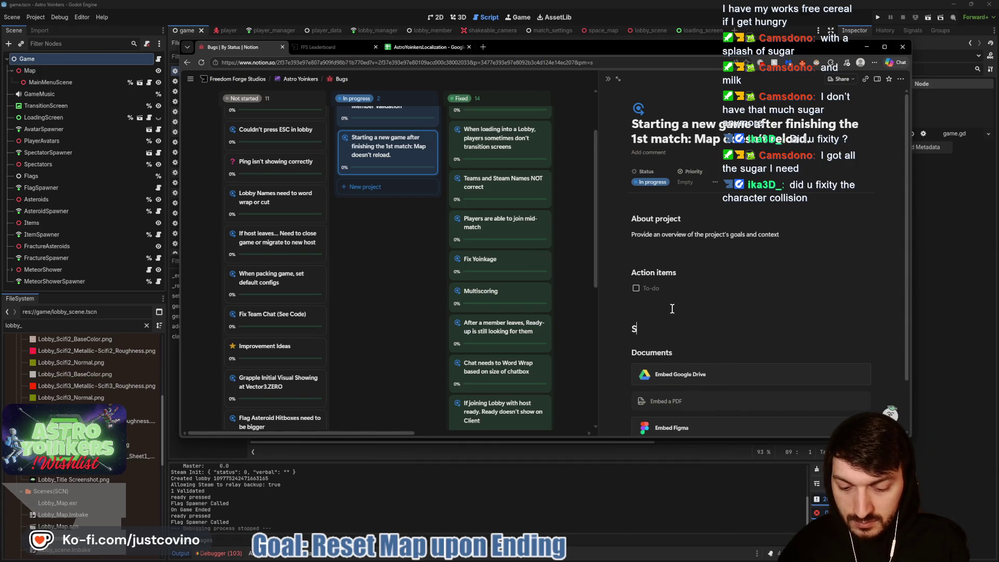
{"action": "type", "text": ":"}
{"action": "key", "text": "Return"}
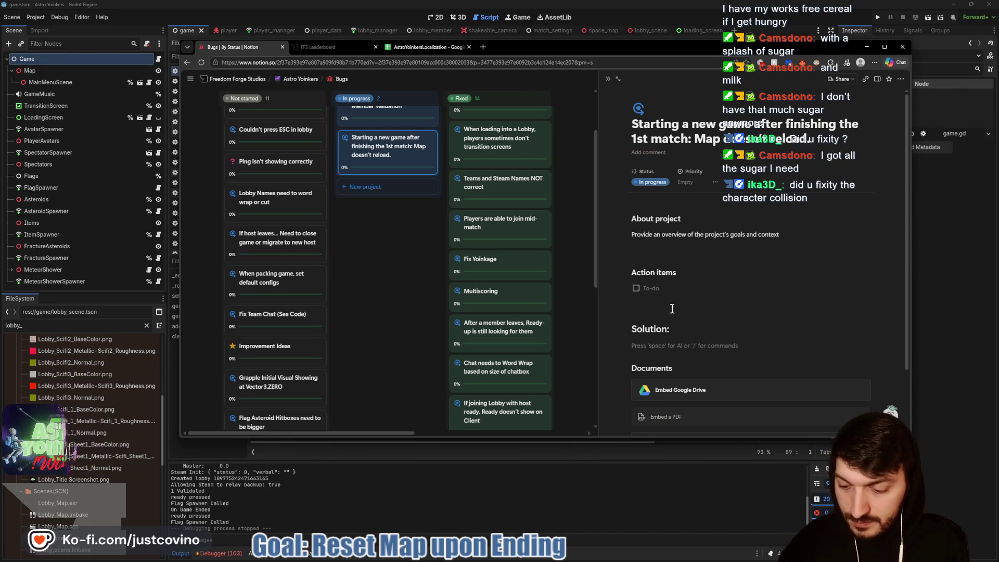
{"action": "type", "text": "```"}
{"action": "key", "text": "ctrl+v"}
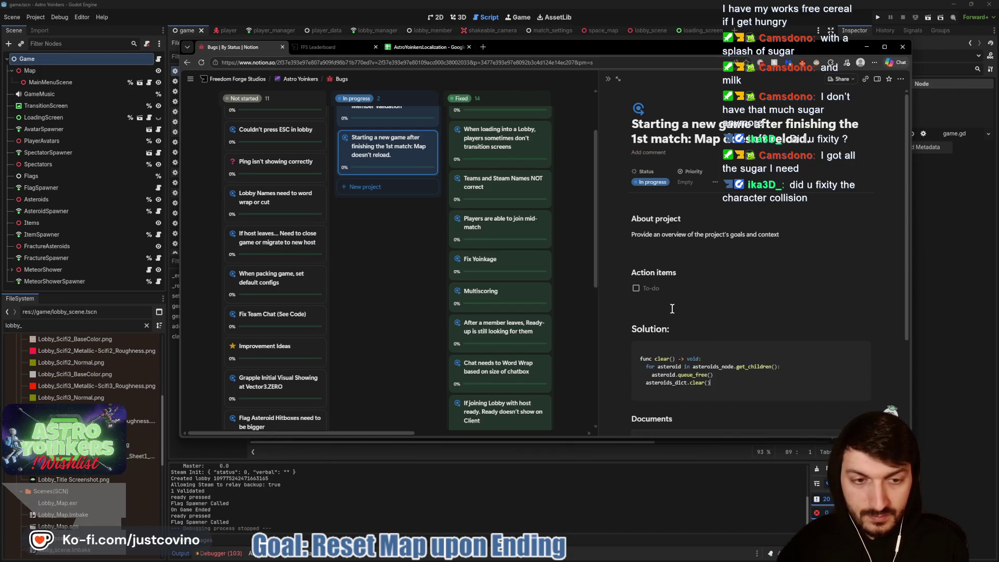
{"action": "left_click", "coordinate": [687, 333]}
{"action": "key", "text": "Return"}
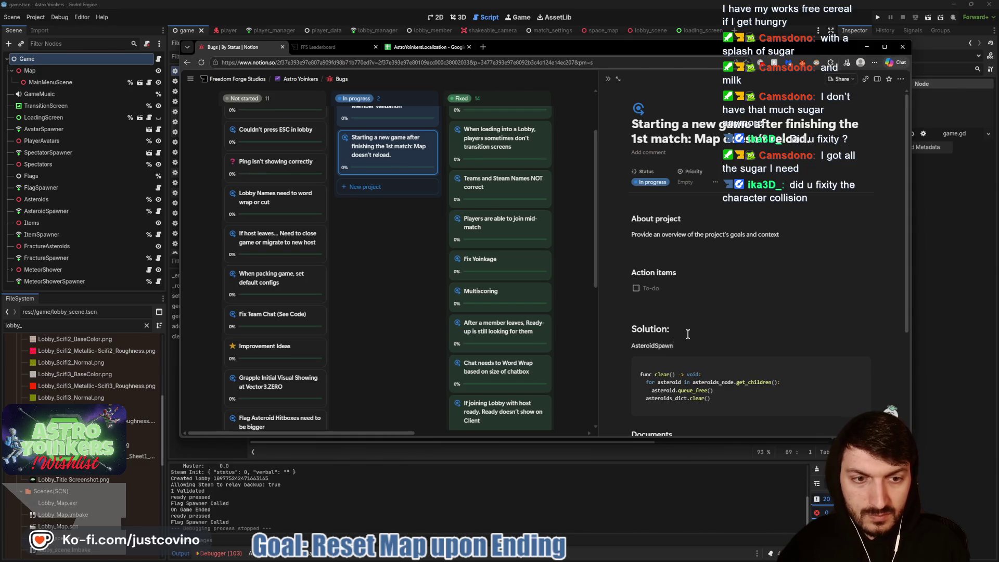
{"action": "scroll", "coordinate": [688, 333], "scroll_direction": "down", "scroll_amount": 2}
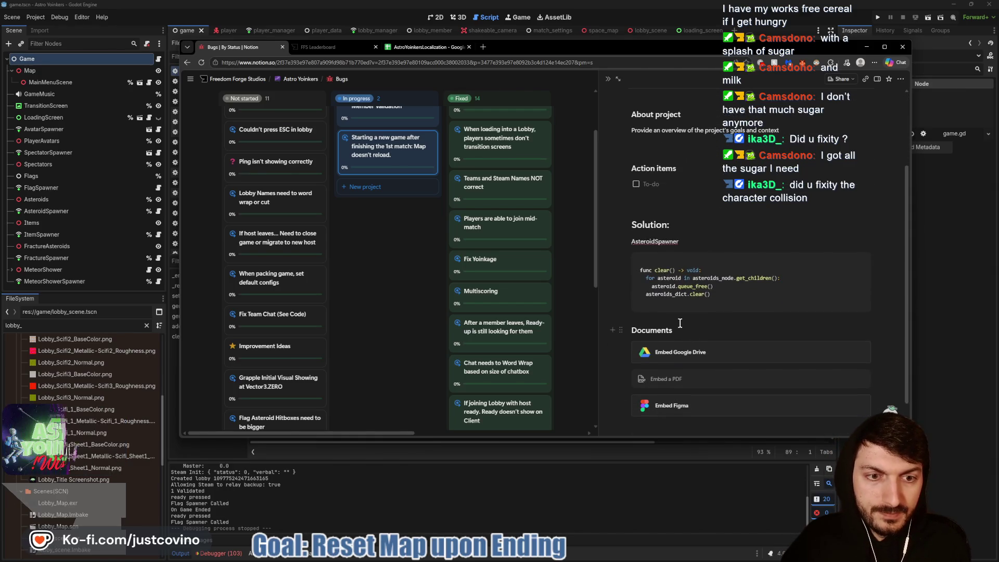
{"action": "key", "text": "Escape"}
Insert an 'ItemSpawner' label with a new empty code block under Solution:
{"action": "left_click", "coordinate": [626, 315]}
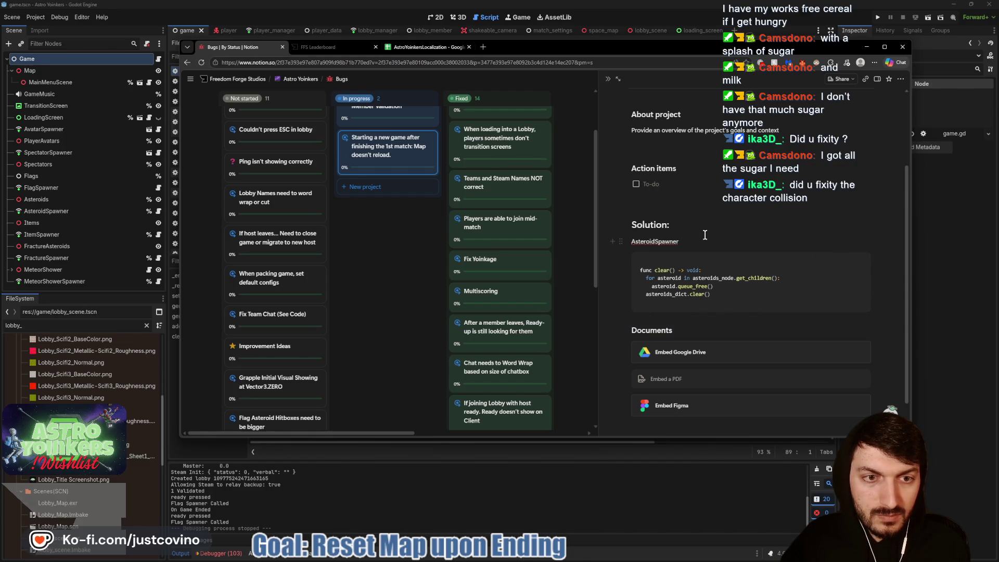
{"action": "left_click", "coordinate": [690, 225]}
{"action": "key", "text": "Return"}
{"action": "key", "text": "Return"}
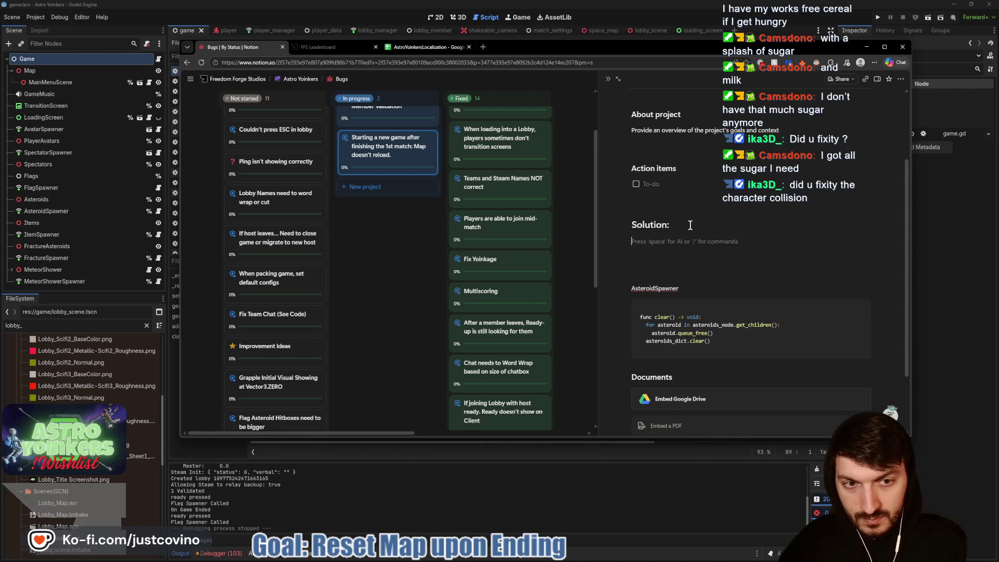
{"action": "key", "text": "Return"}
{"action": "type", "text": "ItemSpawner"}
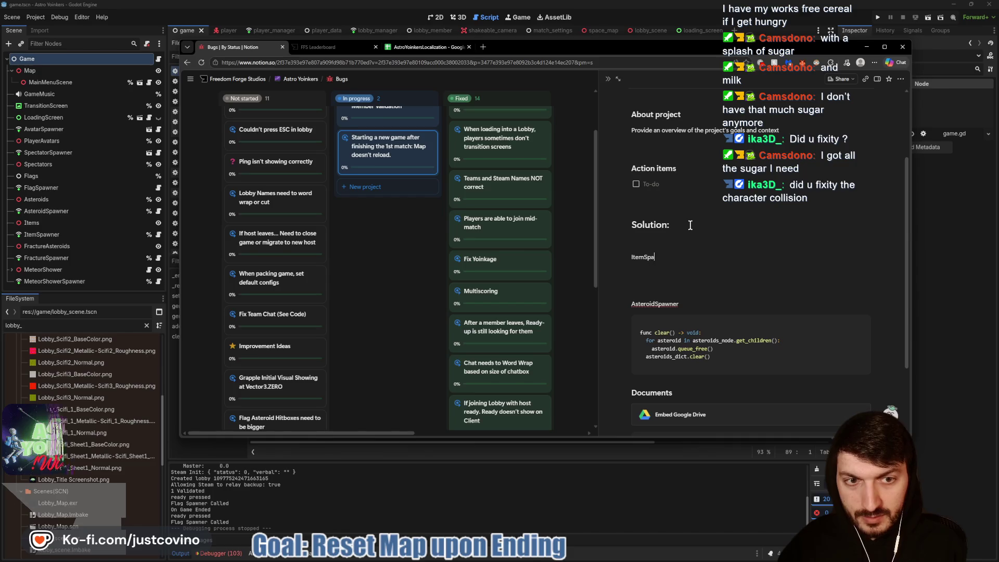
{"action": "key", "text": "Return"}
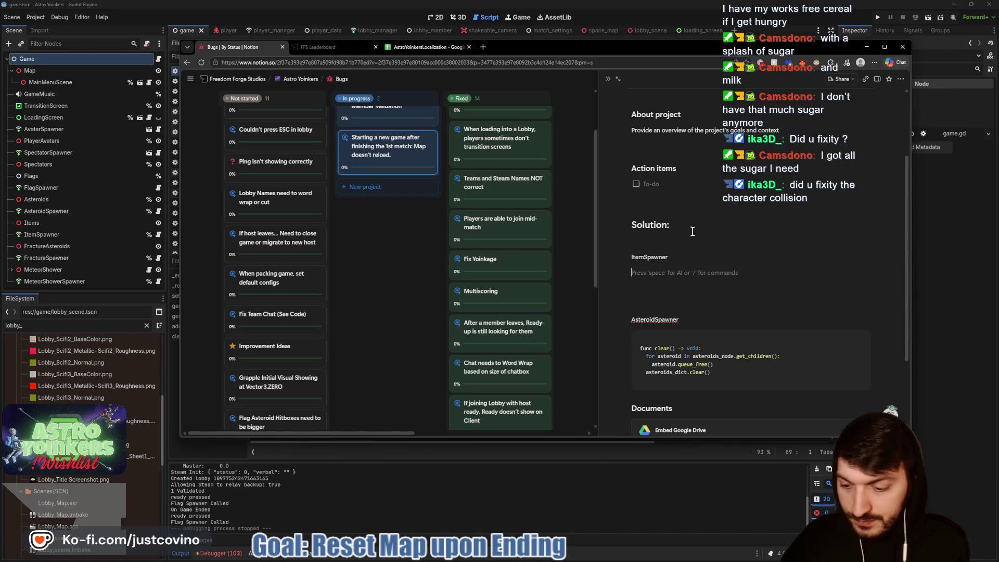
{"action": "type", "text": "```"}
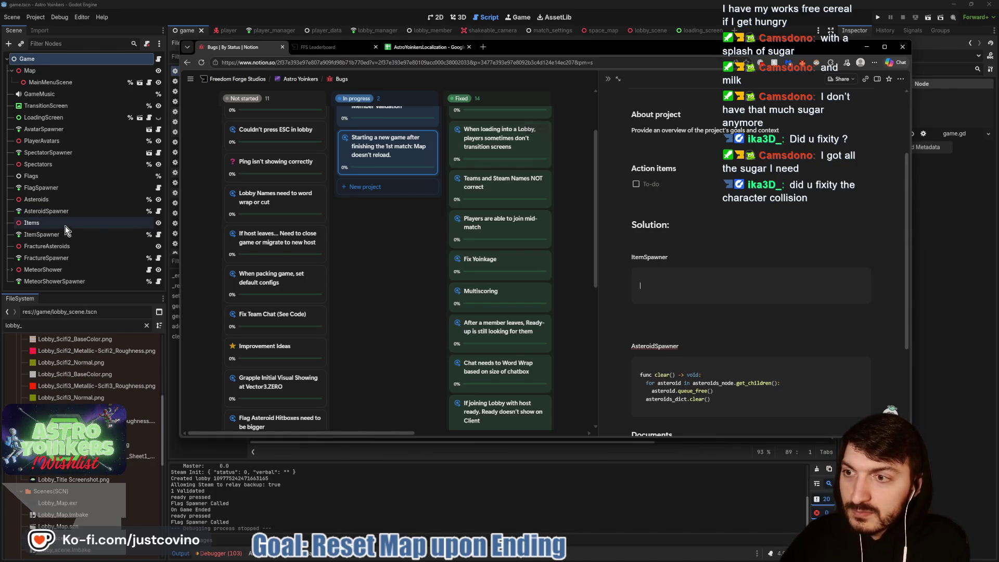
Paste item_spawner.gd's clear() function from Godot into the ItemSpawner code block
{"action": "left_click", "coordinate": [149, 234]}
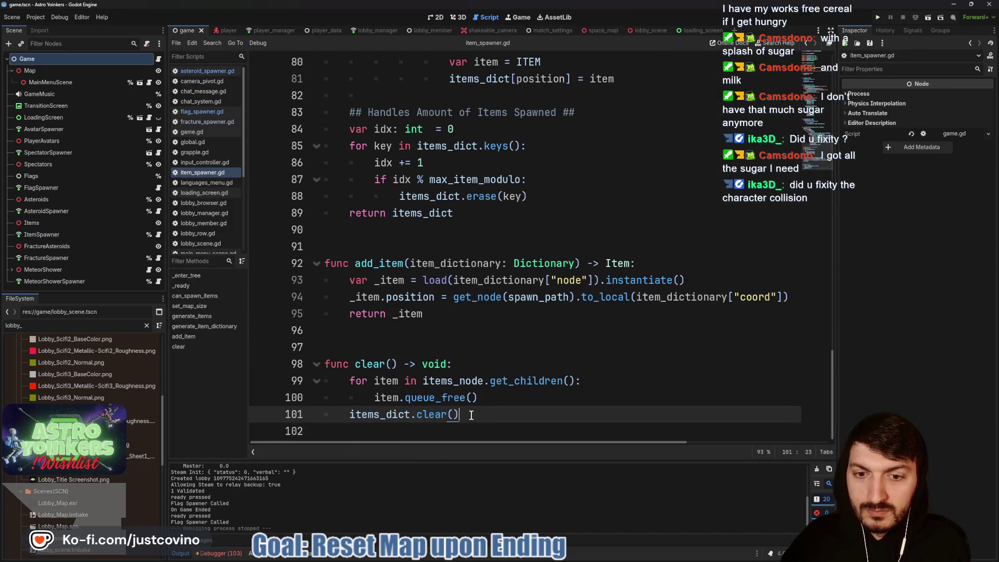
{"action": "left_click_drag", "start_coordinate": [472, 415], "coordinate": [306, 366]}
{"action": "key", "text": "ctrl+c"}
{"action": "mouse_move", "coordinate": [494, 561]}
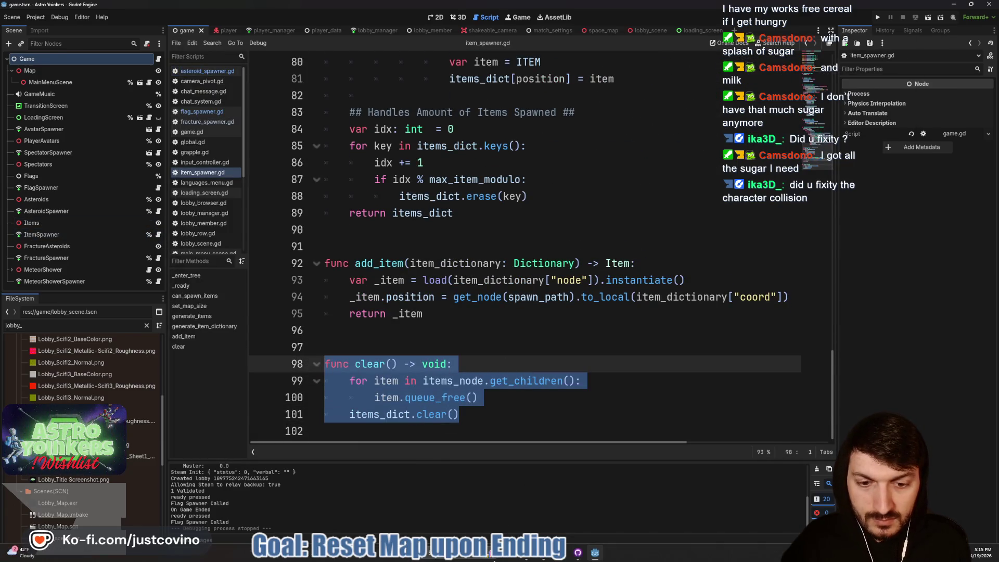
{"action": "left_click", "coordinate": [540, 559]}
{"action": "left_click", "coordinate": [668, 286]}
{"action": "key", "text": "ctrl+v"}
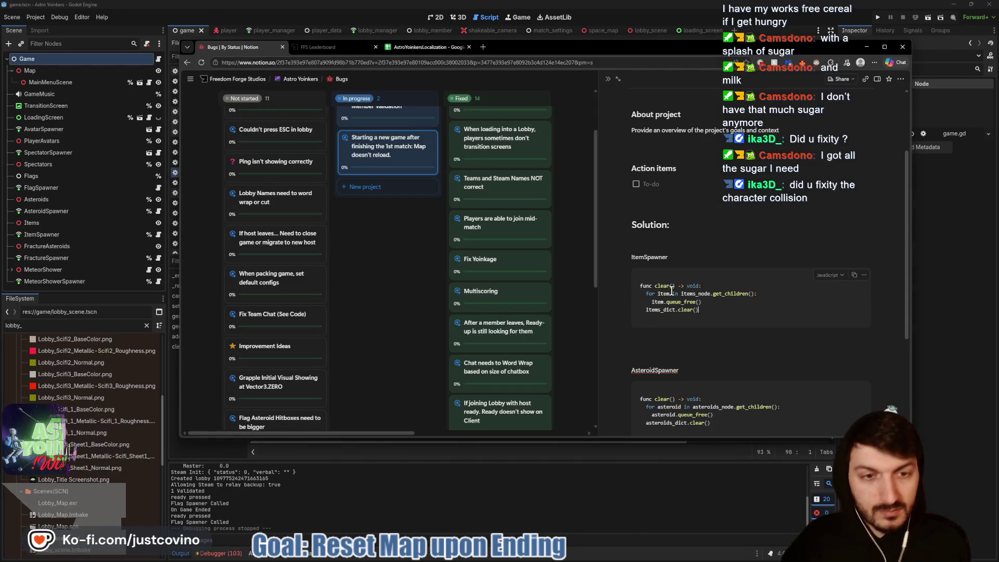
Note under Solution that spawners weren't being cleared, so more spawned each time, then close the card
{"action": "key", "text": "BackSpace"}
{"action": "key", "text": "BackSpace"}
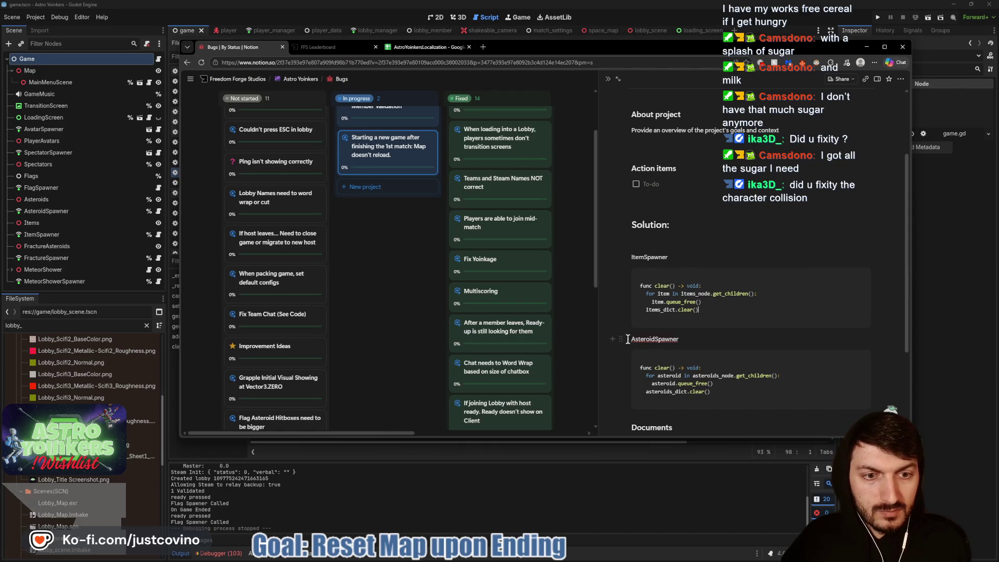
{"action": "left_click", "coordinate": [676, 241]}
{"action": "type", "text": "Wasn't clearing Dictionaries on S"}
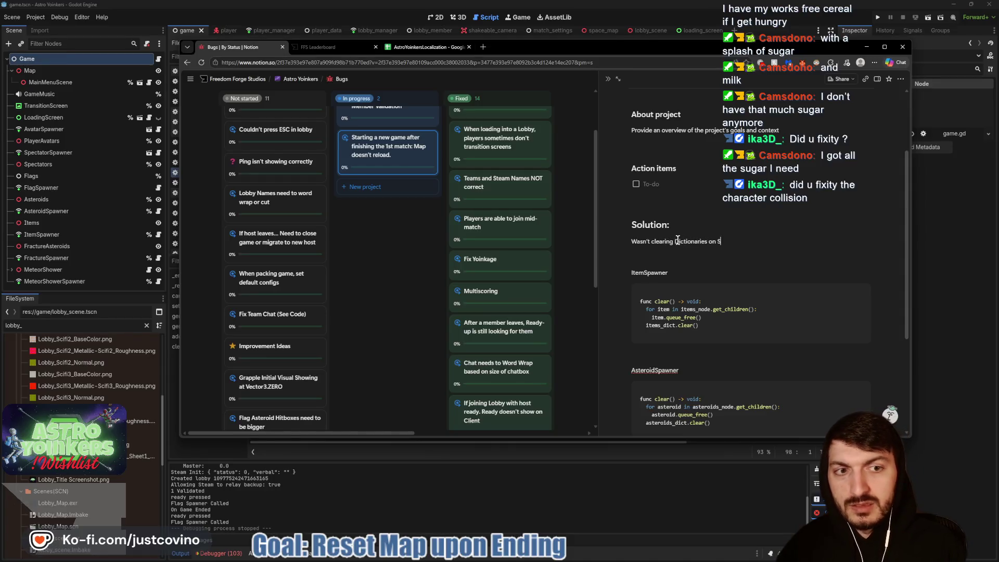
{"action": "type", "text": "pawners so expo"}
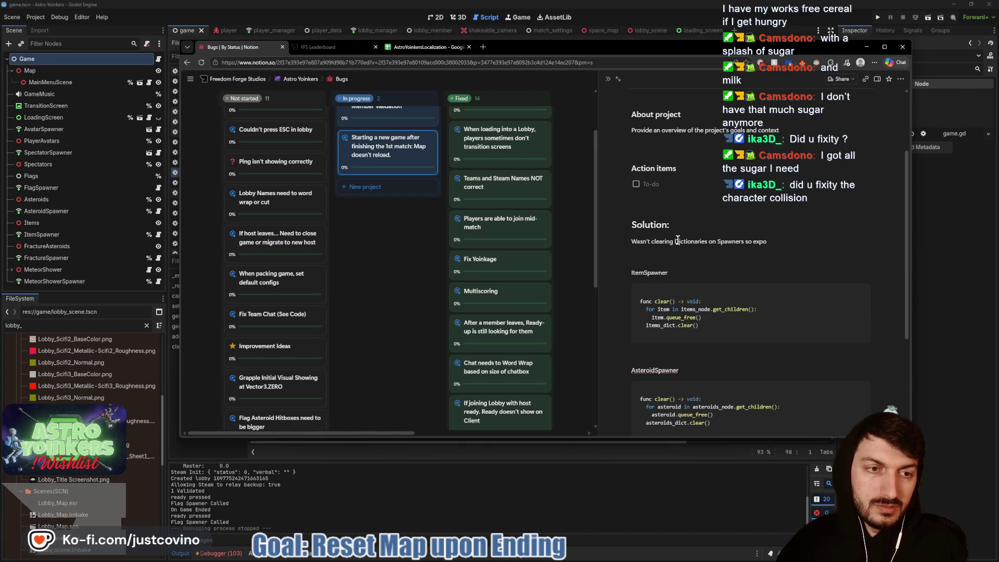
{"action": "type", "text": "l g"}
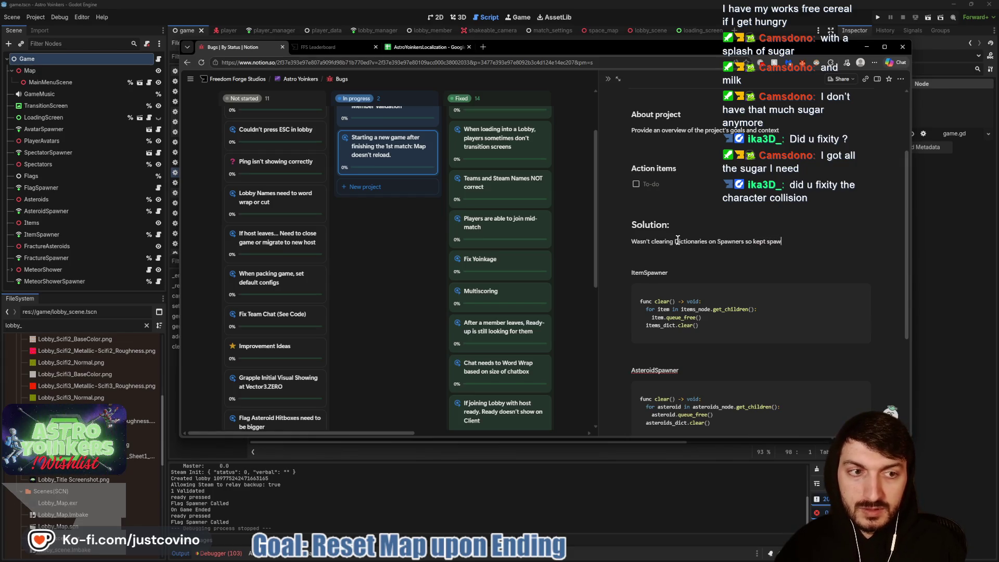
{"action": "type", "text": "ning more and mor"}
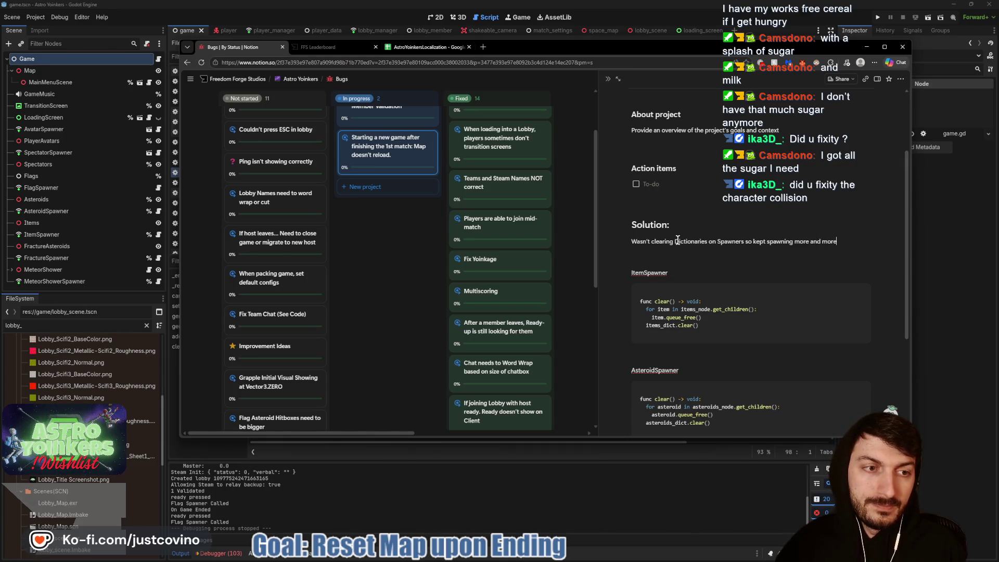
{"action": "type", "text": " each time"}
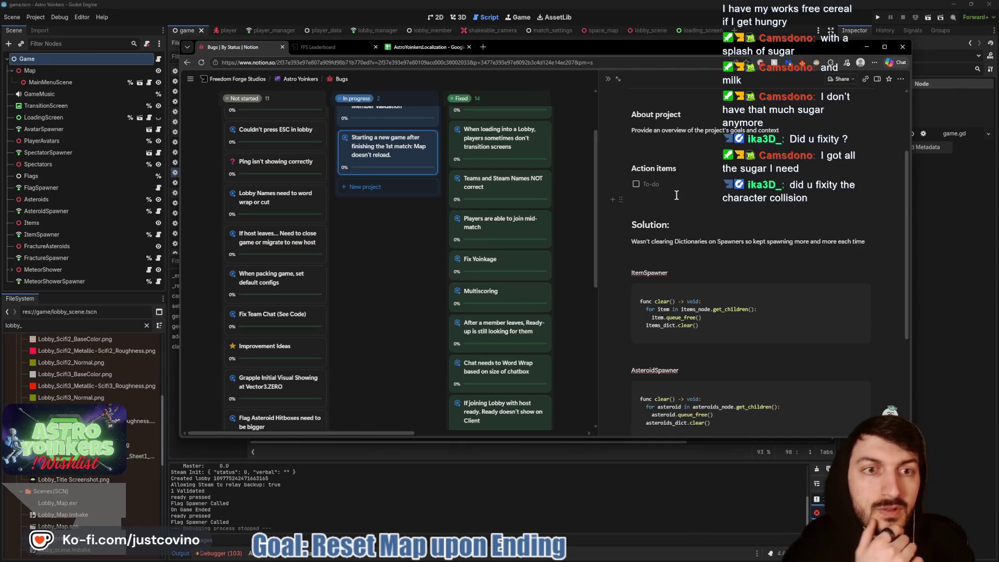
{"action": "left_click", "coordinate": [392, 259]}
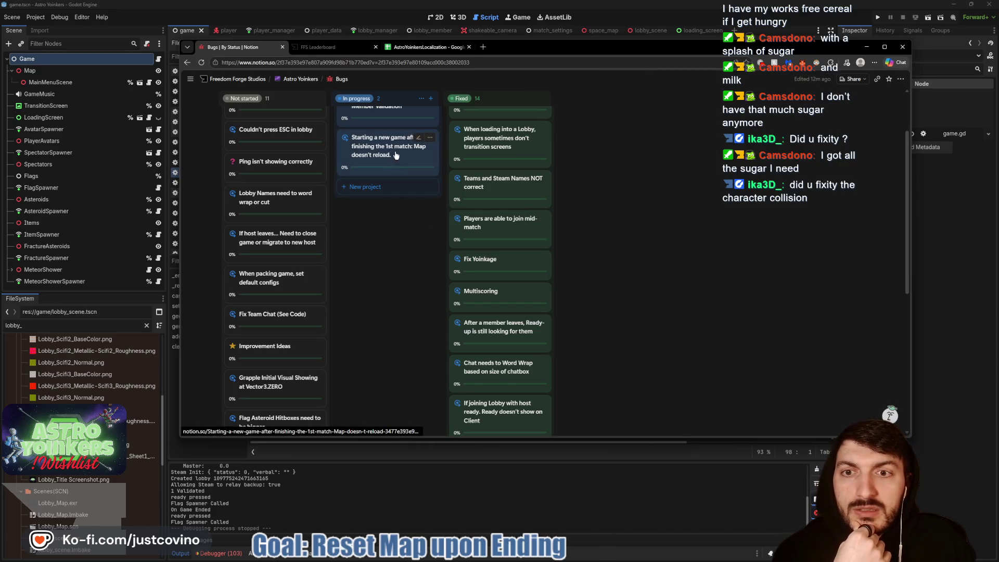
Move the 'Starting a new game…' card to Fixed and the 'If host leaves…' card to In progress
{"action": "mouse_move", "coordinate": [422, 155]}
{"action": "left_mouse_down"}
{"action": "mouse_move", "coordinate": [478, 168]}
{"action": "mouse_move", "coordinate": [573, 161]}
{"action": "mouse_move", "coordinate": [506, 176]}
{"action": "left_mouse_up"}
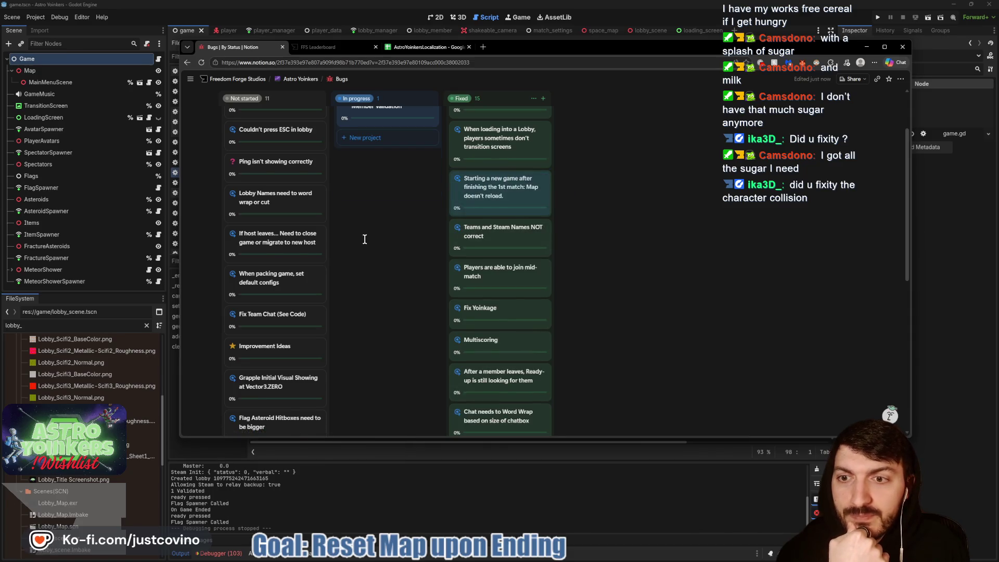
{"action": "scroll", "coordinate": [363, 238], "scroll_direction": "down", "scroll_amount": 1}
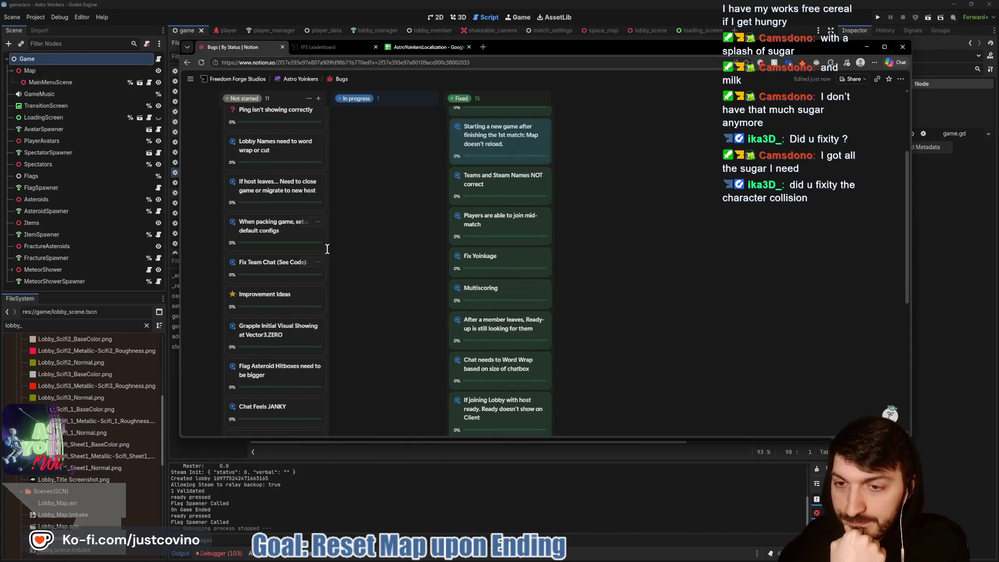
{"action": "scroll", "coordinate": [273, 275], "scroll_direction": "down", "scroll_amount": 1}
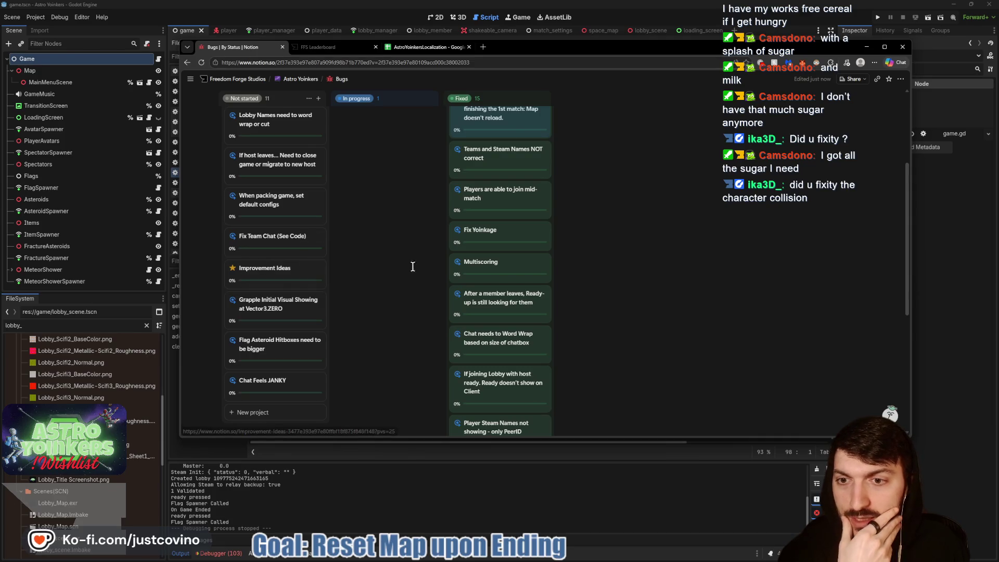
{"action": "scroll", "coordinate": [339, 244], "scroll_direction": "up", "scroll_amount": 2}
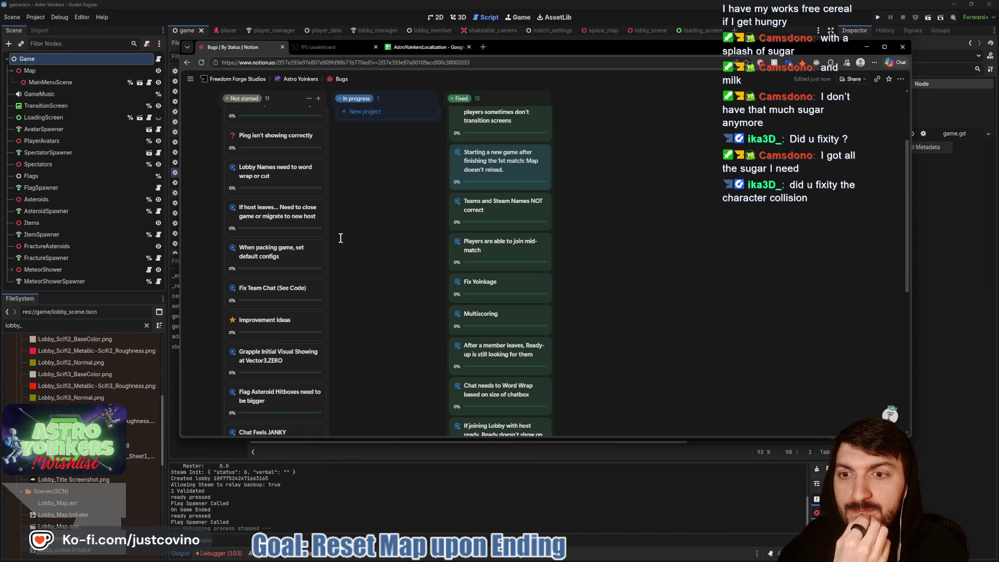
{"action": "scroll", "coordinate": [273, 259], "scroll_direction": "up", "scroll_amount": 1}
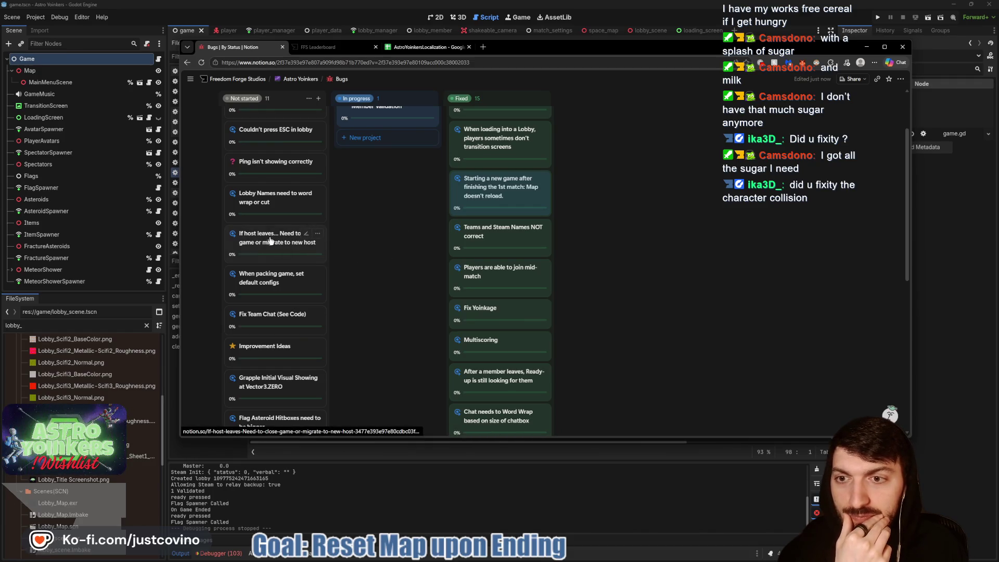
{"action": "mouse_move", "coordinate": [266, 242]}
{"action": "left_mouse_down"}
{"action": "mouse_move", "coordinate": [354, 214]}
{"action": "mouse_move", "coordinate": [378, 147]}
{"action": "left_mouse_up"}
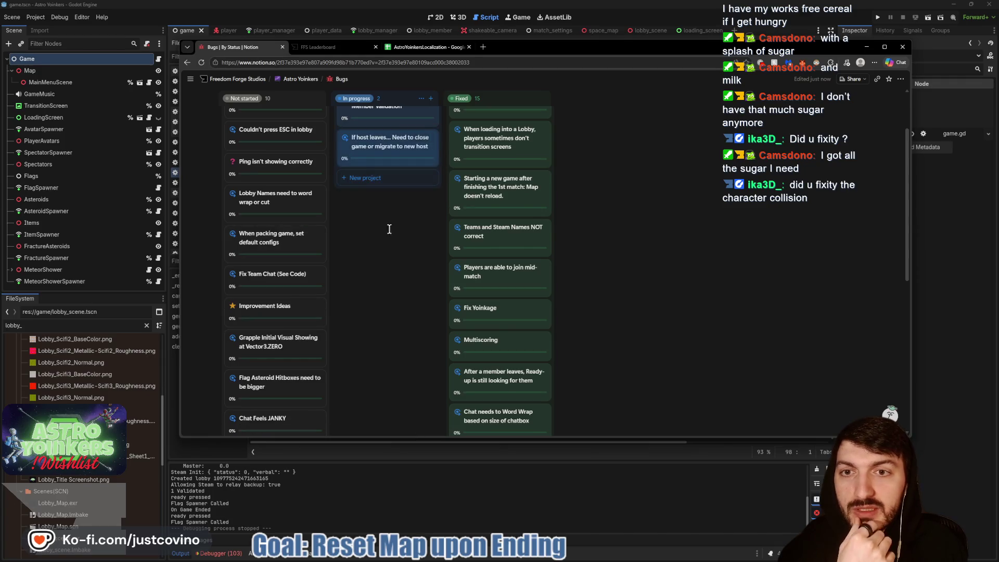
Open the 'If host leaves' card and delete its About project section
{"action": "left_click", "coordinate": [379, 147]}
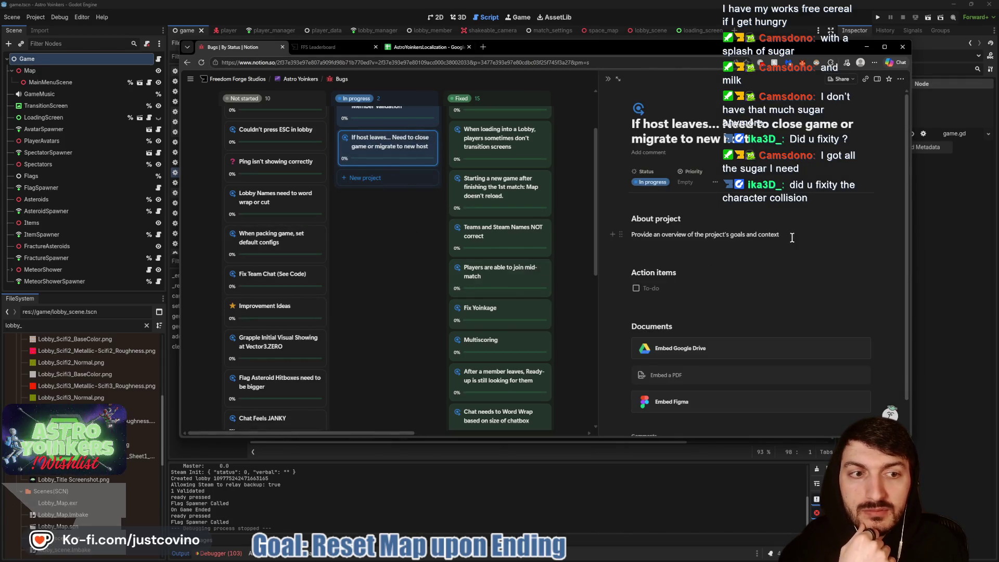
{"action": "mouse_move", "coordinate": [731, 233]}
{"action": "left_mouse_down"}
{"action": "mouse_move", "coordinate": [620, 226]}
{"action": "mouse_move", "coordinate": [615, 258]}
{"action": "mouse_move", "coordinate": [654, 270]}
{"action": "left_mouse_up"}
{"action": "key", "text": "BackSpace"}
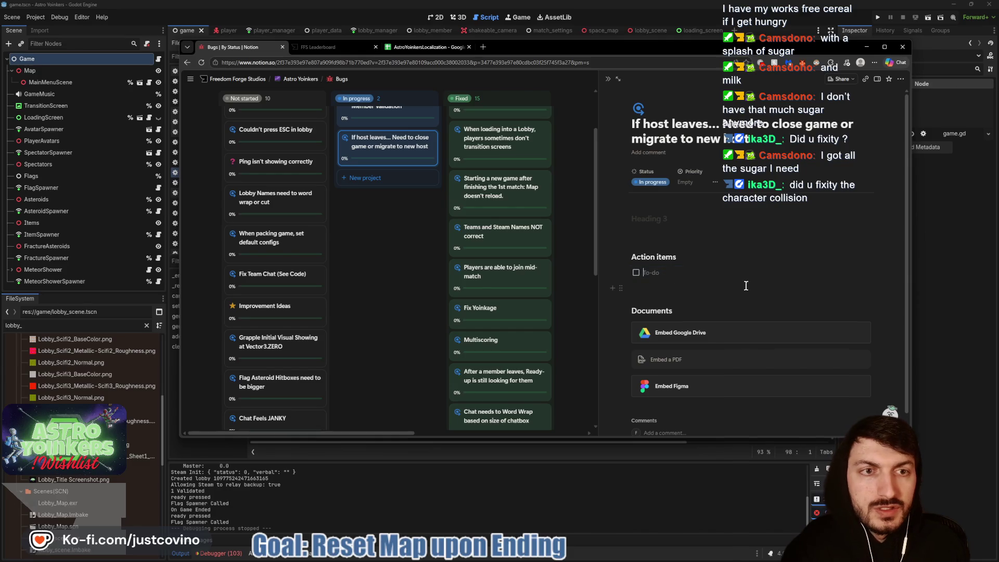
{"action": "key", "text": "BackSpace"}
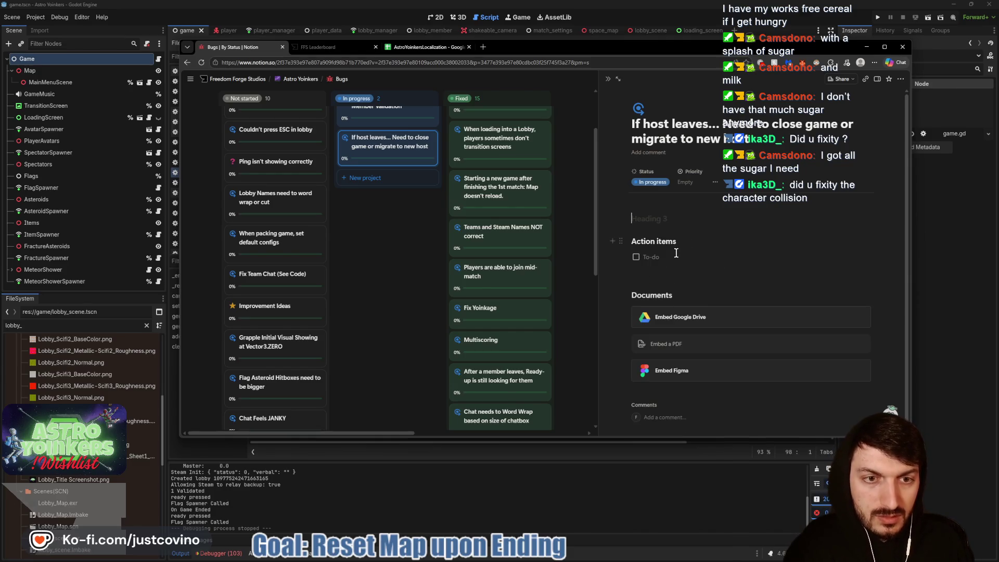
Add to-dos 'Figure out Host Migration' and 'Return everyone to Lobby' under Action items
{"action": "left_click", "coordinate": [678, 252]}
{"action": "type", "text": "Figure out "}
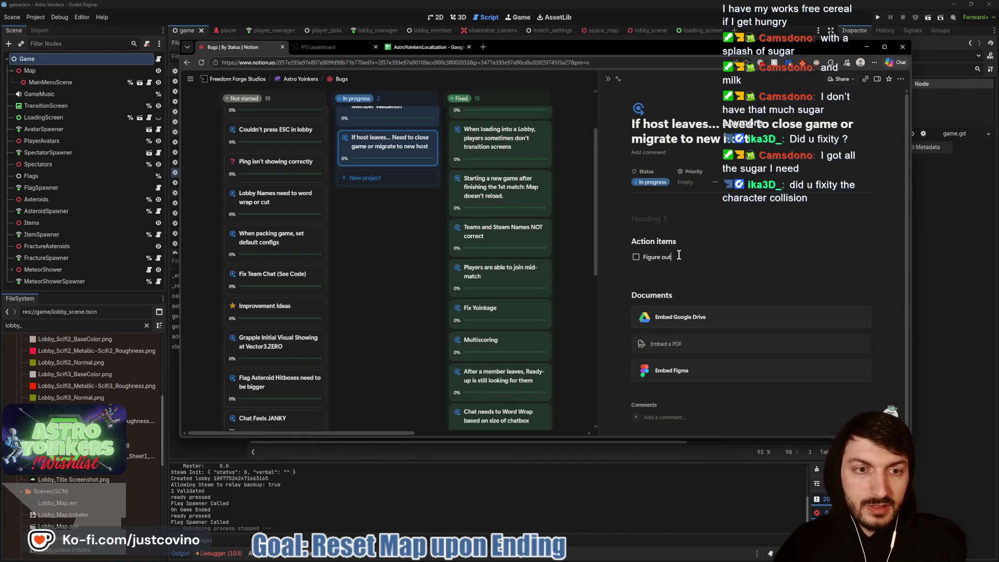
{"action": "type", "text": "Host Migration"}
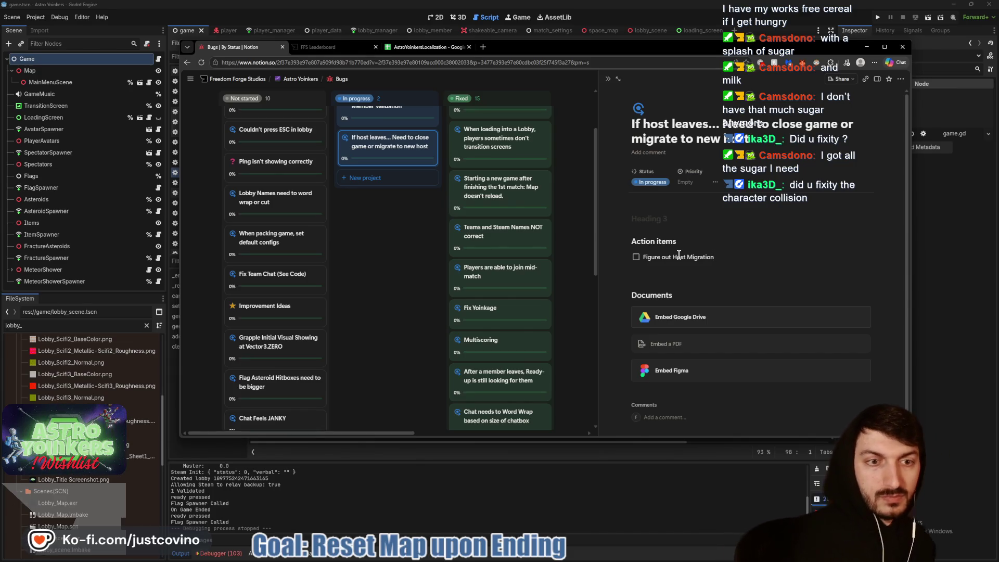
{"action": "key", "text": "Return"}
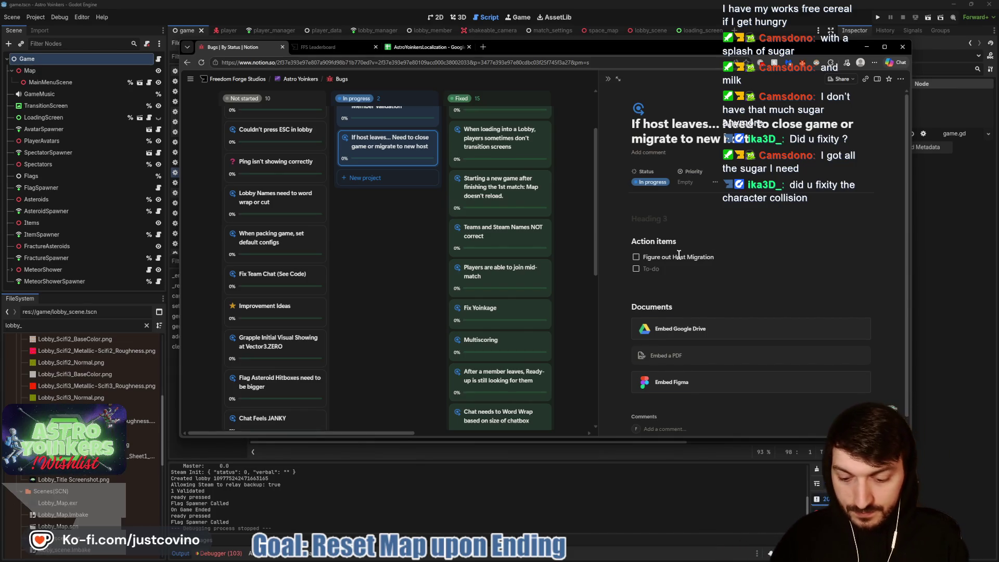
{"action": "type", "text": "Tem"}
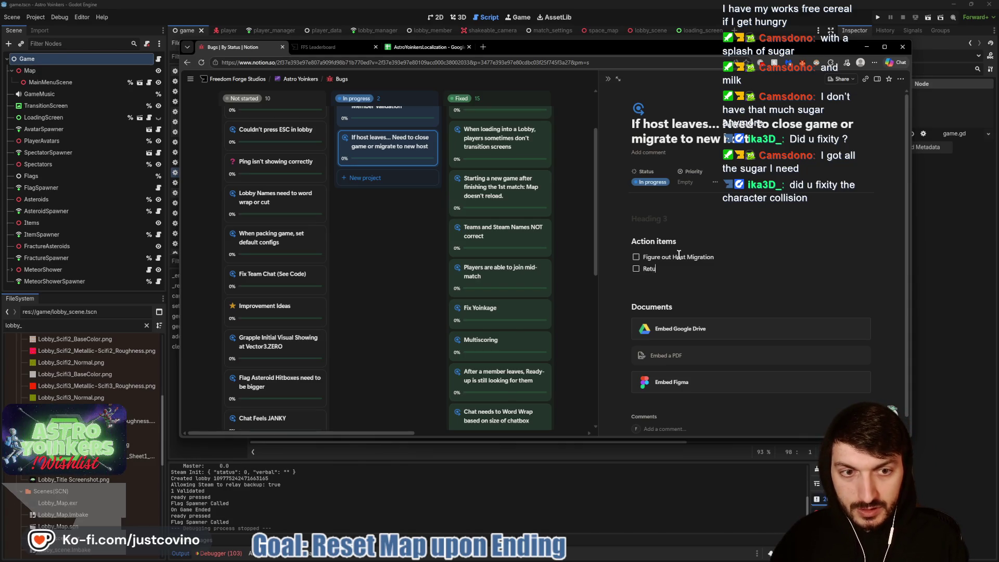
{"action": "type", "text": "veryone to Lobby"}
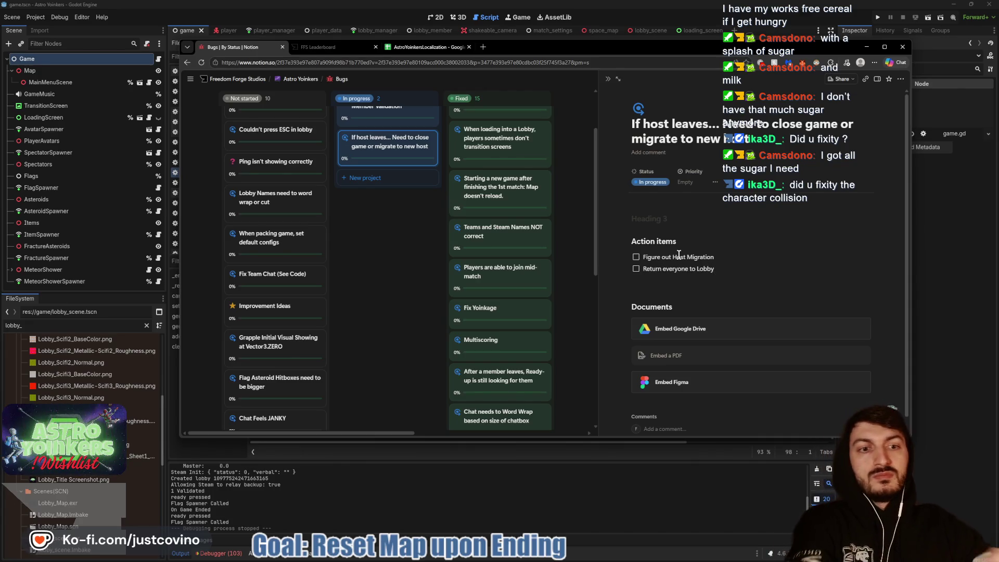
Add a 'Temporary Fix:' heading with a 'Close out Players' to-do beneath it
{"action": "key", "text": "Return"}
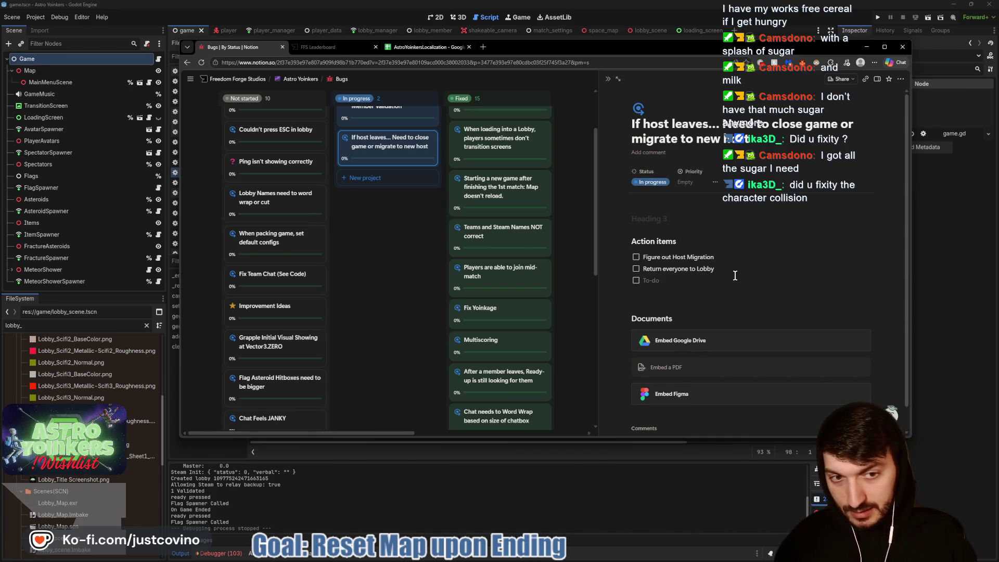
{"action": "key", "text": "BackSpace"}
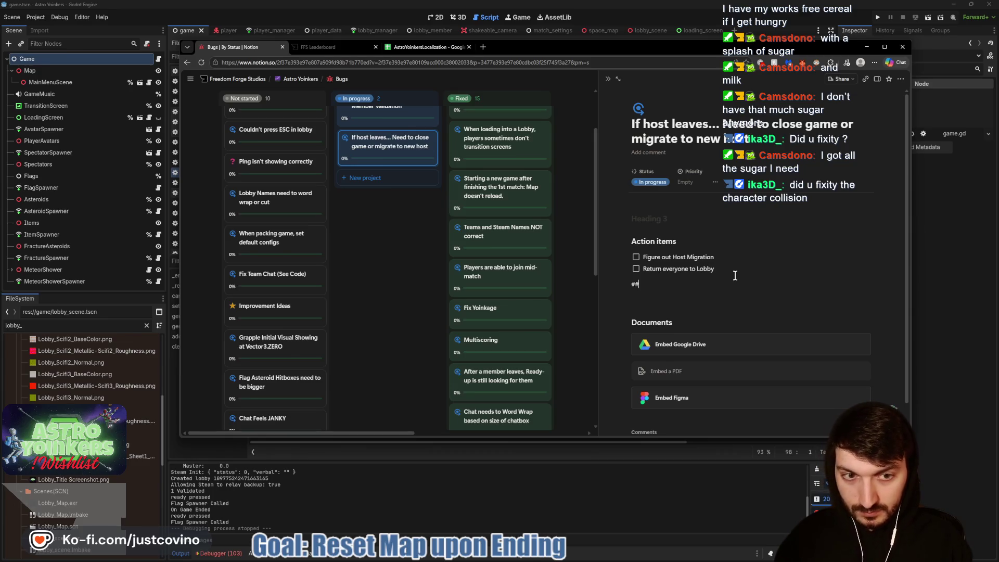
{"action": "type", "text": "porary Fix"}
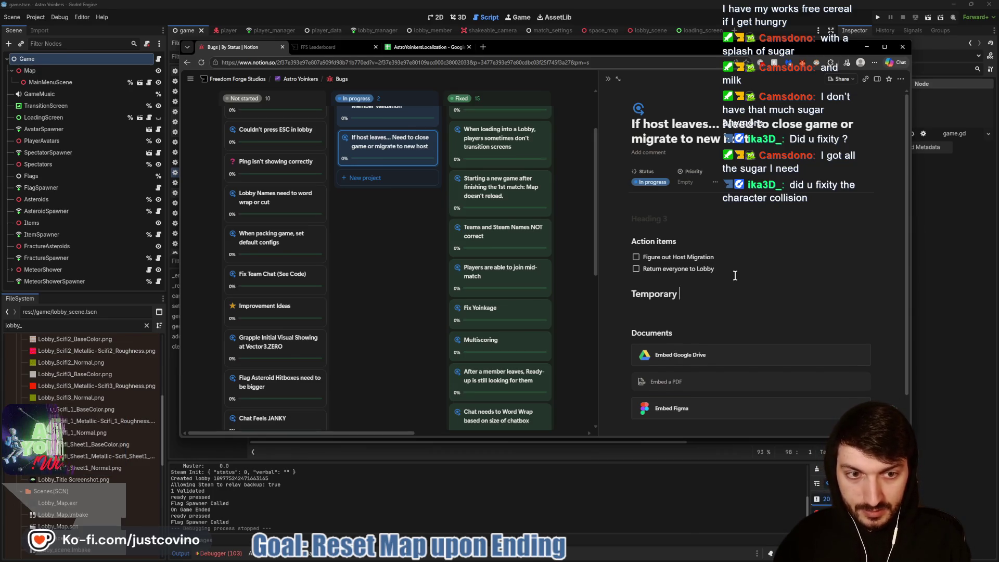
{"action": "type", "text": " ="}
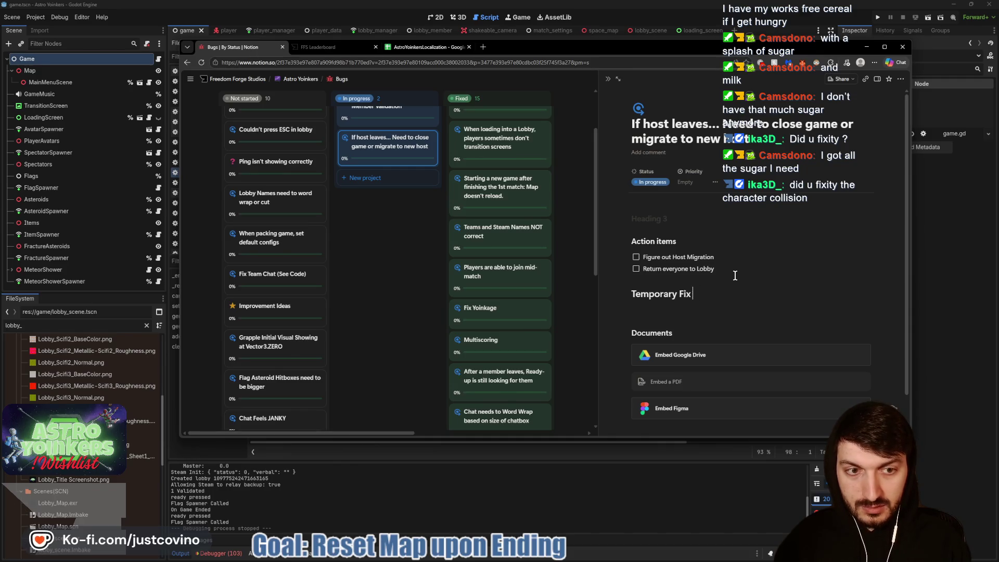
{"action": "key", "text": "Return"}
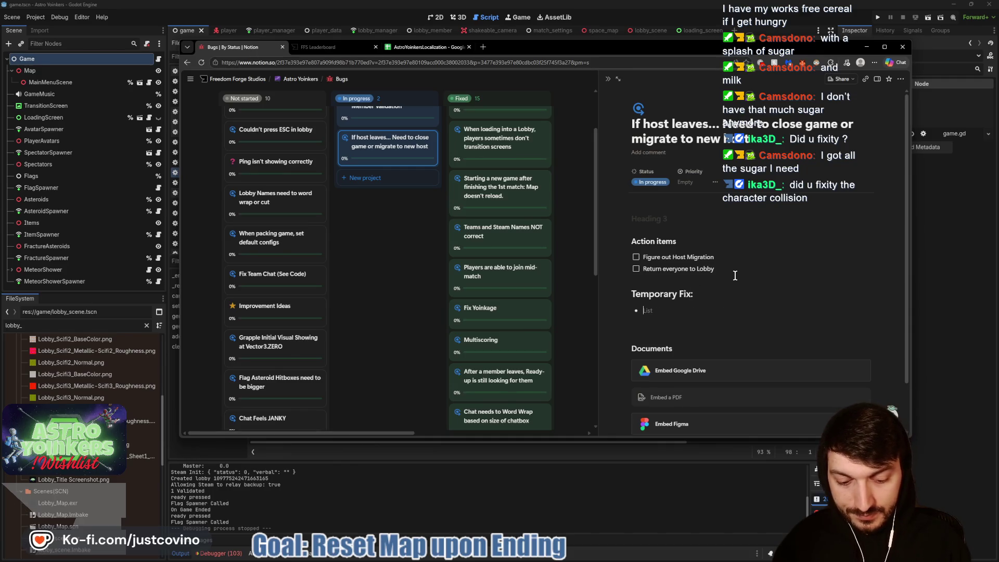
{"action": "type", "text": "[]"}
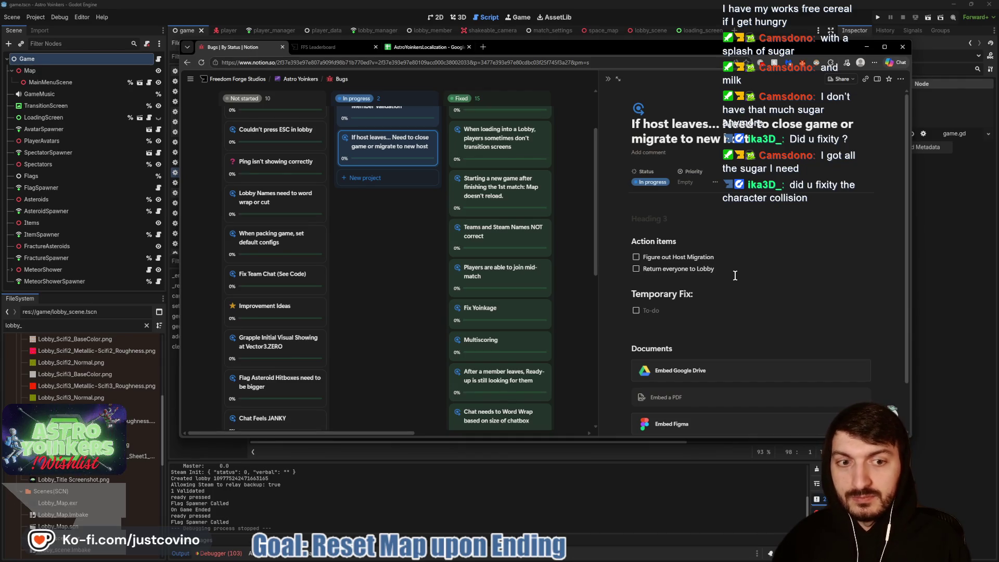
{"action": "type", "text": "Close out"}
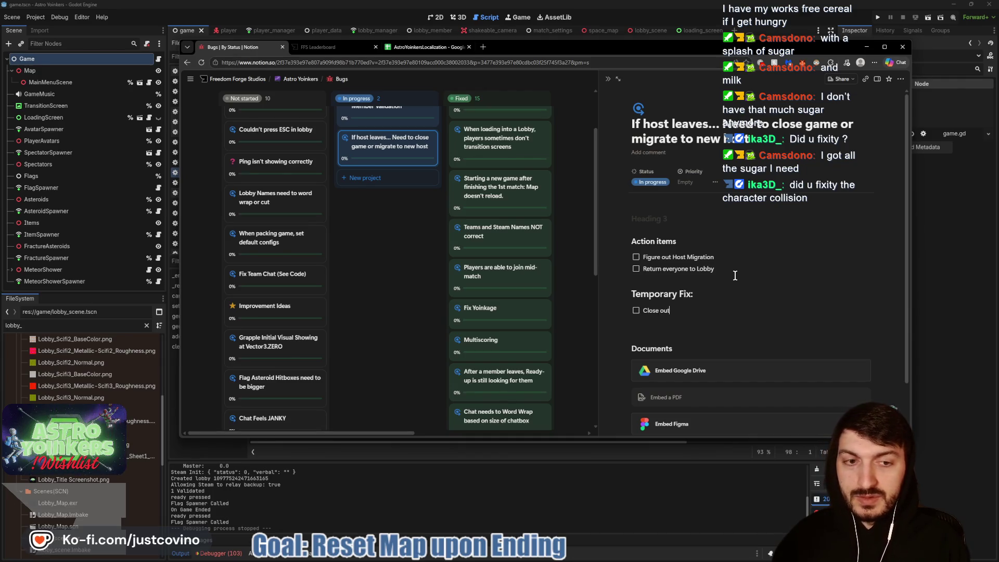
{"action": "type", "text": "s"}
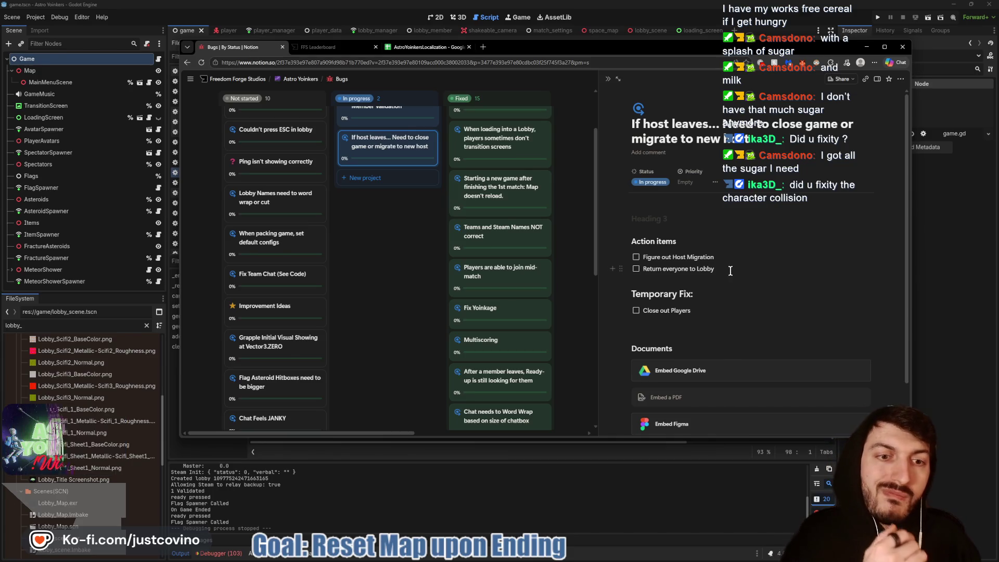
{"action": "key", "text": "BackSpace"}
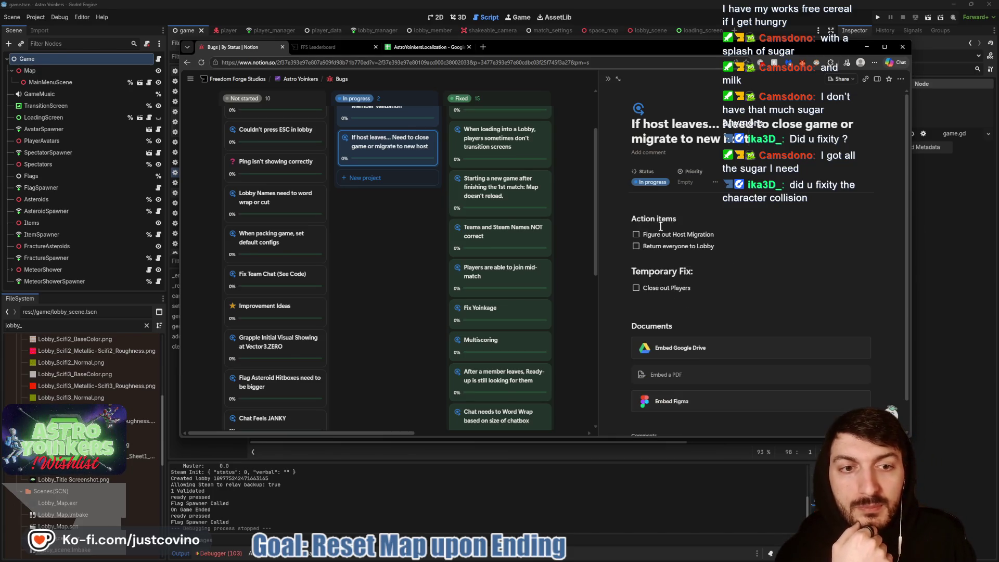
Return to lobby_manager.gd in Godot and clear the stray Steam text on line 184
{"action": "left_click", "coordinate": [396, 507]}
{"action": "left_click", "coordinate": [530, 316]}
{"action": "left_click", "coordinate": [363, 31]}
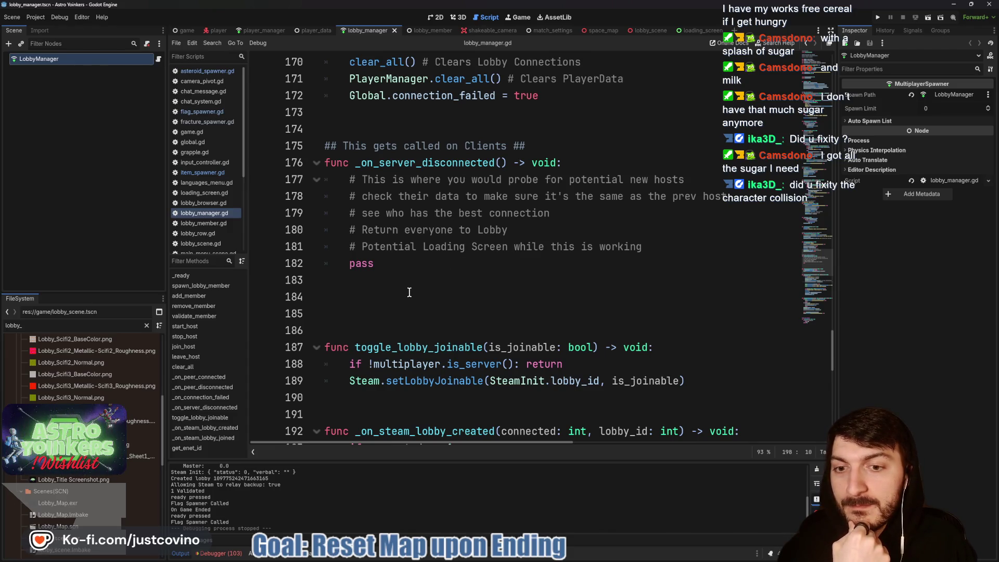
{"action": "scroll", "coordinate": [409, 291], "scroll_direction": "down", "scroll_amount": 5}
{"action": "scroll", "coordinate": [409, 292], "scroll_direction": "up", "scroll_amount": 6}
{"action": "left_click", "coordinate": [389, 351]}
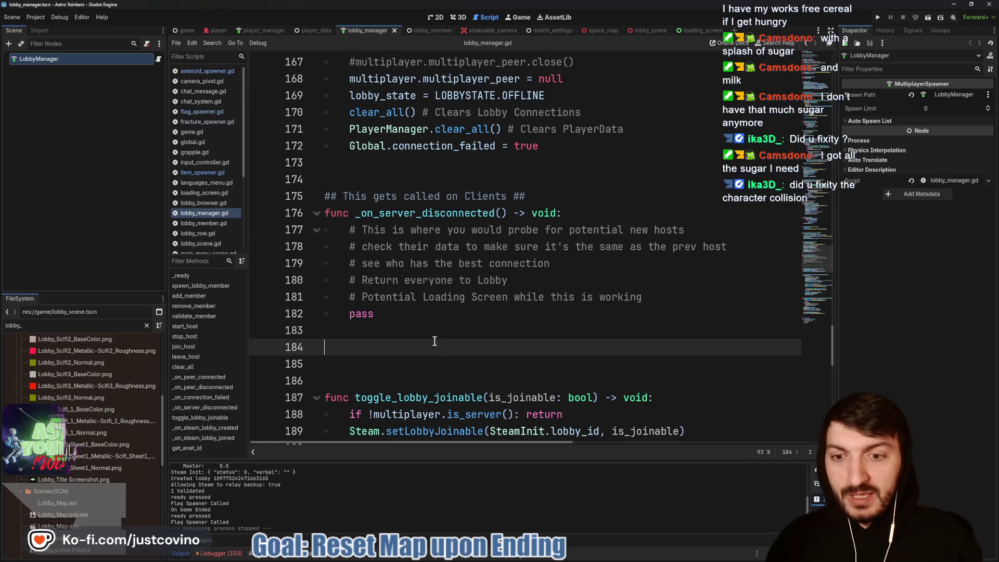
{"action": "type", "text": "Steamwor"}
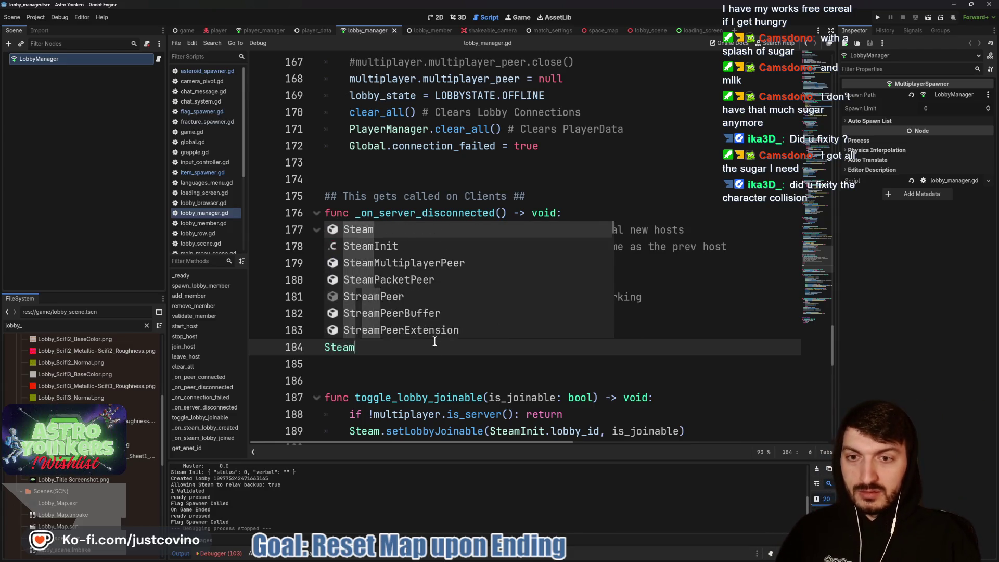
{"action": "type", "text": "."}
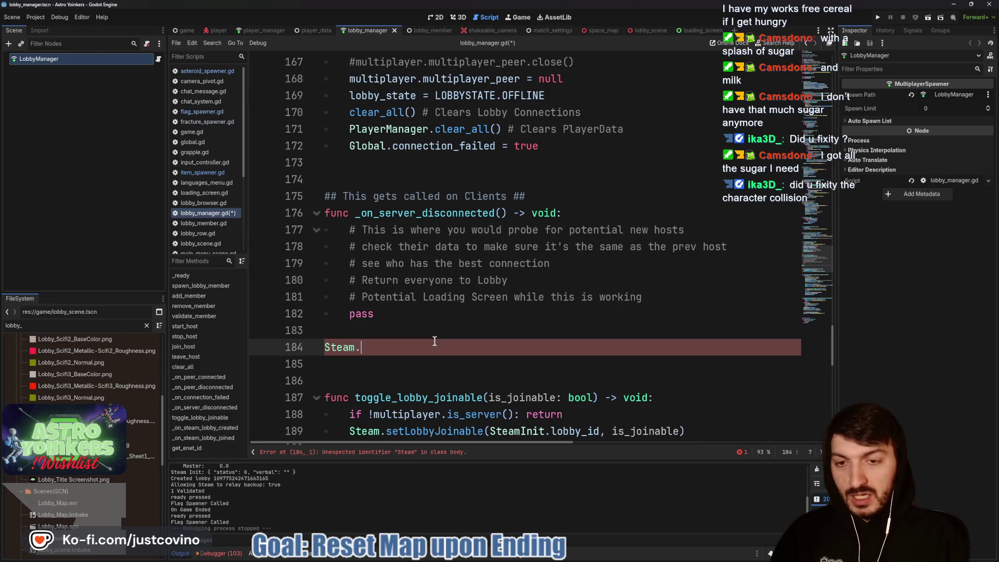
{"action": "key", "text": "BackSpace"}
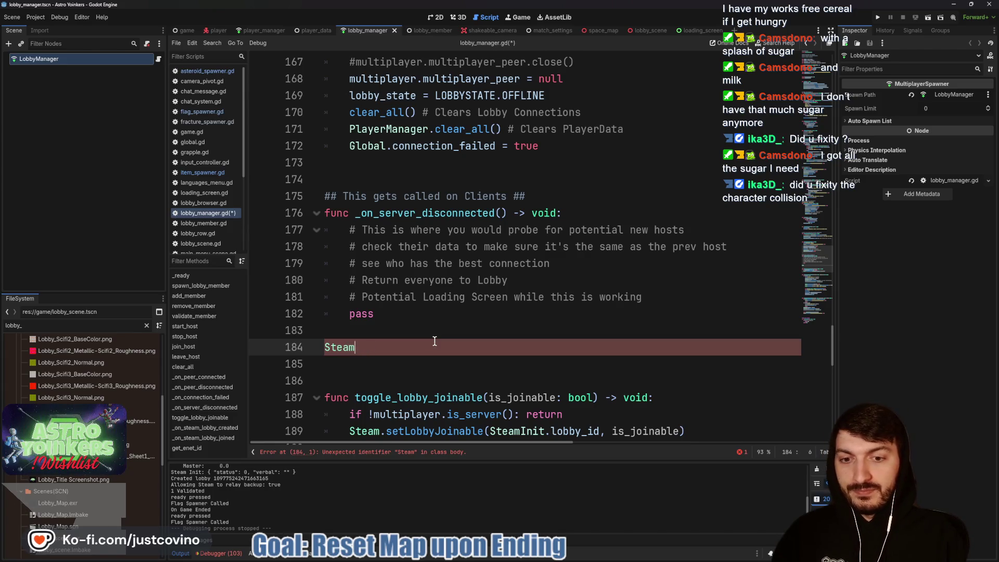
{"action": "key", "text": "BackSpace"}
{"action": "key", "text": "BackSpace"}
{"action": "key", "text": "BackSpace"}
Add a Steam.estimatePingTimeFromLocalHost() call below the host-migration comments via autocomplete
{"action": "left_click", "coordinate": [691, 287]}
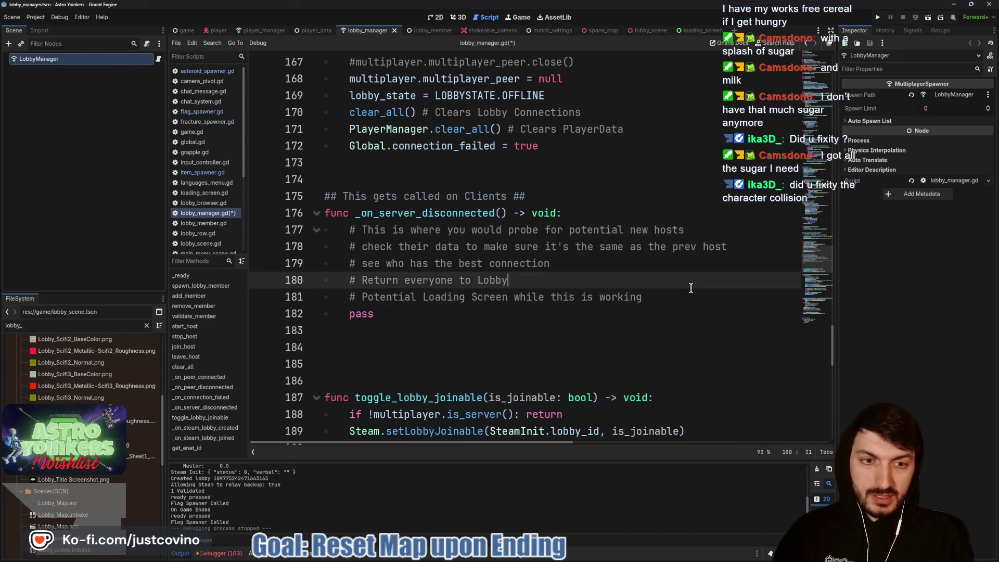
{"action": "left_click", "coordinate": [665, 297]}
{"action": "key", "text": "Return"}
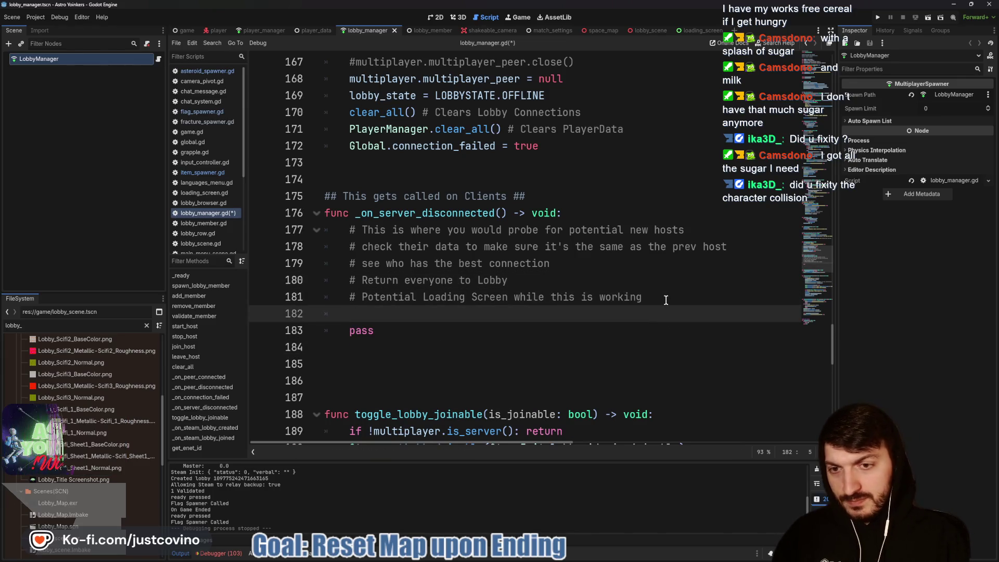
{"action": "type", "text": "Steam.new_"}
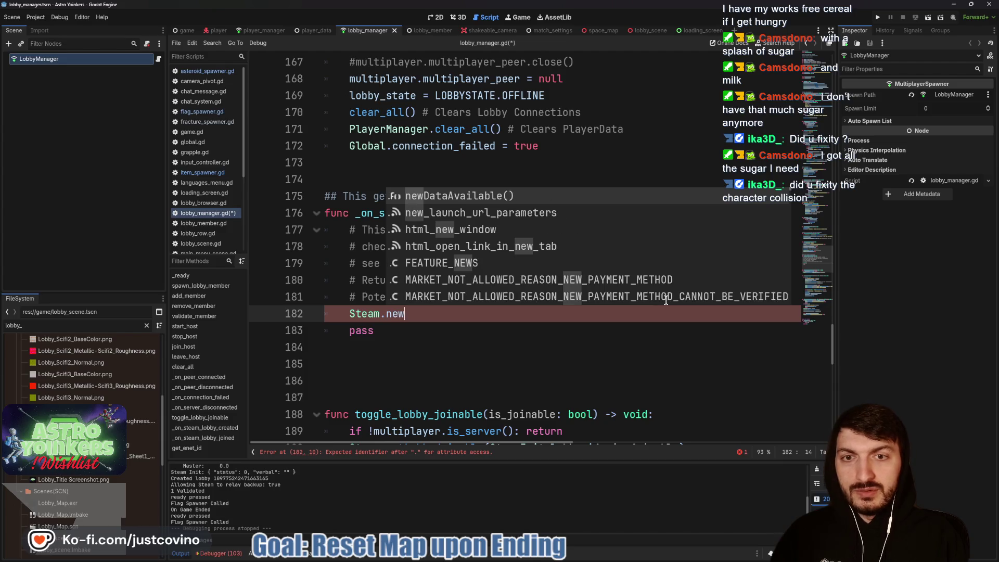
{"action": "type", "text": "host"}
{"action": "key", "text": "BackSpace"}
{"action": "key", "text": "BackSpace"}
{"action": "key", "text": "BackSpace"}
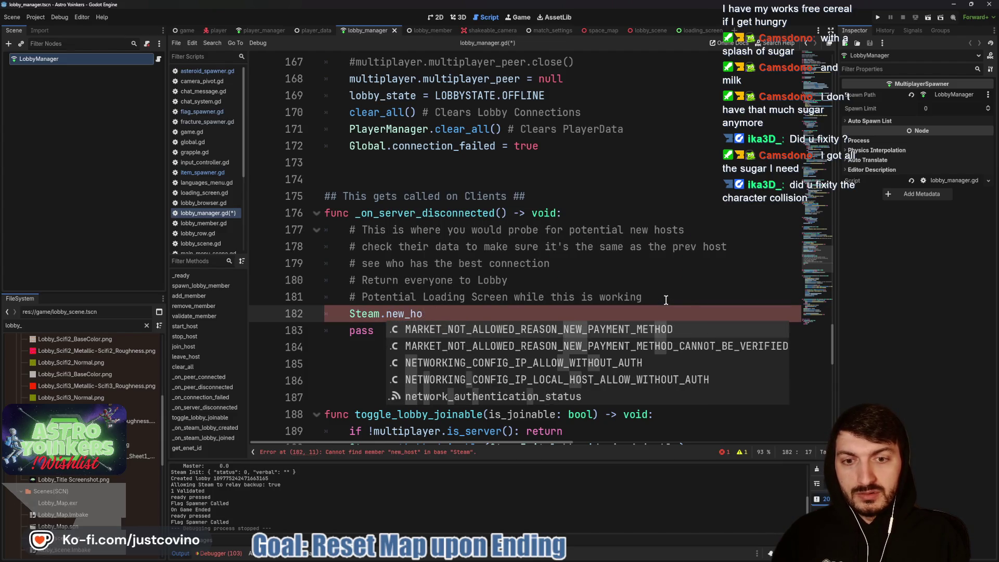
{"action": "key", "text": "BackSpace"}
{"action": "key", "text": "BackSpace"}
{"action": "key", "text": "BackSpace"}
{"action": "type", "text": "host"}
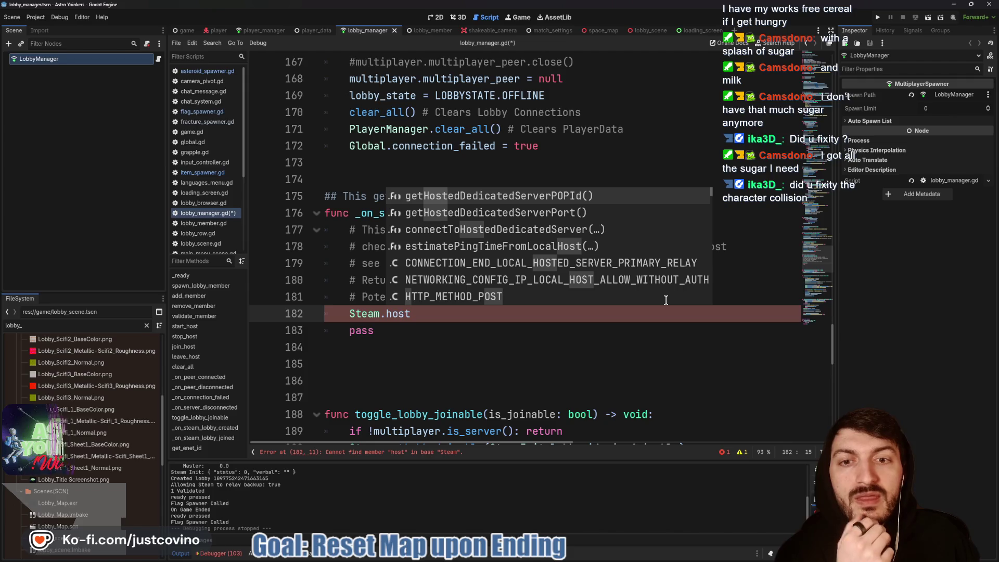
{"action": "key", "text": "Down"}
{"action": "key", "text": "Down"}
{"action": "key", "text": "Down"}
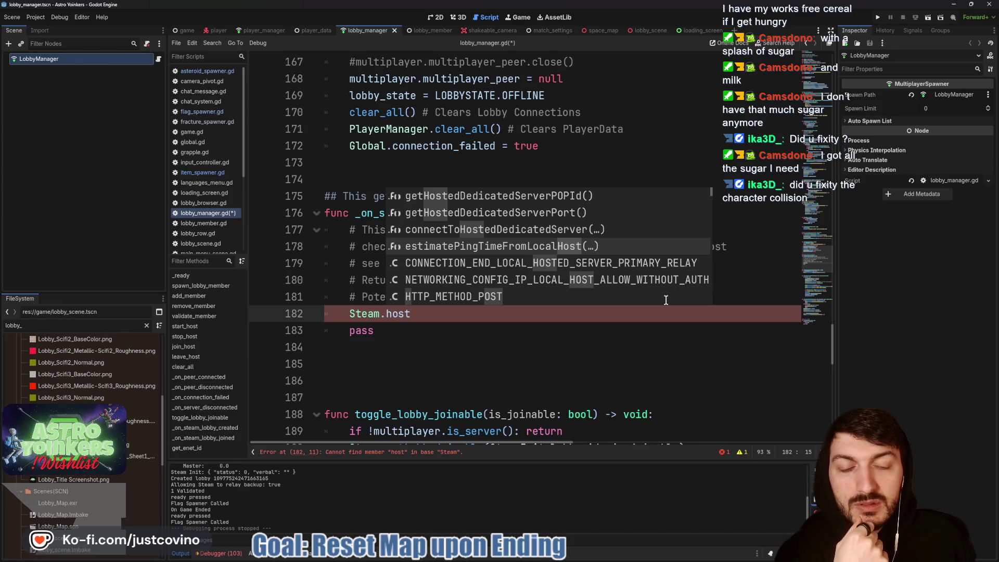
{"action": "key", "text": "Return"}
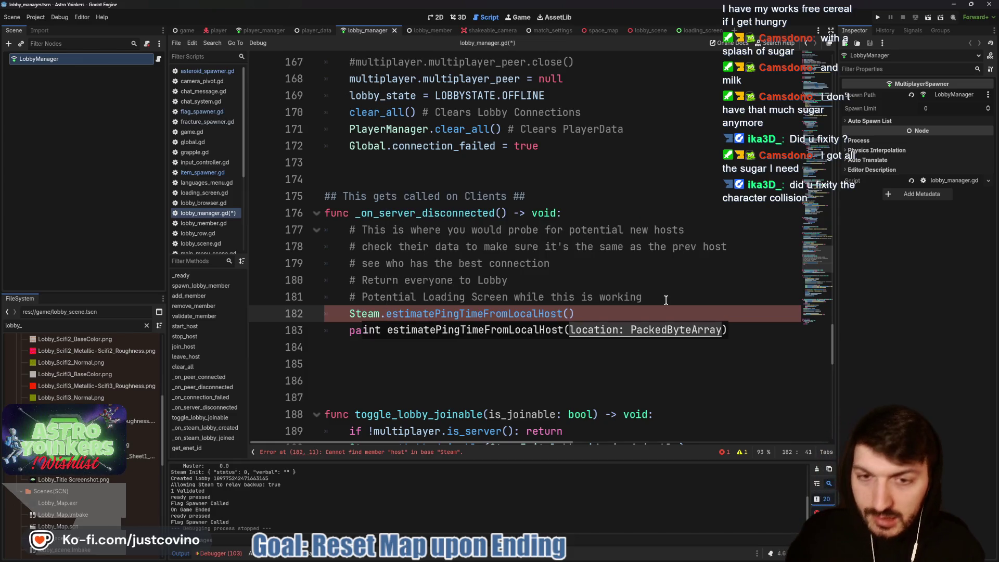
Open the Steam documentation for estimatePingTimeFromLocalHost
{"action": "mouse_move", "coordinate": [484, 315]}
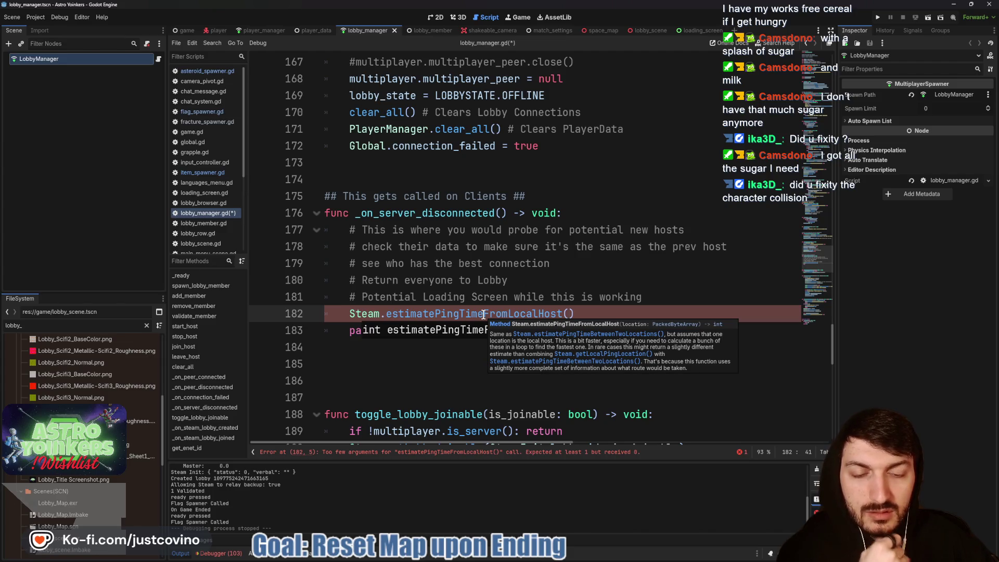
{"action": "left_click", "coordinate": [491, 316]}
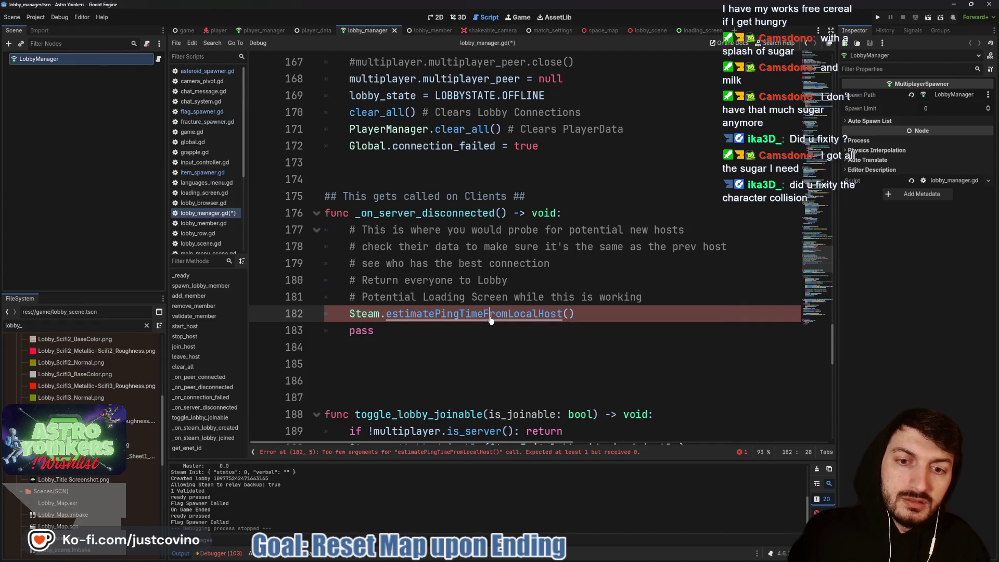
{"action": "left_click", "coordinate": [490, 317], "text": "ctrl"}
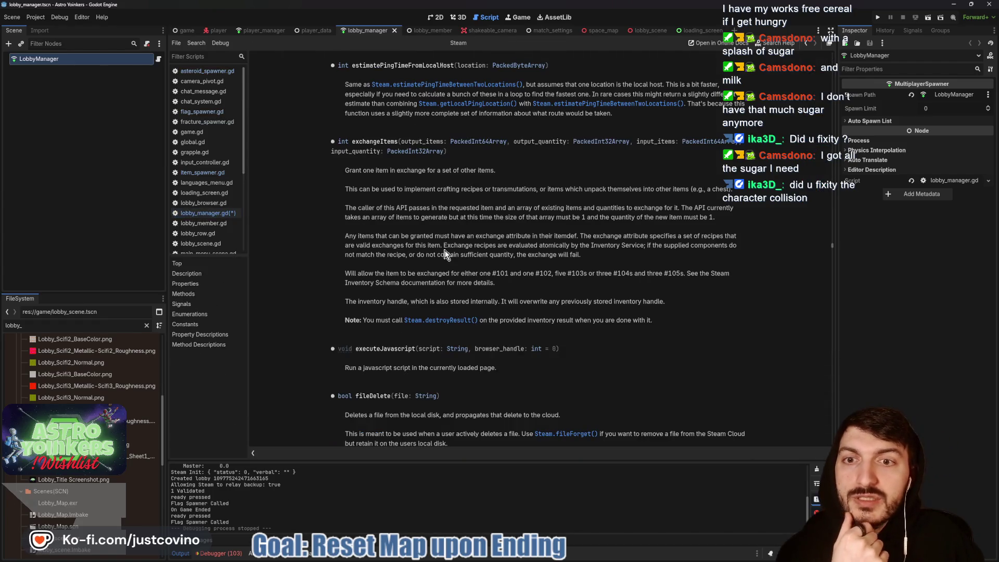
Read the estimatePingTimeBetweenTwoLocations and checkPingDataUpToDate docs, then return to lobby_manager.gd
{"action": "scroll", "coordinate": [450, 241], "scroll_direction": "up", "scroll_amount": 1}
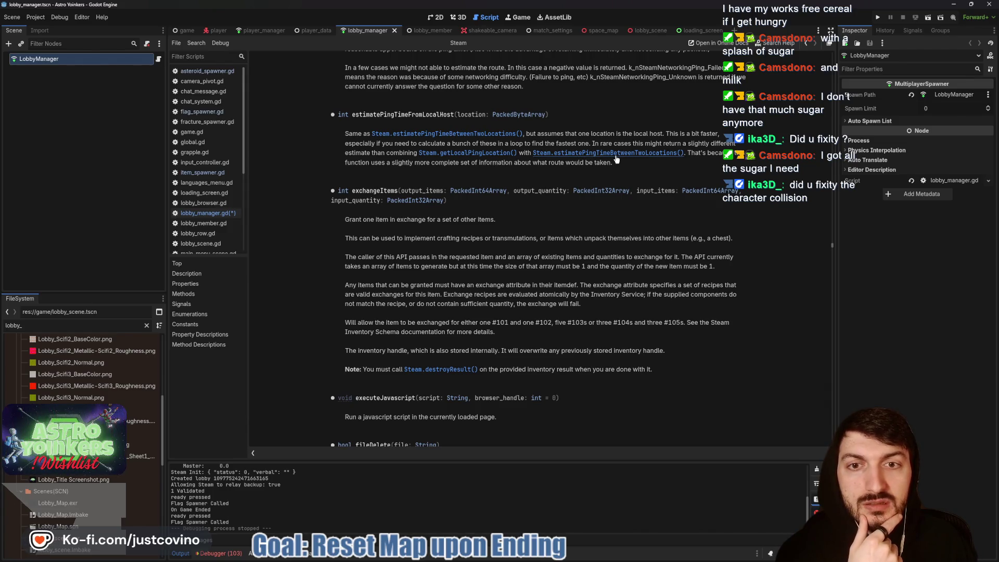
{"action": "left_click", "coordinate": [616, 156]}
{"action": "scroll", "coordinate": [485, 159], "scroll_direction": "up", "scroll_amount": 2}
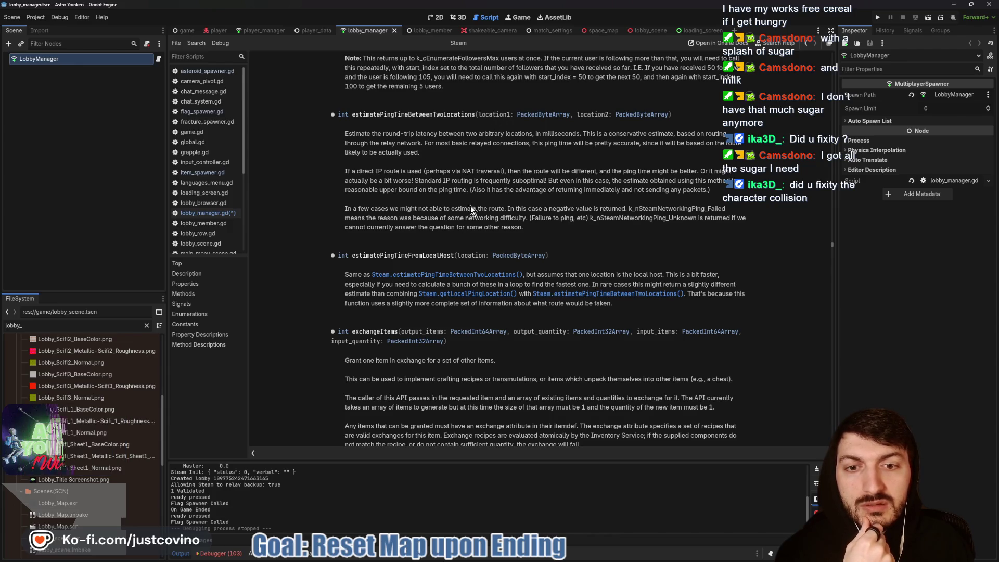
{"action": "scroll", "coordinate": [501, 193], "scroll_direction": "down", "scroll_amount": 10}
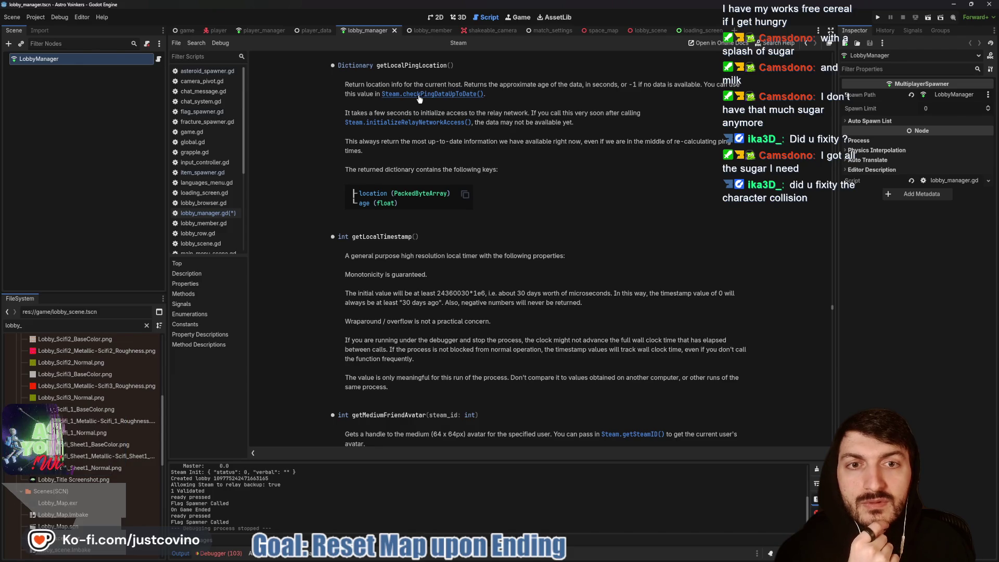
{"action": "left_click", "coordinate": [419, 98]}
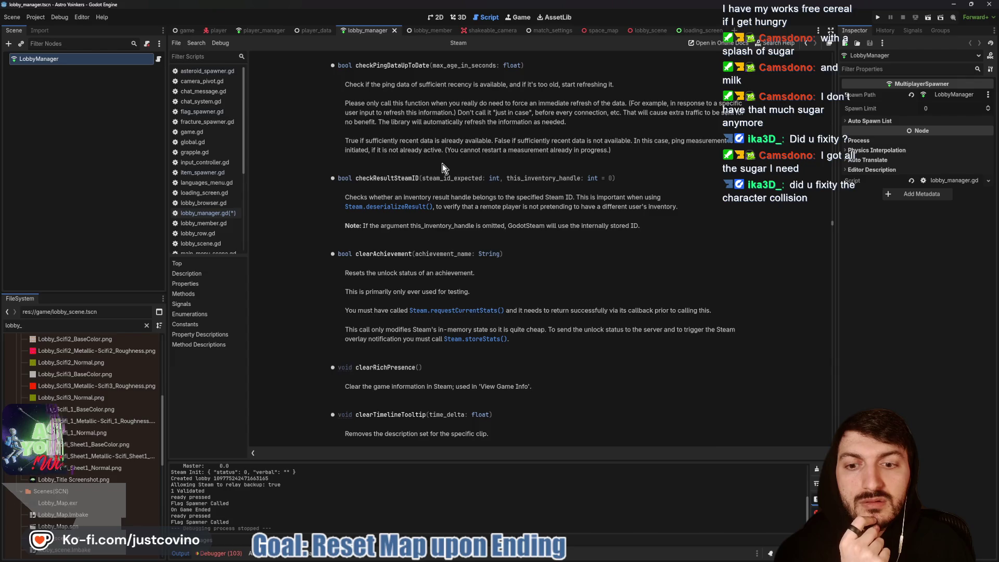
{"action": "scroll", "coordinate": [442, 164], "scroll_direction": "down", "scroll_amount": 3}
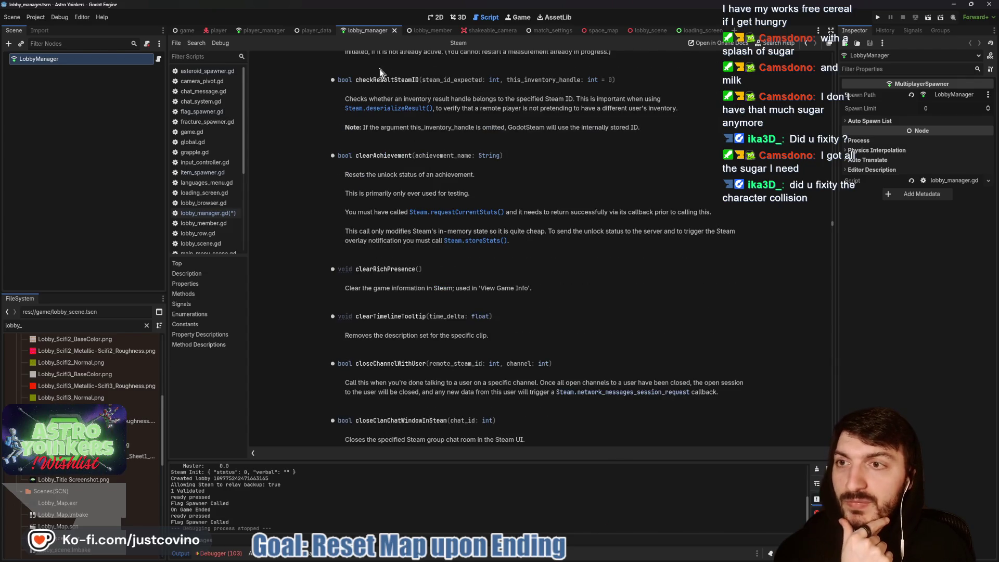
{"action": "key", "text": "alt+Left"}
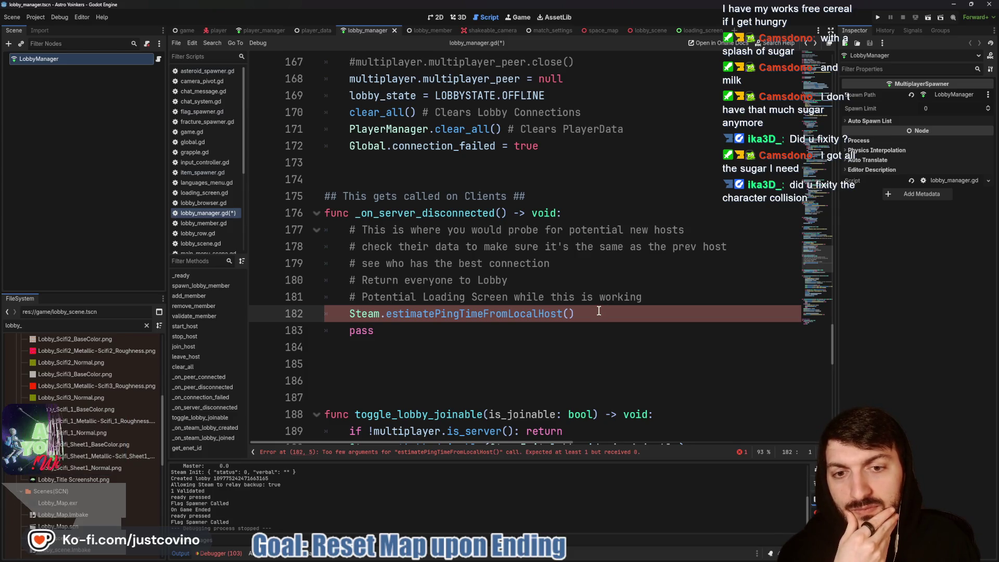
Pass Steam.getPingToDataCenter() into the estimatePingTimeFromLocalHost call on line 182
{"action": "left_click", "coordinate": [627, 313]}
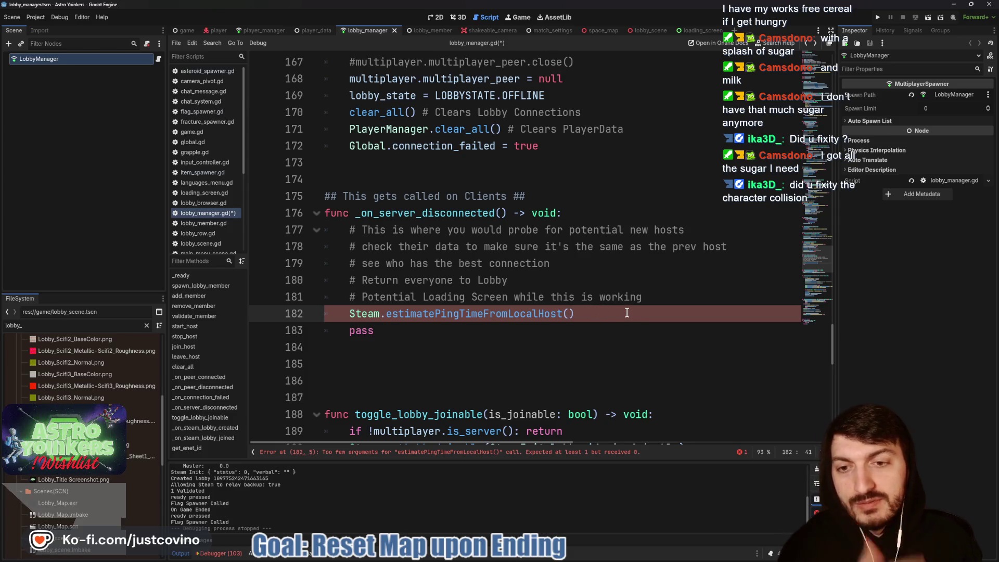
{"action": "type", "text": "Steam.get"}
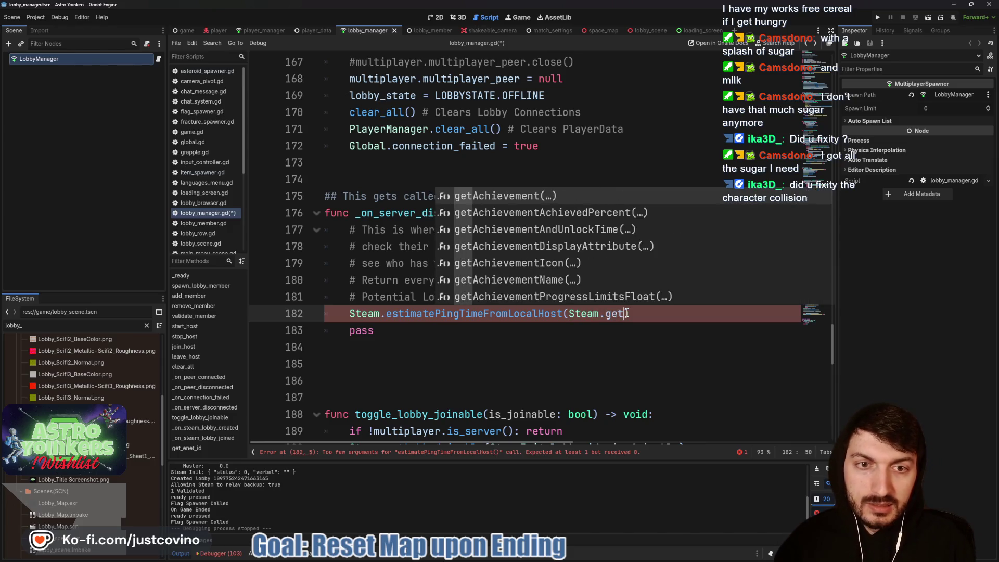
{"action": "type", "text": "Loval"}
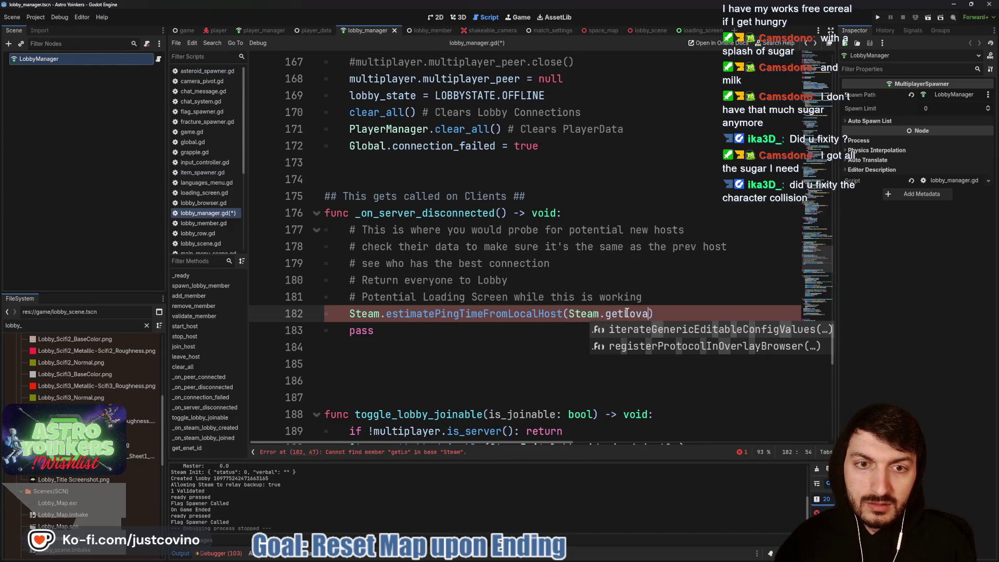
{"action": "key", "text": "BackSpace"}
{"action": "key", "text": "BackSpace"}
{"action": "key", "text": "BackSpace"}
{"action": "type", "text": "Ping"}
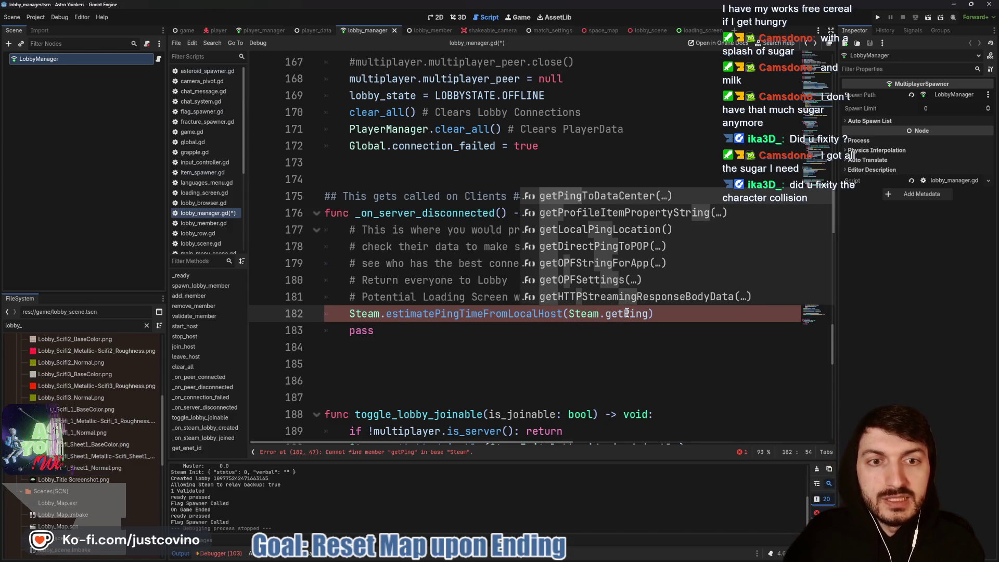
{"action": "key", "text": "Down"}
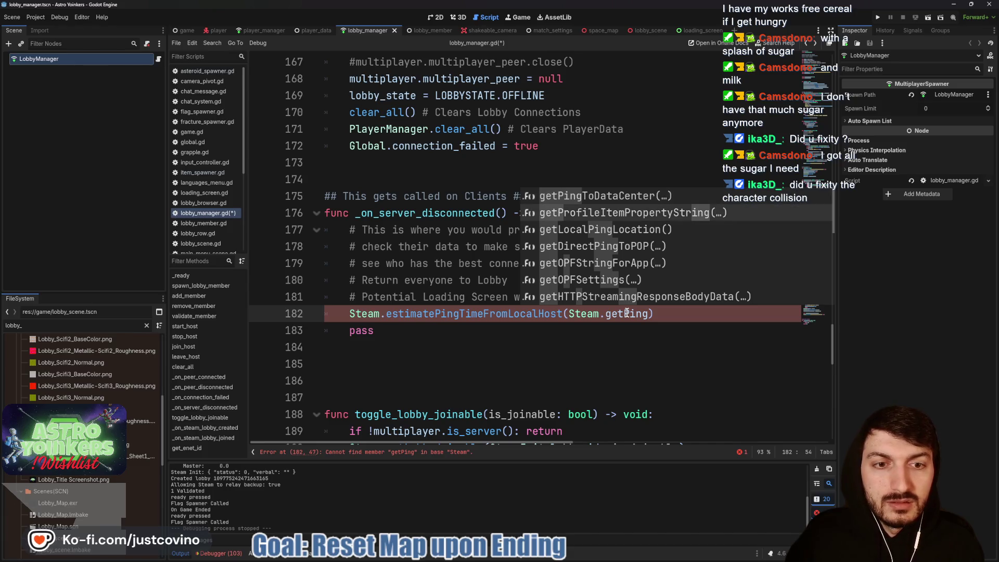
{"action": "key", "text": "Down"}
{"action": "key", "text": "Down"}
{"action": "key", "text": "Up"}
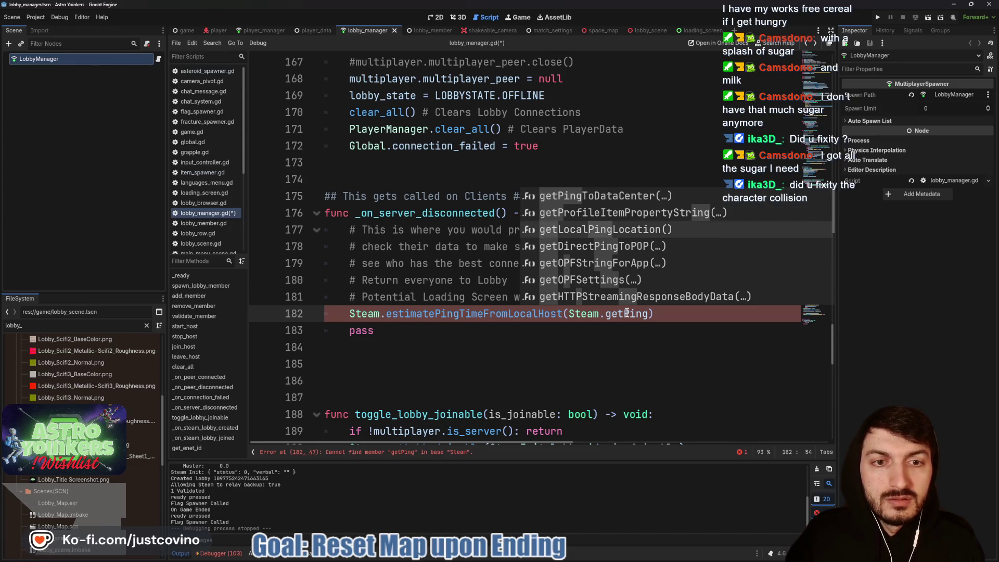
{"action": "key", "text": "Up"}
{"action": "key", "text": "Up"}
{"action": "key", "text": "Return"}
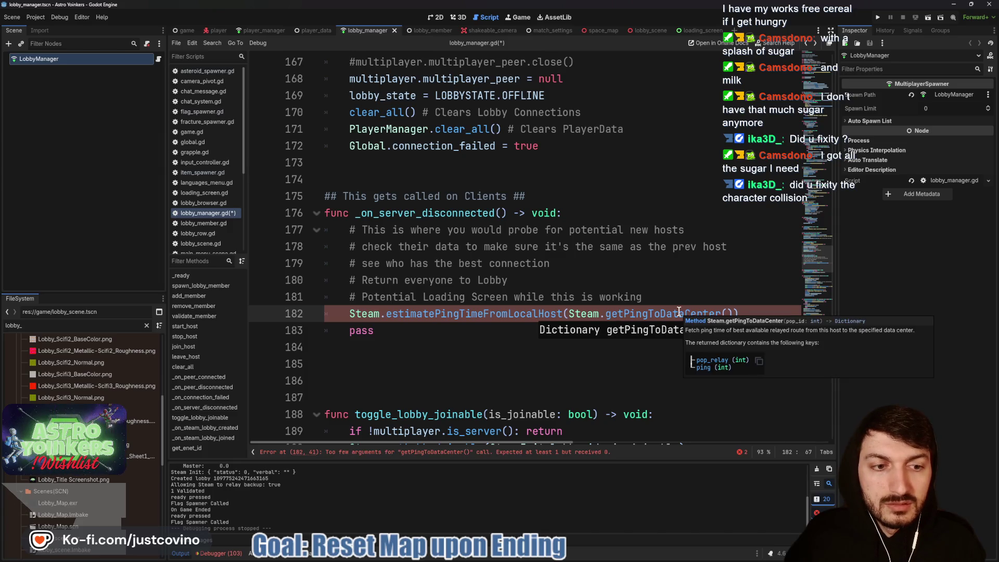
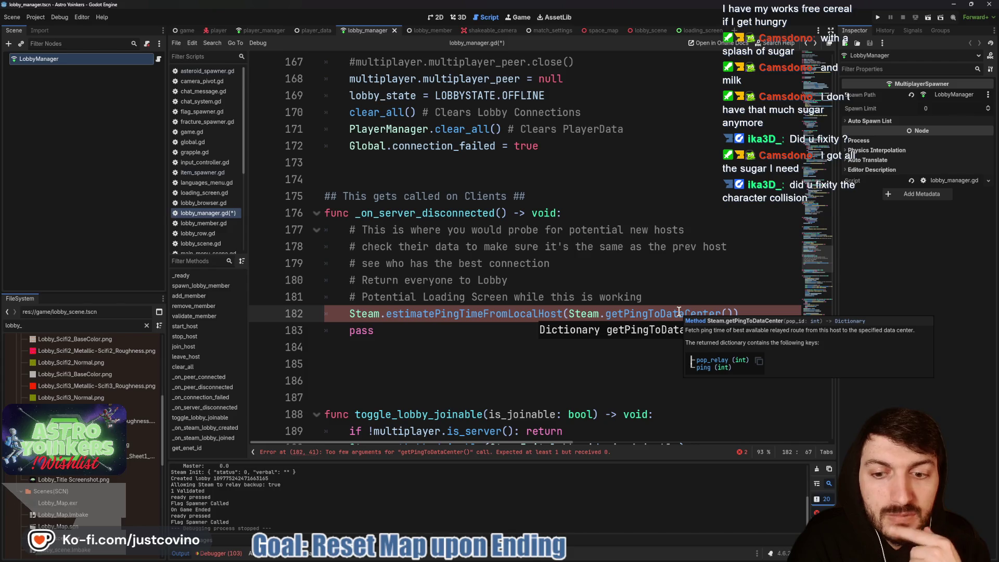
Swap line 182's inner argument for pingServer, then estimatePingTimeBetweenTwoLocations, via autocomplete
{"action": "left_click_drag", "start_coordinate": [732, 314], "coordinate": [608, 312]}
{"action": "type", "text": "Ping"}
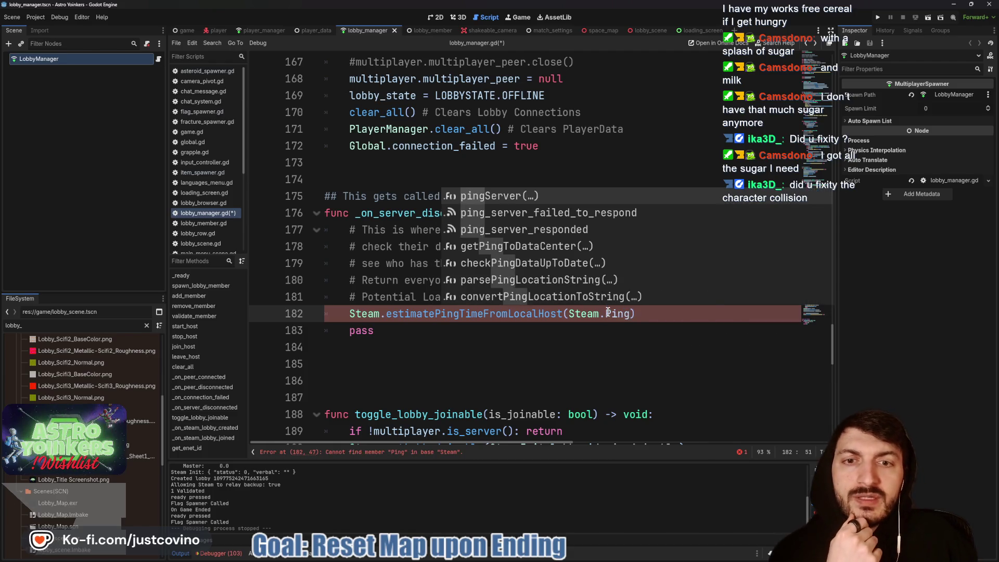
{"action": "key", "text": "Return"}
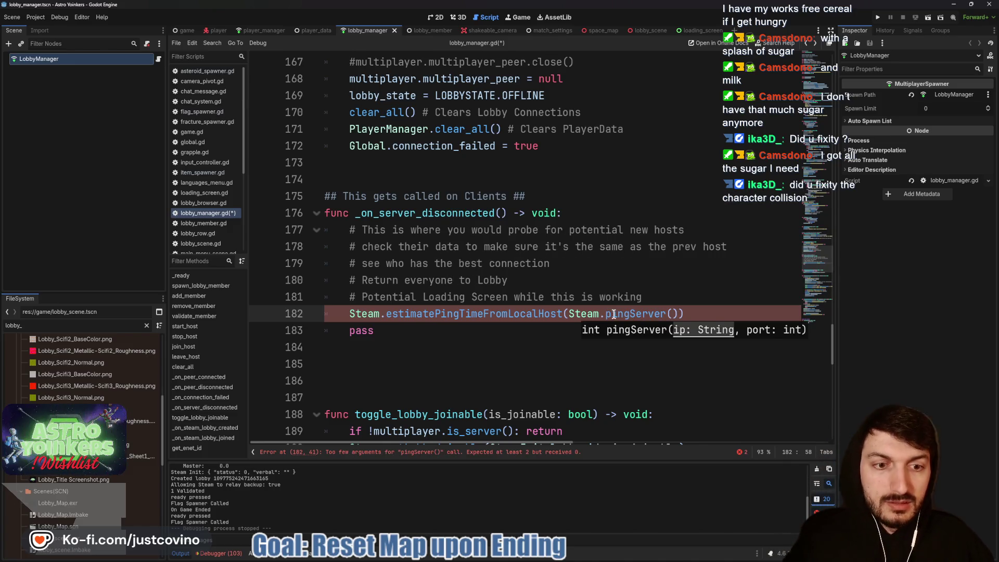
{"action": "mouse_move", "coordinate": [620, 317]}
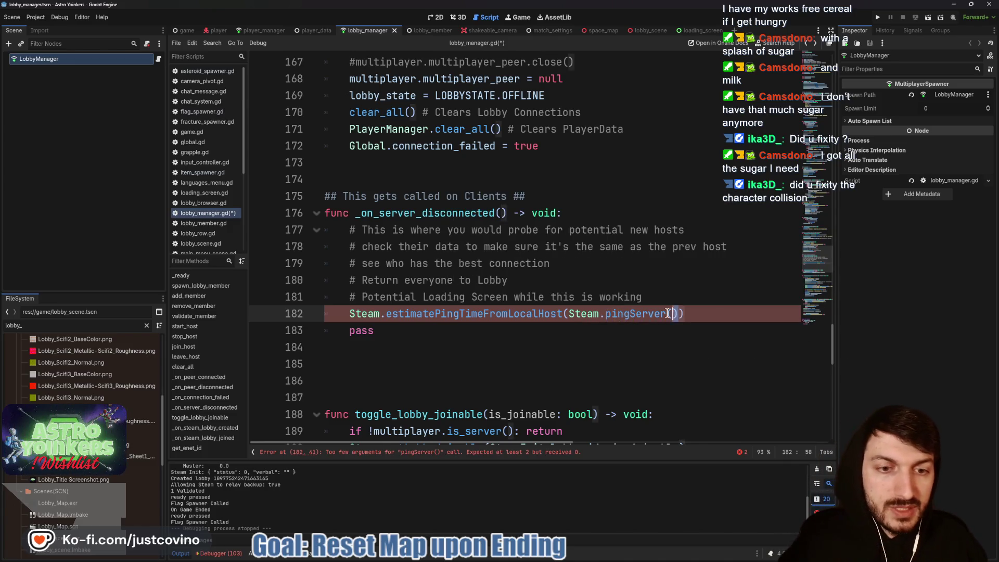
{"action": "left_click_drag", "start_coordinate": [674, 314], "coordinate": [606, 314]}
{"action": "type", "text": "ping"}
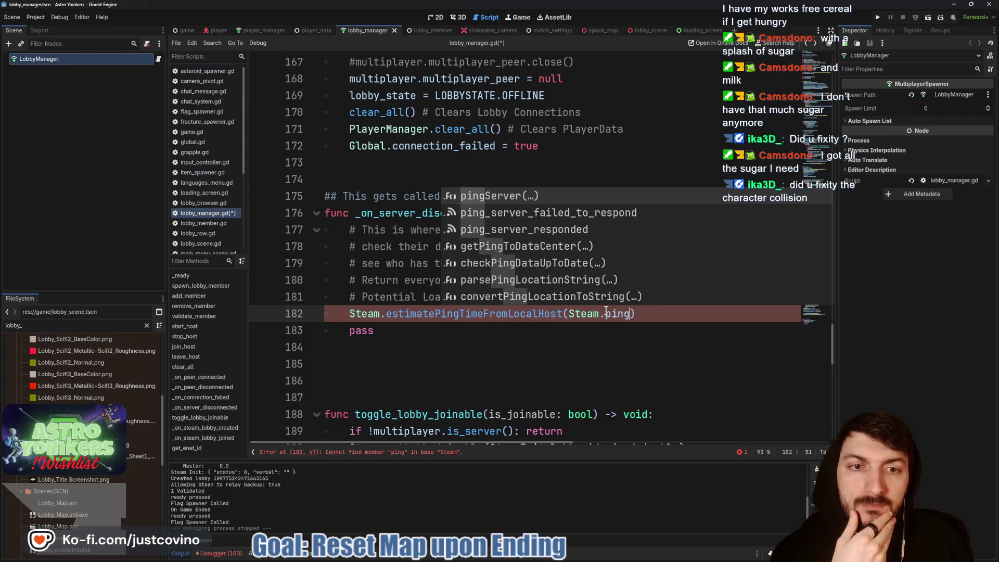
{"action": "key", "text": "Down"}
{"action": "key", "text": "Down"}
{"action": "key", "text": "Down"}
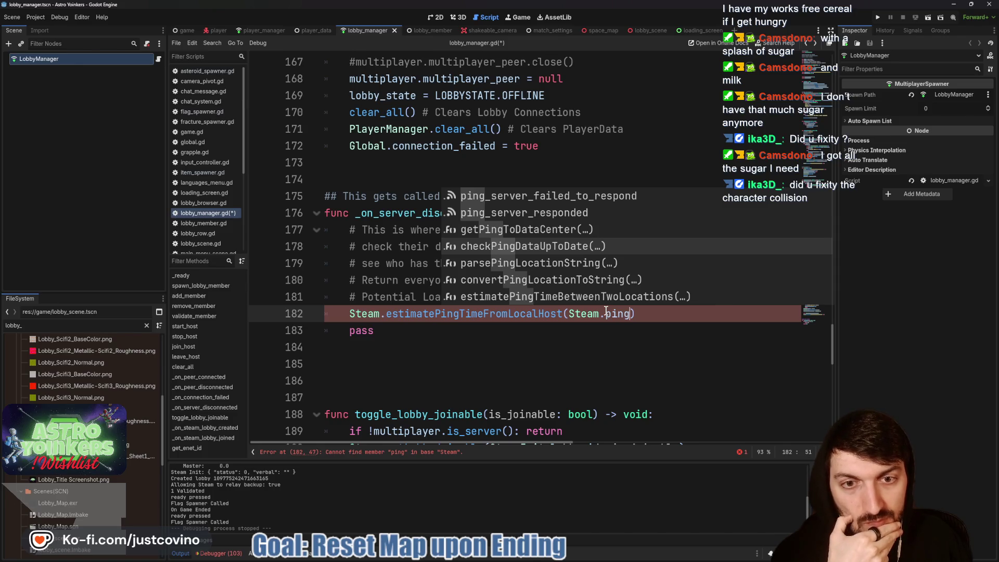
{"action": "key", "text": "Down"}
{"action": "key", "text": "Down"}
{"action": "key", "text": "Down"}
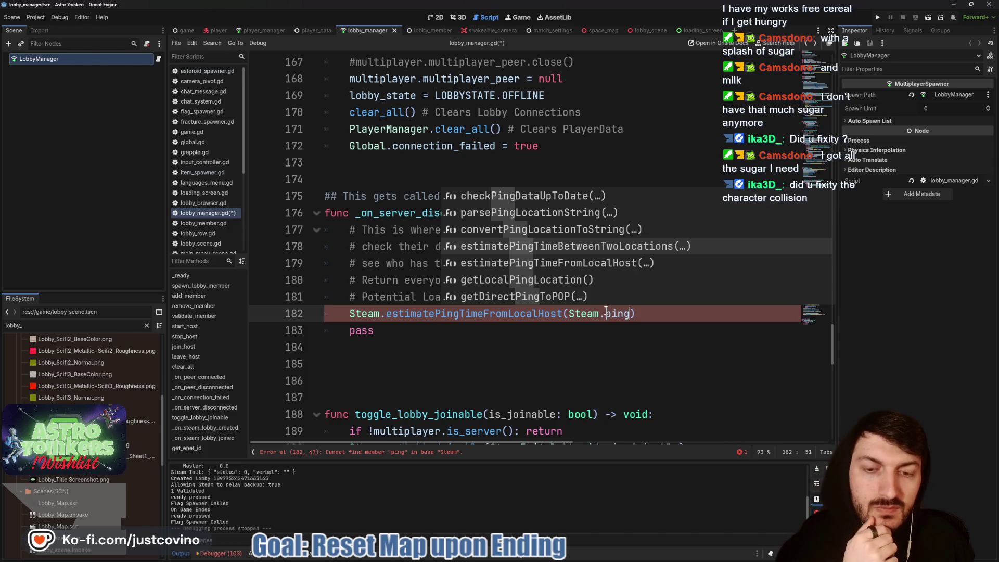
{"action": "key", "text": "Return"}
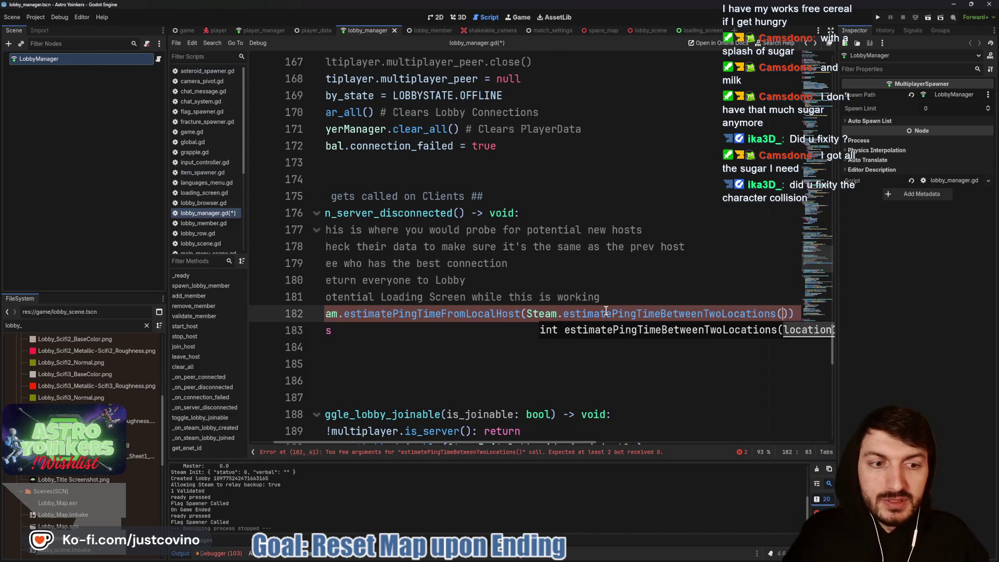
Delete the nested call so line 182 reads Steam.estimatePingTimeFromLocalHost()
{"action": "mouse_move", "coordinate": [525, 315]}
{"action": "left_mouse_down"}
{"action": "mouse_move", "coordinate": [789, 314]}
{"action": "mouse_move", "coordinate": [780, 313]}
{"action": "left_mouse_up"}
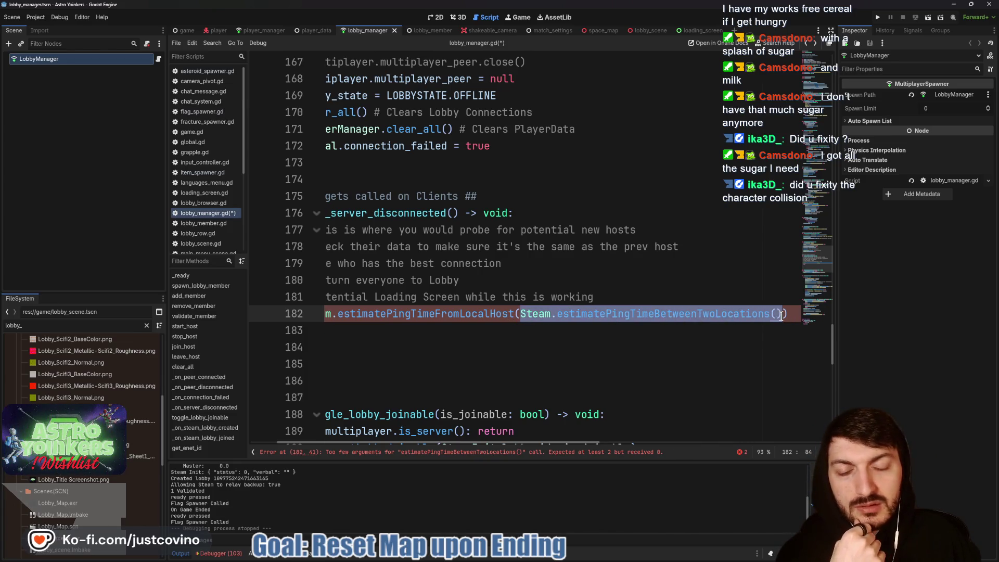
{"action": "key", "text": "BackSpace"}
{"action": "left_click_drag", "start_coordinate": [574, 314], "coordinate": [387, 314]}
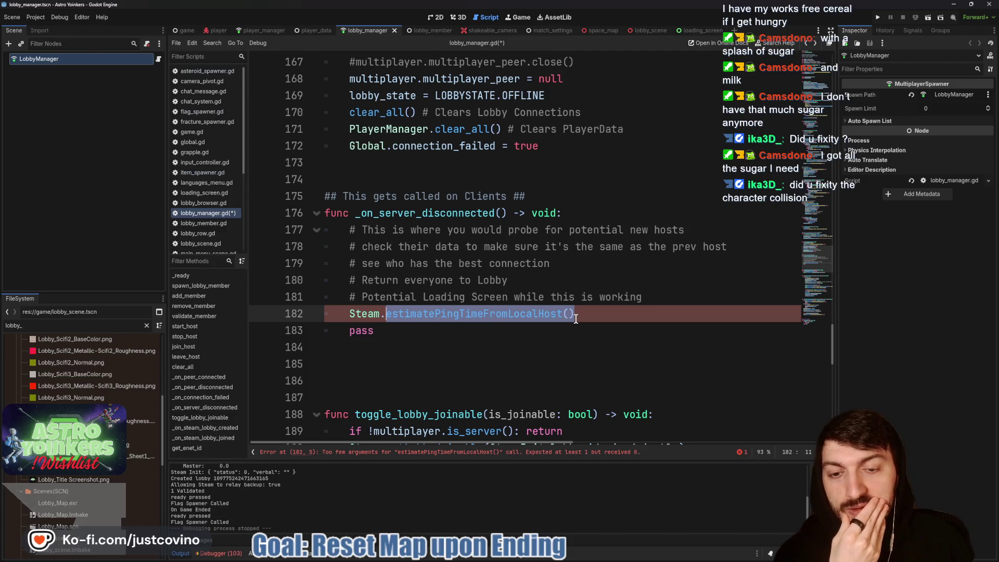
Delete the Steam.estimatePingTimeFromLocalHost() line, leaving only comments and pass in _on_server_disconnected
{"action": "scroll", "coordinate": [572, 319], "scroll_direction": "down", "scroll_amount": 12}
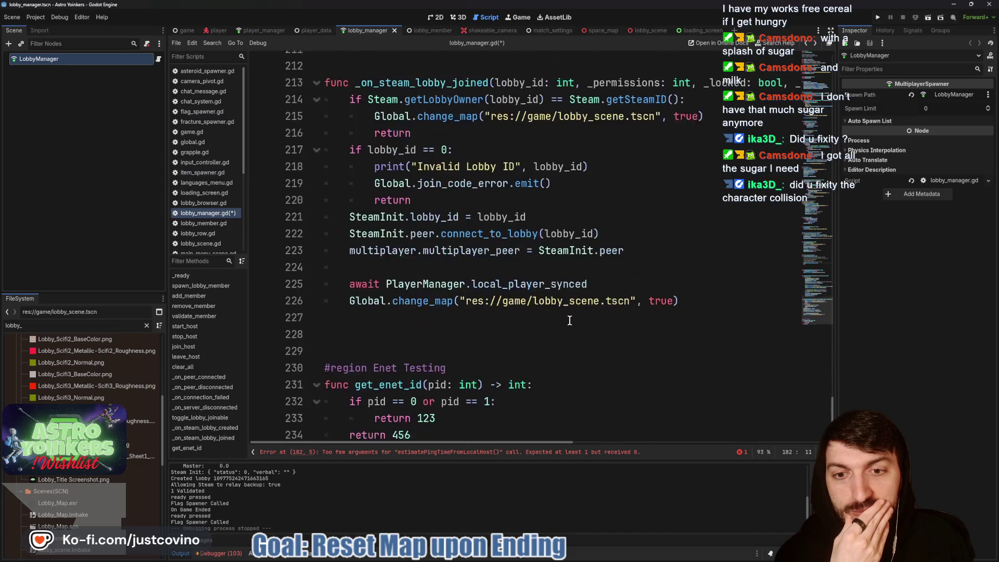
{"action": "scroll", "coordinate": [570, 320], "scroll_direction": "up", "scroll_amount": 12}
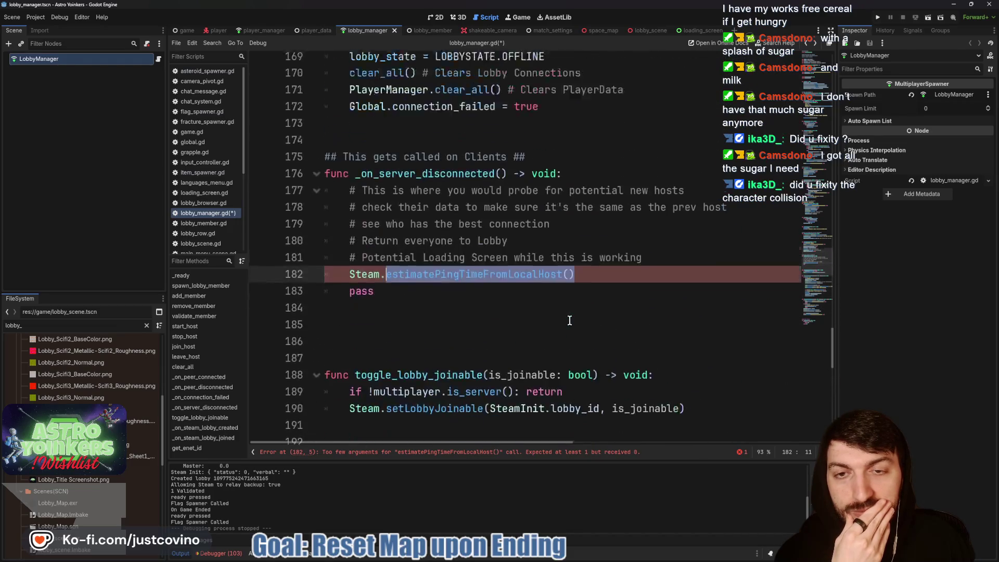
{"action": "scroll", "coordinate": [569, 320], "scroll_direction": "up", "scroll_amount": 6}
{"action": "scroll", "coordinate": [570, 320], "scroll_direction": "up", "scroll_amount": 14}
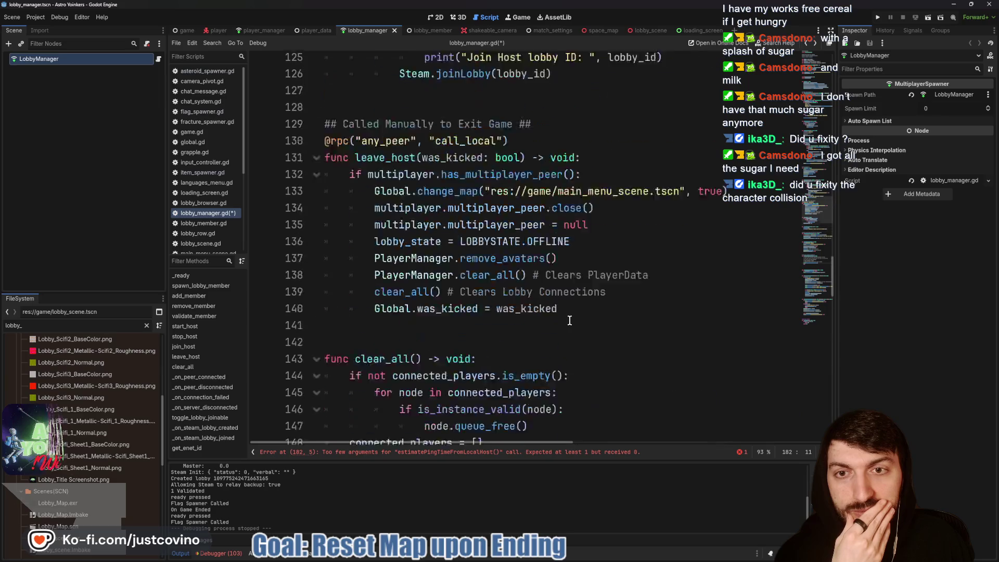
{"action": "scroll", "coordinate": [570, 320], "scroll_direction": "up", "scroll_amount": 6}
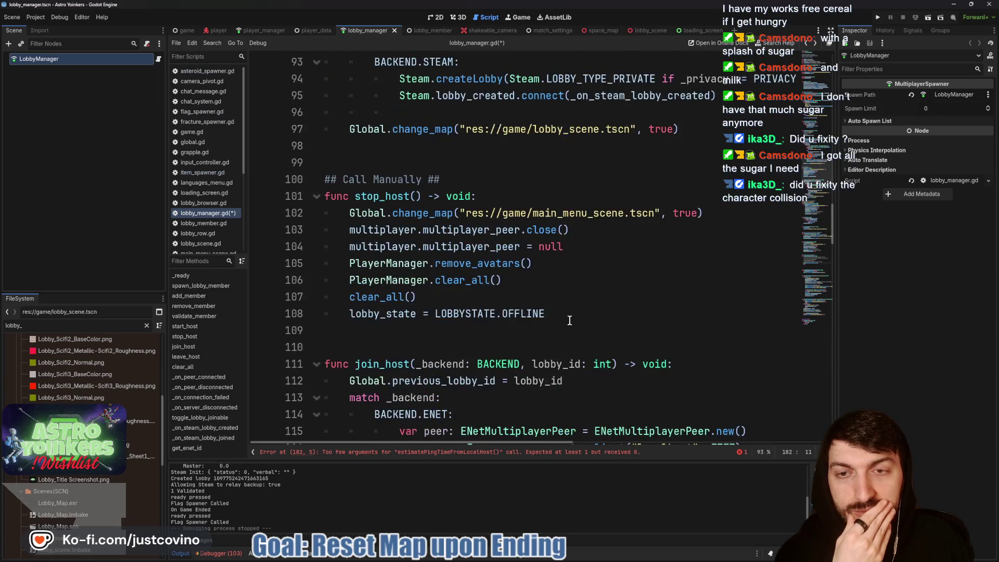
{"action": "scroll", "coordinate": [570, 320], "scroll_direction": "up", "scroll_amount": 10}
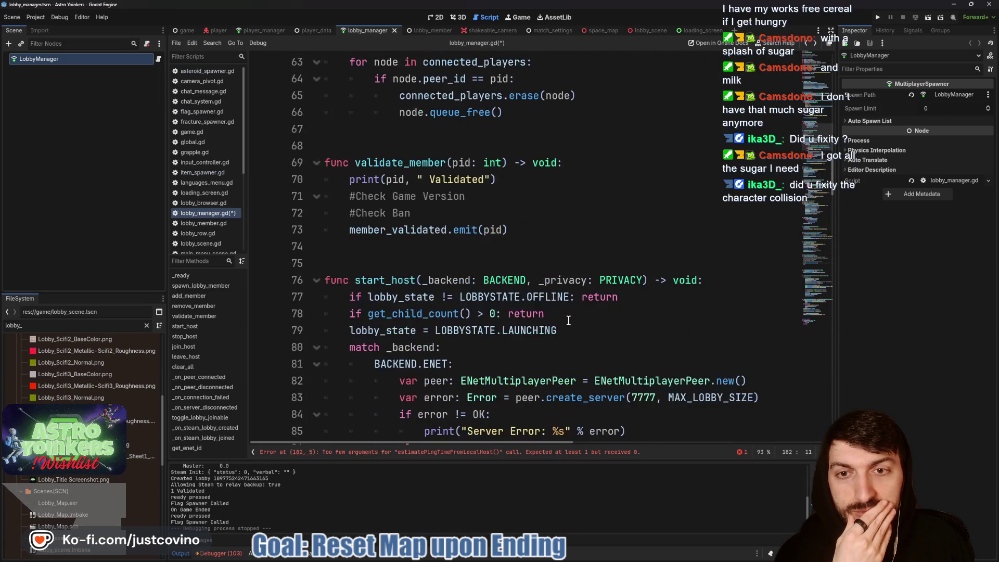
{"action": "scroll", "coordinate": [569, 320], "scroll_direction": "up", "scroll_amount": 10}
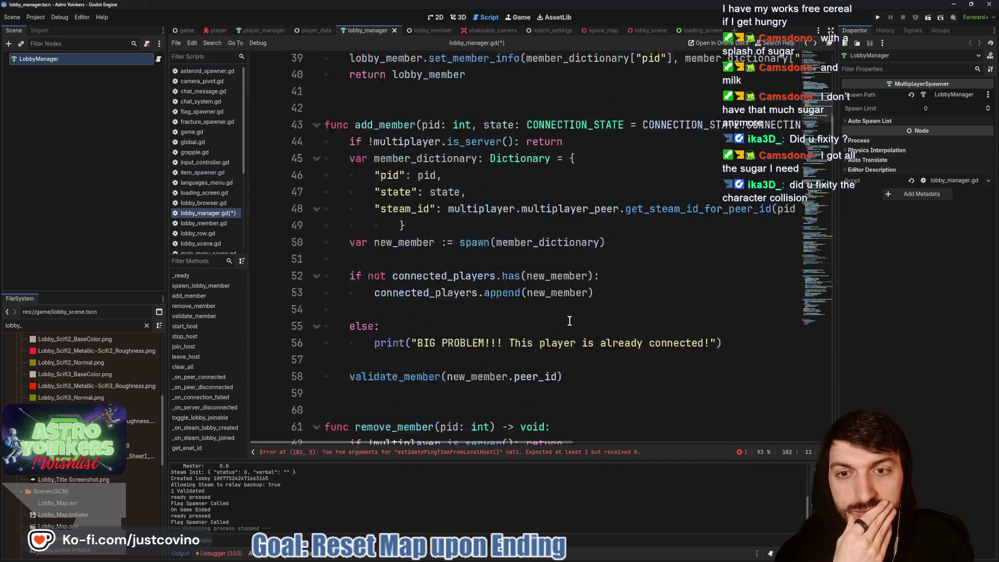
{"action": "scroll", "coordinate": [567, 320], "scroll_direction": "up", "scroll_amount": 5}
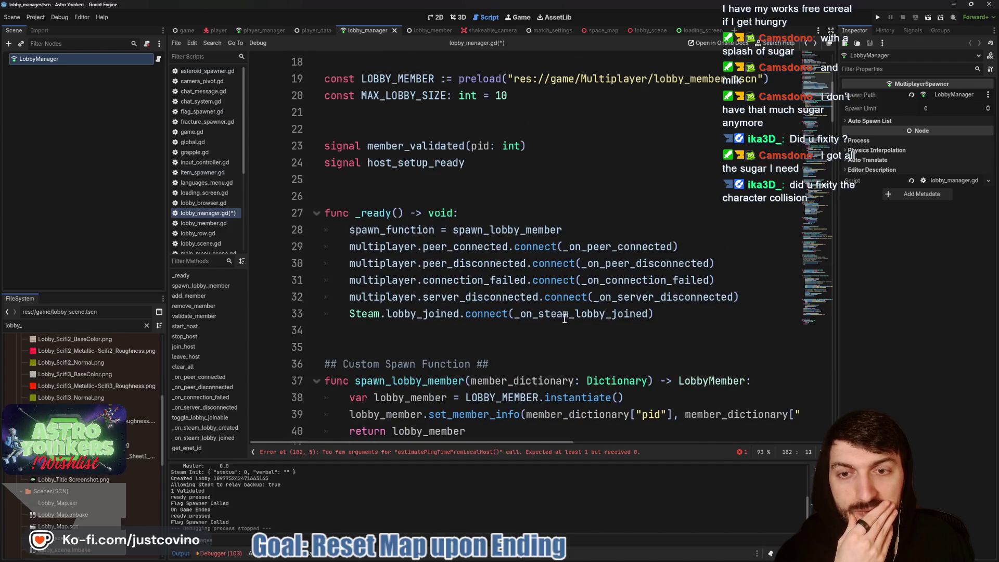
{"action": "scroll", "coordinate": [564, 319], "scroll_direction": "down", "scroll_amount": 20}
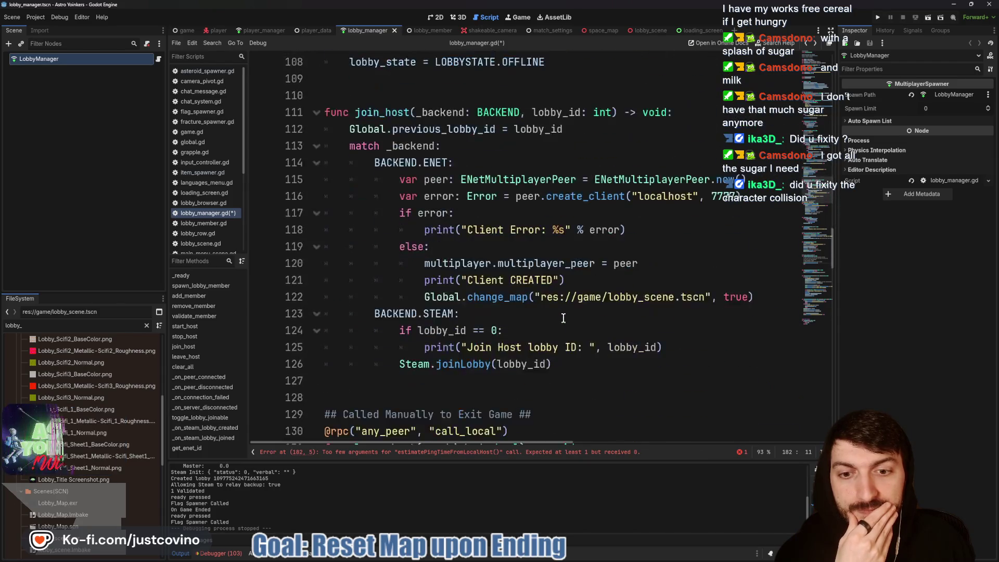
{"action": "scroll", "coordinate": [563, 318], "scroll_direction": "down", "scroll_amount": 18}
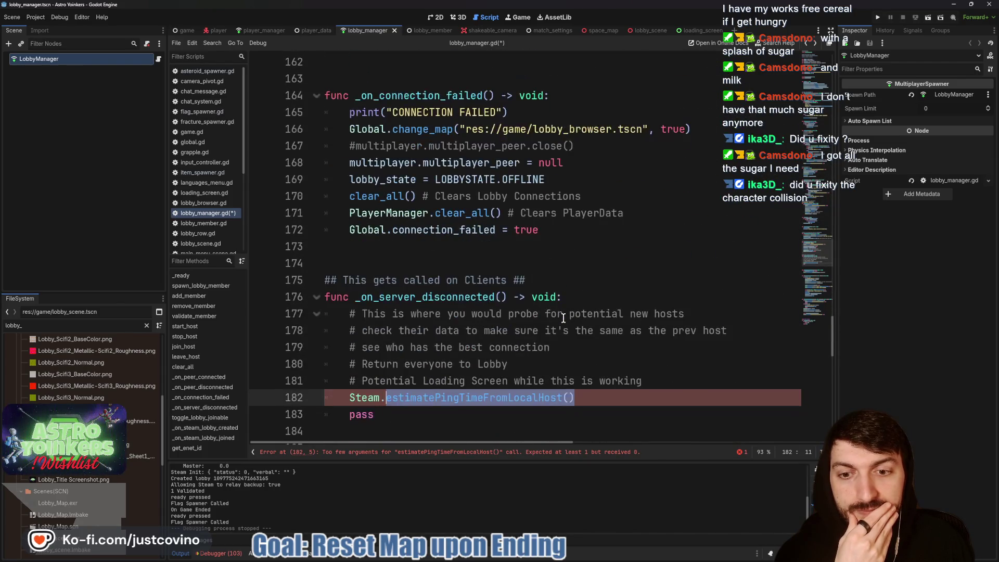
{"action": "scroll", "coordinate": [563, 318], "scroll_direction": "down", "scroll_amount": 2}
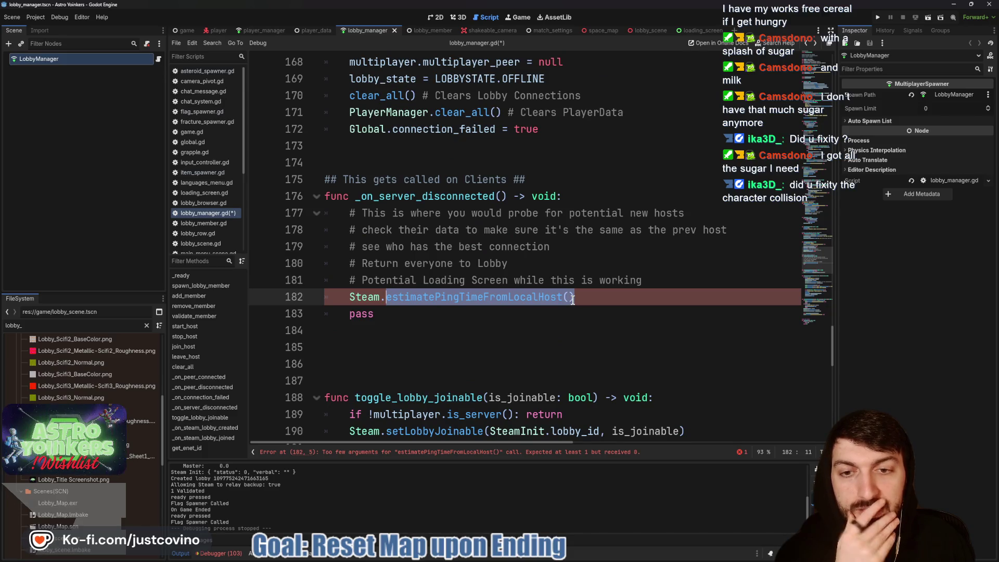
{"action": "left_click_drag", "start_coordinate": [590, 295], "coordinate": [322, 295]}
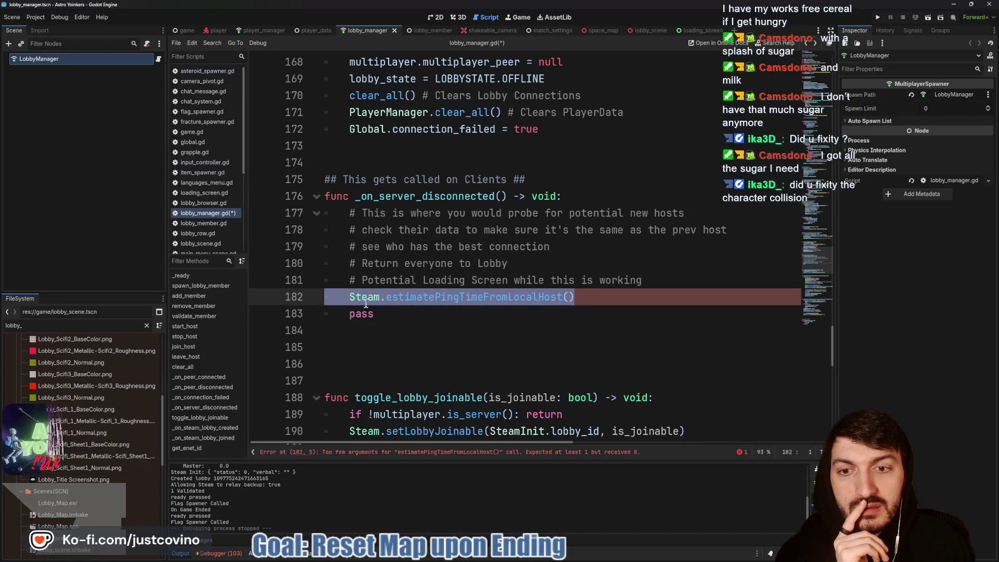
{"action": "key", "text": "BackSpace"}
{"action": "key", "text": "BackSpace"}
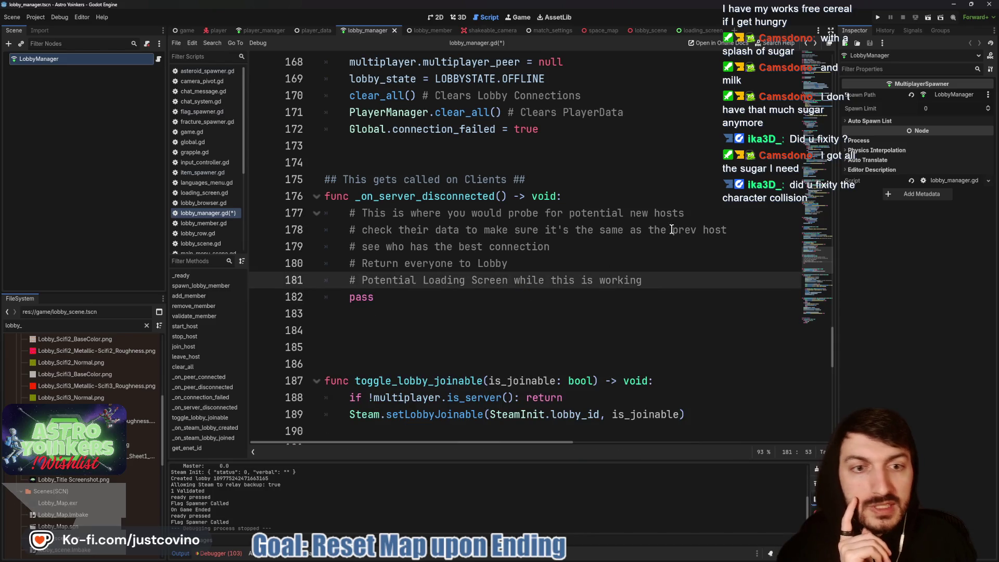
Add a comment line '#= PotentialNewHost?' below line 177
{"action": "left_click", "coordinate": [691, 218]}
{"action": "key", "text": "Return"}
{"action": "type", "text": "#"}
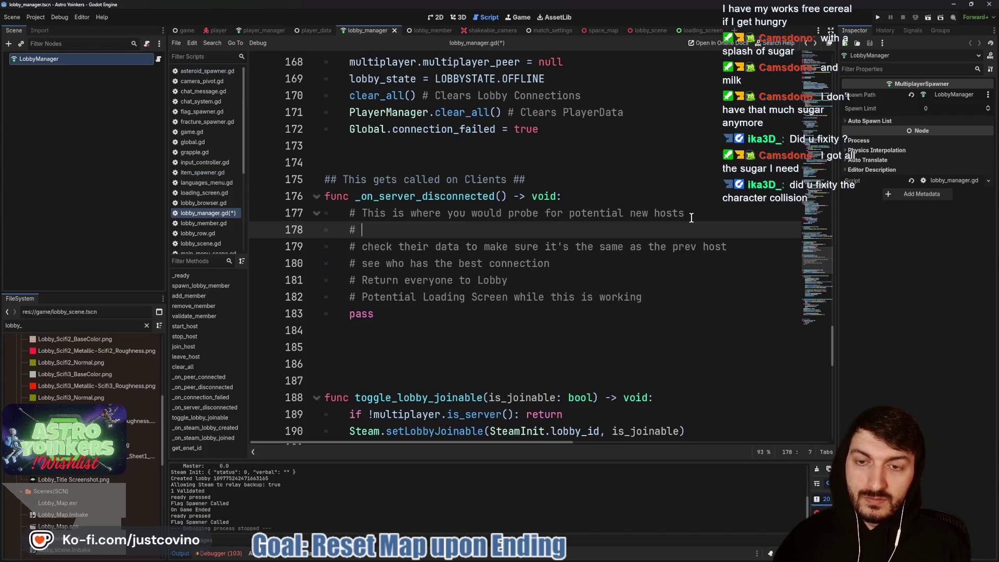
{"action": "type", "text": "= Potent"}
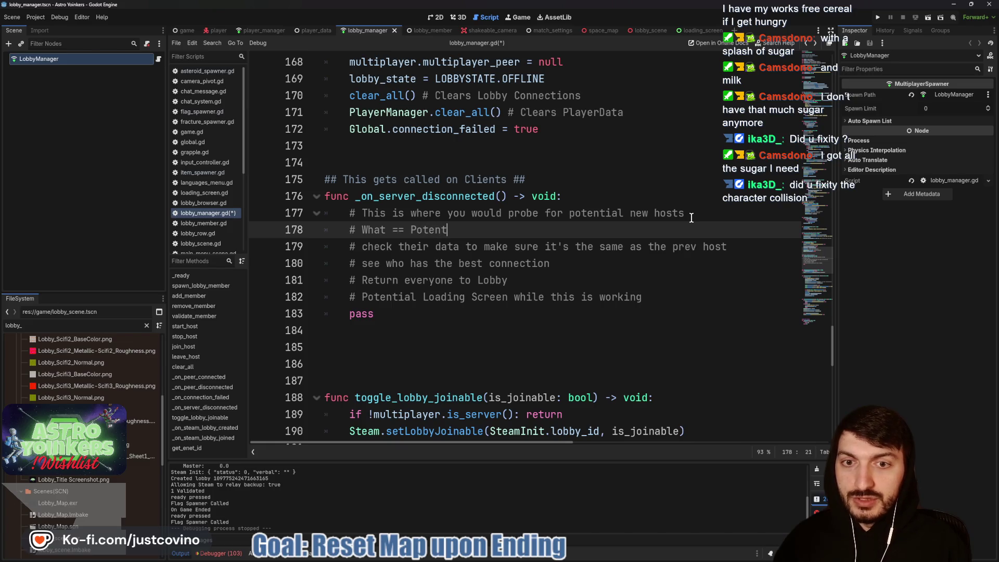
{"action": "type", "text": "ialNewHost?"}
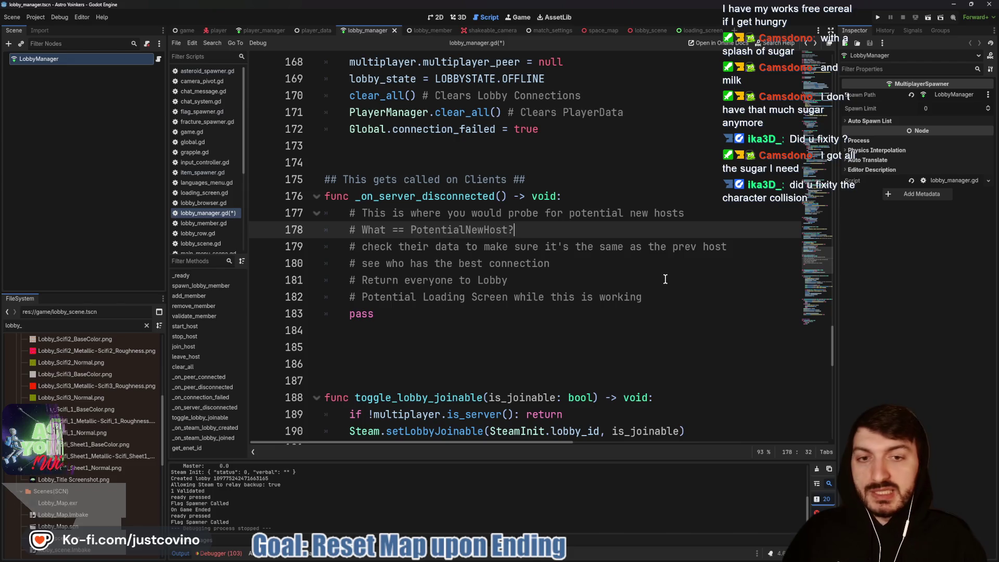
Finish line 180's comment with 'oes this mean? Ping?', space out 'Potential New Host', and remove pass
{"action": "left_click", "coordinate": [578, 264]}
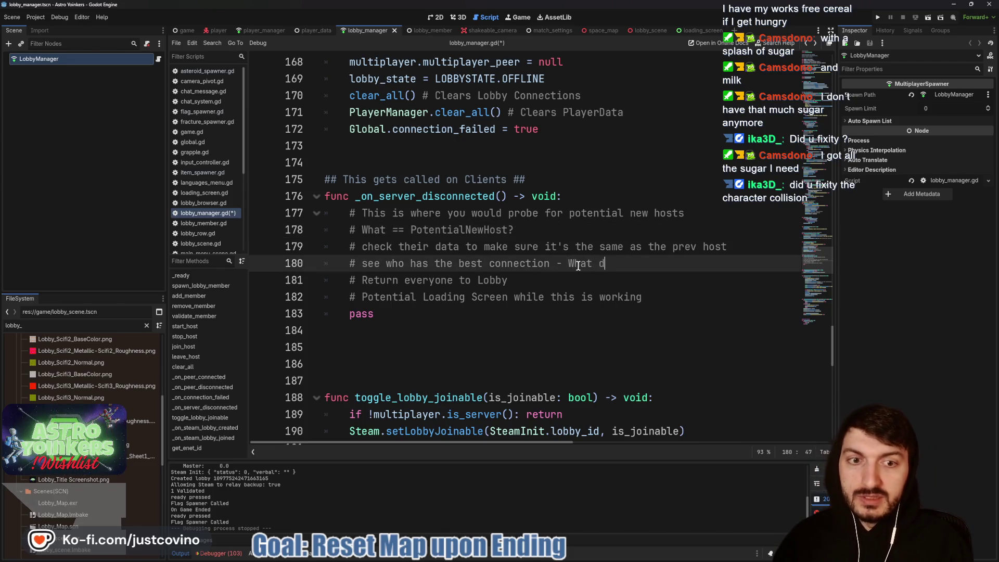
{"action": "type", "text": "oes this mean? Ping?"}
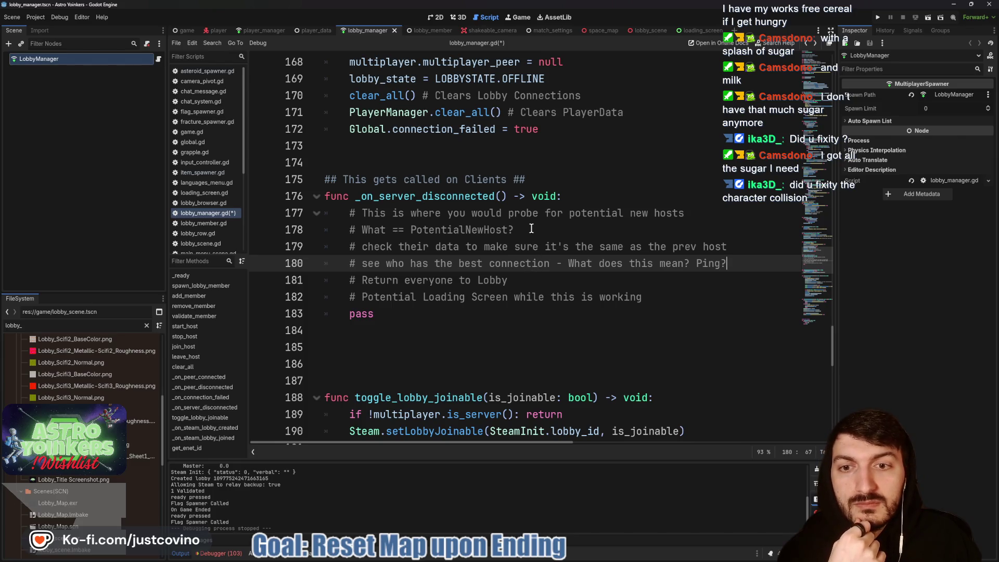
{"action": "left_click", "coordinate": [467, 229]}
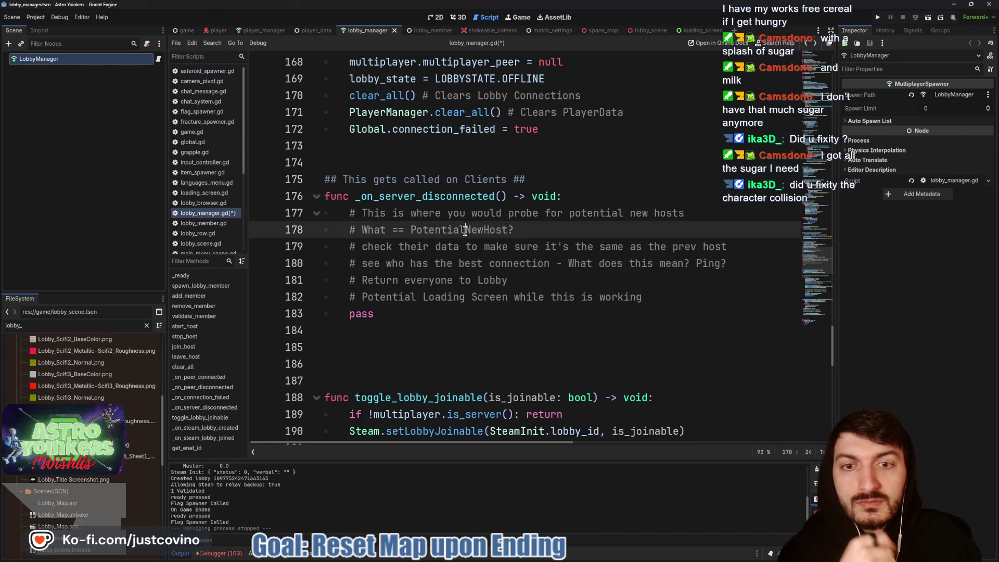
{"action": "left_click", "coordinate": [489, 230]}
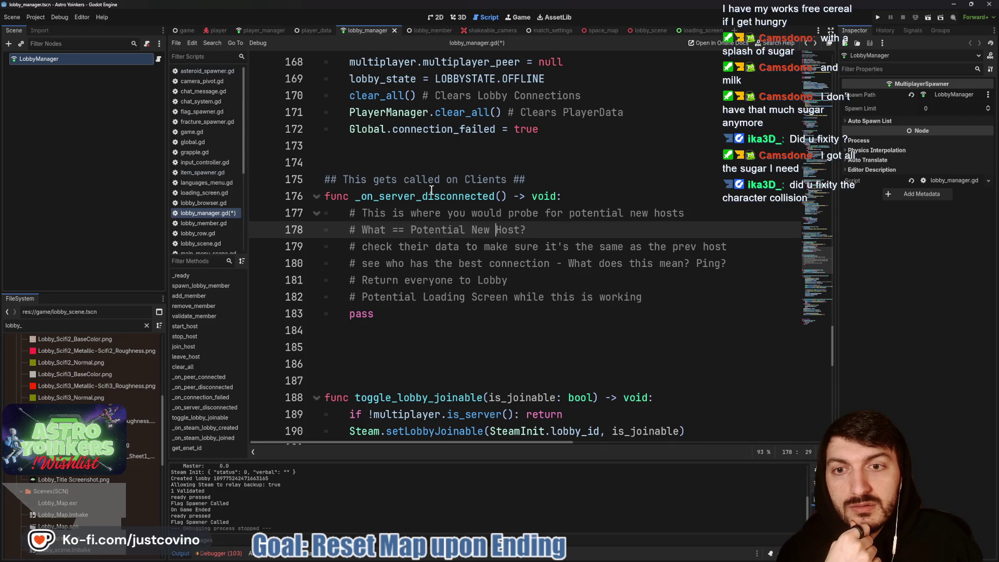
{"action": "left_click", "coordinate": [385, 314]}
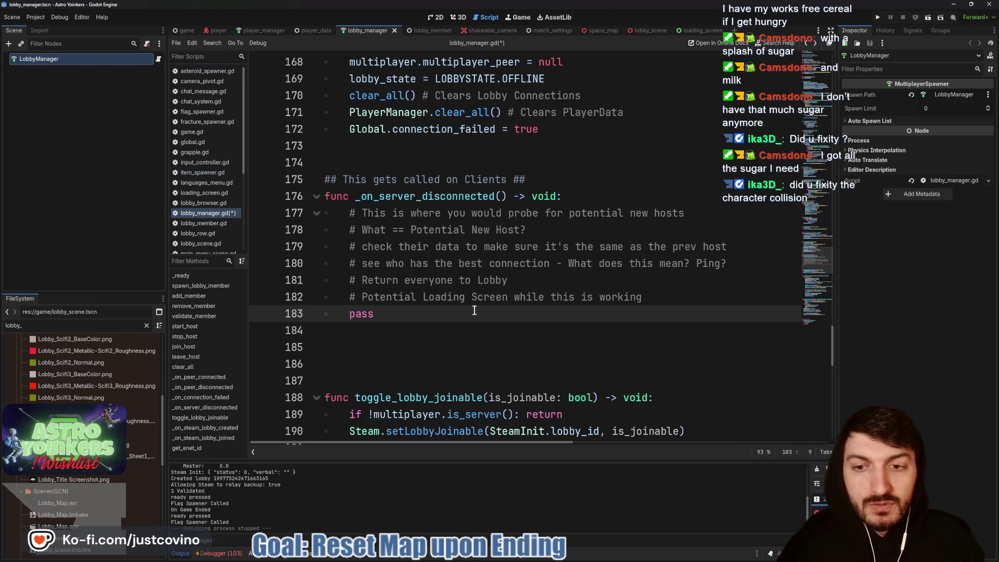
{"action": "key", "text": "BackSpace"}
{"action": "key", "text": "BackSpace"}
{"action": "key", "text": "BackSpace"}
Write Global.change_map() on line 183 using autocomplete
{"action": "type", "text": "chang"}
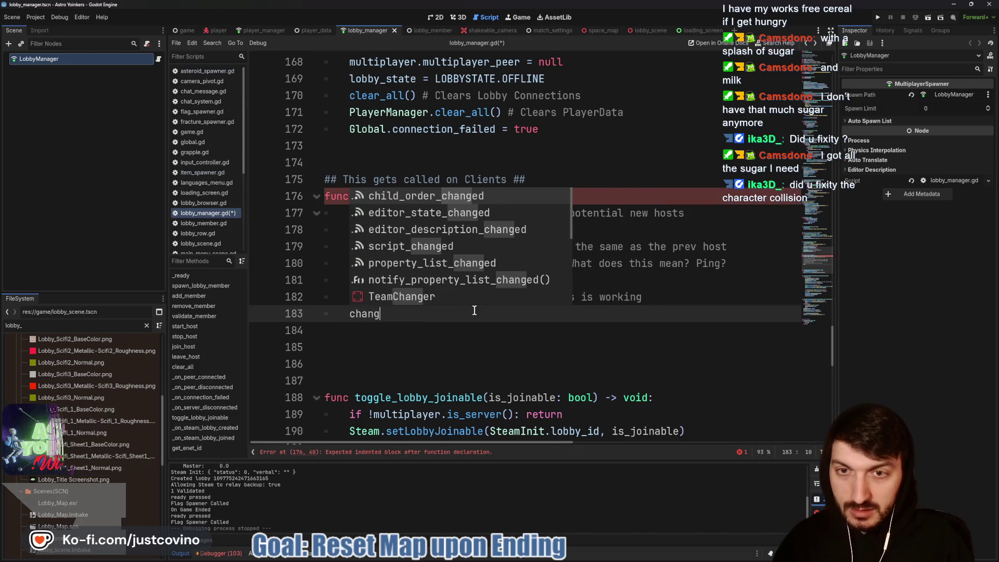
{"action": "key", "text": "BackSpace"}
{"action": "key", "text": "BackSpace"}
{"action": "key", "text": "BackSpace"}
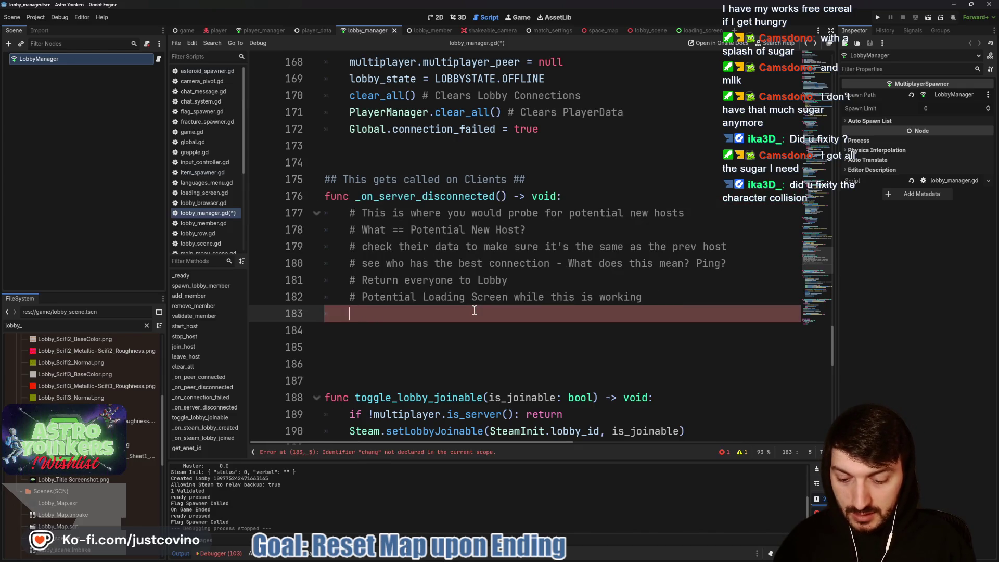
{"action": "type", "text": "Global.change"}
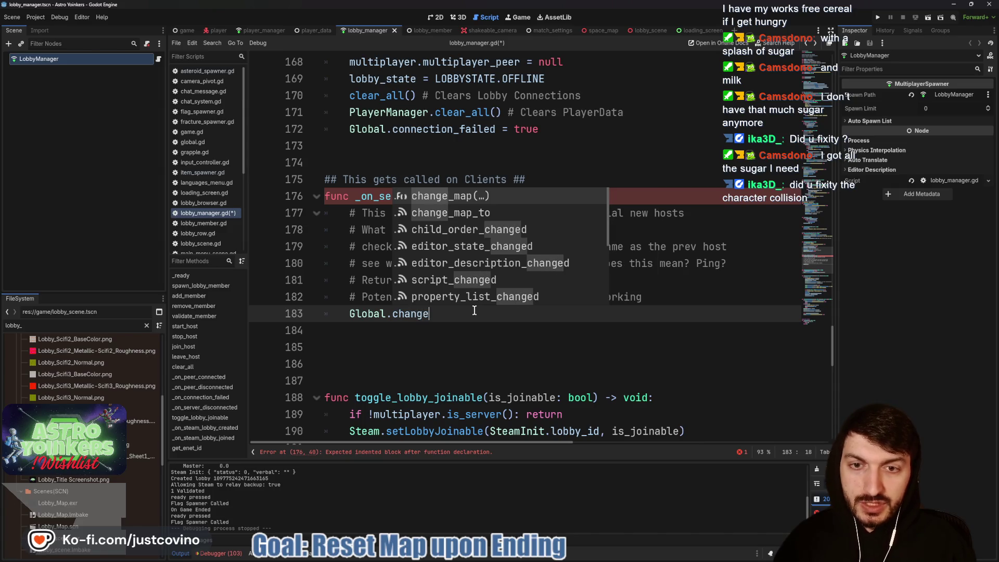
{"action": "key", "text": "Return"}
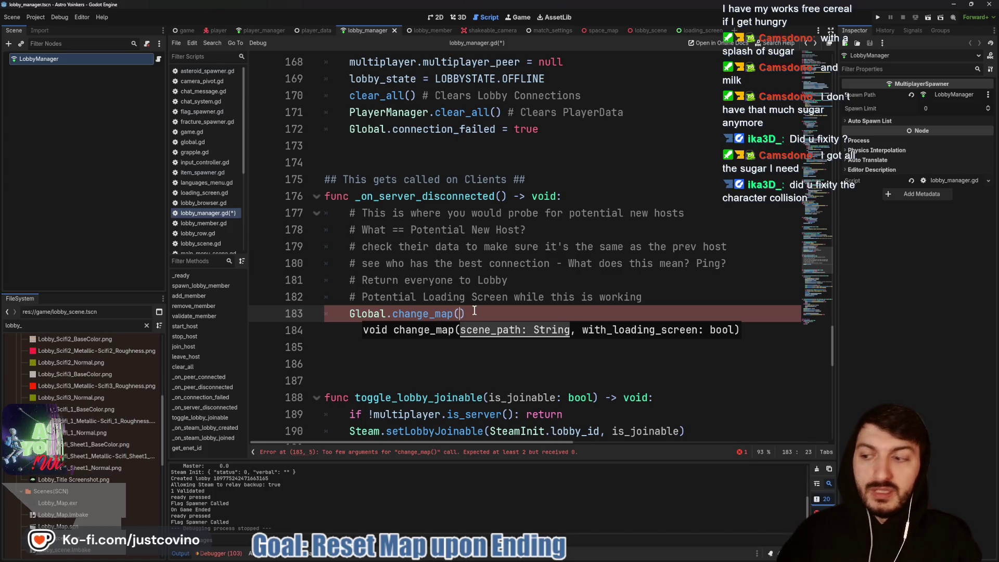
Filter the FileSystem dock by 'main' and select main_menu_scene.tscn
{"action": "double_click", "coordinate": [79, 322]}
{"action": "type", "text": "main"}
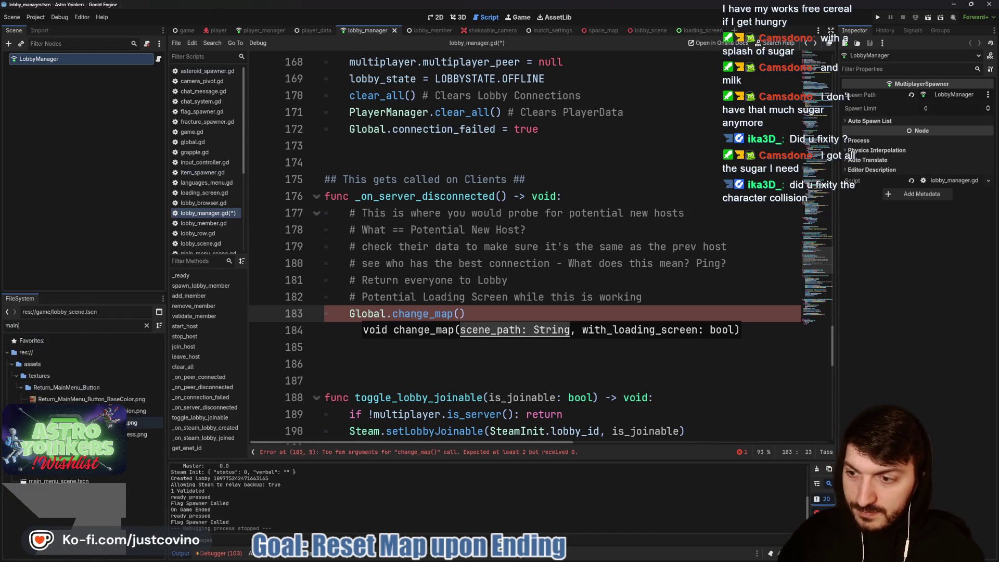
{"action": "left_click", "coordinate": [84, 481]}
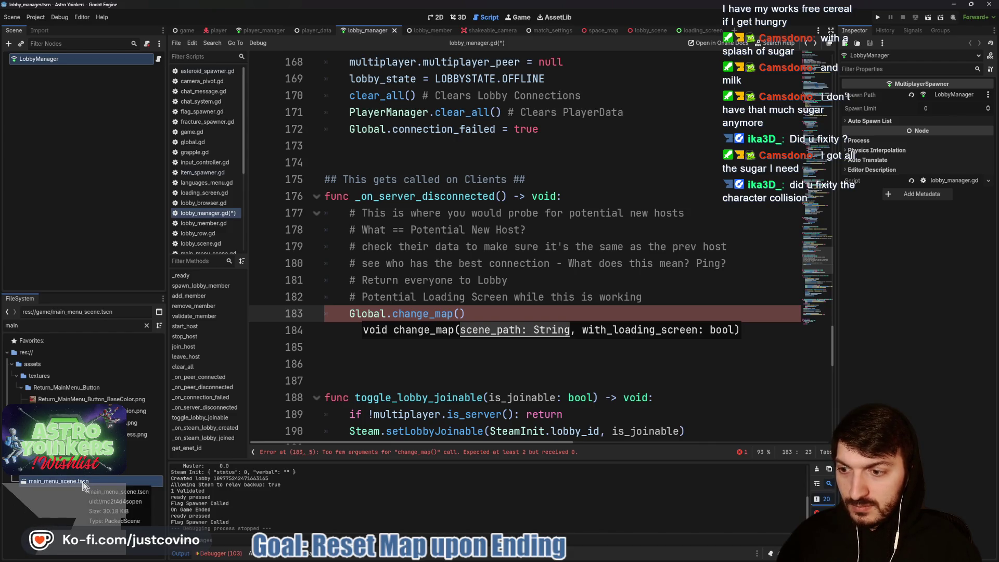
{"action": "left_click", "coordinate": [475, 314]}
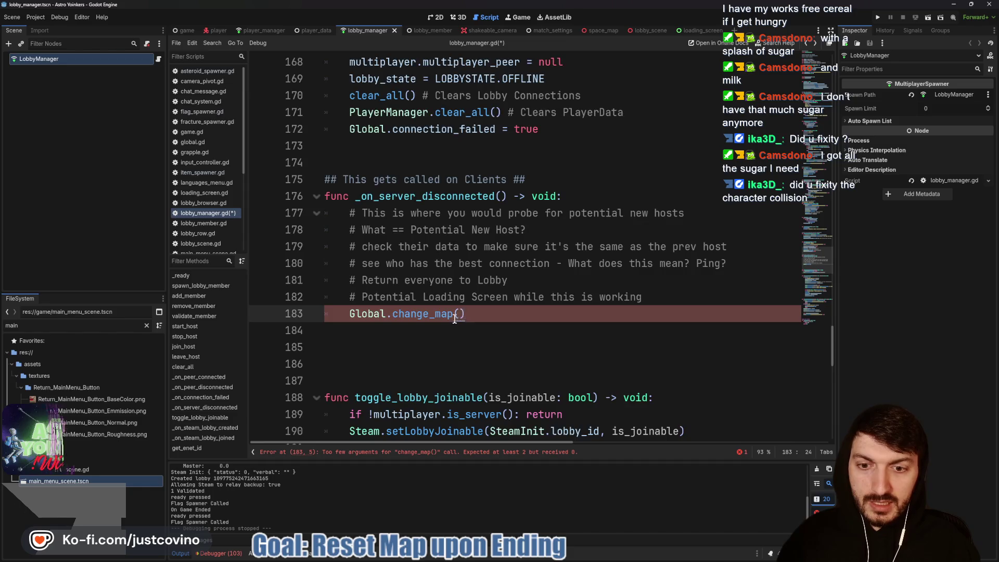
{"action": "scroll", "coordinate": [445, 328], "scroll_direction": "down", "scroll_amount": 2}
{"action": "scroll", "coordinate": [445, 332], "scroll_direction": "down", "scroll_amount": 10}
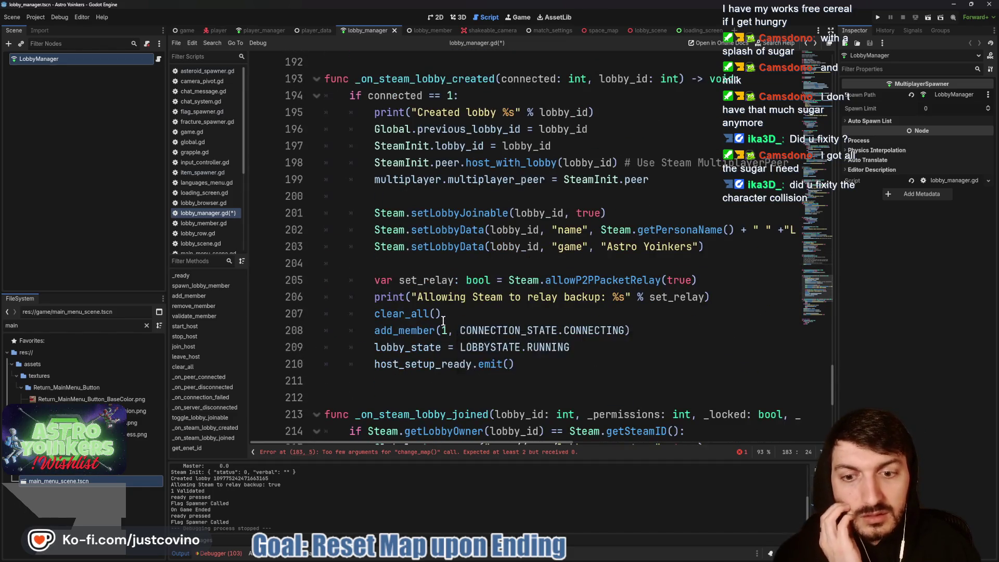
{"action": "scroll", "coordinate": [439, 325], "scroll_direction": "down", "scroll_amount": 2}
{"action": "scroll", "coordinate": [440, 324], "scroll_direction": "up", "scroll_amount": 14}
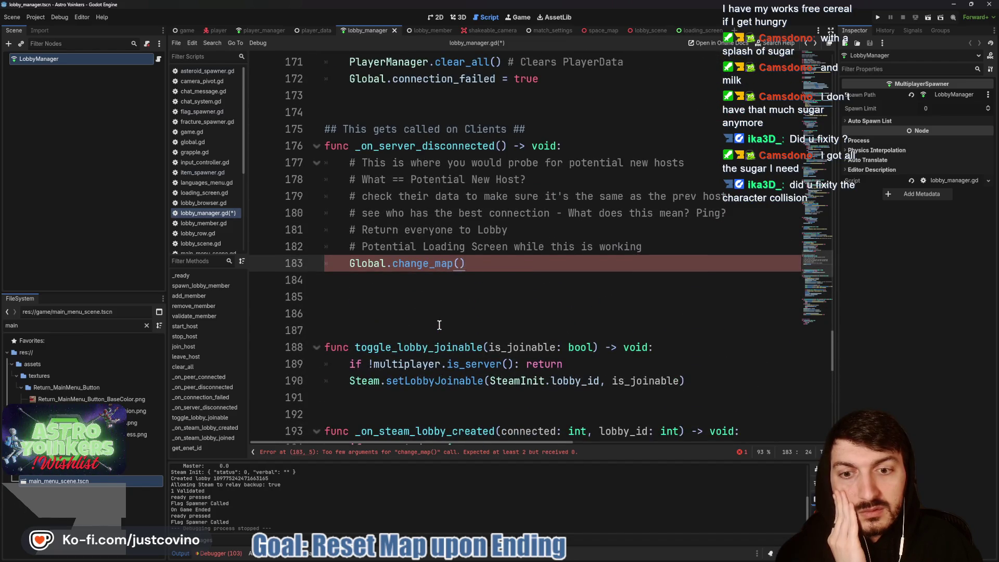
{"action": "scroll", "coordinate": [440, 325], "scroll_direction": "up", "scroll_amount": 10}
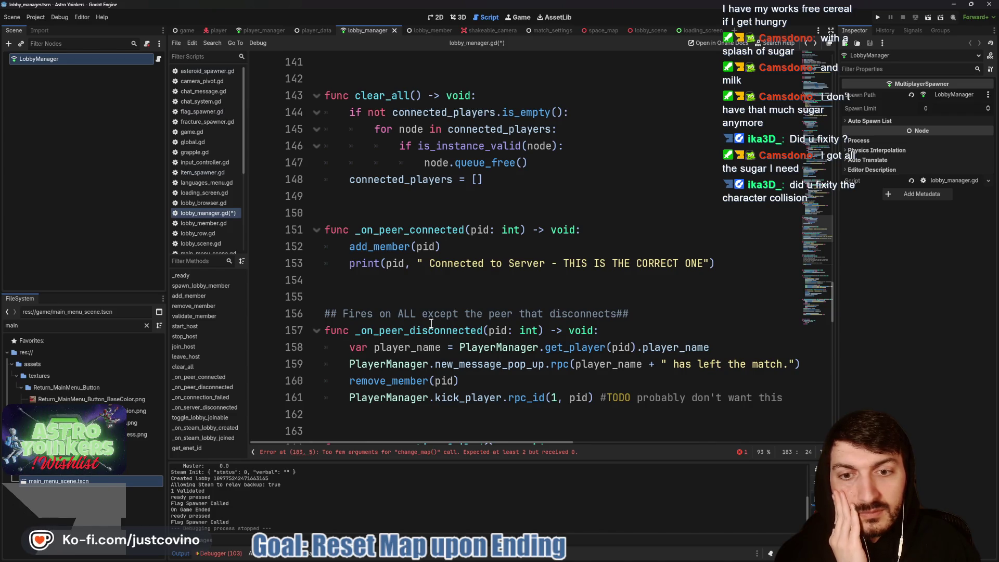
{"action": "scroll", "coordinate": [430, 324], "scroll_direction": "up", "scroll_amount": 5}
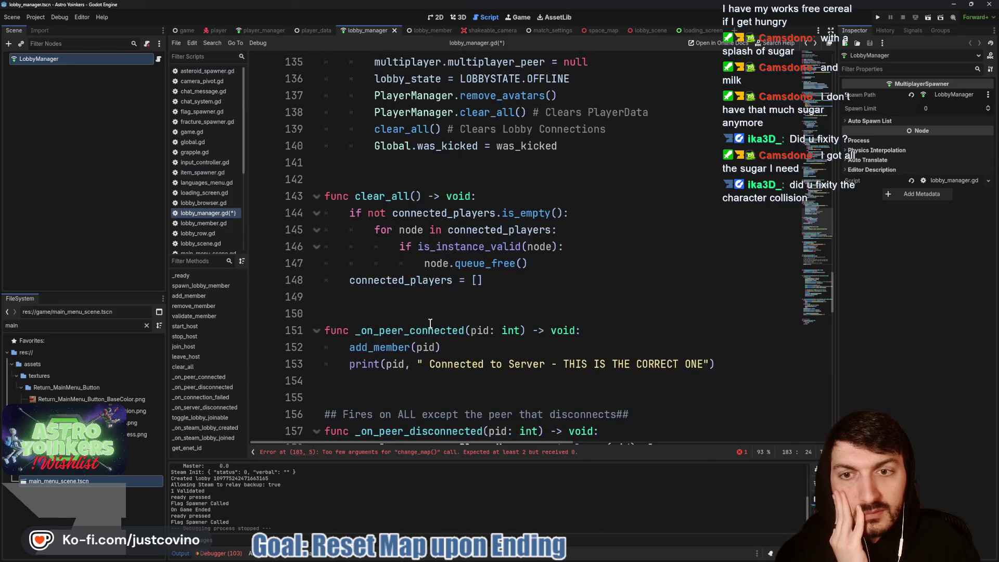
{"action": "scroll", "coordinate": [430, 323], "scroll_direction": "down", "scroll_amount": 7}
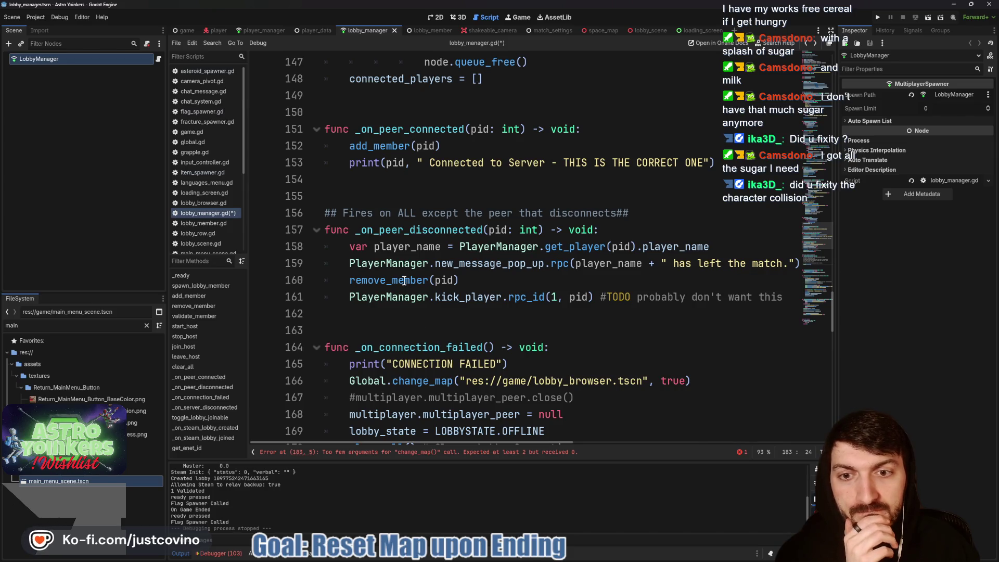
{"action": "mouse_move", "coordinate": [405, 281]}
{"action": "scroll", "coordinate": [404, 281], "scroll_direction": "up", "scroll_amount": 6}
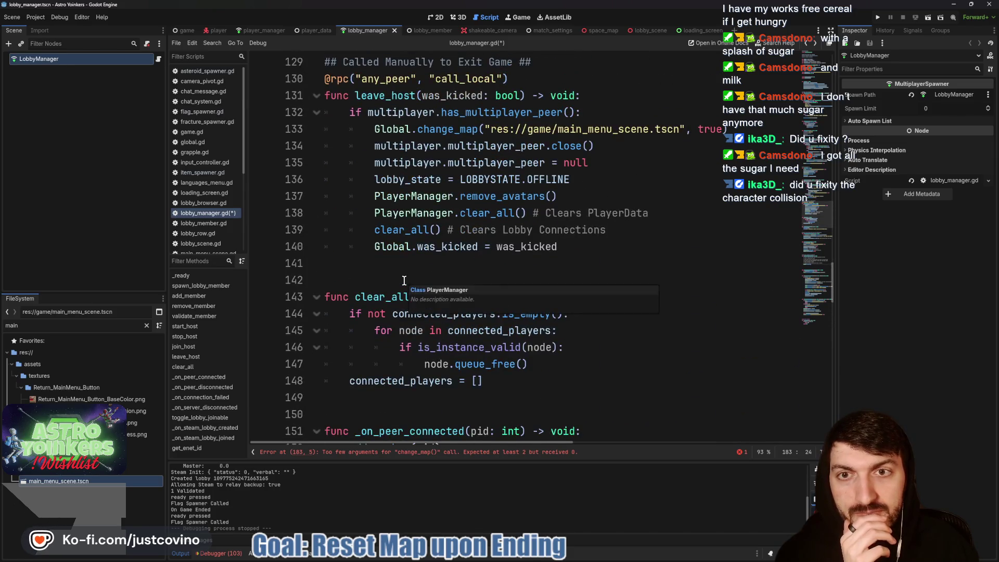
{"action": "scroll", "coordinate": [404, 281], "scroll_direction": "up", "scroll_amount": 3}
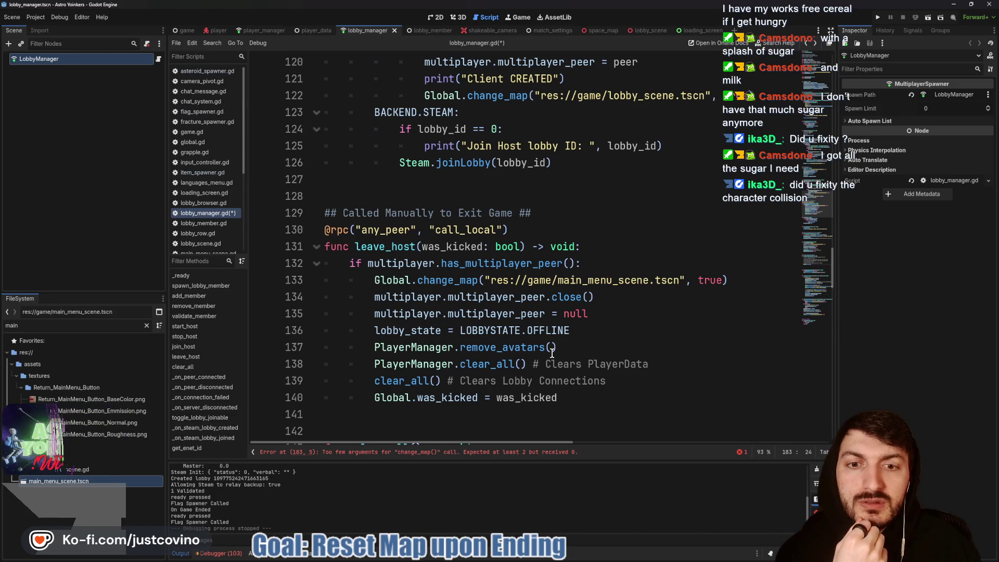
{"action": "scroll", "coordinate": [552, 353], "scroll_direction": "down", "scroll_amount": 13}
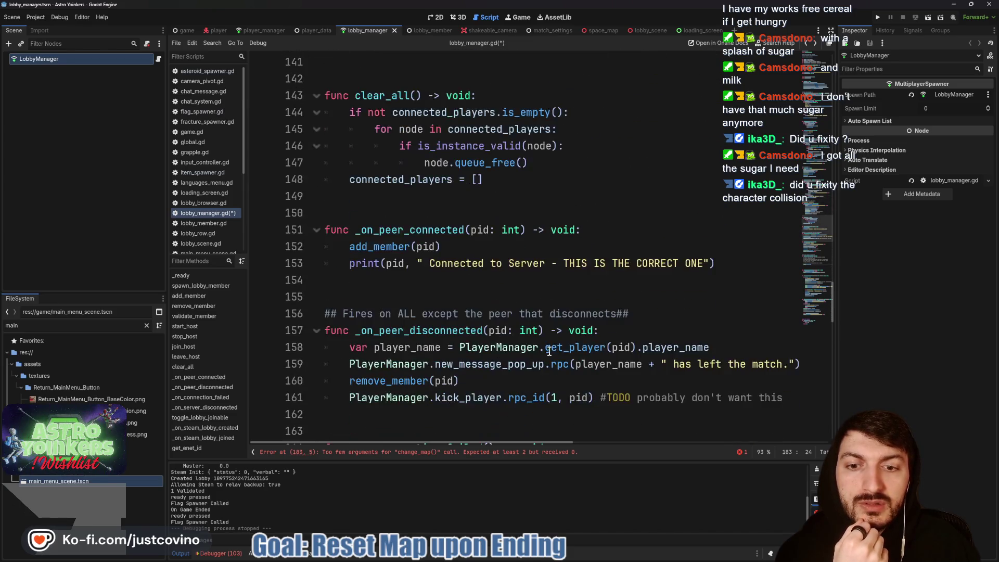
{"action": "scroll", "coordinate": [531, 344], "scroll_direction": "down", "scroll_amount": 3}
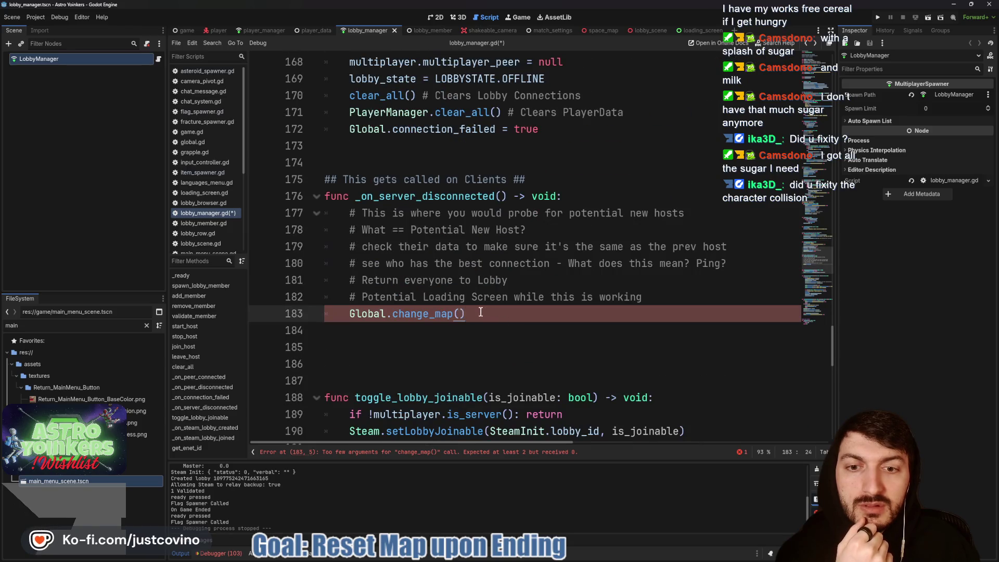
Replace Global.change_map() on line 183 with leave_host(false)
{"action": "left_click_drag", "start_coordinate": [481, 312], "coordinate": [349, 313]}
{"action": "type", "text": "leave"}
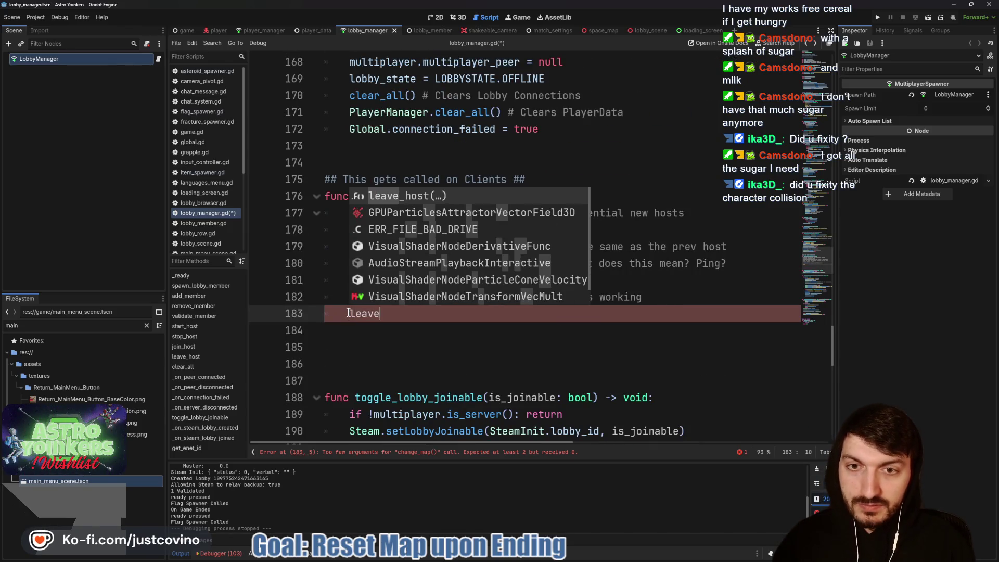
{"action": "key", "text": "Return"}
{"action": "type", "text": "f"}
{"action": "key", "text": "Return"}
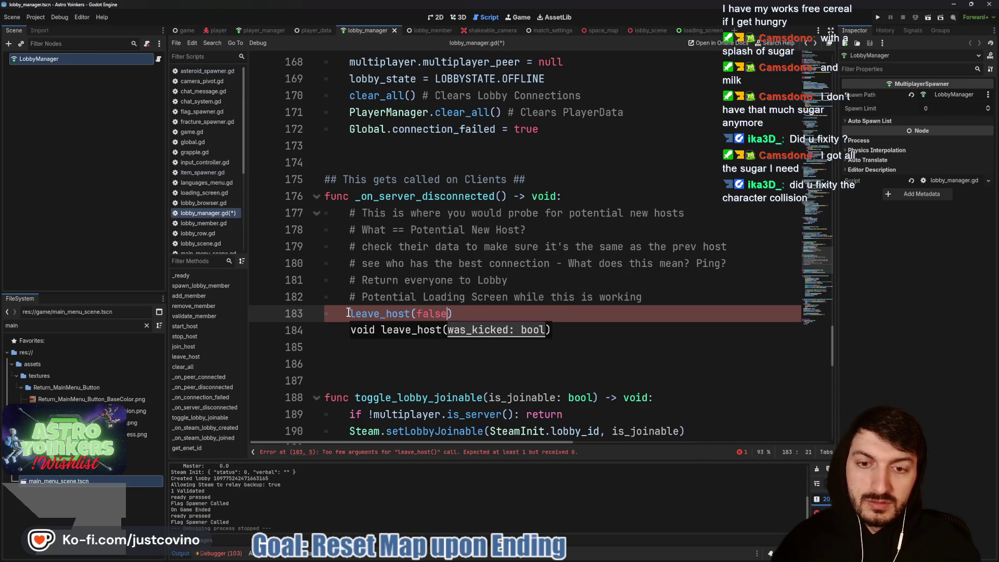
{"action": "type", "text": ")"}
Review the function and save lobby_manager.gd
{"action": "scroll", "coordinate": [477, 315], "scroll_direction": "up", "scroll_amount": 6}
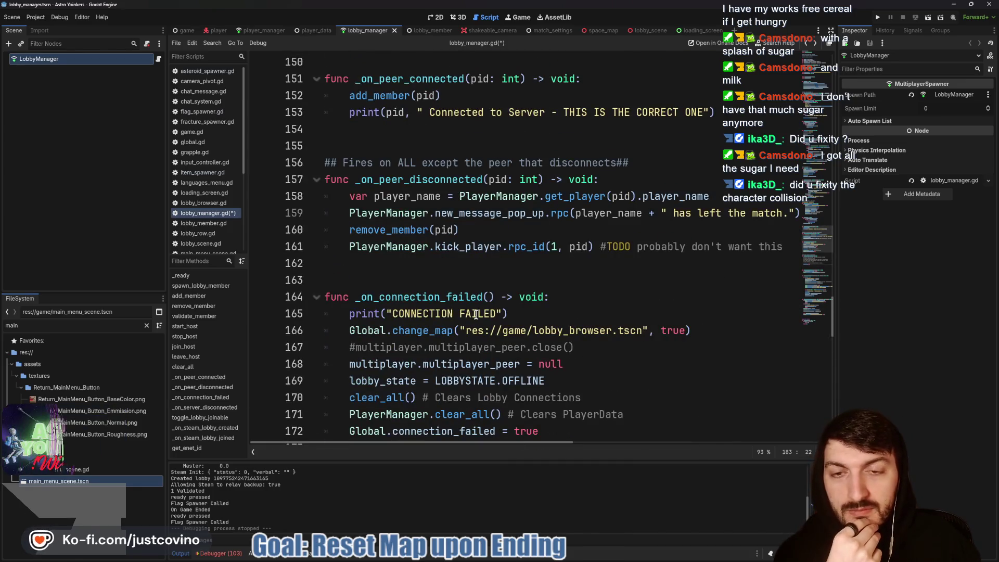
{"action": "scroll", "coordinate": [476, 315], "scroll_direction": "up", "scroll_amount": 8}
{"action": "scroll", "coordinate": [475, 313], "scroll_direction": "up", "scroll_amount": 2}
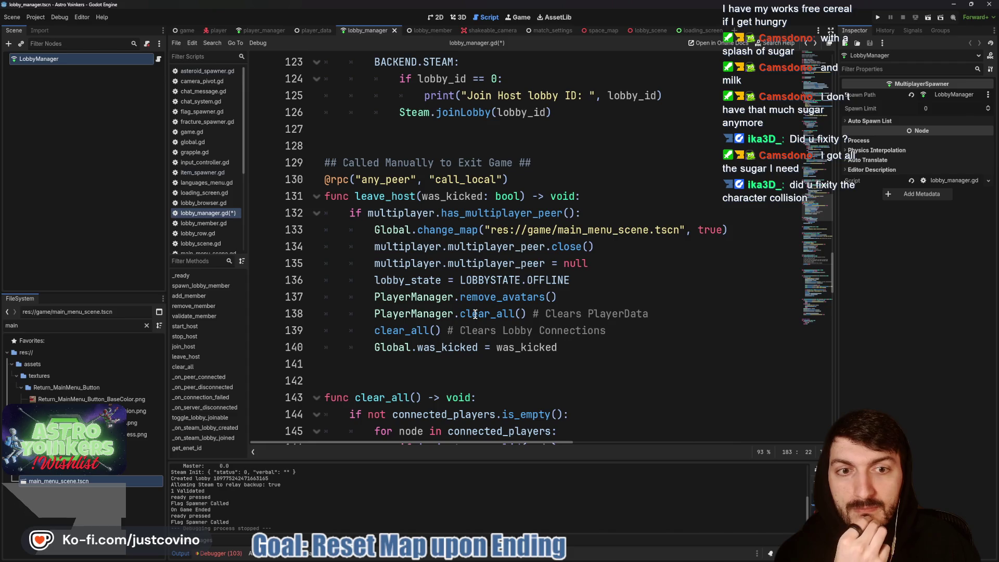
{"action": "scroll", "coordinate": [468, 327], "scroll_direction": "down", "scroll_amount": 15}
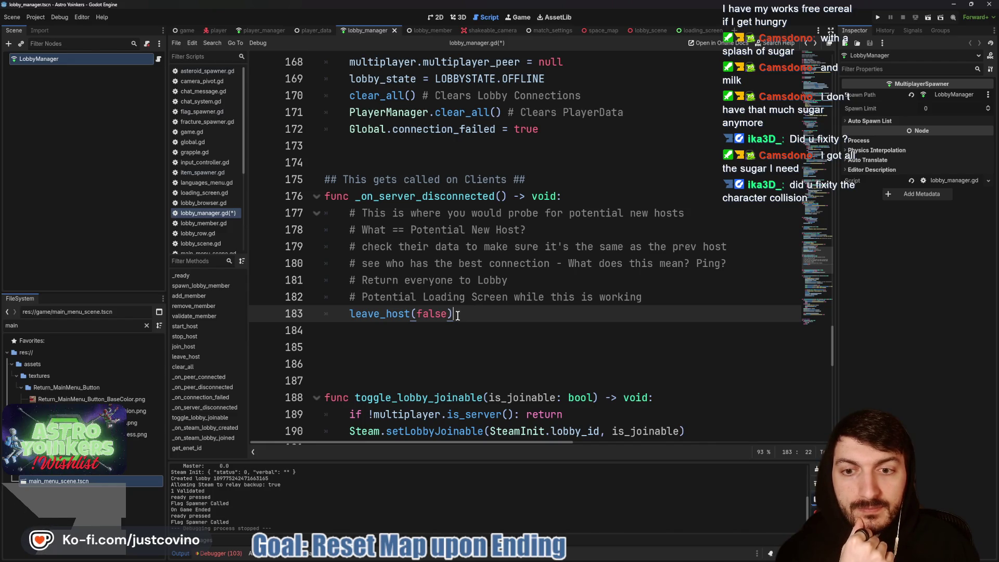
{"action": "scroll", "coordinate": [458, 316], "scroll_direction": "up", "scroll_amount": 15}
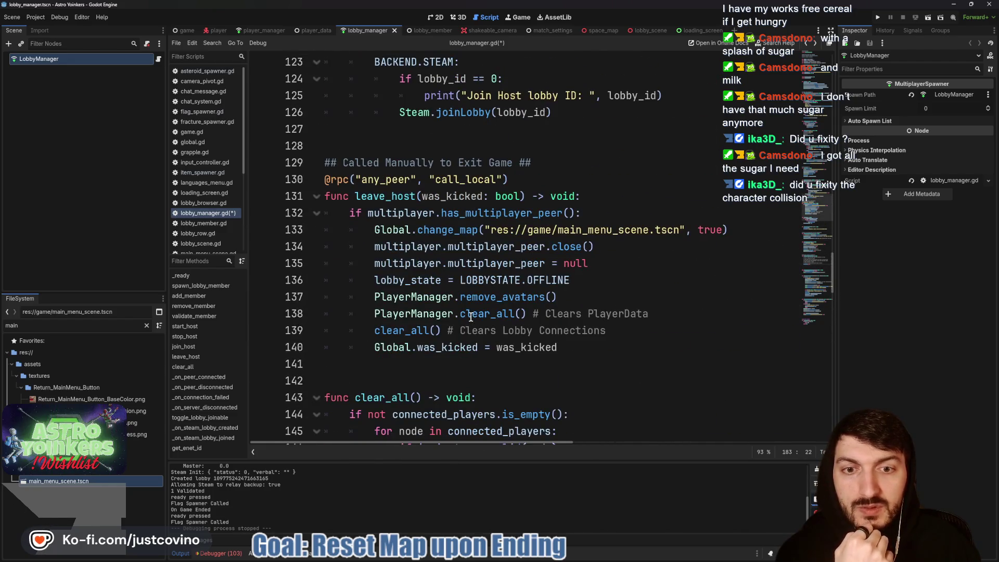
{"action": "scroll", "coordinate": [471, 316], "scroll_direction": "down", "scroll_amount": 9}
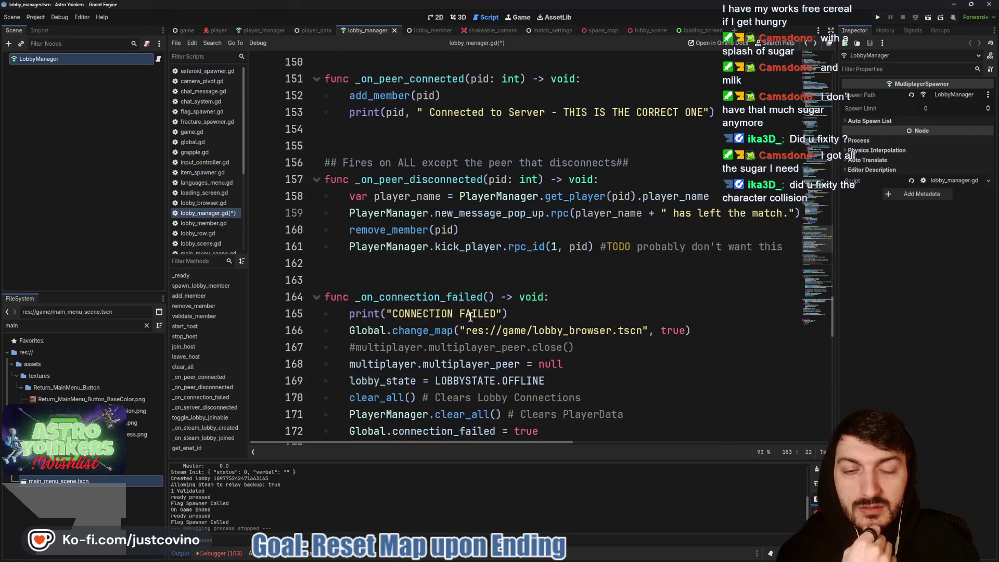
{"action": "scroll", "coordinate": [471, 317], "scroll_direction": "down", "scroll_amount": 8}
{"action": "left_click", "coordinate": [415, 233]}
{"action": "key", "text": "ctrl+s"}
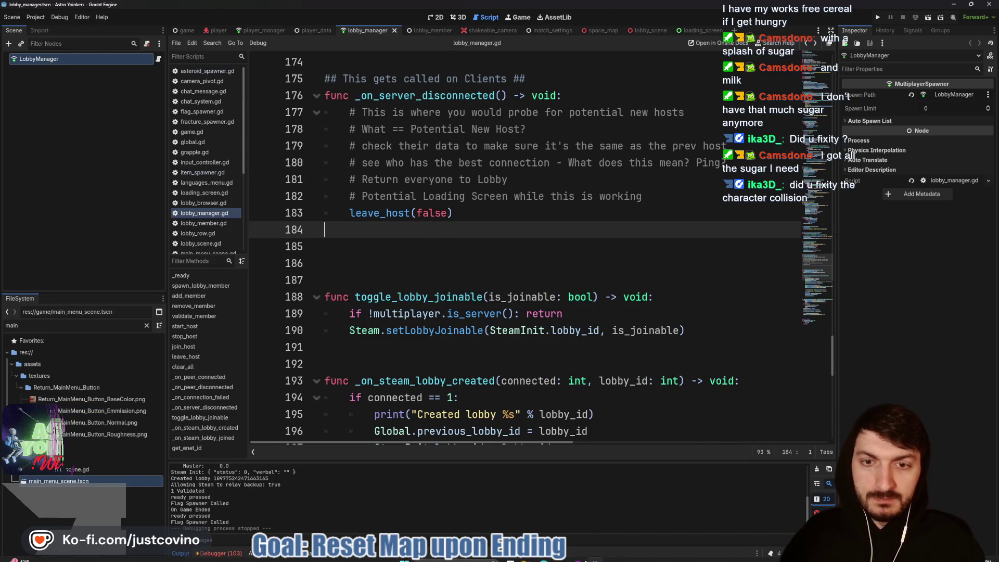
{"action": "left_click", "coordinate": [585, 561]}
Open the 'If host leaves...' bug card and clear its Temporary Fix to-do text
{"action": "left_click", "coordinate": [373, 151]}
{"action": "left_click_drag", "start_coordinate": [699, 290], "coordinate": [642, 288]}
{"action": "type", "text": "dn"}
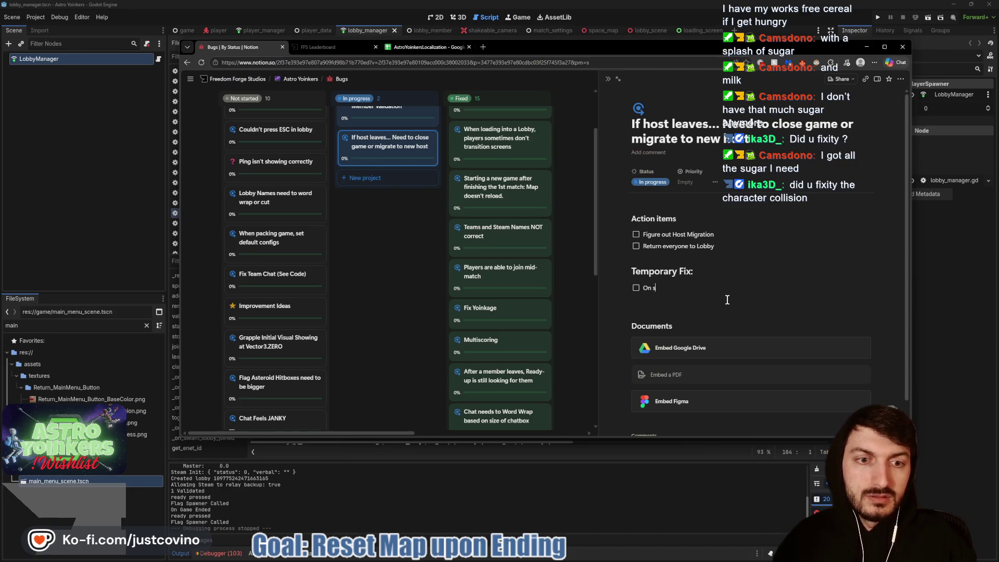
{"action": "key", "text": "BackSpace"}
{"action": "key", "text": "BackSpace"}
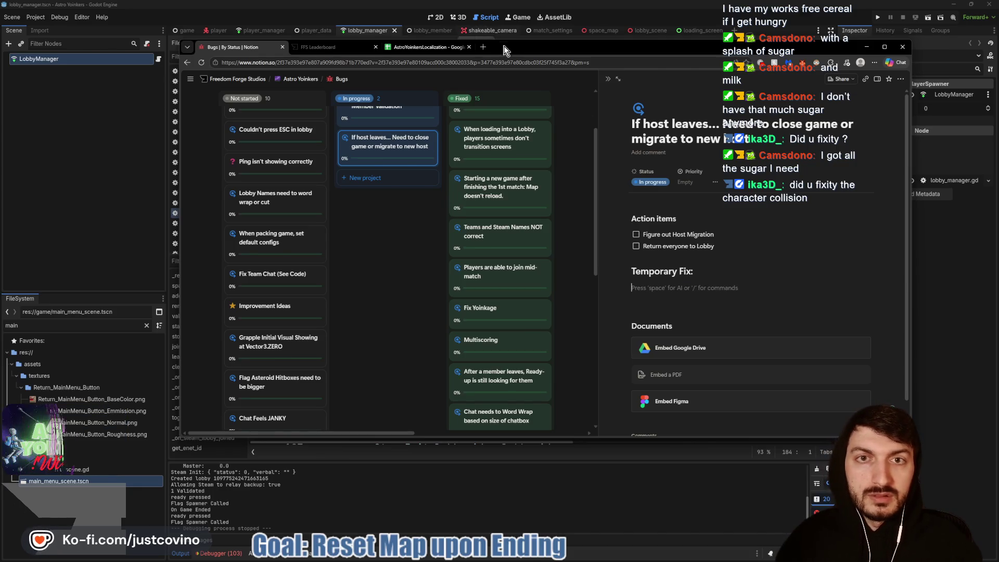
Select the whole _on_server_disconnected function in Godot, then bring the Notion page back
{"action": "left_click_drag", "start_coordinate": [503, 45], "coordinate": [453, 335]}
{"action": "mouse_move", "coordinate": [453, 213]}
{"action": "left_mouse_down"}
{"action": "mouse_move", "coordinate": [359, 196]}
{"action": "mouse_move", "coordinate": [321, 96]}
{"action": "mouse_move", "coordinate": [296, 83]}
{"action": "left_mouse_up"}
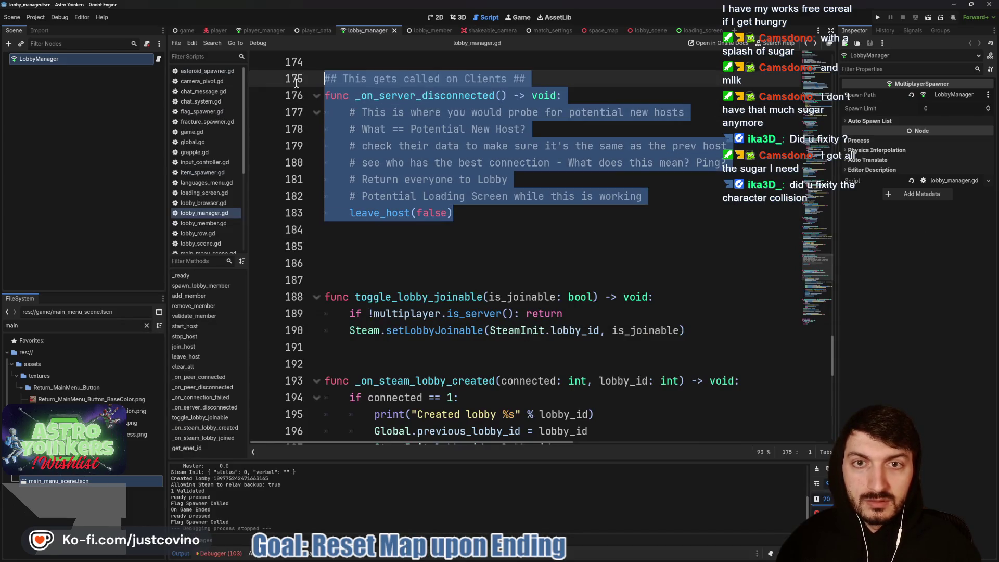
{"action": "left_click", "coordinate": [508, 561]}
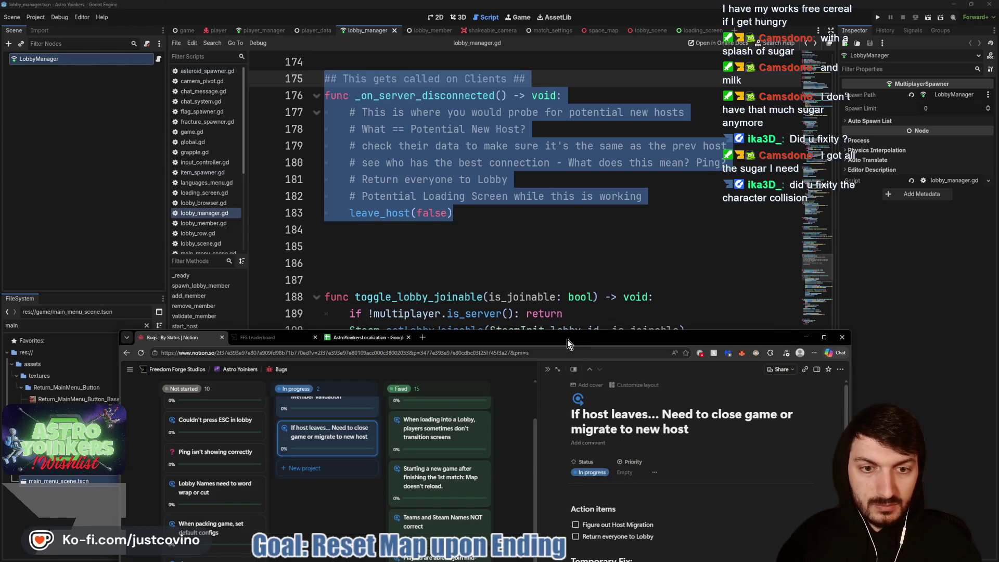
{"action": "left_click_drag", "start_coordinate": [567, 344], "coordinate": [532, 58]}
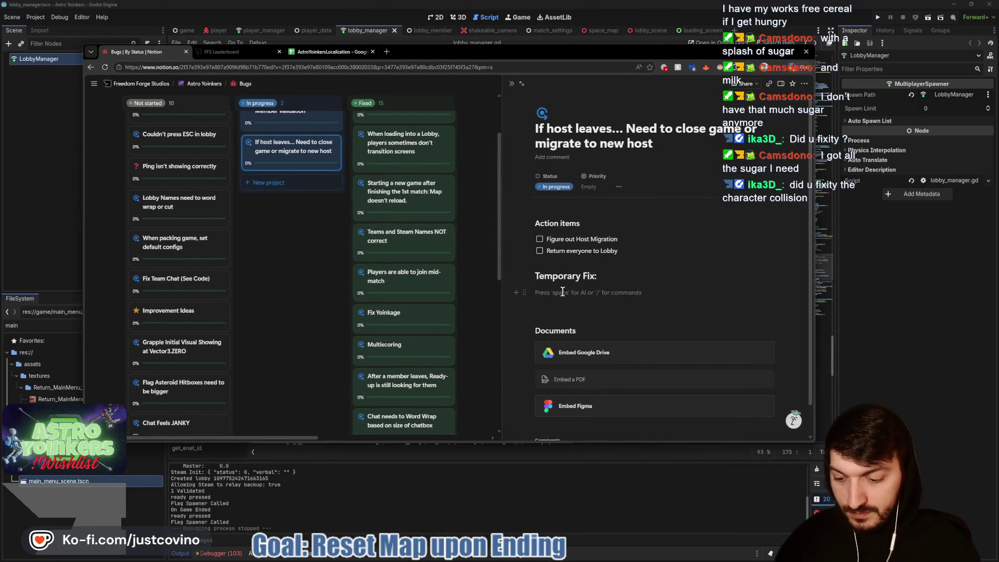
Paste the _on_server_disconnected code into a code block under Temporary Fix, set to Python
{"action": "type", "text": "```"}
{"action": "type", "text": "## This gets called on Clients ## func _on_server_disconnected() -> void: \t# This is where you would probe for potential new hosts \t# What == Potential New Host? \t# check their data to make sure it's the same as the prev host \t# see who has the best connection - What does this mean? Ping? \t# Return everyone to Lobby \t# Potential Loading Screen while this is working \tleave_host(false)"}
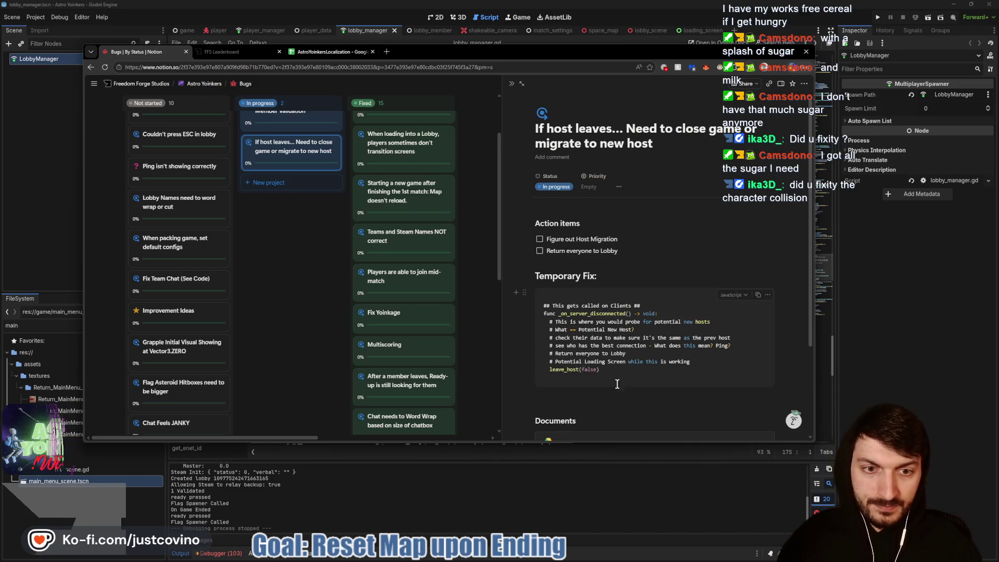
{"action": "left_click", "coordinate": [598, 393]}
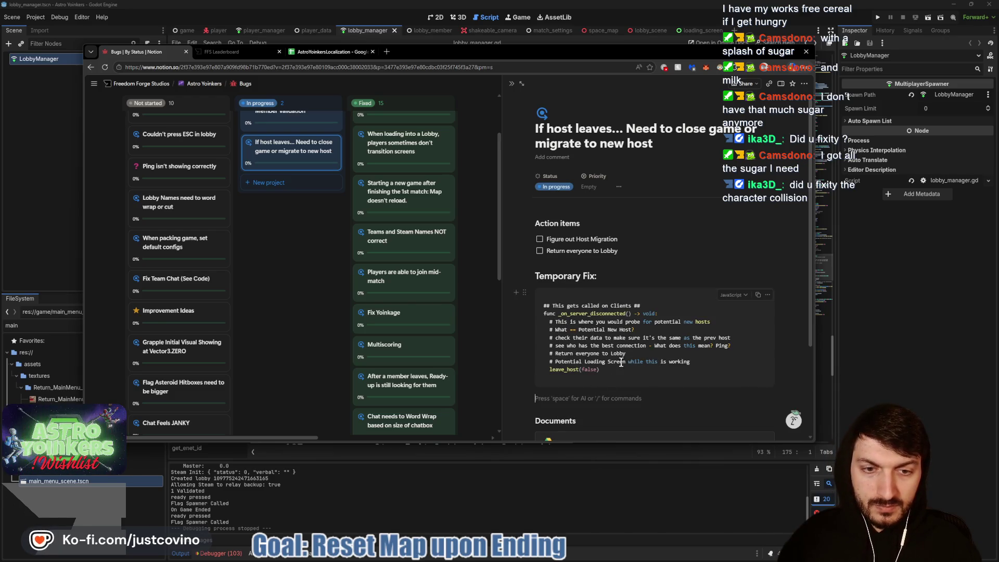
{"action": "left_click", "coordinate": [744, 296]}
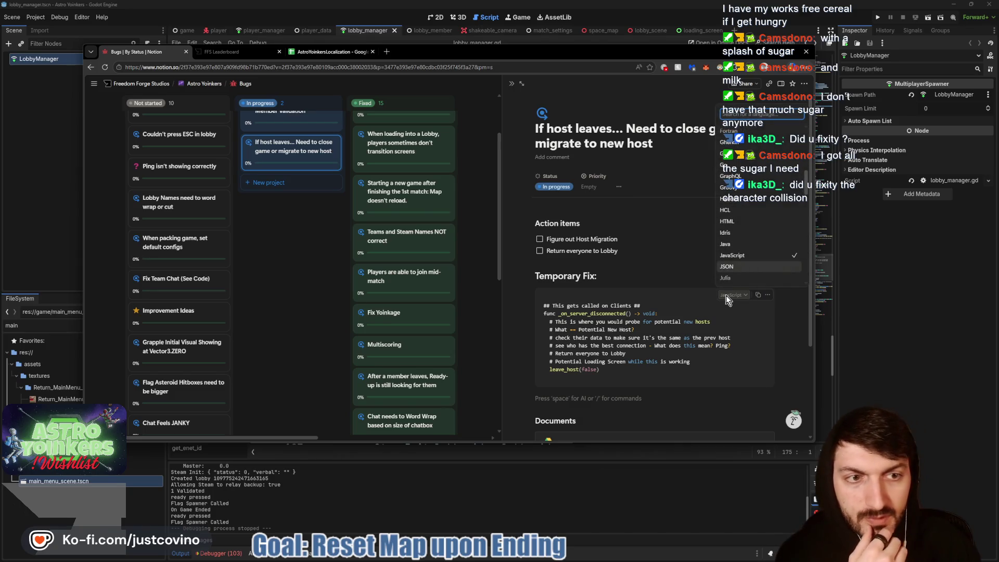
{"action": "type", "text": "gd"}
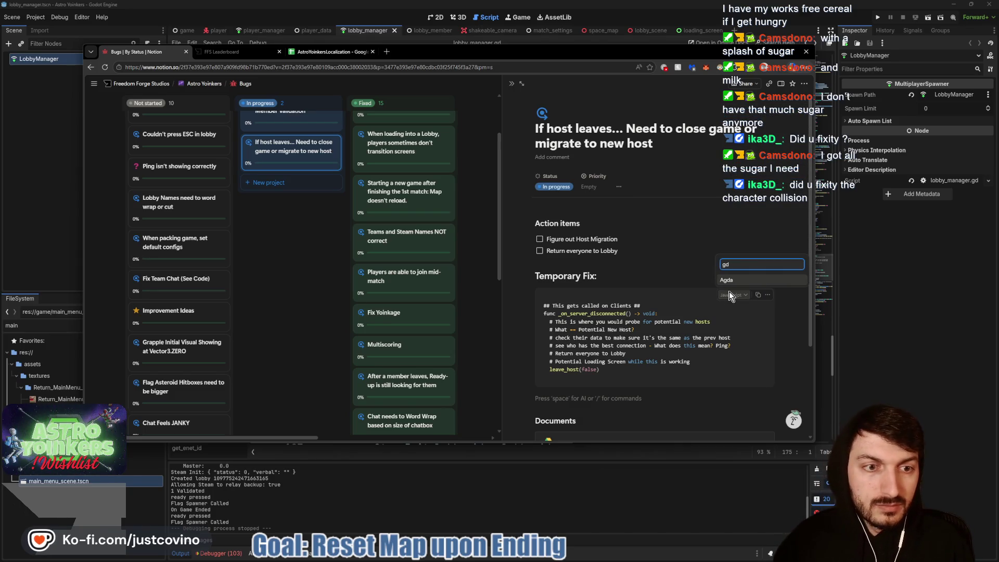
{"action": "key", "text": "BackSpace"}
{"action": "key", "text": "BackSpace"}
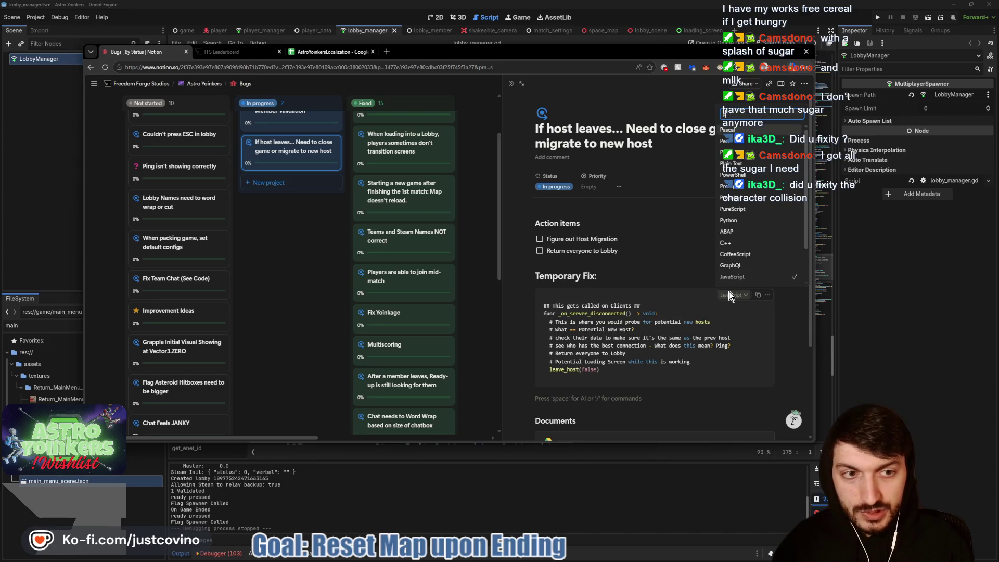
{"action": "type", "text": "py"}
{"action": "left_click", "coordinate": [732, 282]}
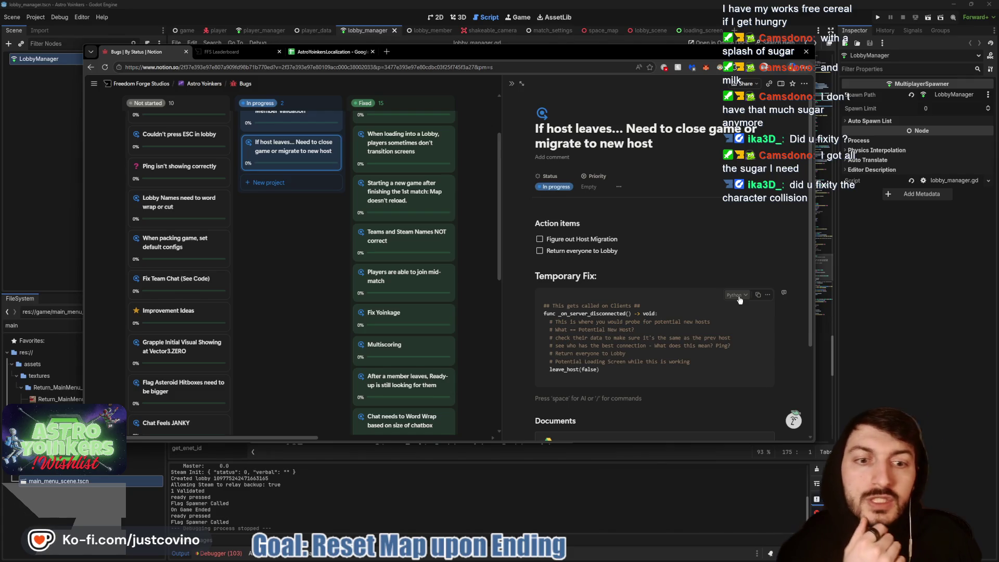
Change the code block's language from Python to C++
{"action": "left_click", "coordinate": [740, 295]}
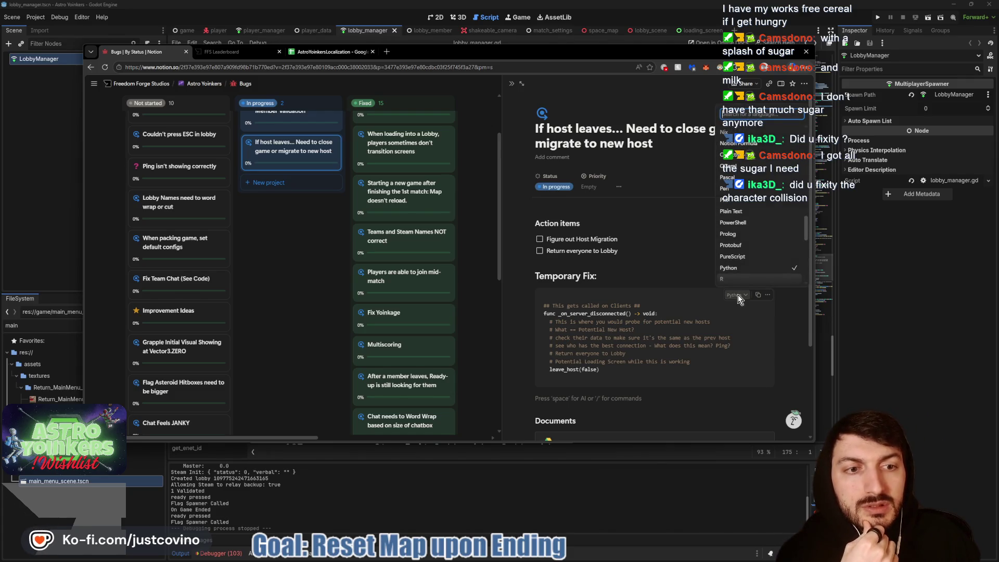
{"action": "scroll", "coordinate": [741, 235], "scroll_direction": "down", "scroll_amount": 2}
{"action": "scroll", "coordinate": [742, 231], "scroll_direction": "down", "scroll_amount": 5}
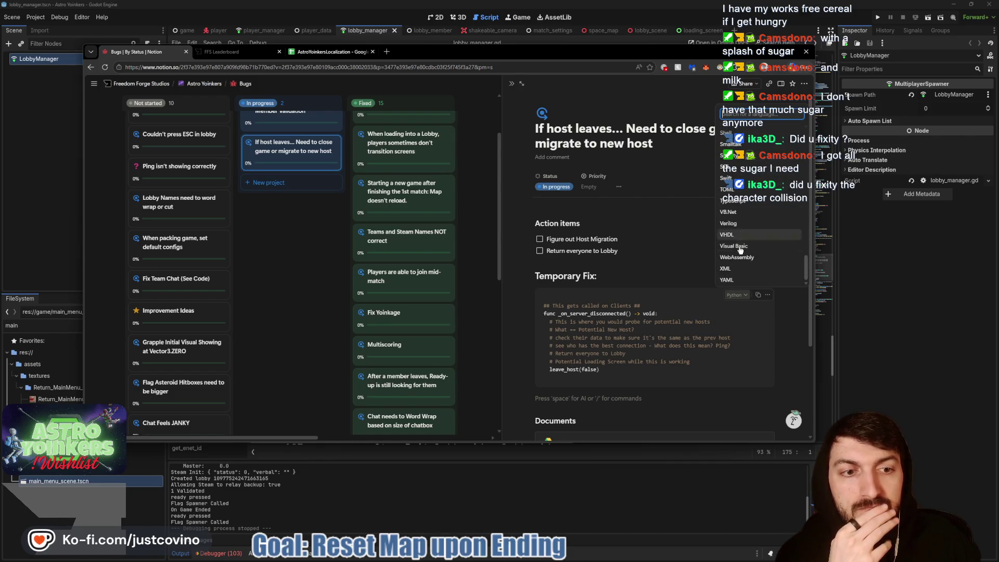
{"action": "scroll", "coordinate": [740, 250], "scroll_direction": "up", "scroll_amount": 3}
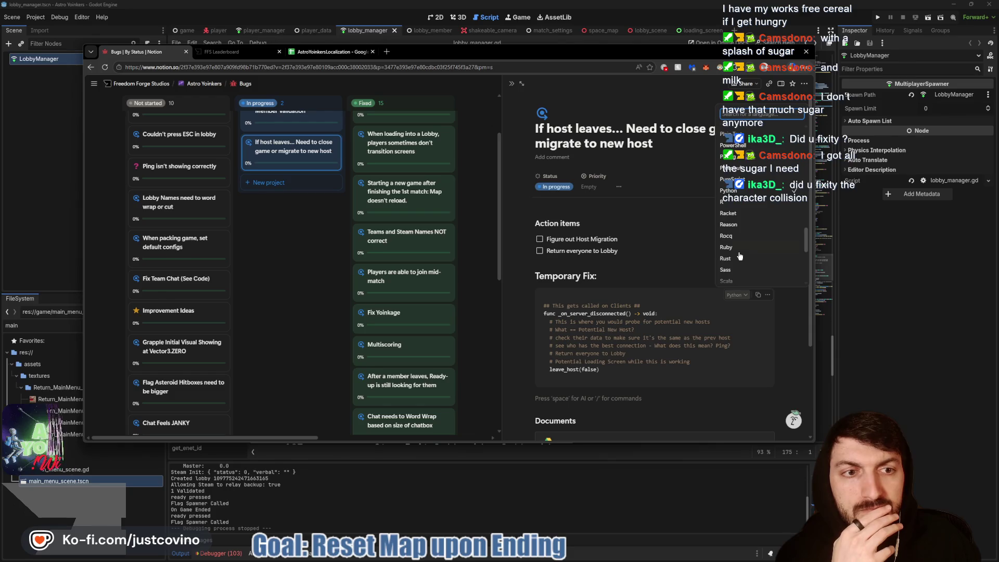
{"action": "scroll", "coordinate": [740, 255], "scroll_direction": "up", "scroll_amount": 5}
{"action": "scroll", "coordinate": [740, 256], "scroll_direction": "up", "scroll_amount": 3}
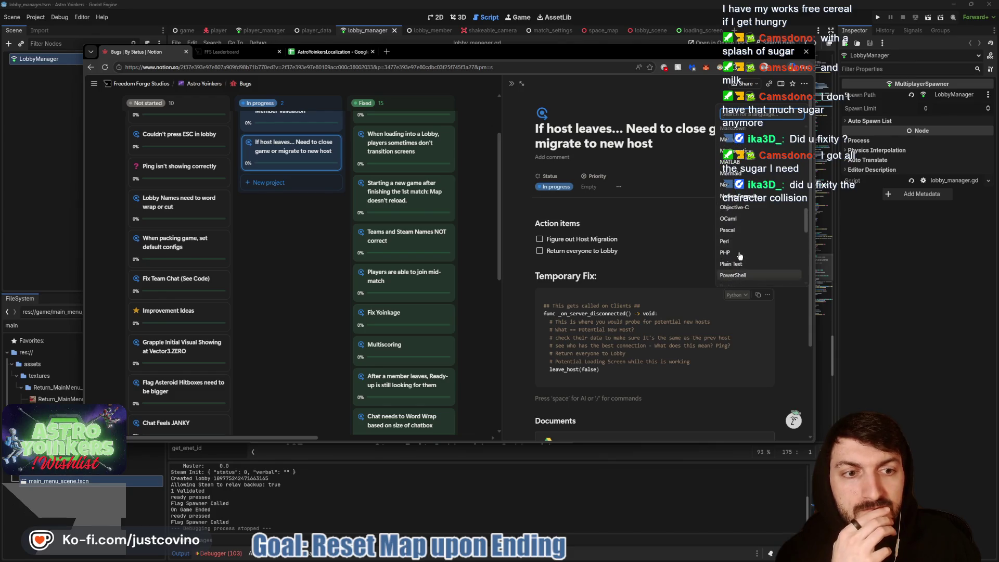
{"action": "scroll", "coordinate": [740, 256], "scroll_direction": "up", "scroll_amount": 4}
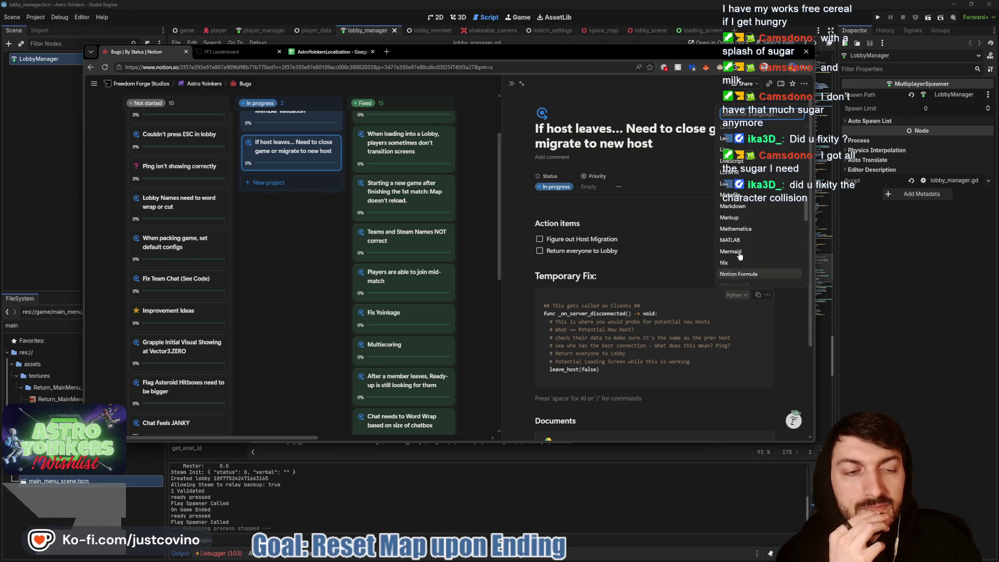
{"action": "scroll", "coordinate": [740, 255], "scroll_direction": "up", "scroll_amount": 3}
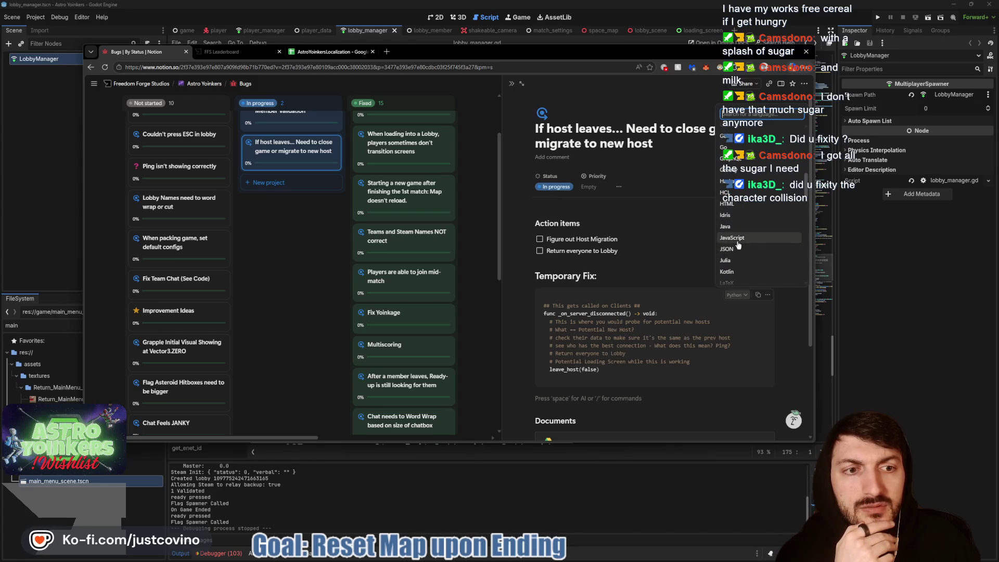
{"action": "scroll", "coordinate": [739, 245], "scroll_direction": "up", "scroll_amount": 3}
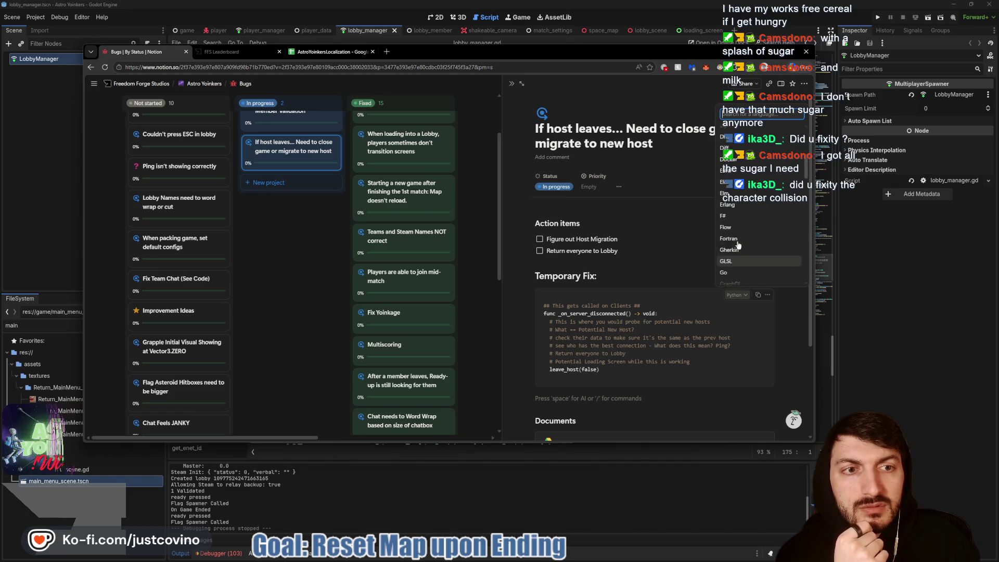
{"action": "scroll", "coordinate": [738, 245], "scroll_direction": "up", "scroll_amount": 3}
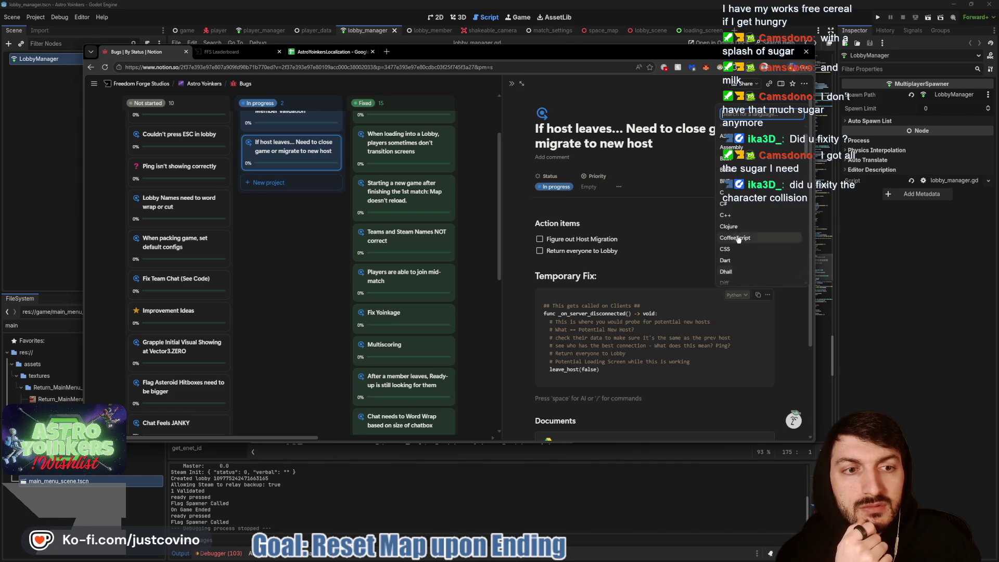
{"action": "left_click", "coordinate": [736, 216]}
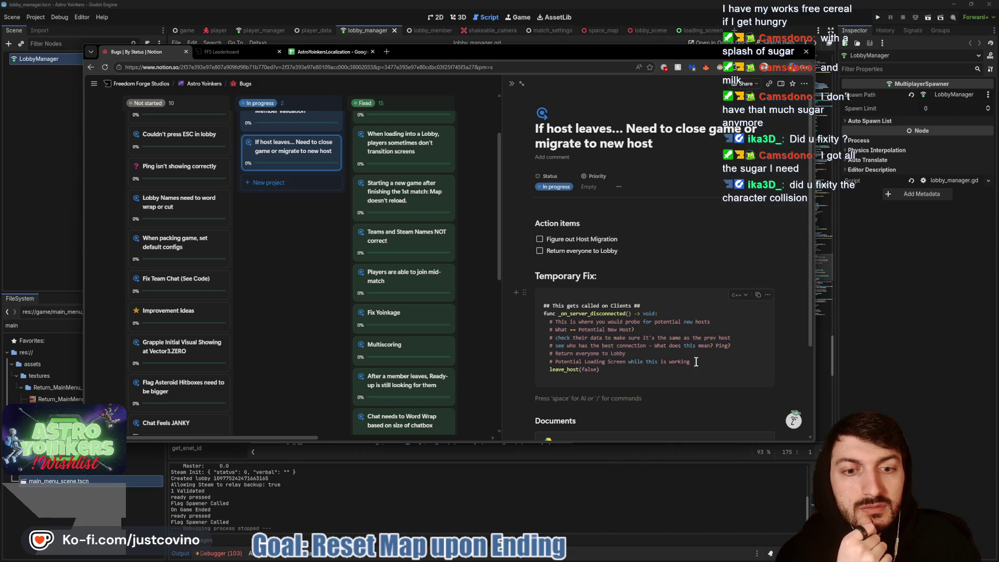
Try C# and then Go as the code block's language
{"action": "left_click", "coordinate": [742, 295]}
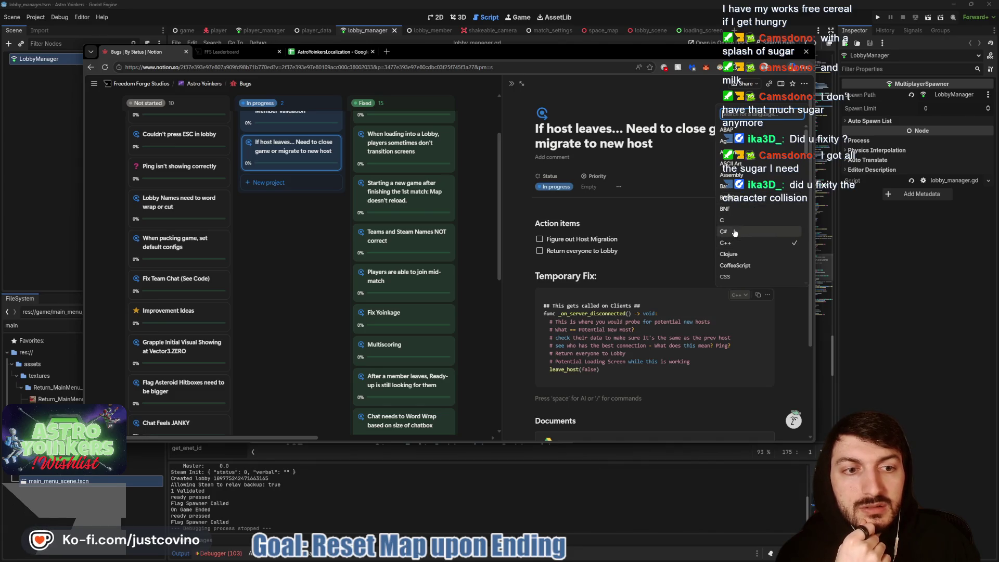
{"action": "left_click", "coordinate": [739, 232]}
{"action": "left_click", "coordinate": [741, 295]}
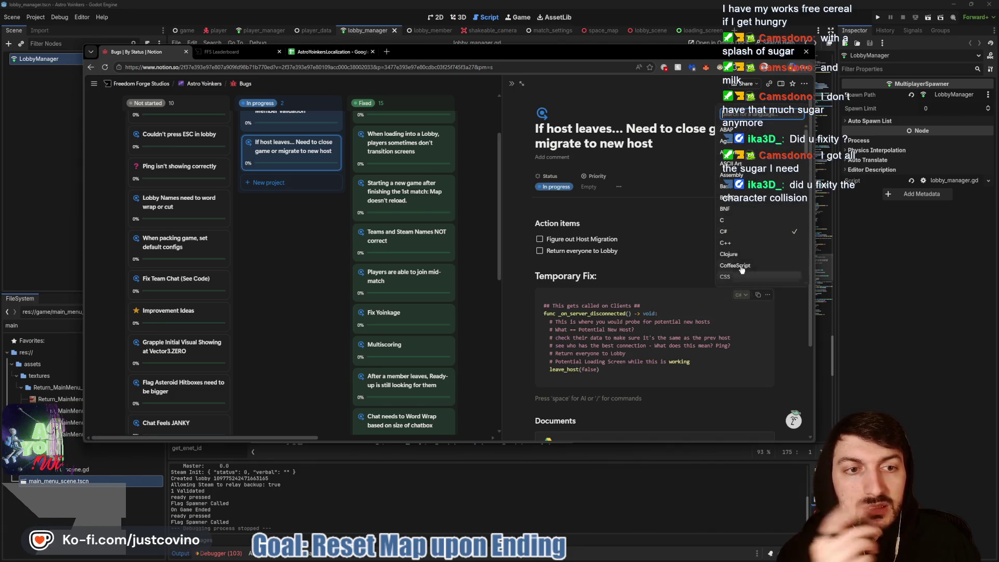
{"action": "scroll", "coordinate": [745, 183], "scroll_direction": "down", "scroll_amount": 5}
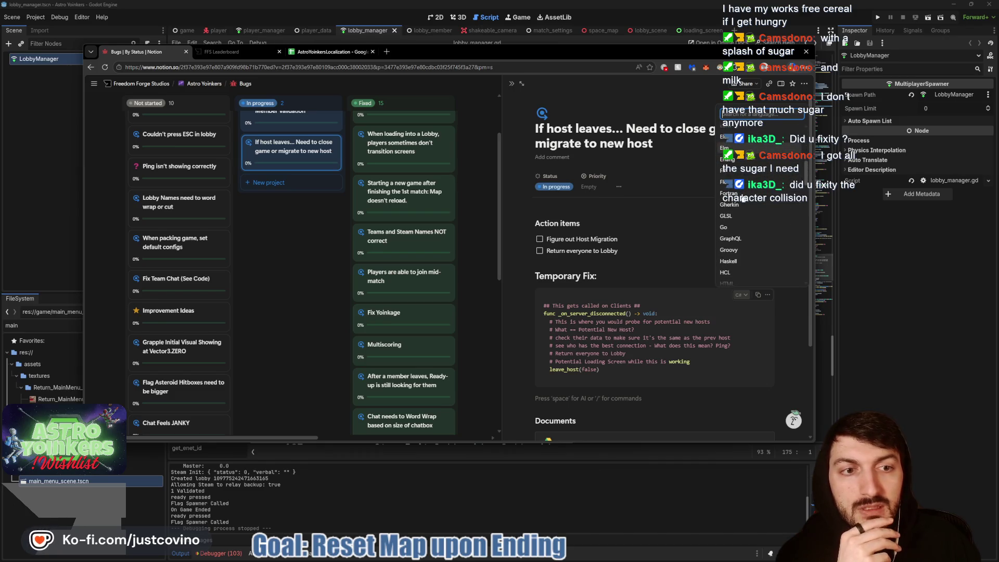
{"action": "scroll", "coordinate": [746, 194], "scroll_direction": "down", "scroll_amount": 3}
{"action": "scroll", "coordinate": [748, 195], "scroll_direction": "down", "scroll_amount": 2}
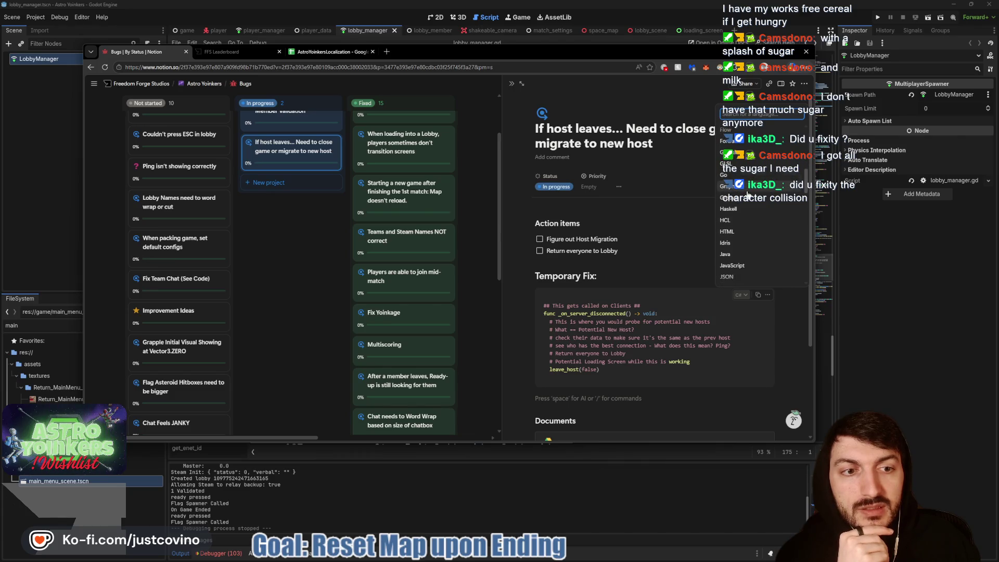
{"action": "left_click", "coordinate": [731, 176]}
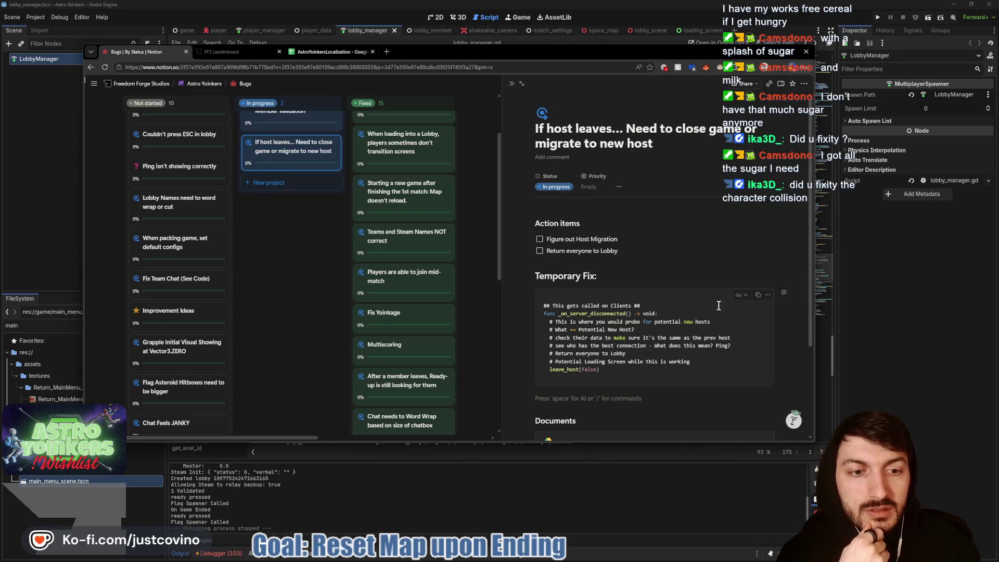
Switch the code block's language to JavaScript, then Notion Formula, and check its options
{"action": "left_click", "coordinate": [742, 295]}
{"action": "scroll", "coordinate": [741, 231], "scroll_direction": "down", "scroll_amount": 2}
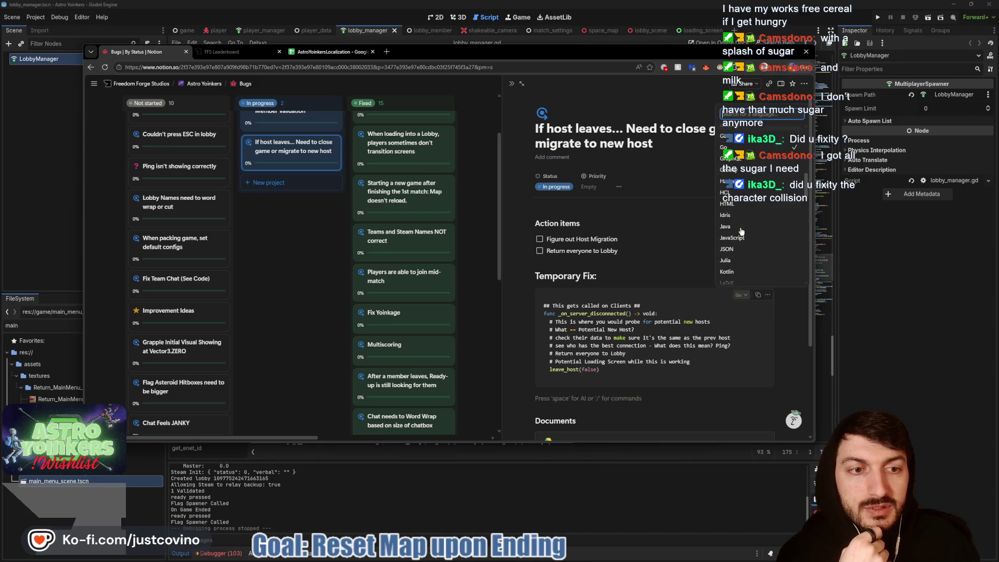
{"action": "left_click", "coordinate": [739, 237]}
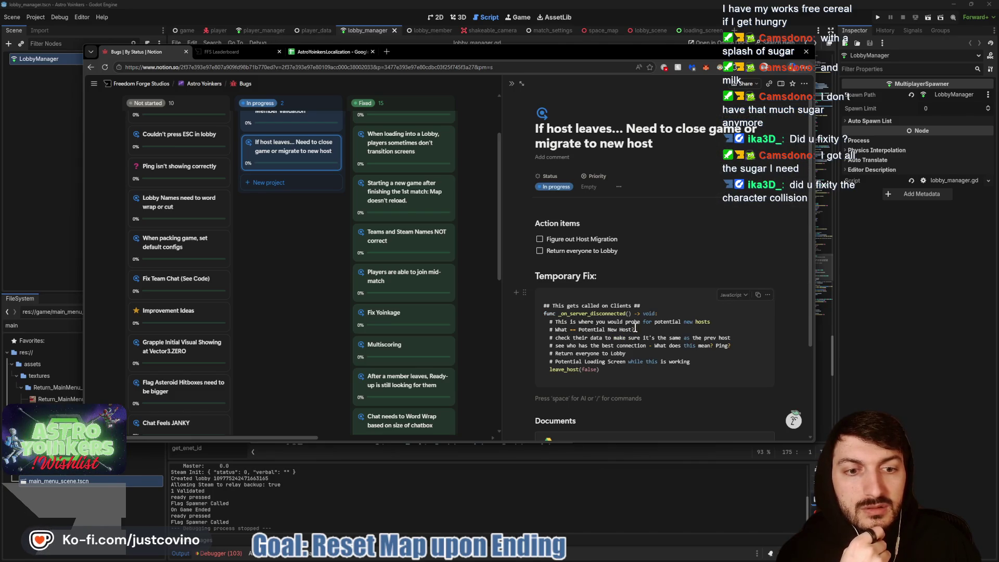
{"action": "left_click", "coordinate": [742, 296]}
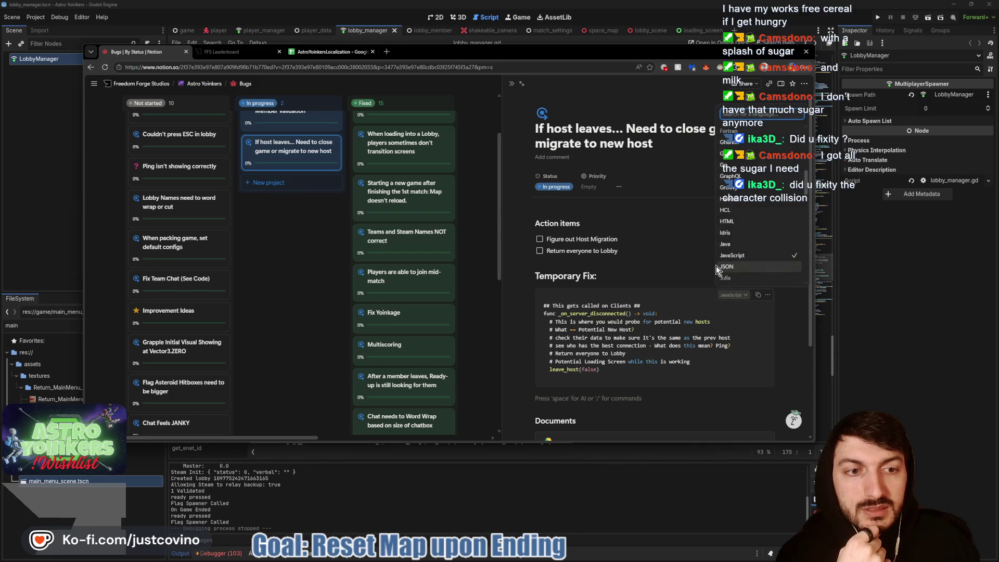
{"action": "scroll", "coordinate": [753, 234], "scroll_direction": "down", "scroll_amount": 3}
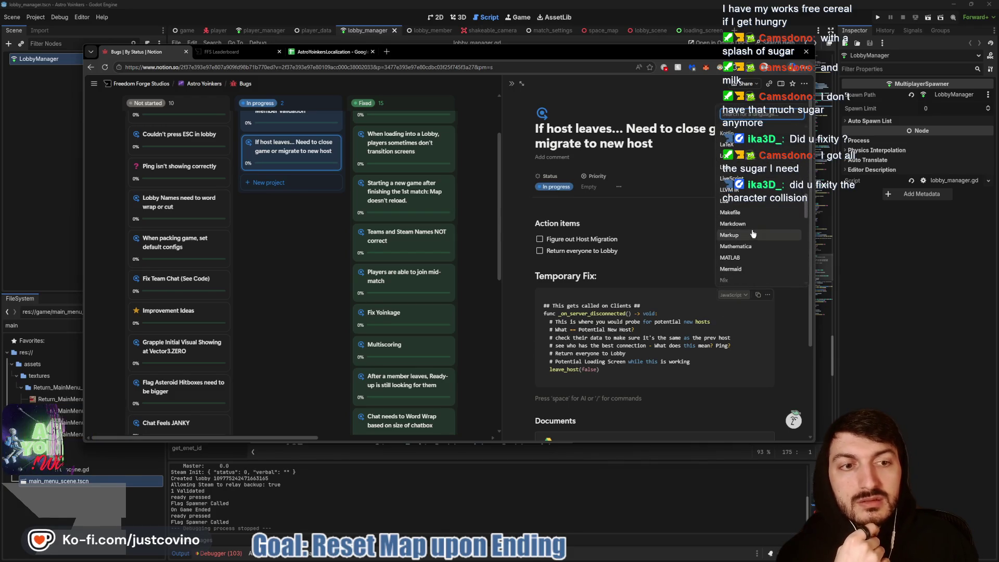
{"action": "scroll", "coordinate": [747, 243], "scroll_direction": "down", "scroll_amount": 3}
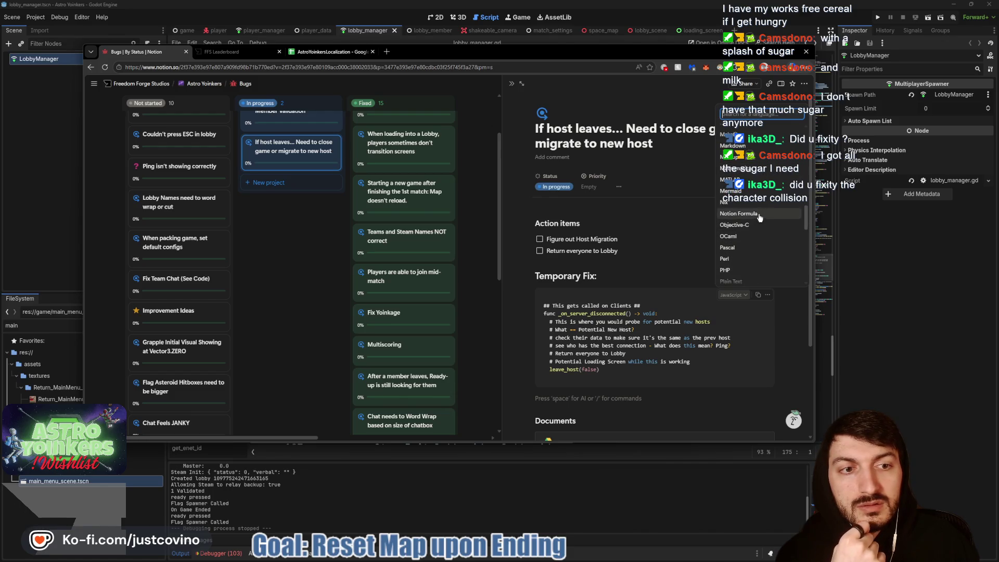
{"action": "left_click", "coordinate": [759, 214]}
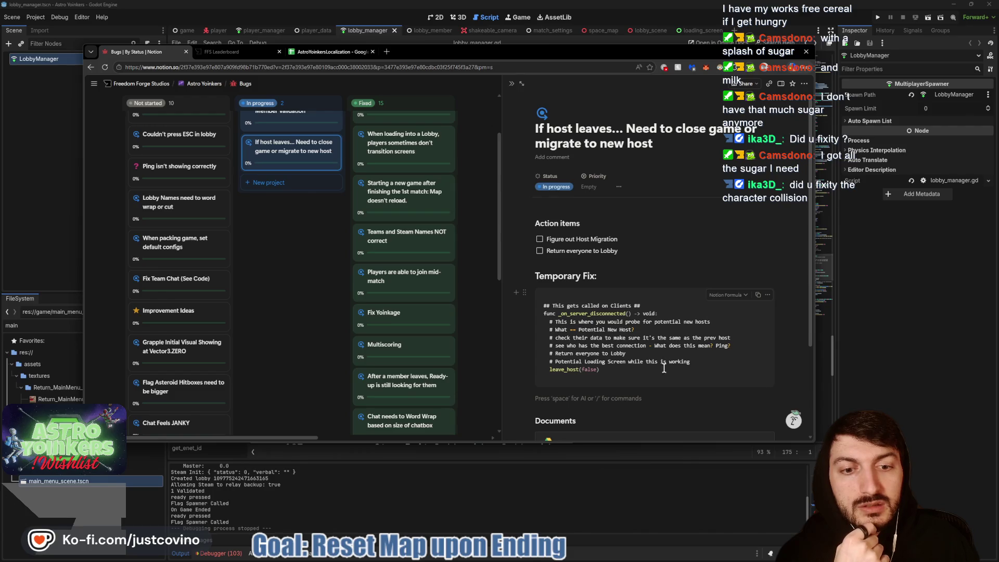
{"action": "left_click", "coordinate": [769, 296]}
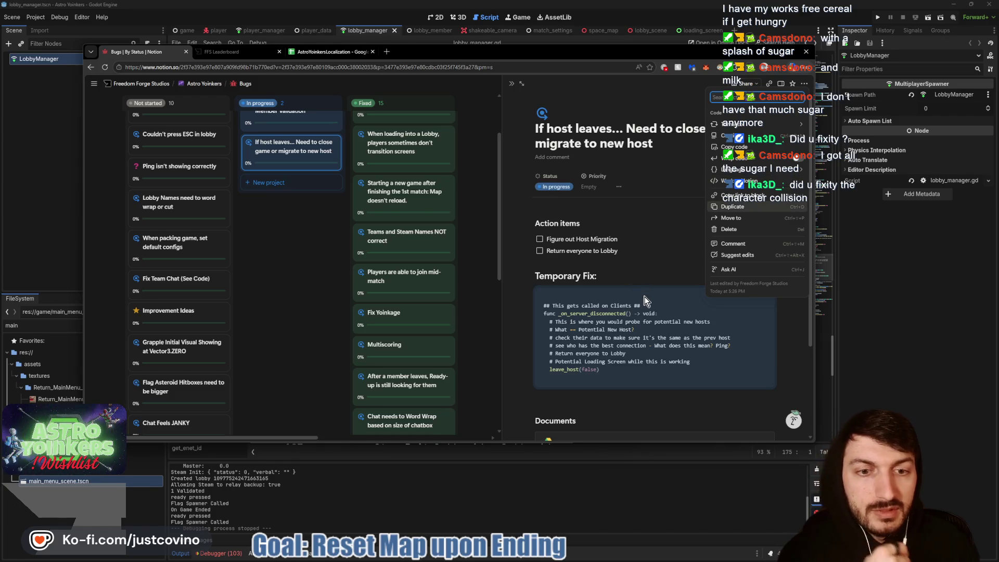
{"action": "left_click", "coordinate": [640, 282]}
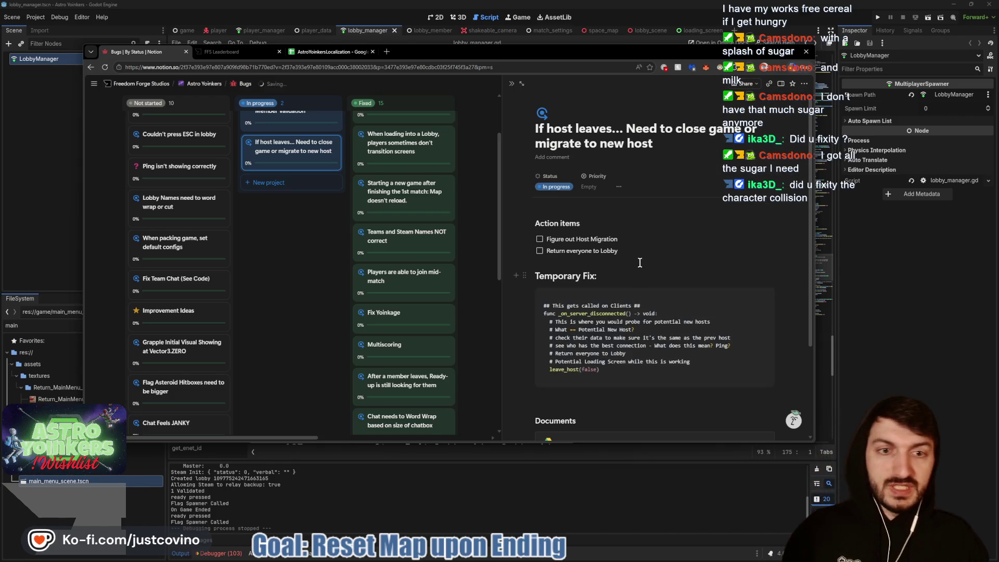
Check off 'Return everyone to Lobby', add an empty line below the code, and close the page
{"action": "left_click", "coordinate": [540, 251]}
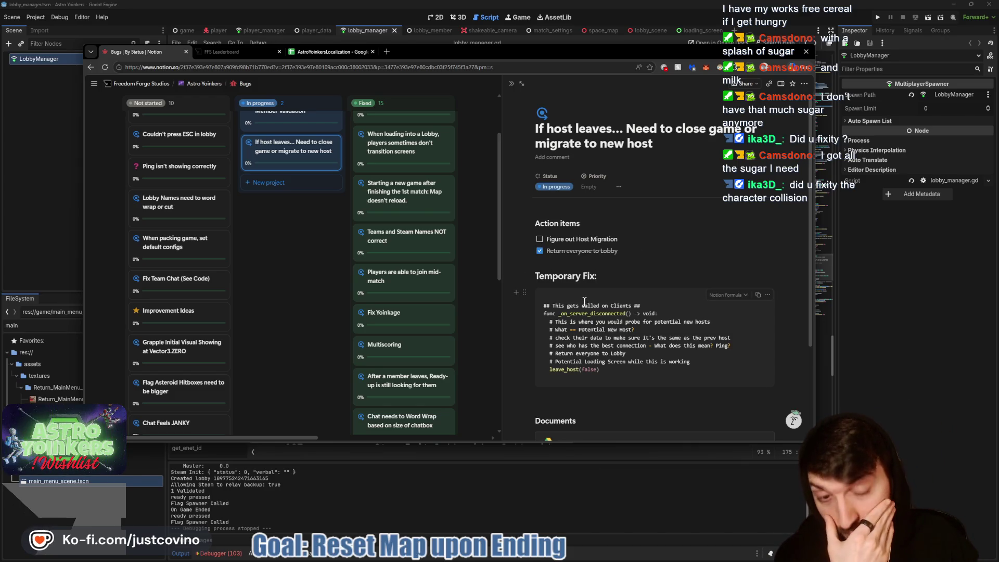
{"action": "scroll", "coordinate": [585, 302], "scroll_direction": "down", "scroll_amount": 2}
{"action": "left_click", "coordinate": [577, 317]}
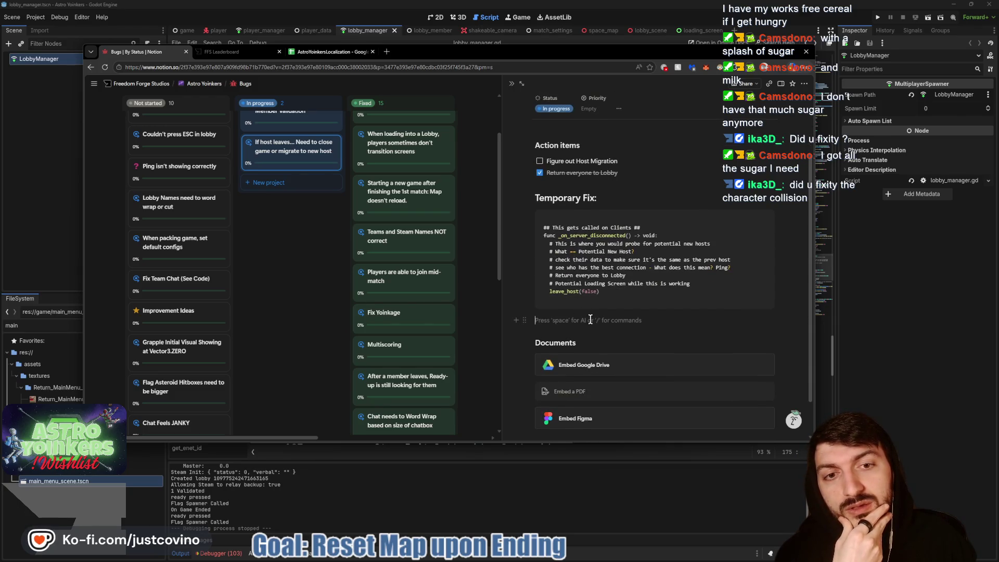
{"action": "key", "text": "Return"}
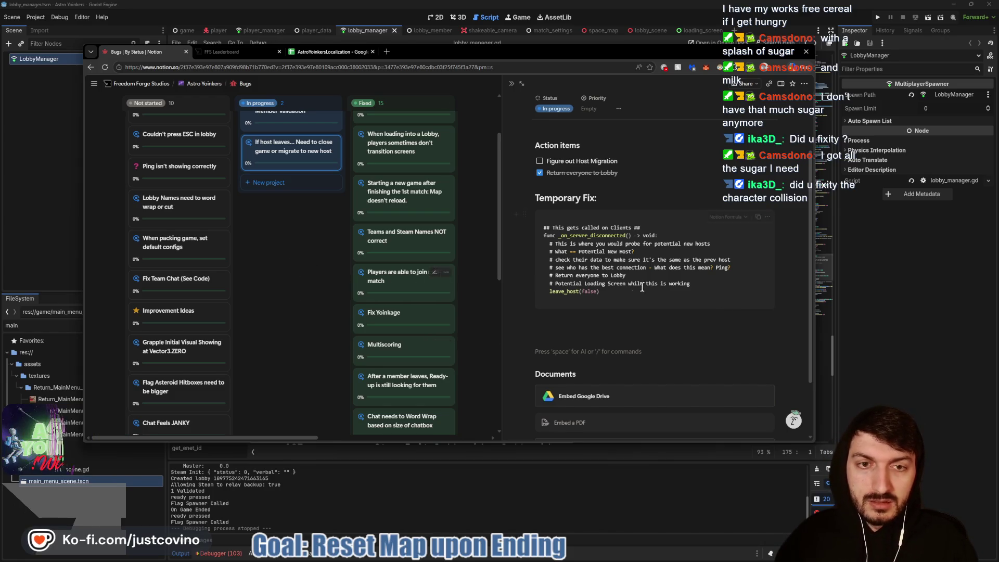
{"action": "left_click", "coordinate": [312, 294]}
{"action": "left_click", "coordinate": [321, 292]}
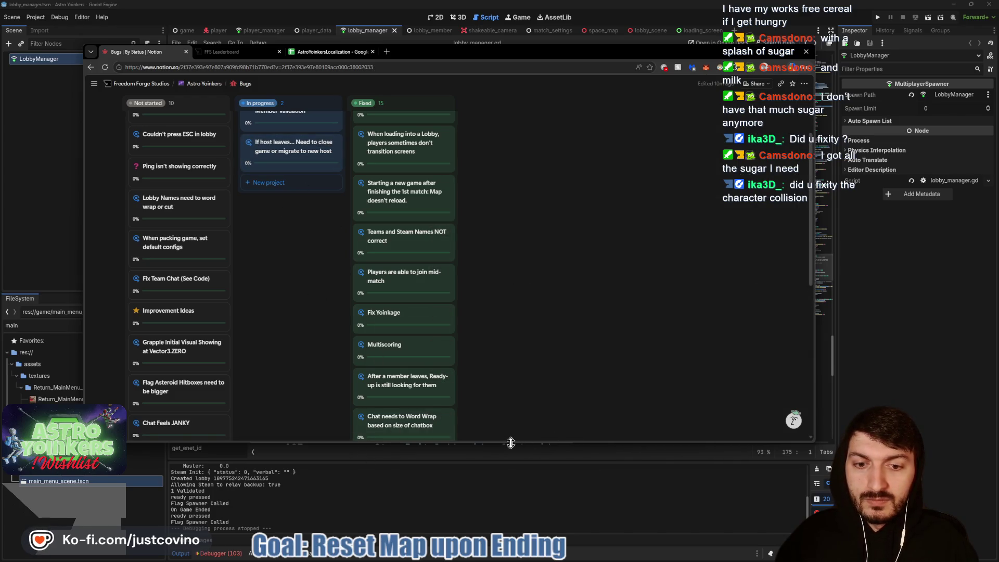
Give the host-migration card an orange star icon
{"action": "left_click_drag", "start_coordinate": [494, 443], "coordinate": [474, 534]}
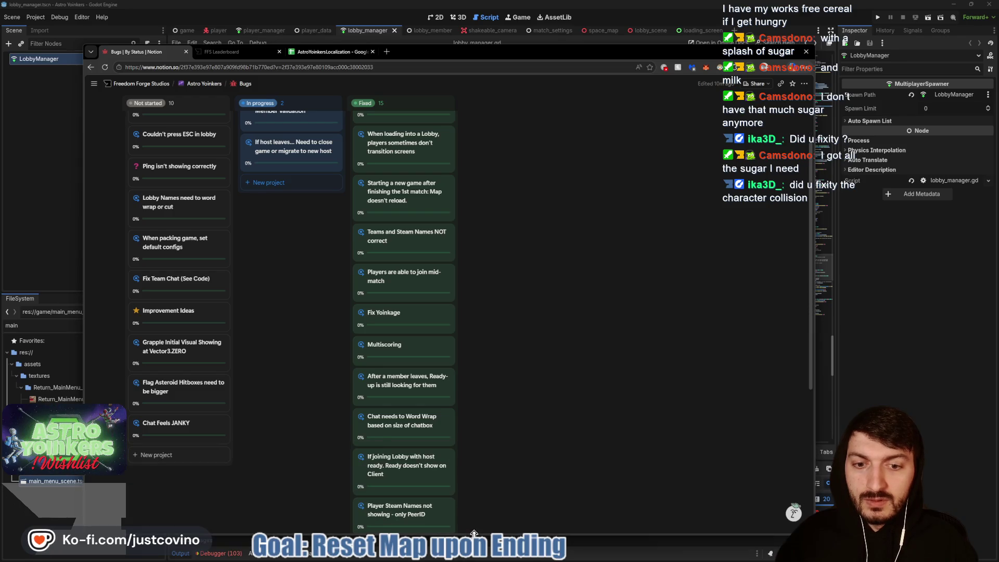
{"action": "scroll", "coordinate": [276, 281], "scroll_direction": "up", "scroll_amount": 3}
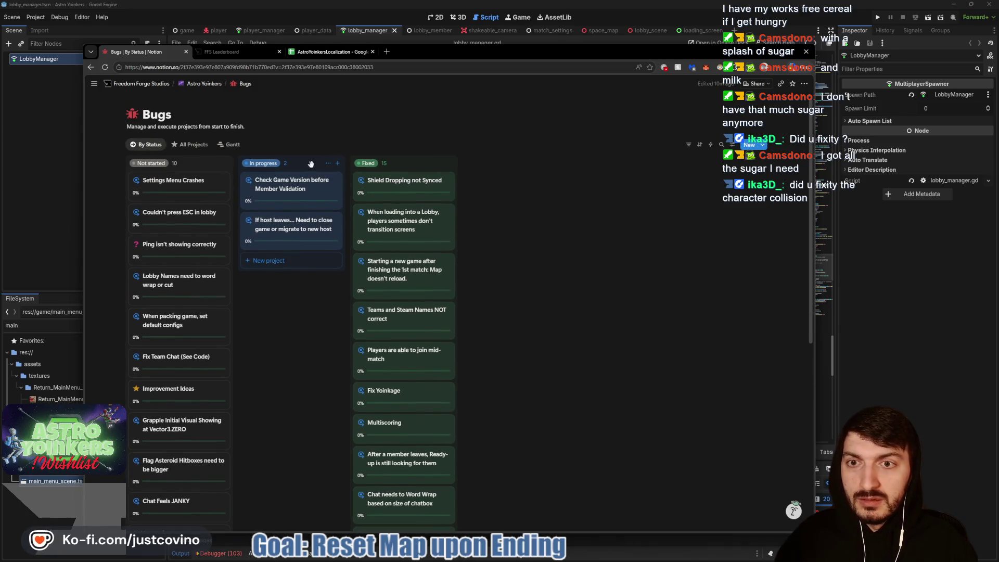
{"action": "left_click", "coordinate": [249, 221]}
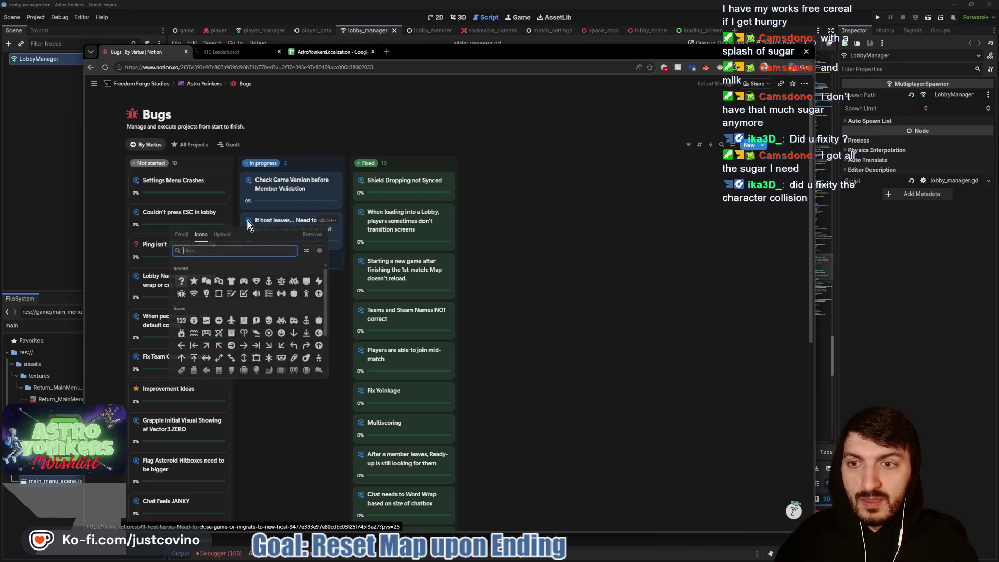
{"action": "left_click", "coordinate": [192, 283]}
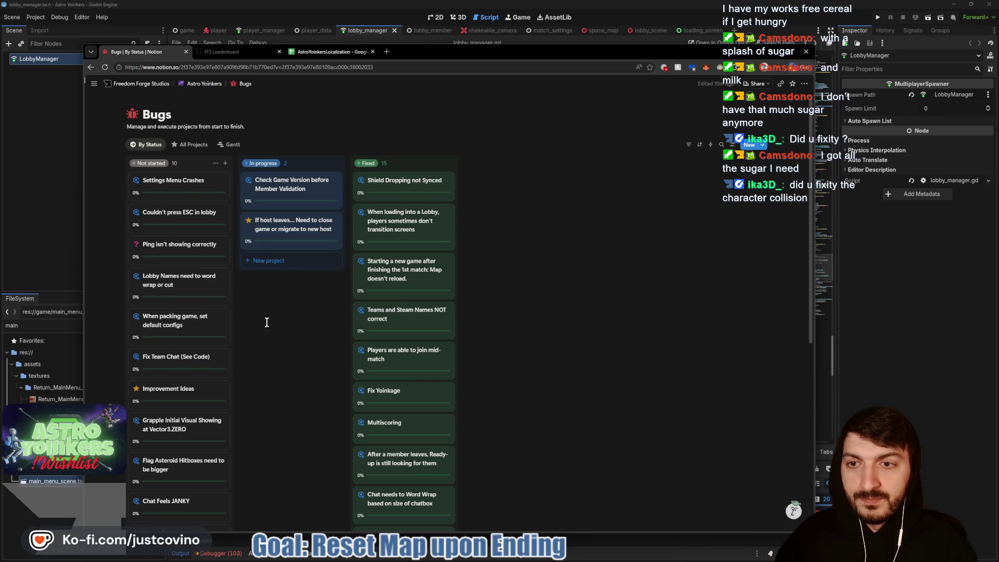
{"action": "left_click", "coordinate": [249, 220]}
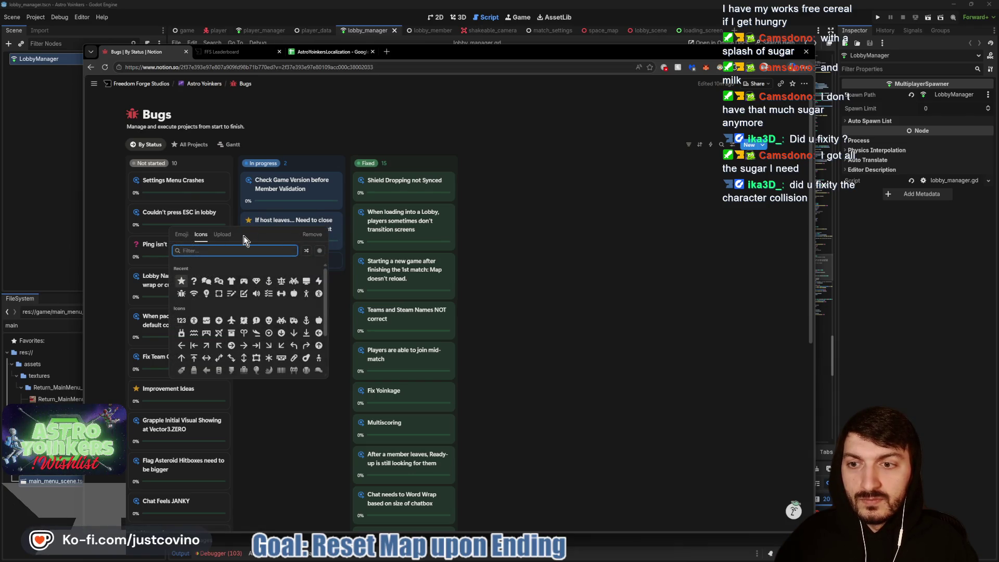
{"action": "mouse_move", "coordinate": [182, 281]}
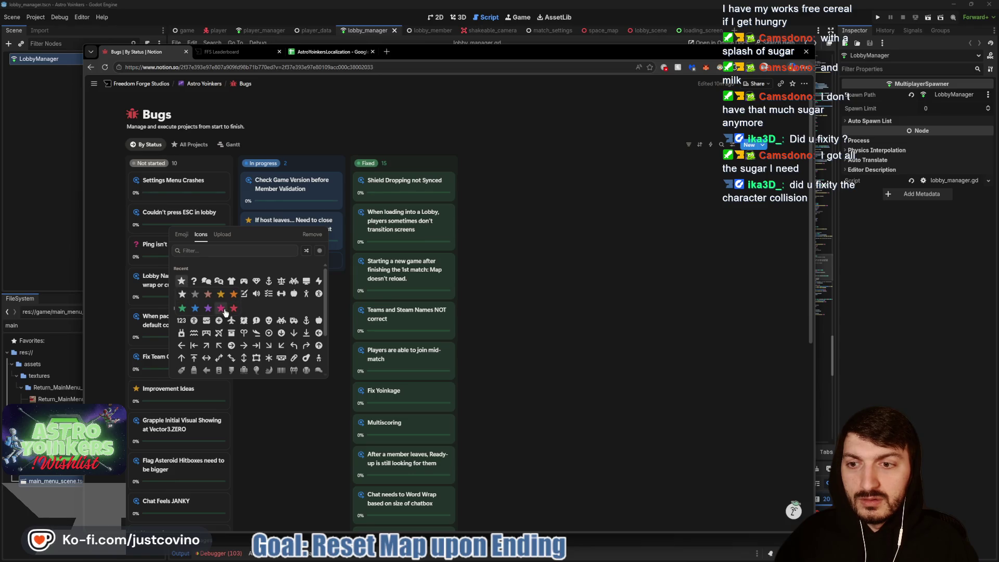
{"action": "key", "text": "Escape"}
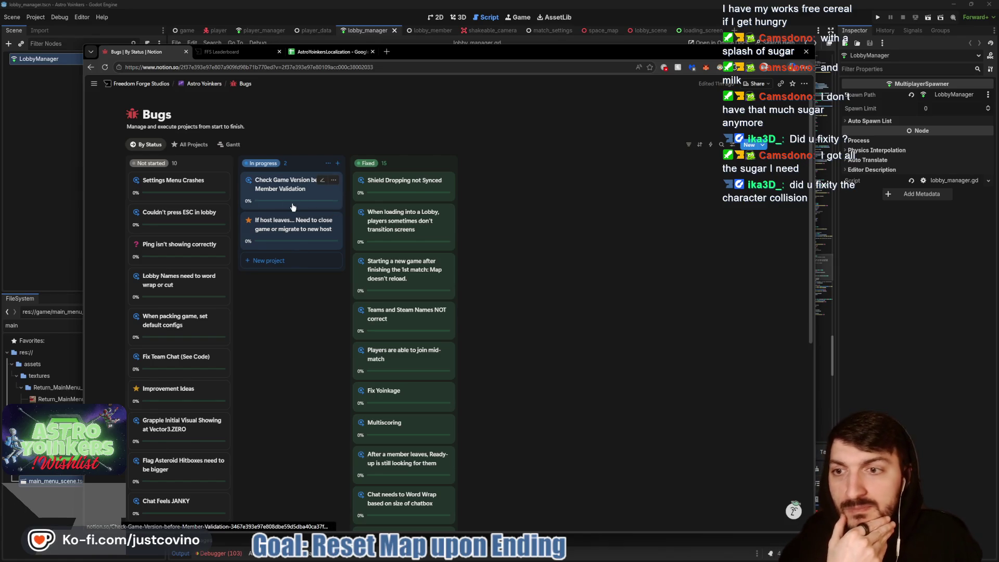
Move the Fix Team Chat (See Code) card into In progress and return to Godot
{"action": "scroll", "coordinate": [243, 297], "scroll_direction": "down", "scroll_amount": 2}
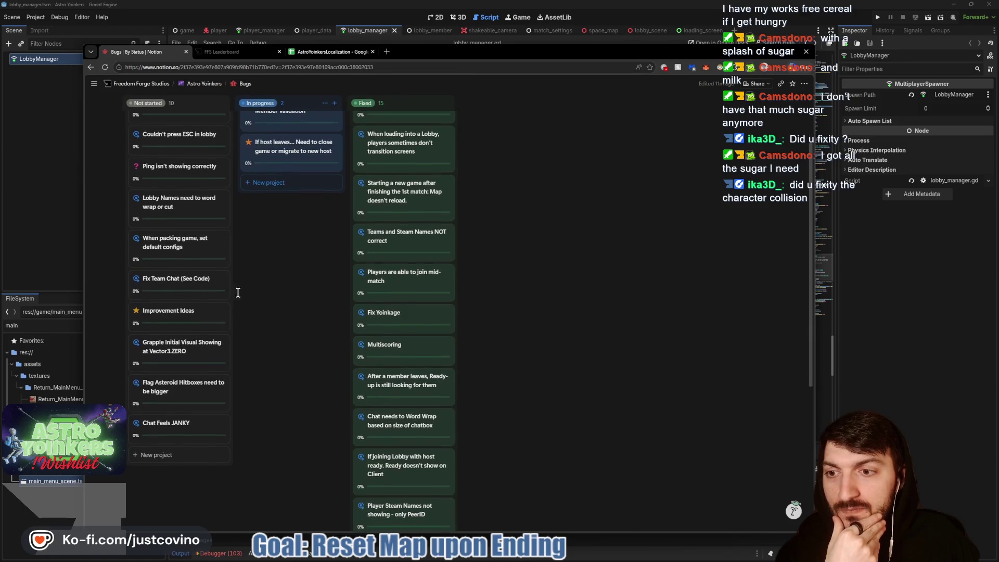
{"action": "left_click", "coordinate": [183, 285]}
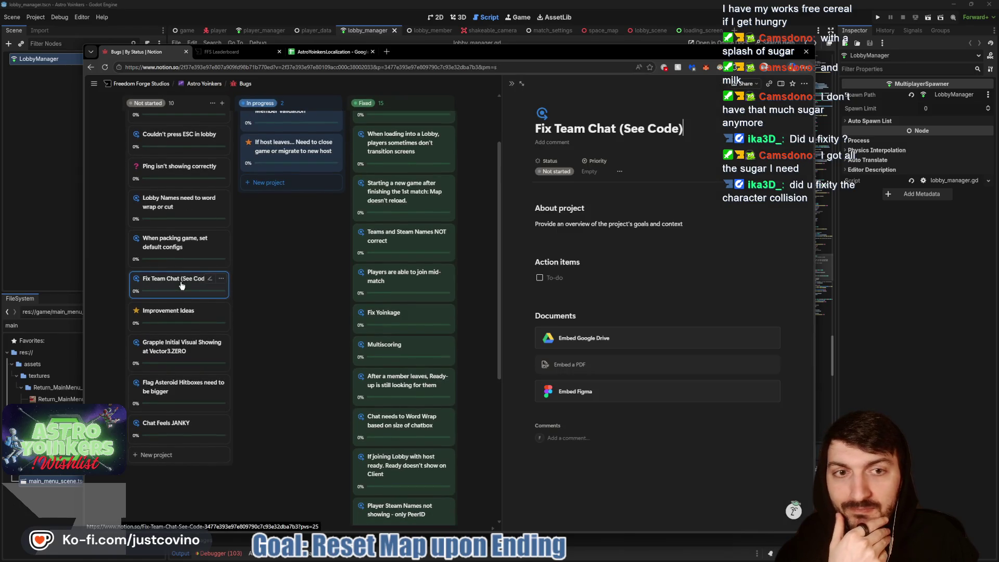
{"action": "left_click_drag", "start_coordinate": [182, 286], "coordinate": [291, 188]}
{"action": "key", "text": "alt+Tab"}
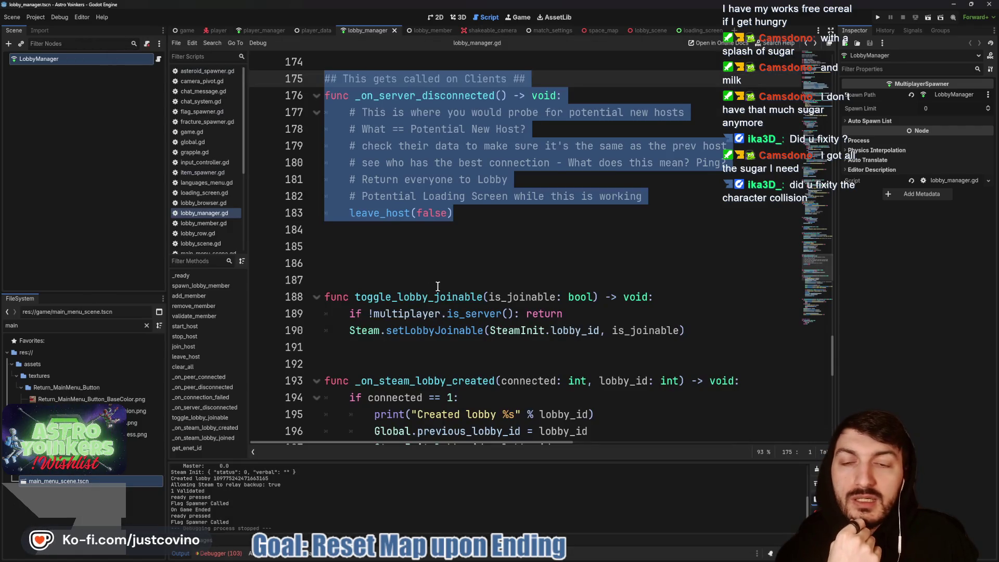
Open chat_system.gd and go to the request_team_message_send function
{"action": "left_click", "coordinate": [216, 31]}
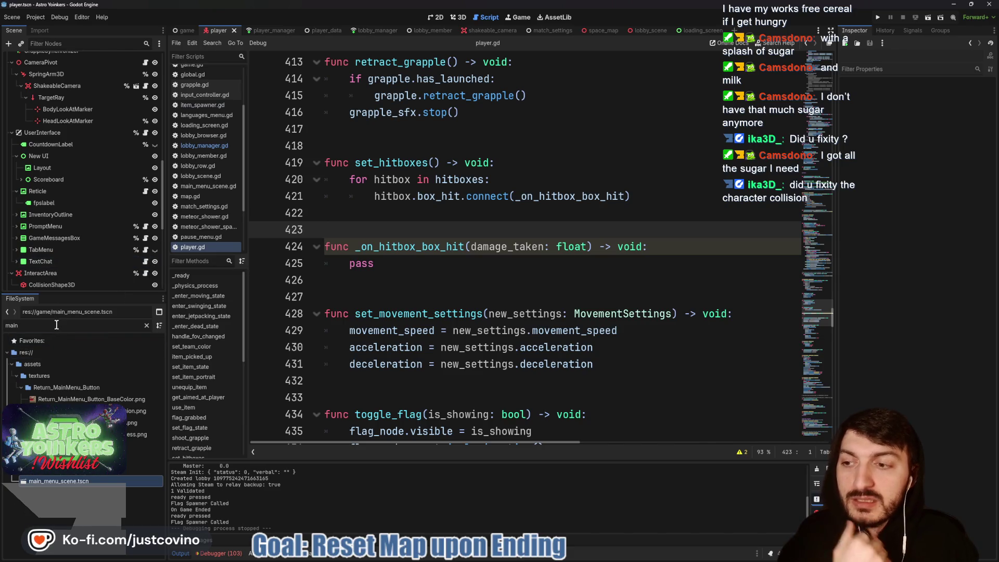
{"action": "type", "text": "chat"}
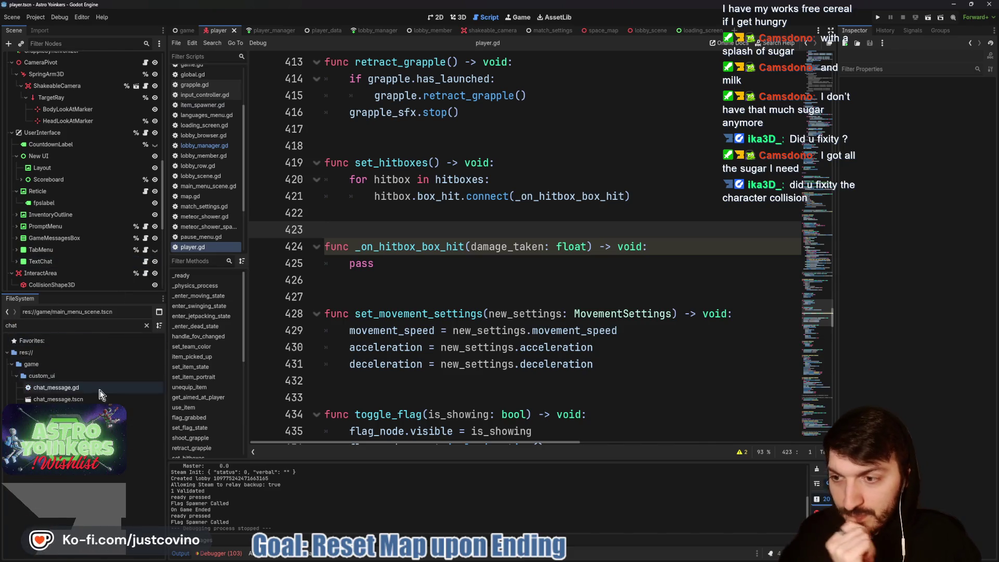
{"action": "double_click", "coordinate": [144, 434]}
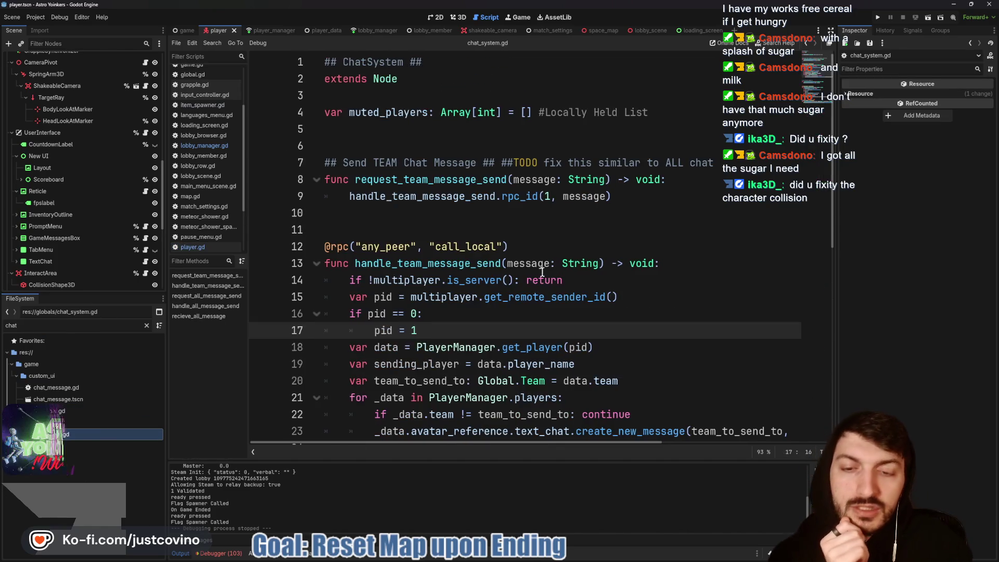
{"action": "left_click", "coordinate": [379, 169]}
{"action": "key", "text": "Down"}
{"action": "key", "text": "Home"}
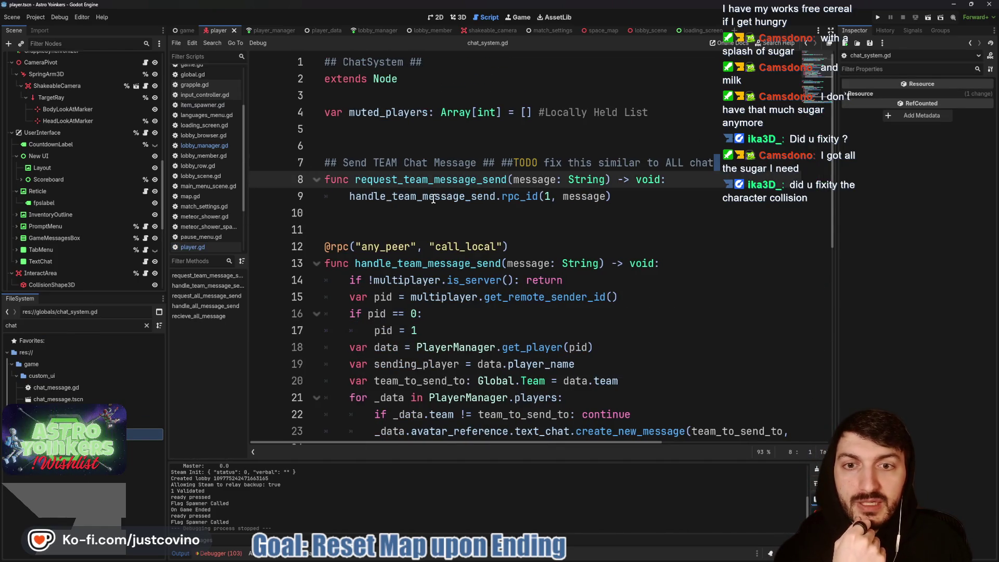
Scroll through the team and all-chat message send functions to review them
{"action": "scroll", "coordinate": [425, 208], "scroll_direction": "down", "scroll_amount": 1}
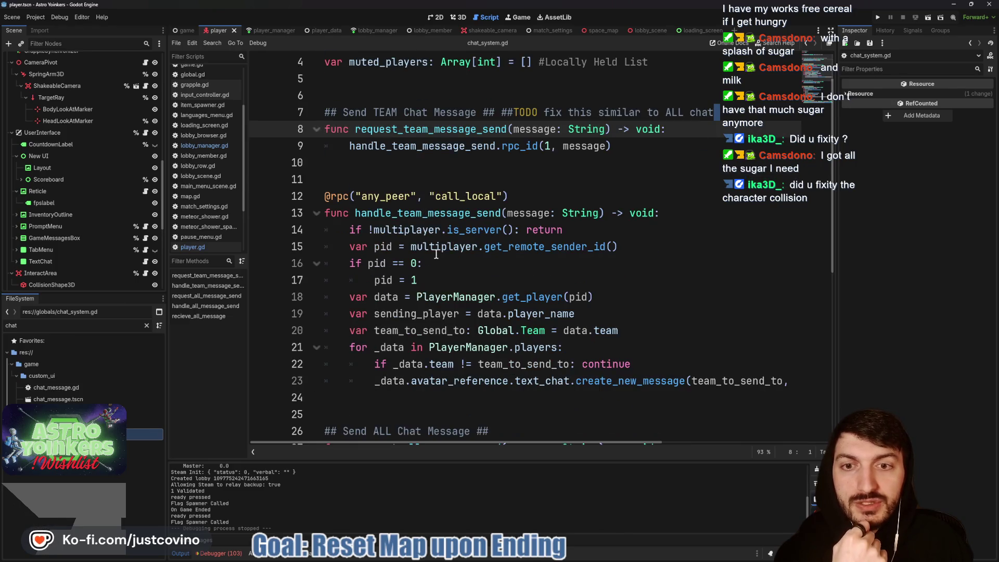
{"action": "scroll", "coordinate": [436, 255], "scroll_direction": "down", "scroll_amount": 4}
{"action": "scroll", "coordinate": [500, 266], "scroll_direction": "up", "scroll_amount": 5}
{"action": "scroll", "coordinate": [565, 199], "scroll_direction": "down", "scroll_amount": 5}
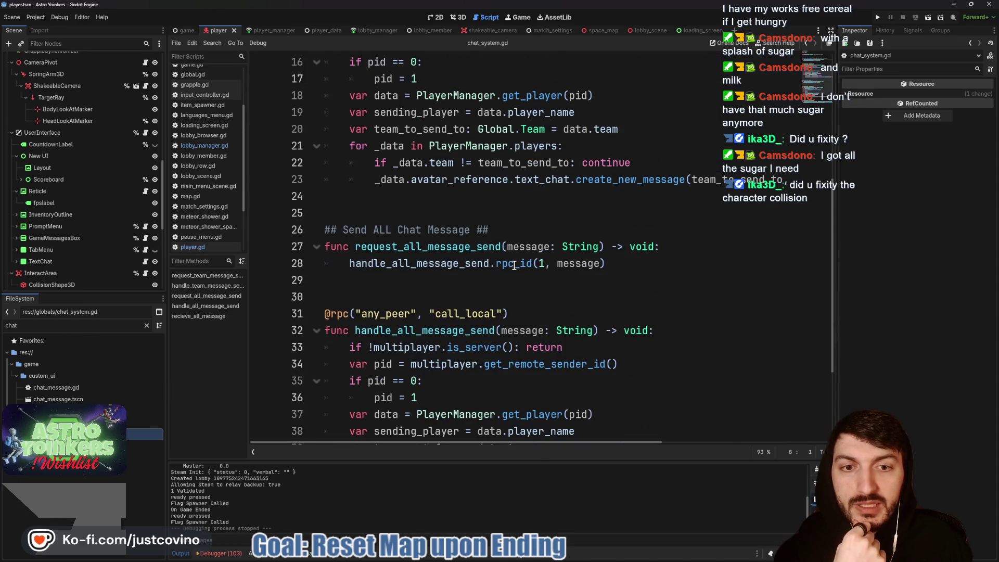
{"action": "scroll", "coordinate": [515, 240], "scroll_direction": "up", "scroll_amount": 4}
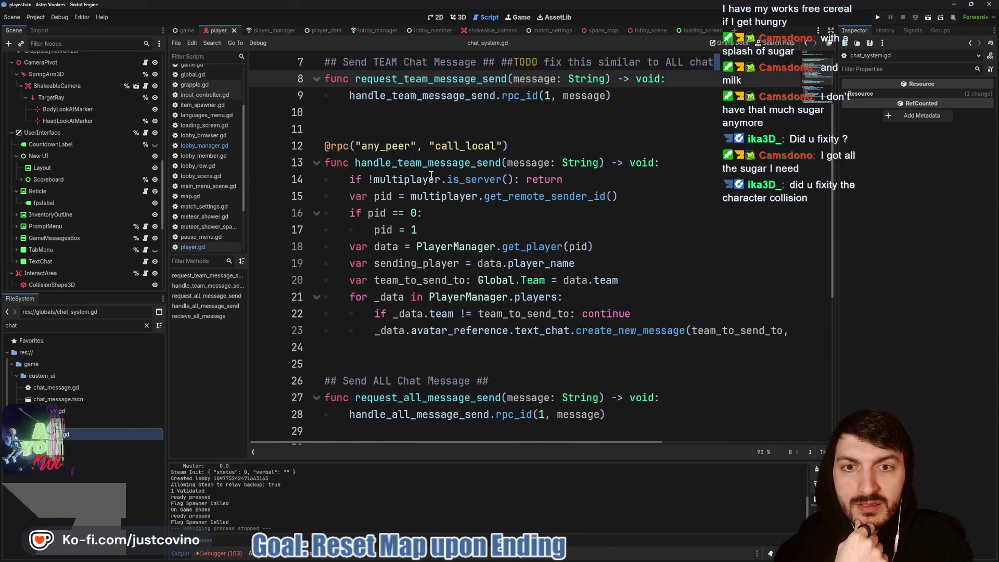
{"action": "scroll", "coordinate": [431, 176], "scroll_direction": "down", "scroll_amount": 6}
{"action": "scroll", "coordinate": [573, 145], "scroll_direction": "down", "scroll_amount": 1}
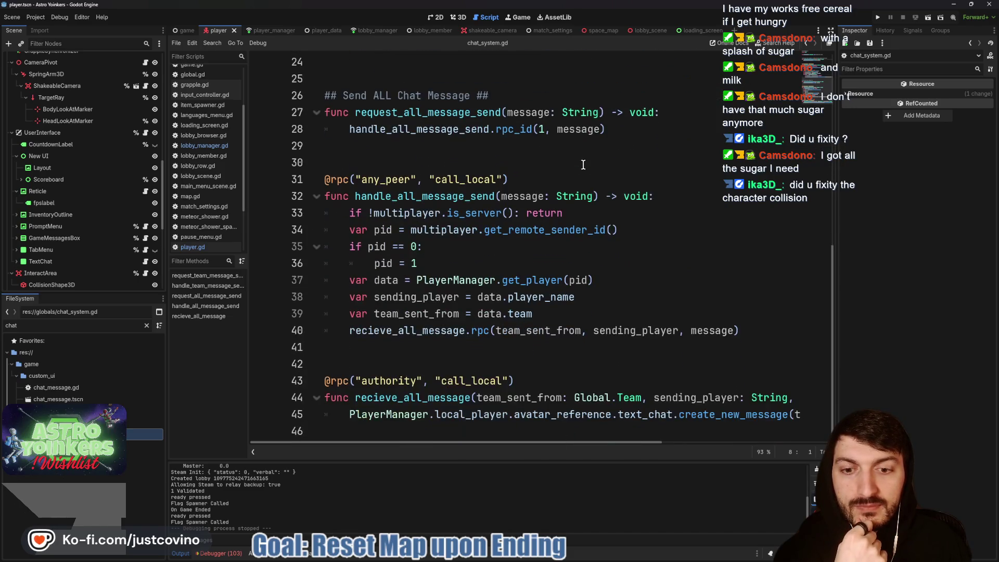
{"action": "scroll", "coordinate": [582, 164], "scroll_direction": "up", "scroll_amount": 4}
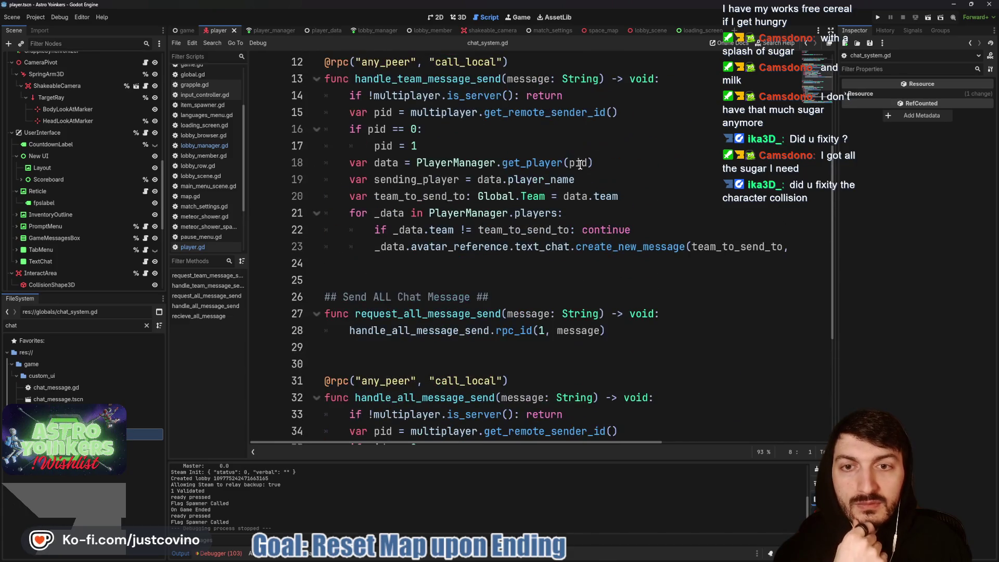
{"action": "scroll", "coordinate": [513, 174], "scroll_direction": "up", "scroll_amount": 1}
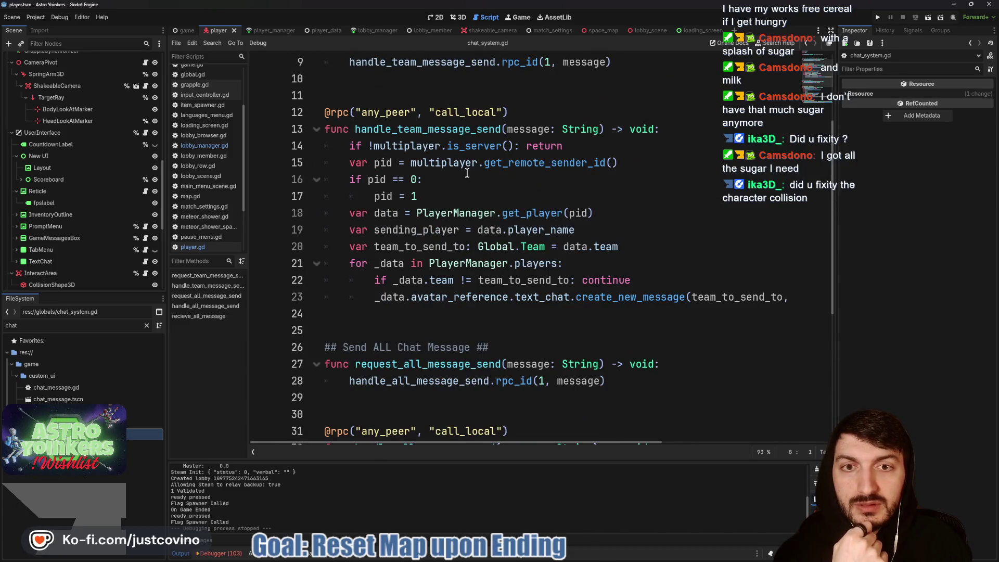
{"action": "scroll", "coordinate": [467, 173], "scroll_direction": "down", "scroll_amount": 4}
{"action": "scroll", "coordinate": [468, 177], "scroll_direction": "up", "scroll_amount": 2}
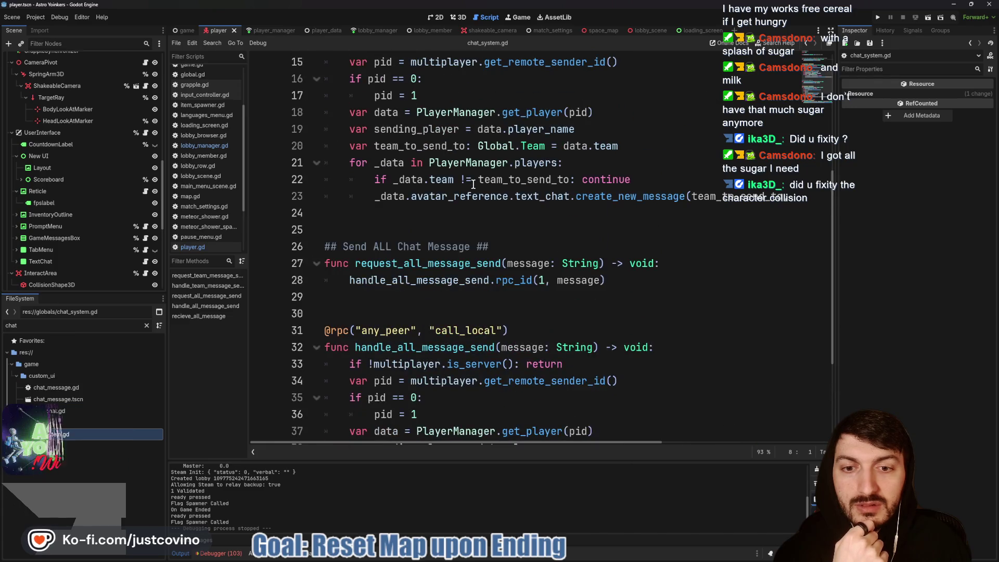
{"action": "scroll", "coordinate": [473, 184], "scroll_direction": "up", "scroll_amount": 2}
{"action": "scroll", "coordinate": [406, 114], "scroll_direction": "down", "scroll_amount": 2}
{"action": "left_click_drag", "start_coordinate": [593, 113], "coordinate": [375, 112]}
{"action": "scroll", "coordinate": [509, 311], "scroll_direction": "down", "scroll_amount": 2}
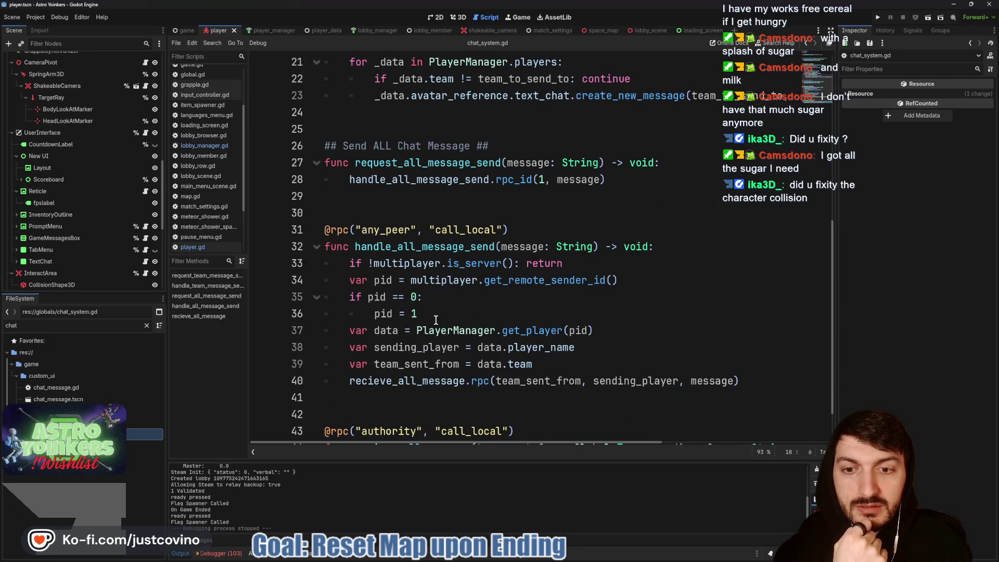
{"action": "scroll", "coordinate": [455, 332], "scroll_direction": "up", "scroll_amount": 4}
{"action": "scroll", "coordinate": [533, 233], "scroll_direction": "down", "scroll_amount": 5}
{"action": "scroll", "coordinate": [484, 244], "scroll_direction": "up", "scroll_amount": 5}
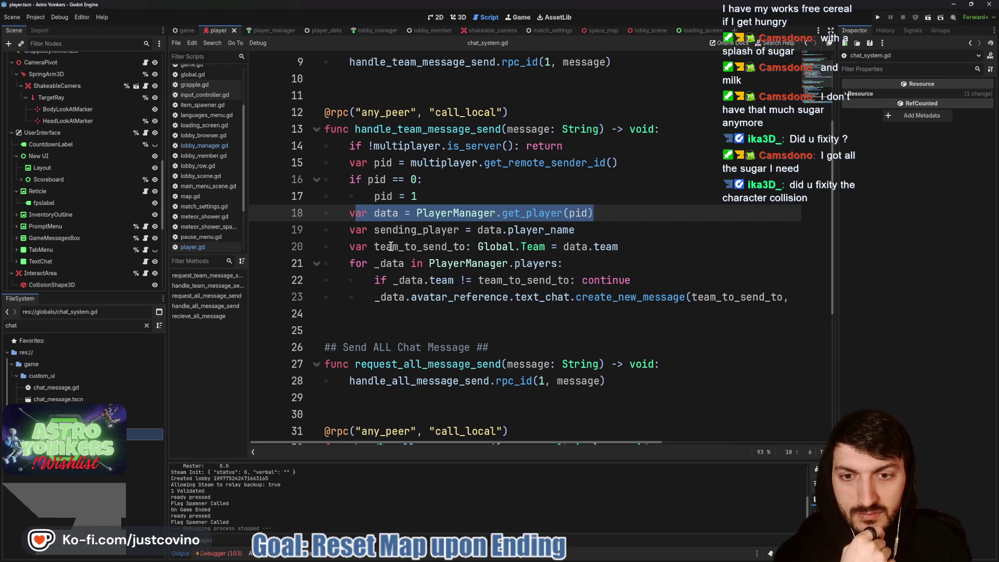
{"action": "scroll", "coordinate": [391, 246], "scroll_direction": "down", "scroll_amount": 2}
{"action": "scroll", "coordinate": [468, 173], "scroll_direction": "up", "scroll_amount": 1}
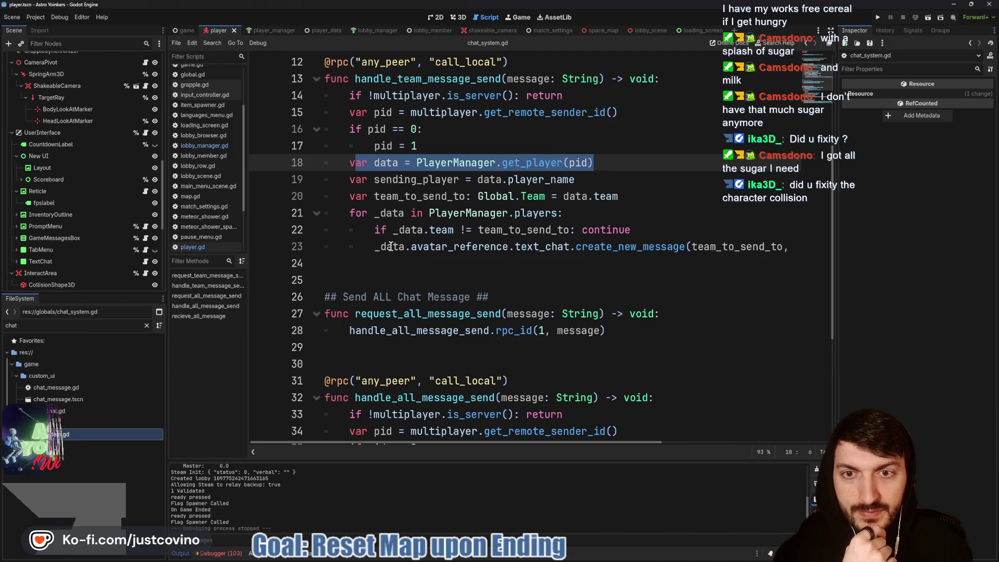
Replace the team_to_send_to variable on line 20 with team_sent_from
{"action": "double_click", "coordinate": [447, 196]}
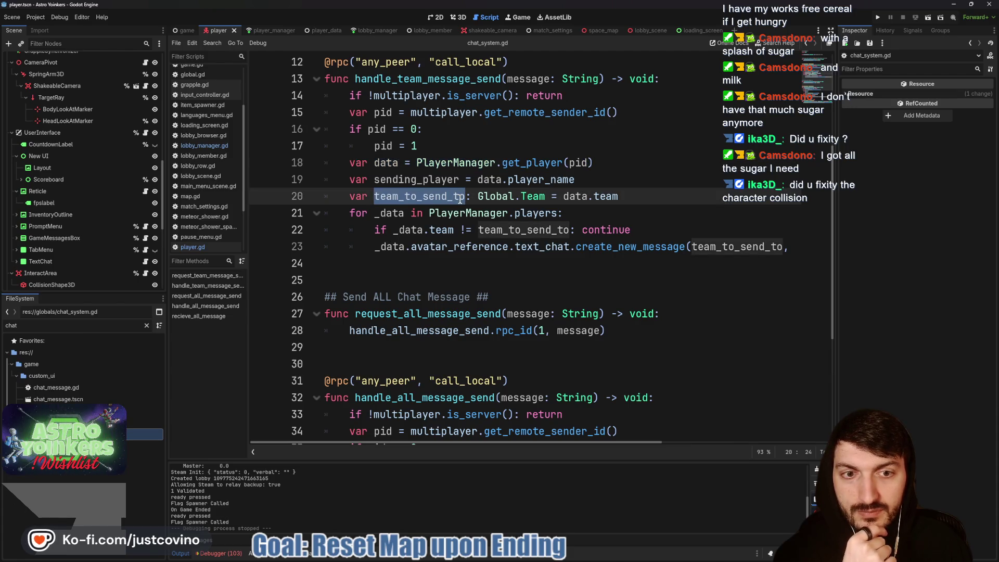
{"action": "scroll", "coordinate": [460, 199], "scroll_direction": "down", "scroll_amount": 4}
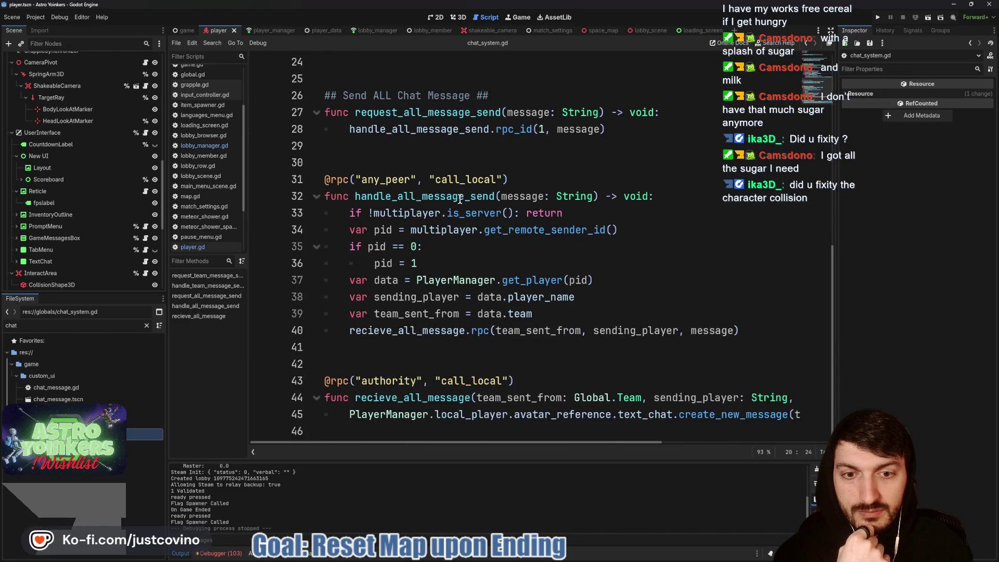
{"action": "scroll", "coordinate": [456, 199], "scroll_direction": "up", "scroll_amount": 1}
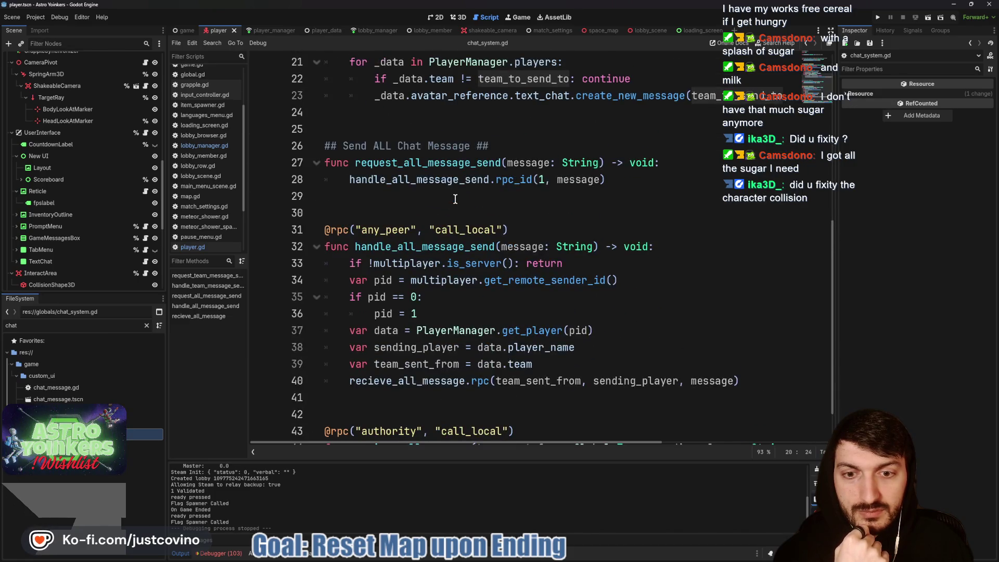
{"action": "scroll", "coordinate": [456, 199], "scroll_direction": "up", "scroll_amount": 3}
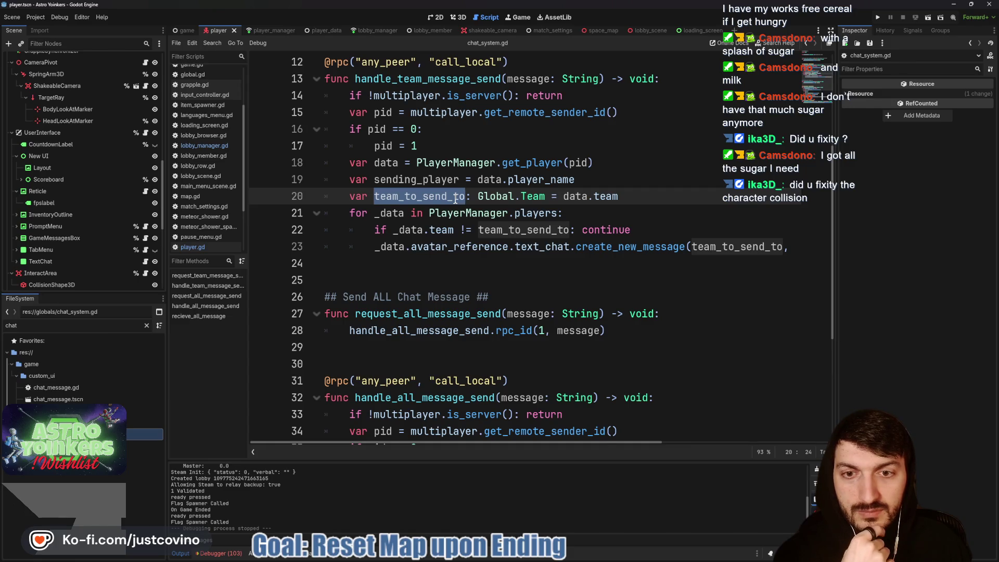
{"action": "scroll", "coordinate": [456, 199], "scroll_direction": "down", "scroll_amount": 4}
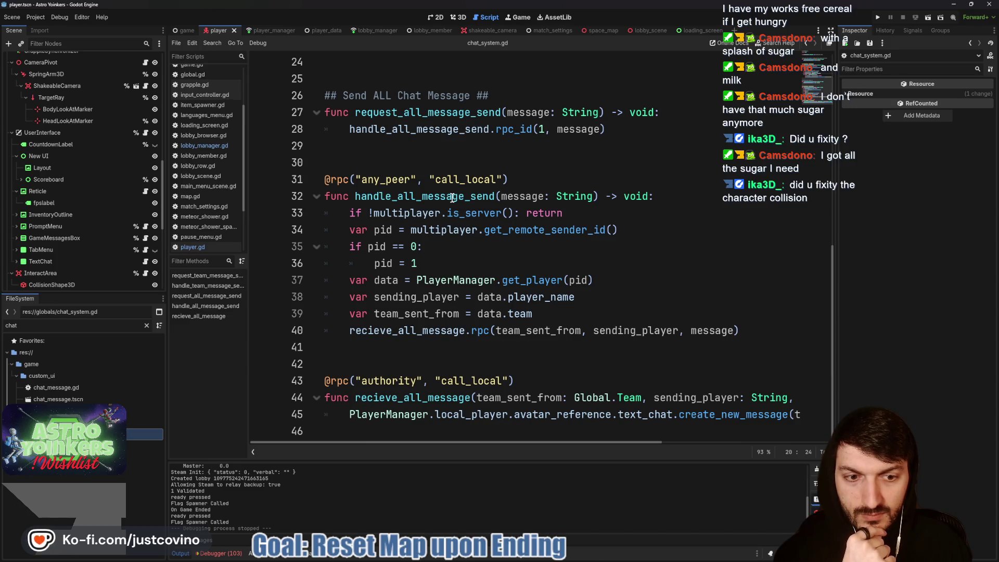
{"action": "scroll", "coordinate": [453, 197], "scroll_direction": "up", "scroll_amount": 5}
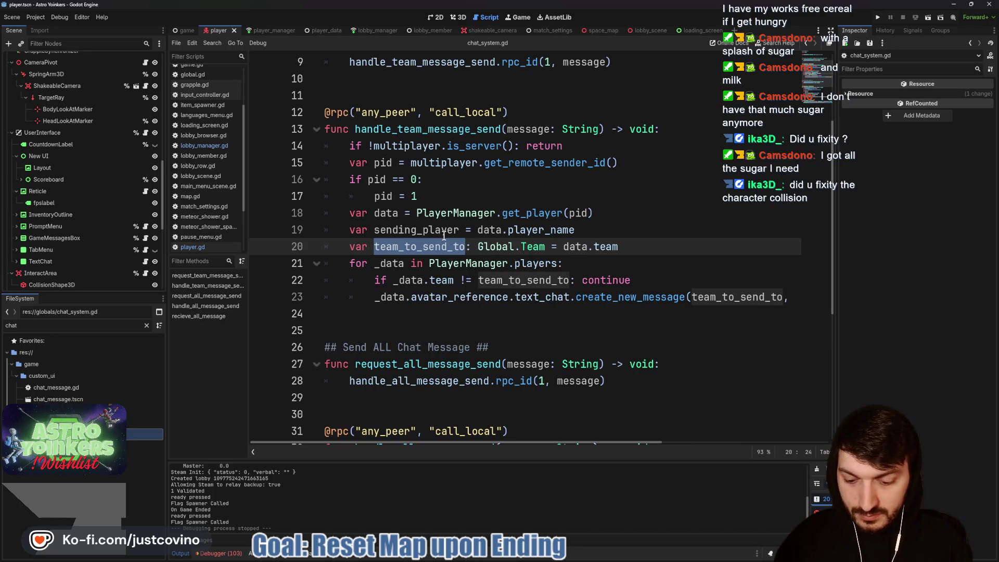
{"action": "type", "text": "team_sent_"}
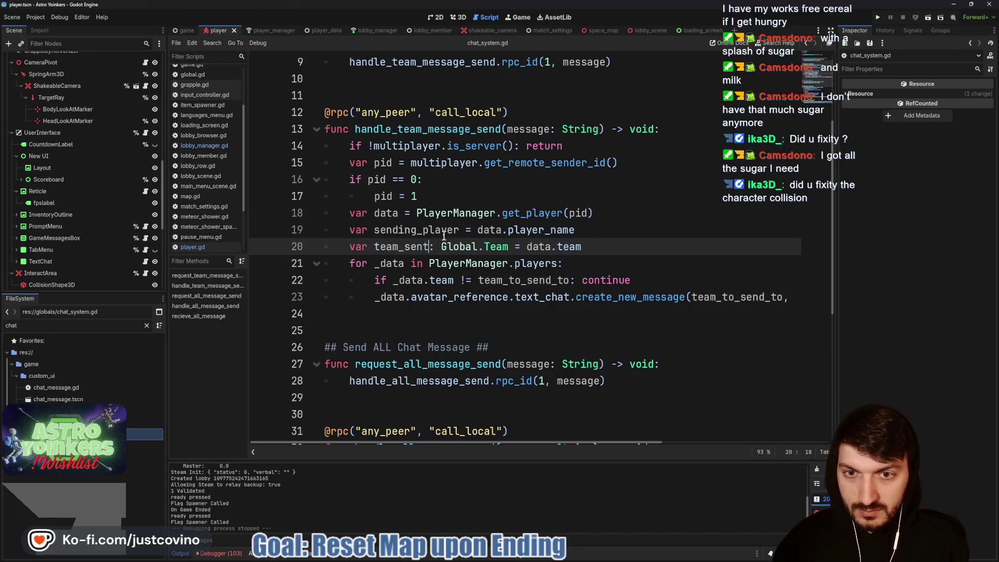
{"action": "type", "text": "from"}
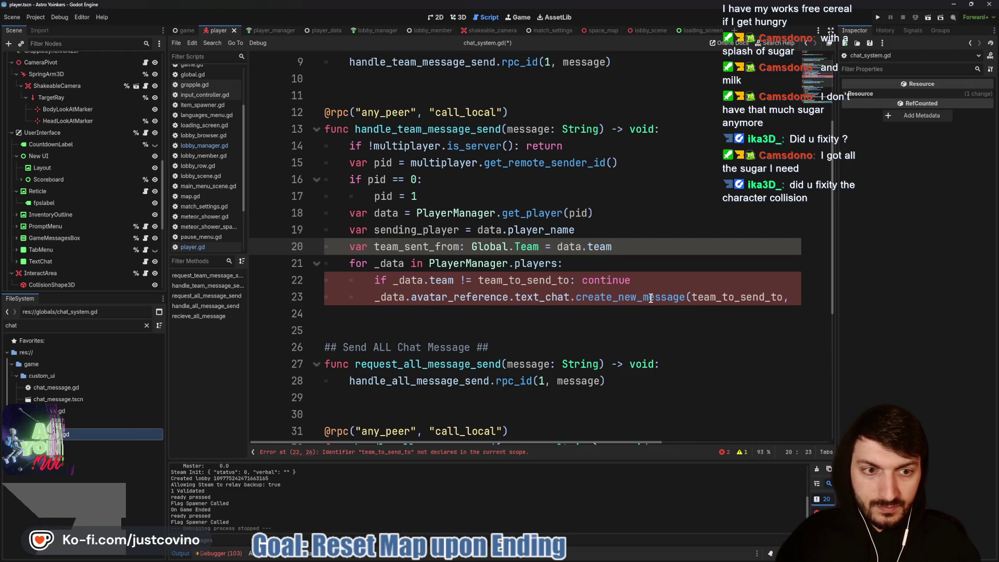
Rename team_to_send_to to team_sent_from on lines 23 and 22
{"action": "double_click", "coordinate": [698, 298]}
{"action": "key", "text": "BackSpace"}
{"action": "type", "text": "team_sent"}
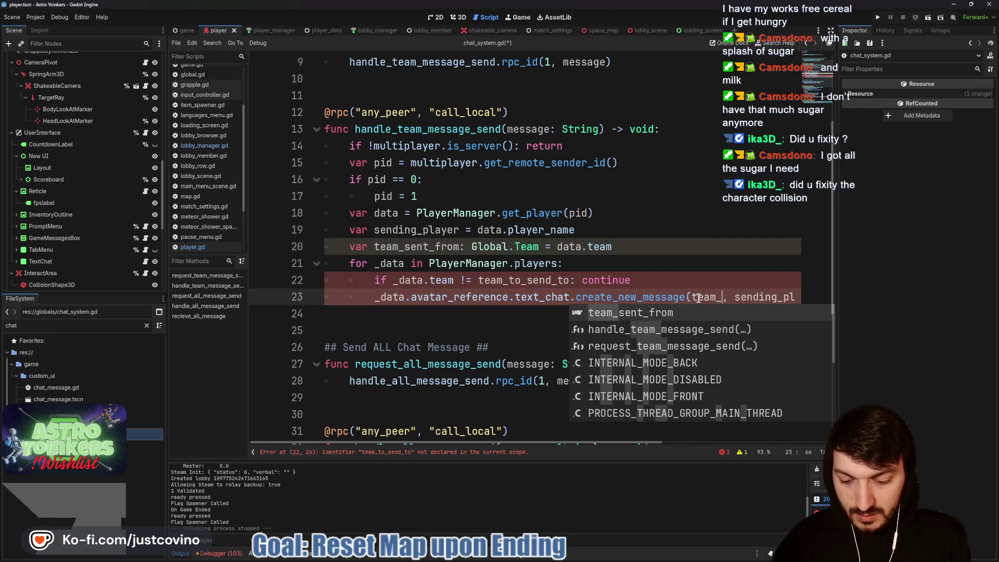
{"action": "type", "text": "_f"}
{"action": "key", "text": "Return"}
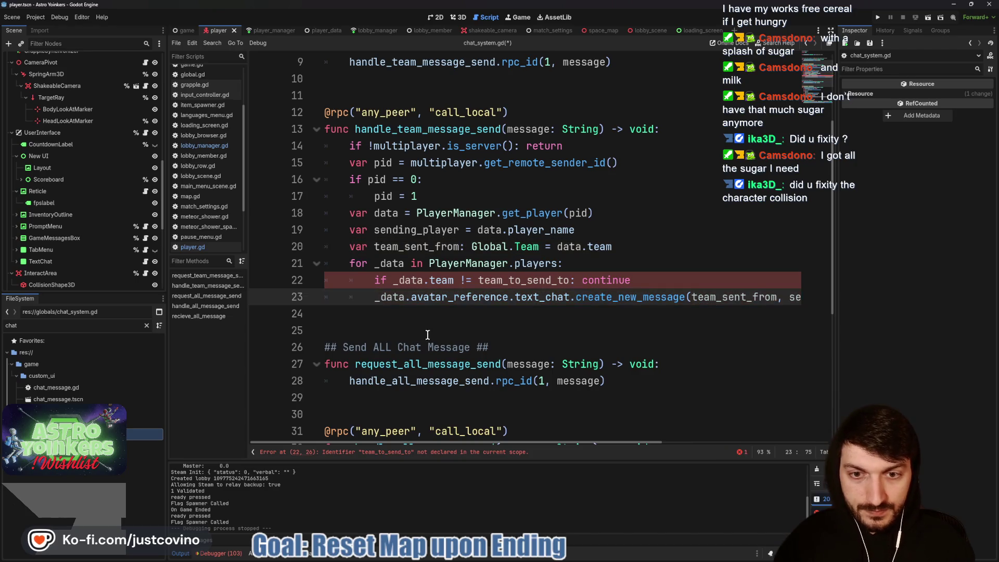
{"action": "double_click", "coordinate": [507, 280]}
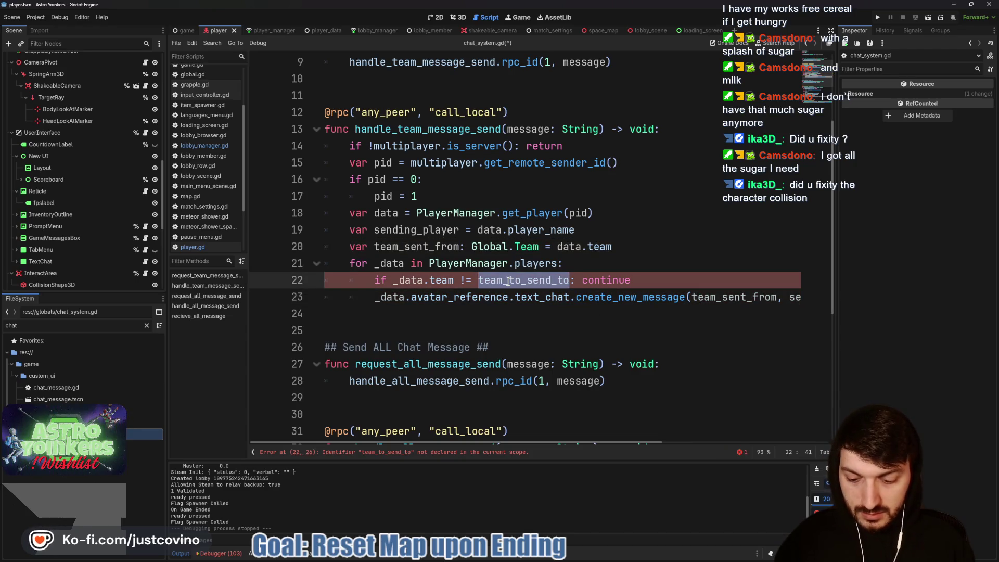
{"action": "type", "text": "team_sent_"}
{"action": "key", "text": "Return"}
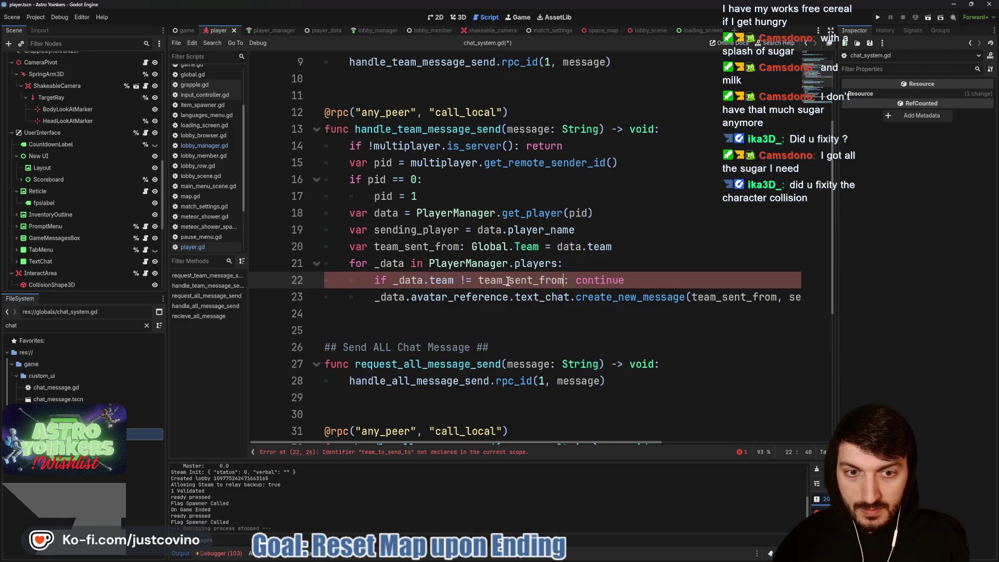
{"action": "scroll", "coordinate": [492, 307], "scroll_direction": "down", "scroll_amount": 5}
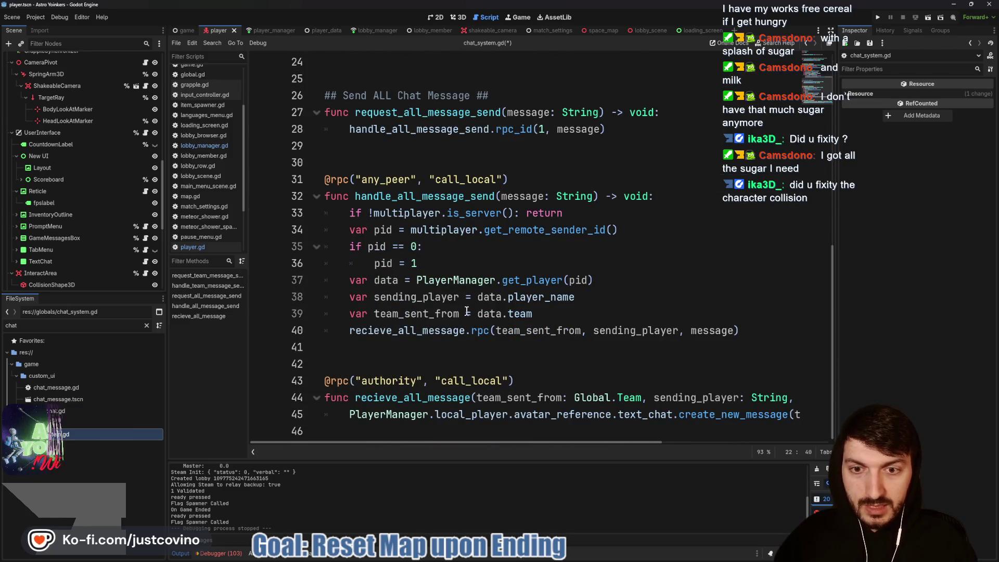
{"action": "scroll", "coordinate": [479, 331], "scroll_direction": "up", "scroll_amount": 5}
Add blank lines below the team loop for a new function
{"action": "left_click", "coordinate": [431, 316]}
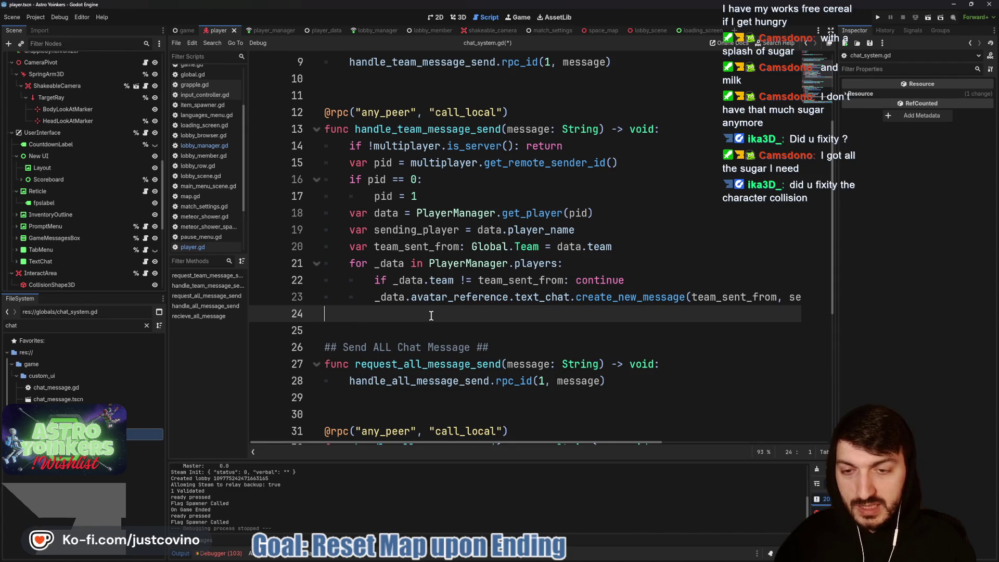
{"action": "key", "text": "Return"}
{"action": "key", "text": "Return"}
{"action": "key", "text": "Return"}
{"action": "key", "text": "Return"}
{"action": "key", "text": "Up"}
{"action": "key", "text": "Up"}
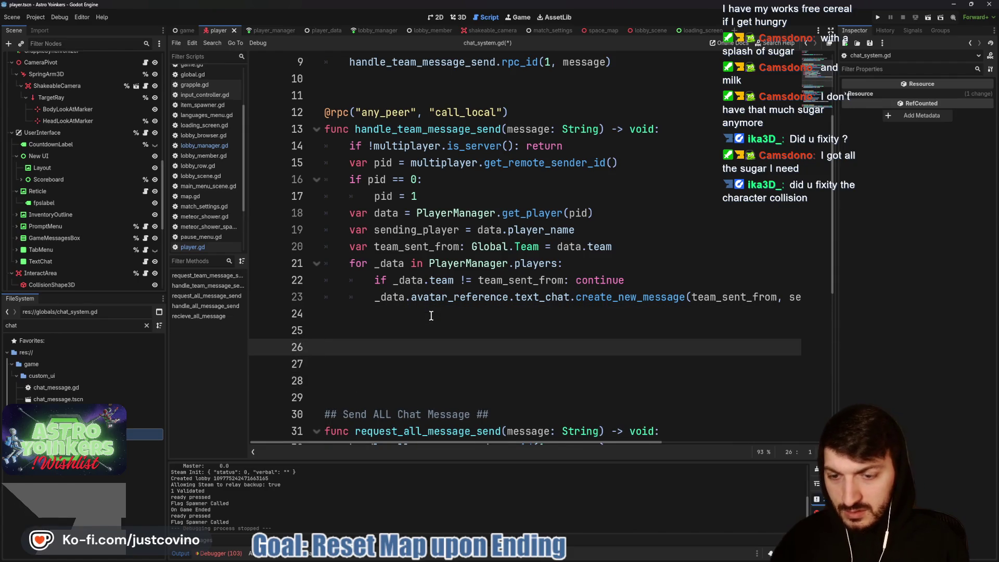
{"action": "type", "text": "@rpc("}
{"action": "key", "text": "Down"}
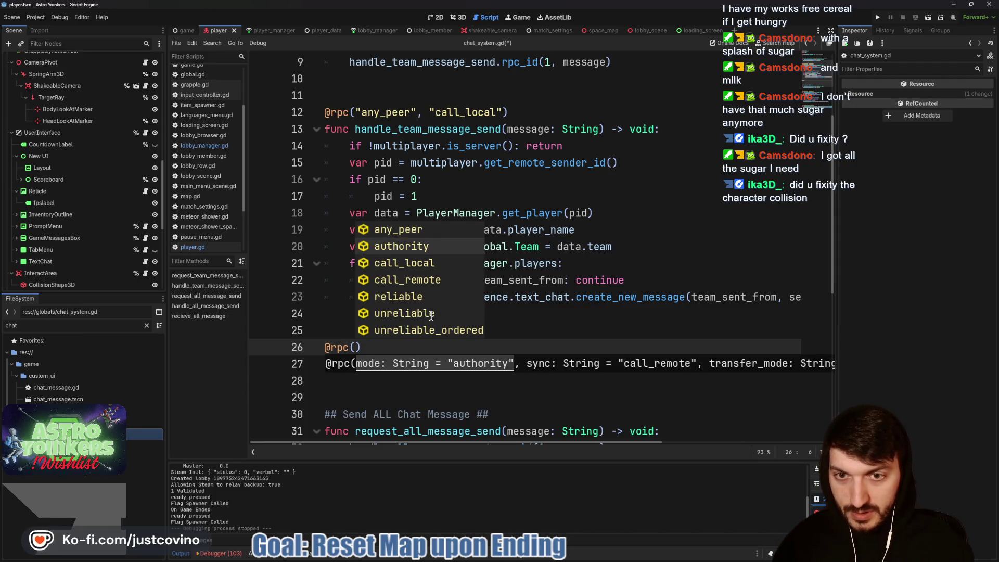
{"action": "key", "text": "Return"}
{"action": "type", "text": ","}
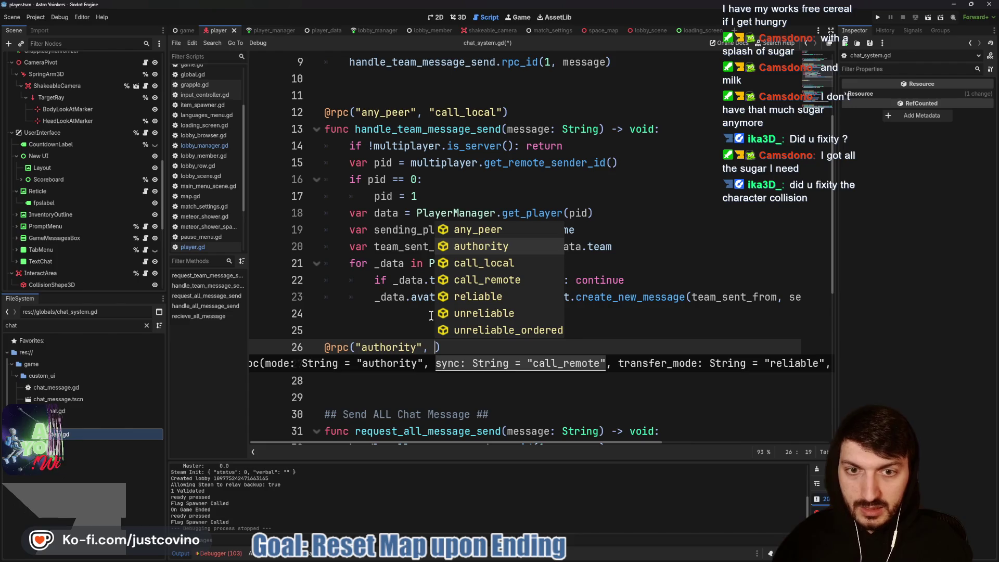
{"action": "key", "text": "Down"}
{"action": "key", "text": "Return"}
{"action": "scroll", "coordinate": [484, 307], "scroll_direction": "down", "scroll_amount": 3}
{"action": "scroll", "coordinate": [487, 301], "scroll_direction": "up", "scroll_amount": 1}
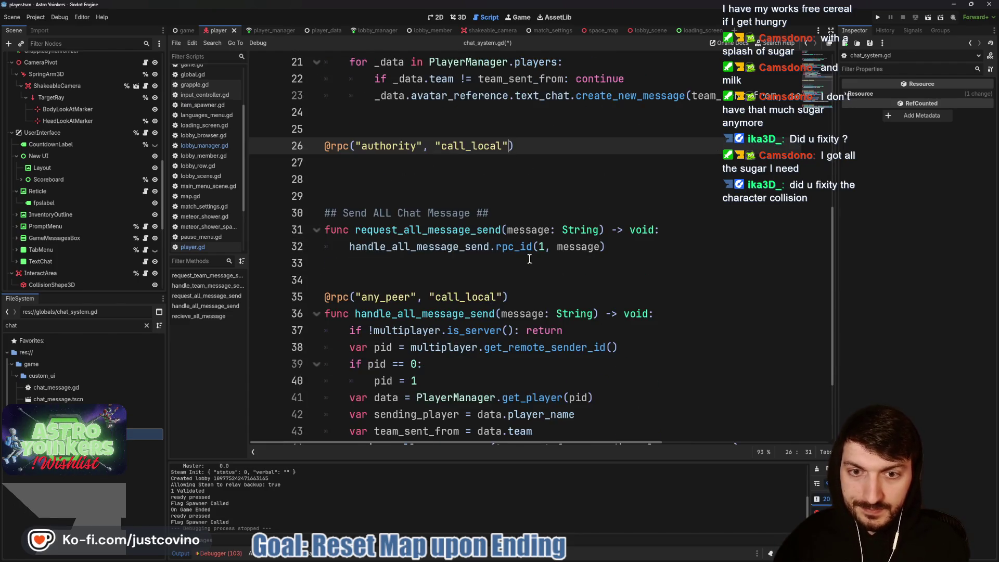
Write the recieve_team_message(team_sent_from: Global.Team, sending_player: String, message: String) -> void signature
{"action": "left_click", "coordinate": [383, 263]}
{"action": "scroll", "coordinate": [542, 259], "scroll_direction": "up", "scroll_amount": 2}
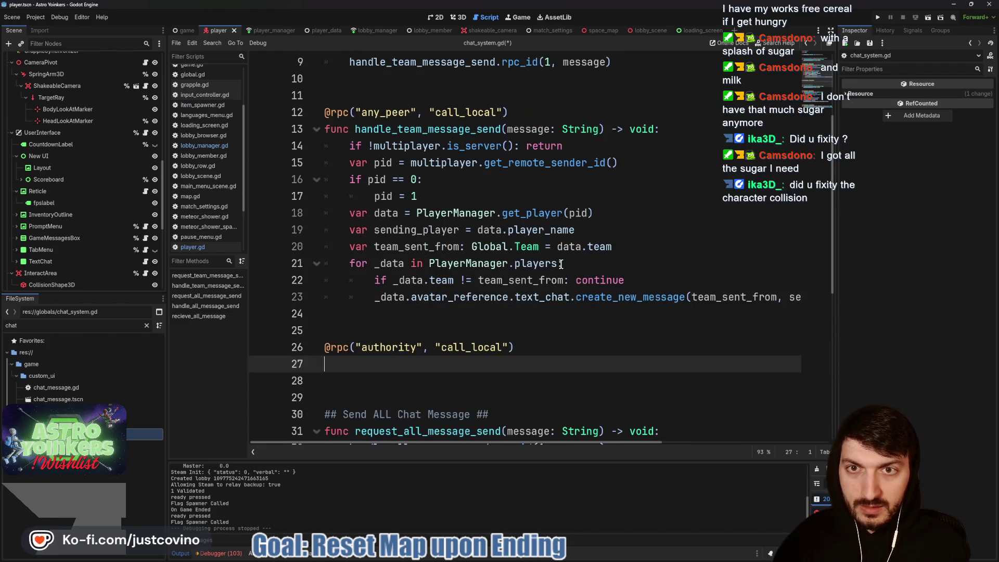
{"action": "scroll", "coordinate": [552, 260], "scroll_direction": "down", "scroll_amount": 6}
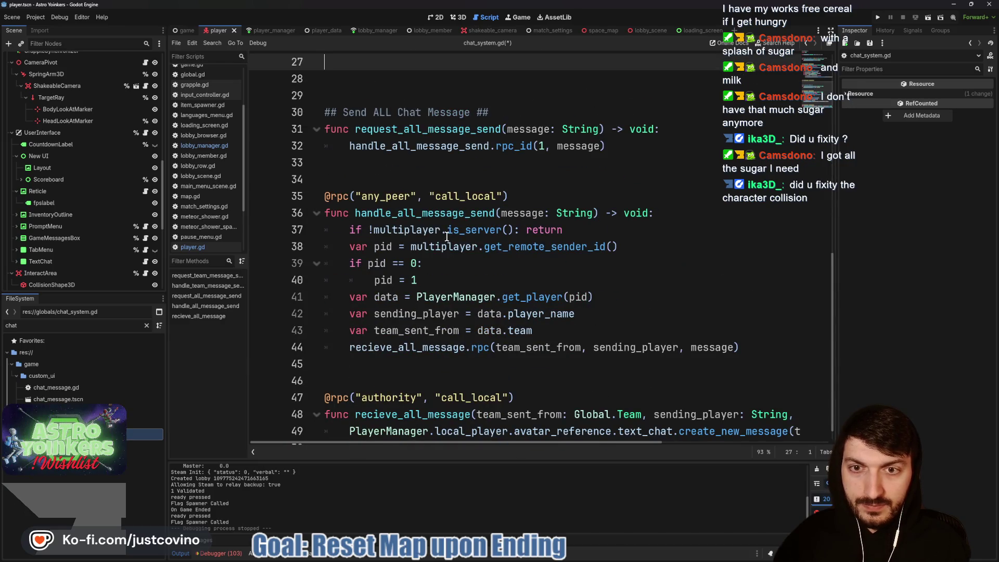
{"action": "scroll", "coordinate": [447, 237], "scroll_direction": "down", "scroll_amount": 1}
{"action": "scroll", "coordinate": [468, 234], "scroll_direction": "up", "scroll_amount": 5}
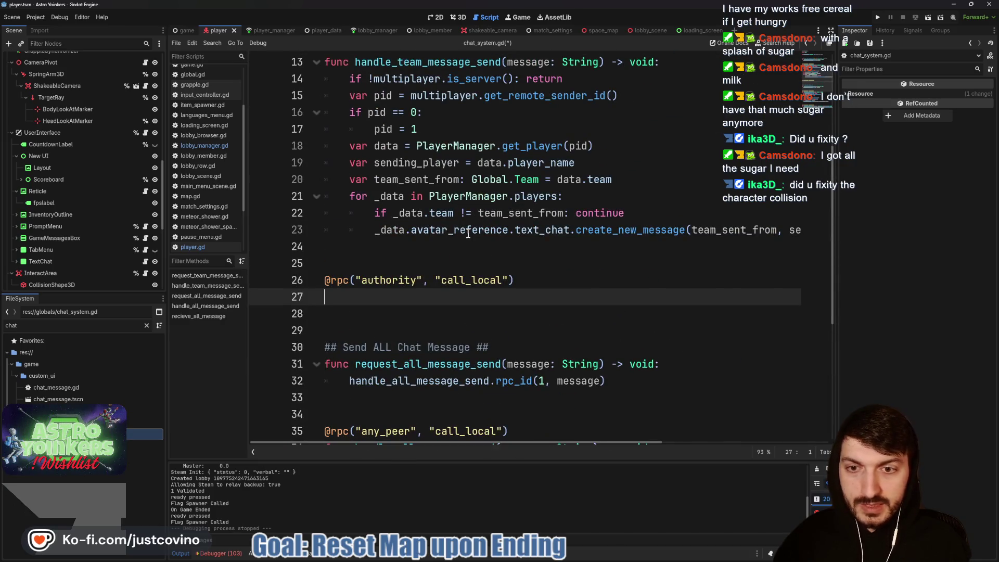
{"action": "type", "text": "func recieve_team_message"}
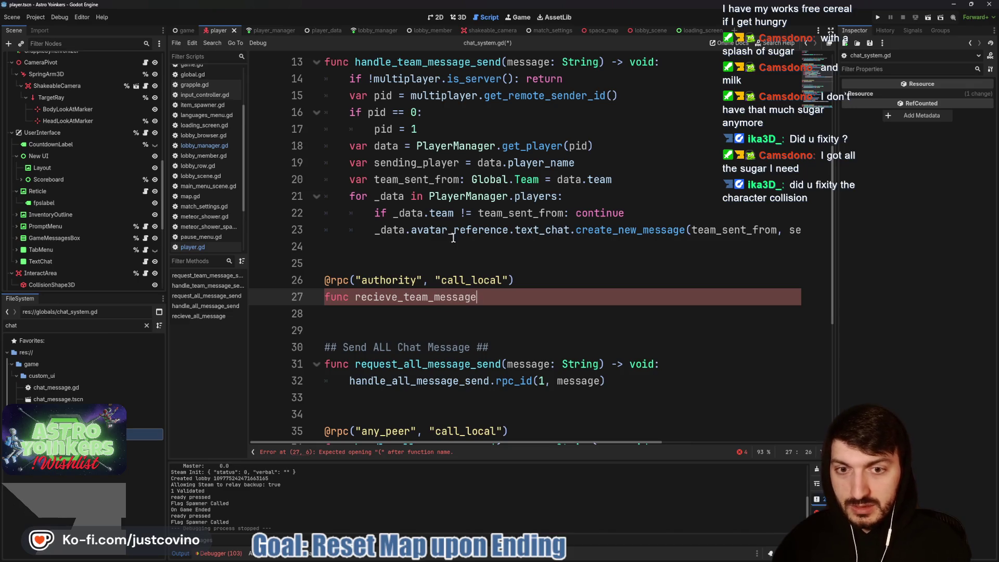
{"action": "scroll", "coordinate": [453, 238], "scroll_direction": "down", "scroll_amount": 5}
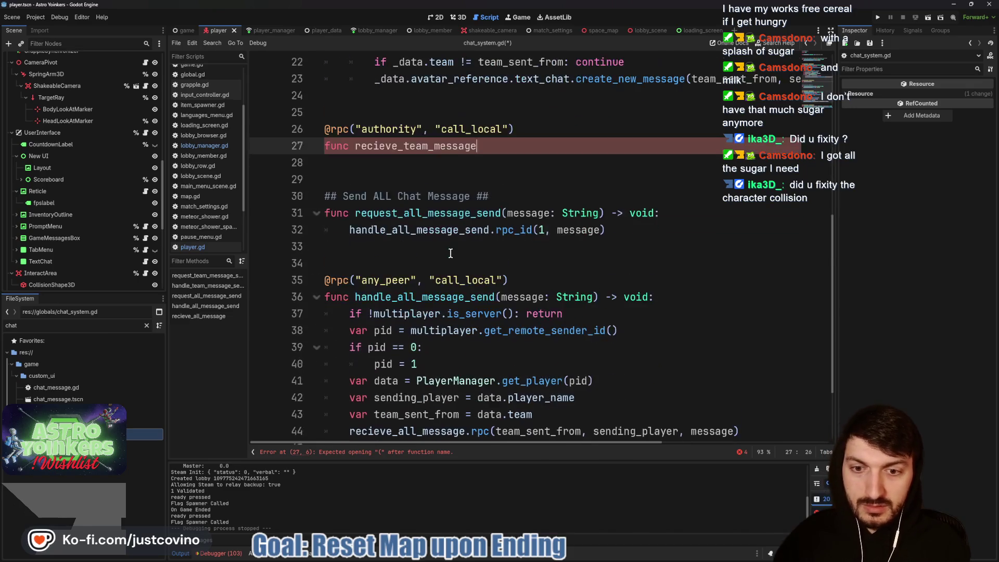
{"action": "scroll", "coordinate": [533, 228], "scroll_direction": "up", "scroll_amount": 3}
{"action": "scroll", "coordinate": [534, 228], "scroll_direction": "up", "scroll_amount": 1}
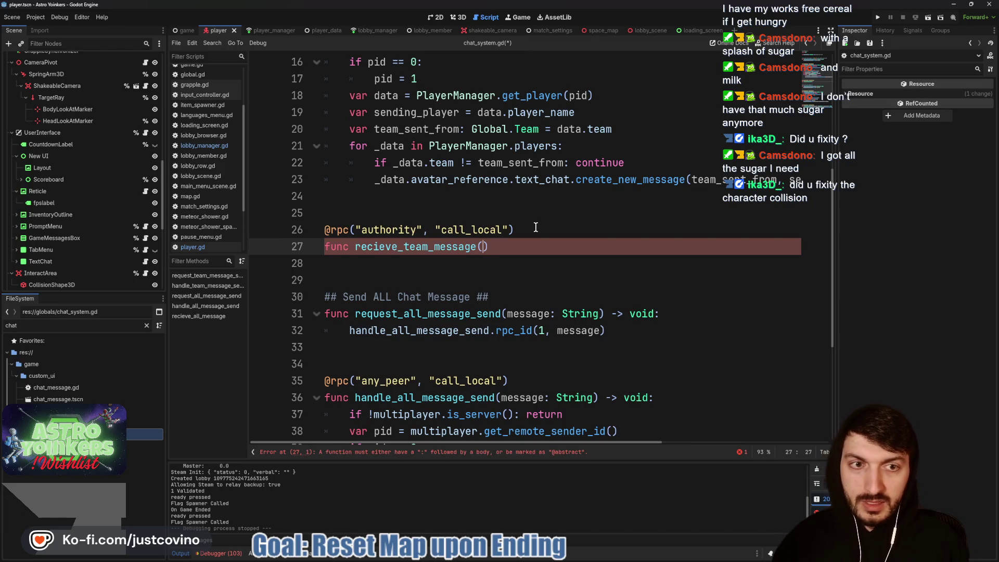
{"action": "type", "text": "sent_from: "}
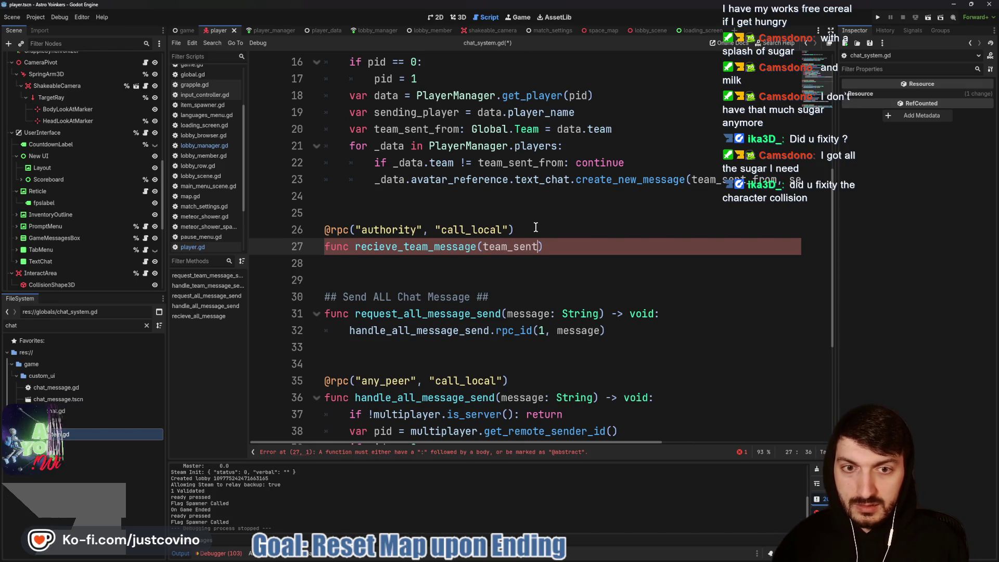
{"action": "type", "text": "Global.Team,"}
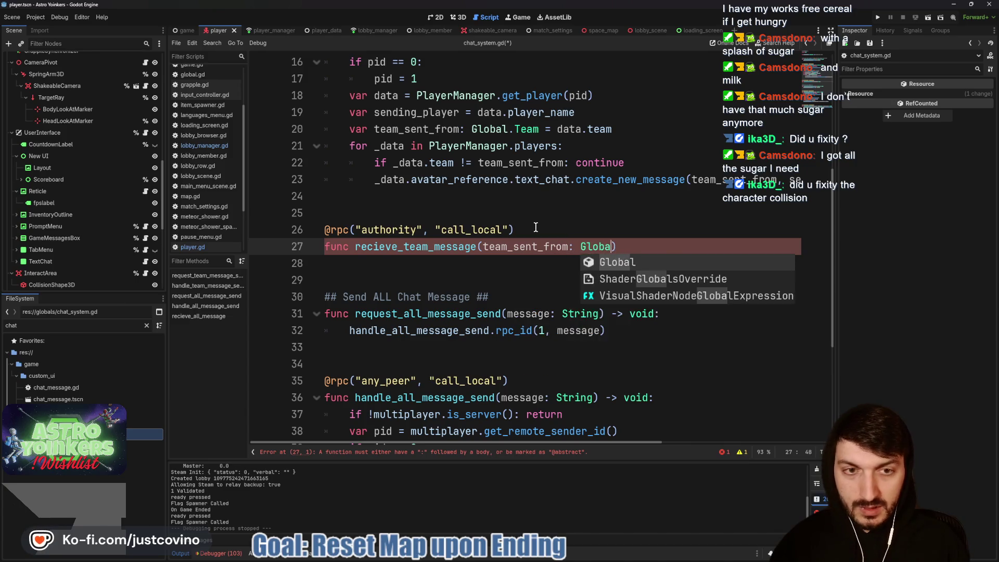
{"action": "scroll", "coordinate": [535, 228], "scroll_direction": "down", "scroll_amount": 4}
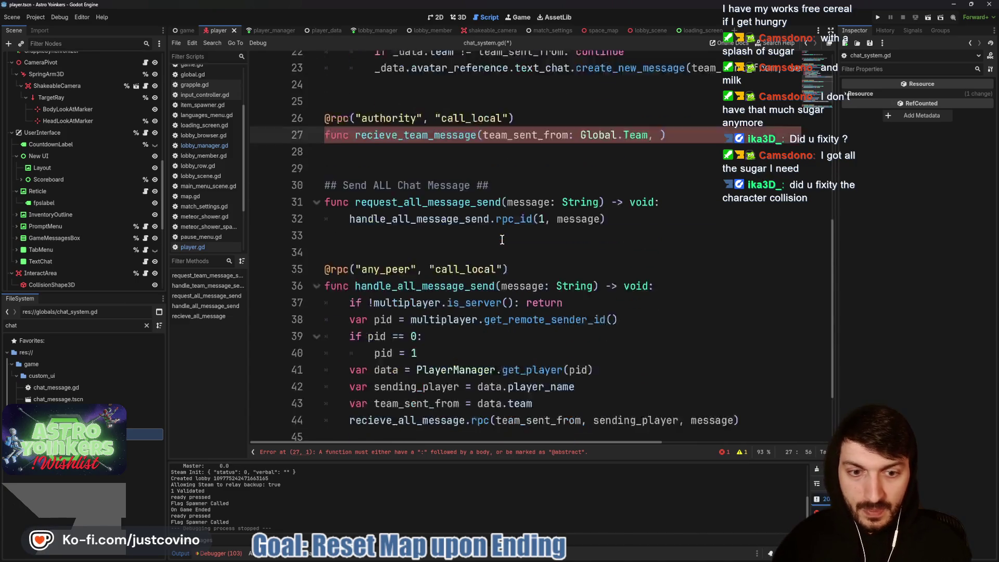
{"action": "scroll", "coordinate": [524, 248], "scroll_direction": "up", "scroll_amount": 4}
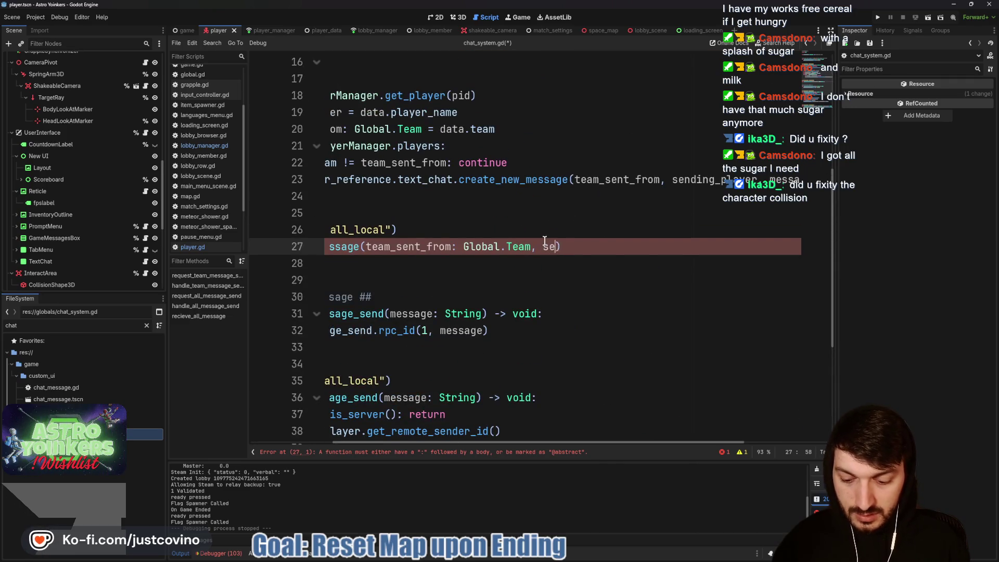
{"action": "type", "text": "player: String,"}
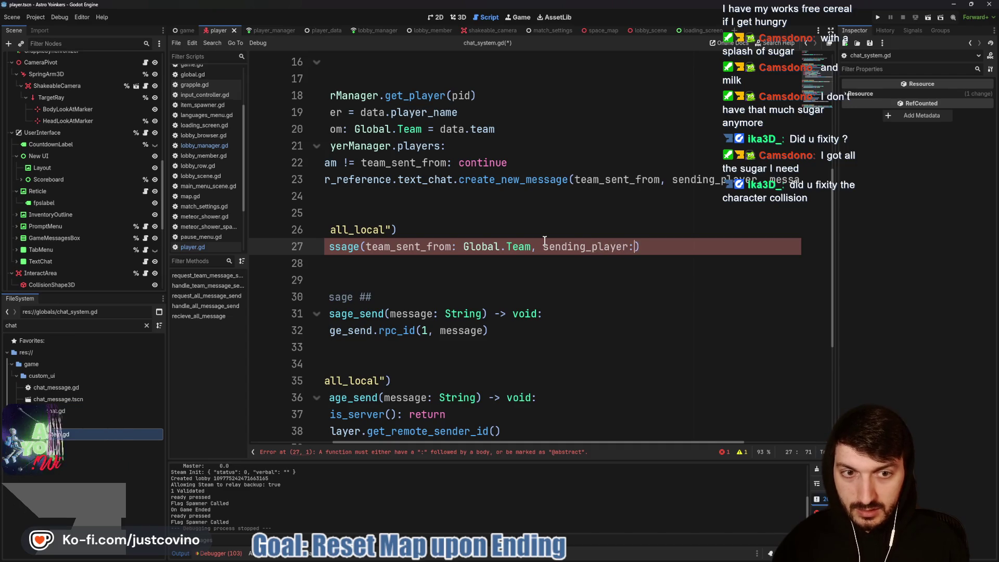
{"action": "type", "text": " message: "}
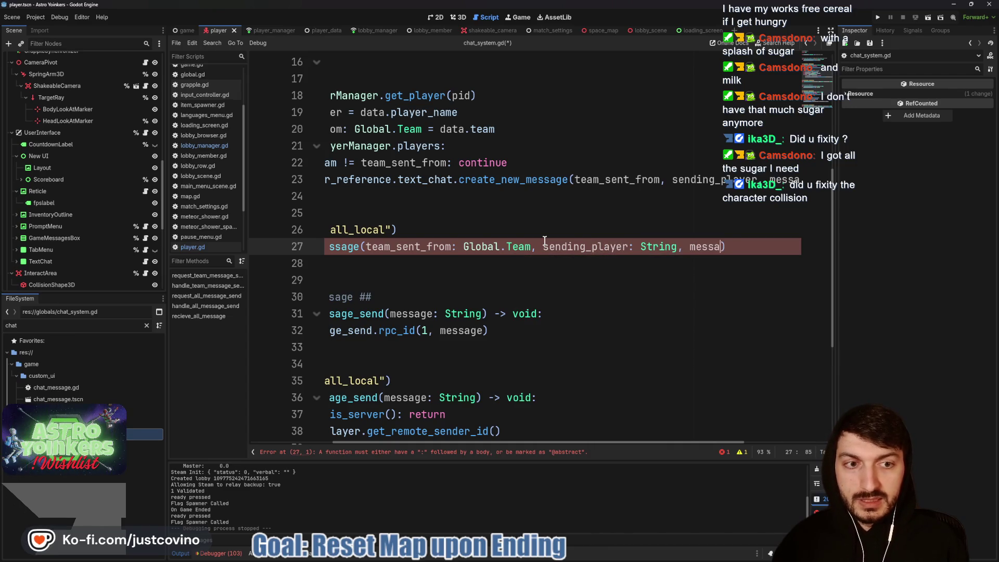
{"action": "type", "text": "String) -"}
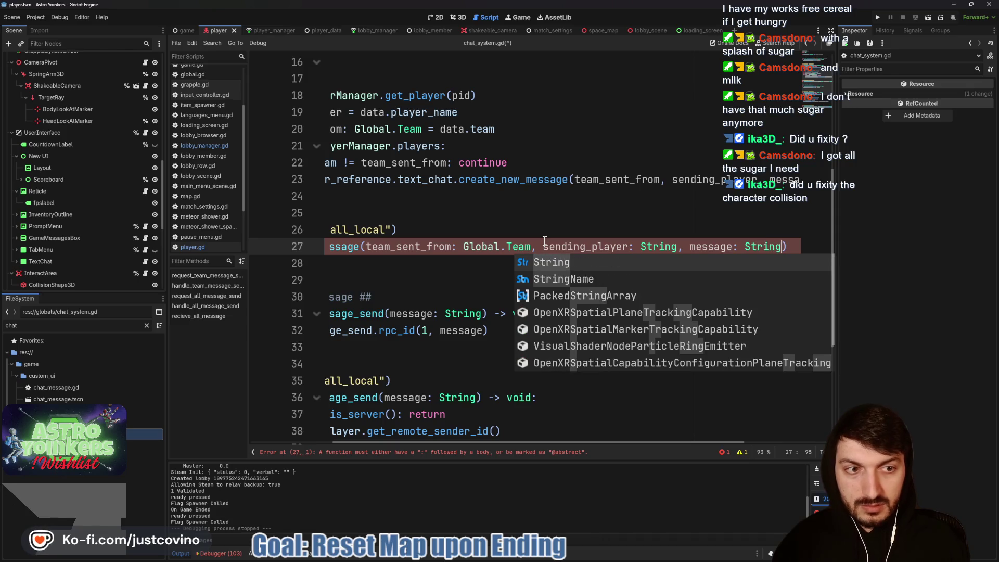
{"action": "type", "text": "> void;"}
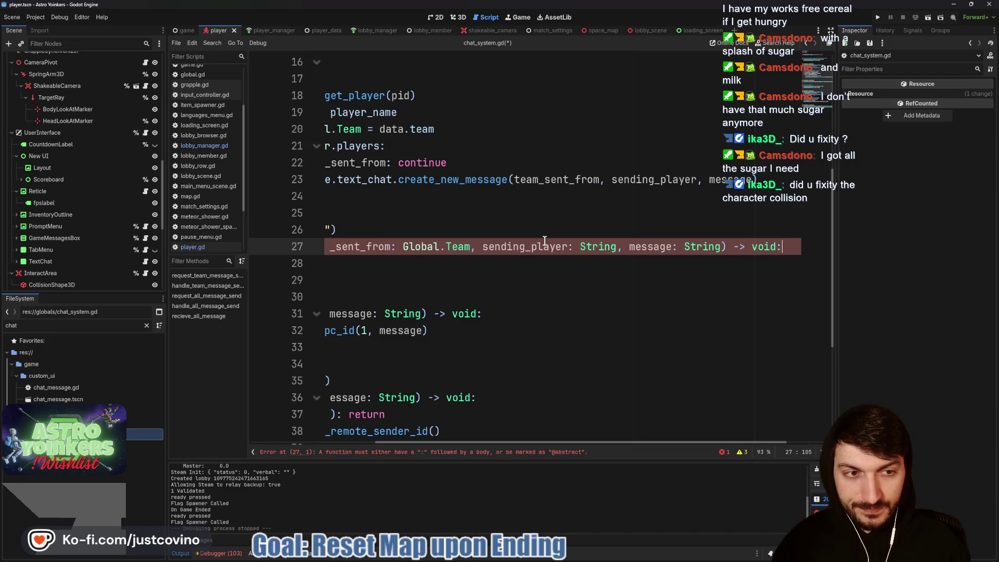
Add the check if PlayerManager.local_player.team == team_sent_from: to the function body
{"action": "key", "text": "Return"}
{"action": "scroll", "coordinate": [520, 250], "scroll_direction": "down", "scroll_amount": 5}
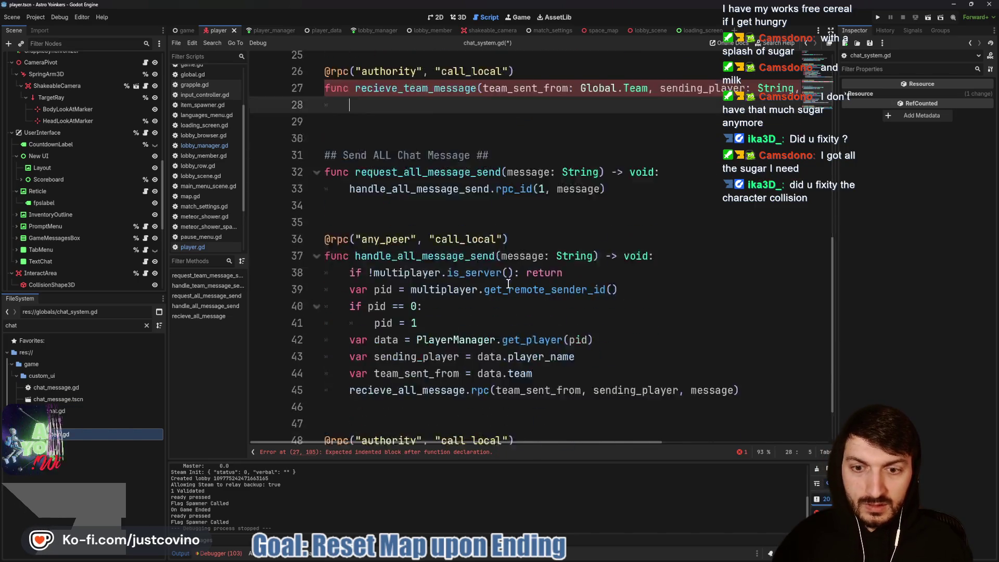
{"action": "scroll", "coordinate": [504, 283], "scroll_direction": "up", "scroll_amount": 4}
{"action": "scroll", "coordinate": [505, 284], "scroll_direction": "down", "scroll_amount": 3}
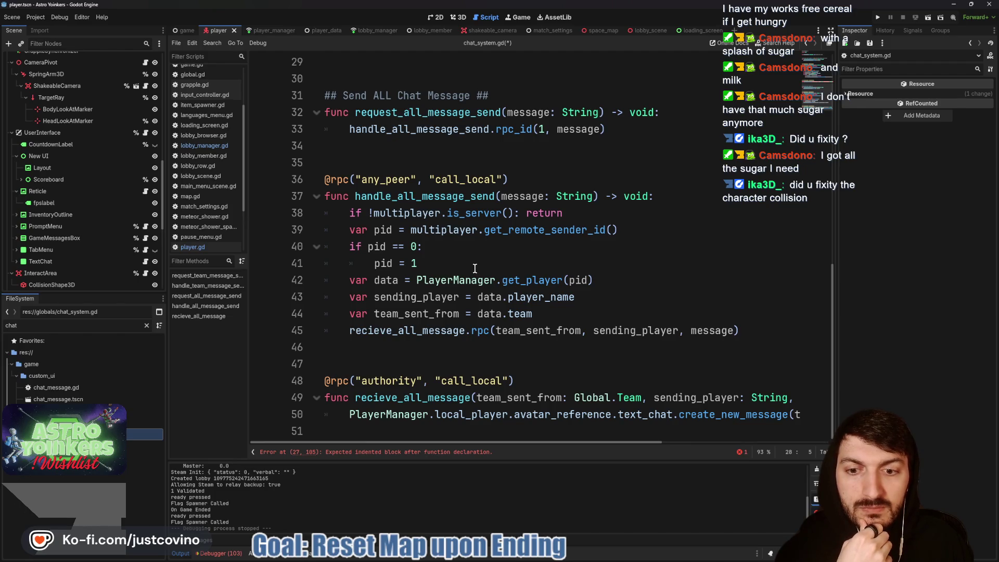
{"action": "scroll", "coordinate": [475, 269], "scroll_direction": "up", "scroll_amount": 1}
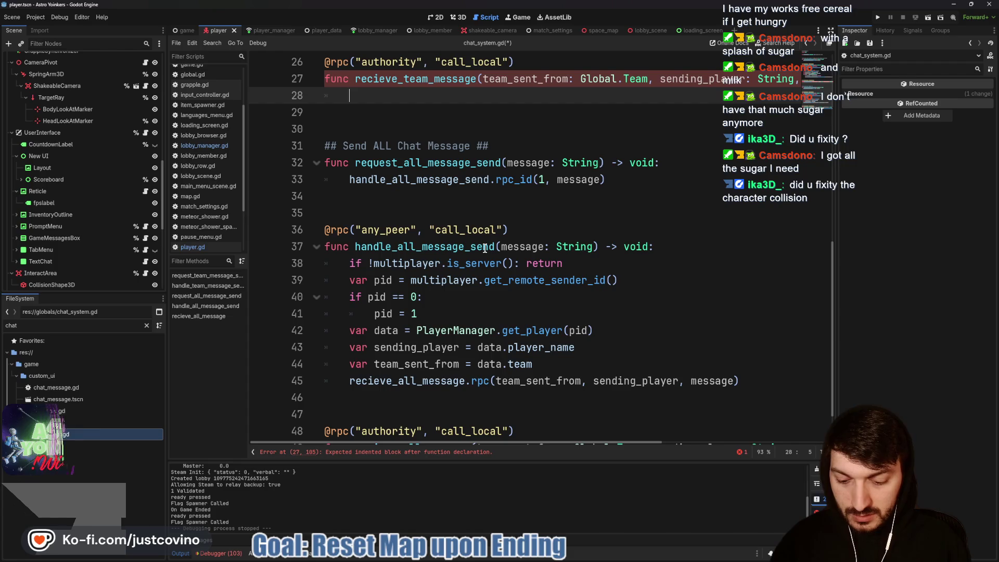
{"action": "type", "text": "if PlayerManager."}
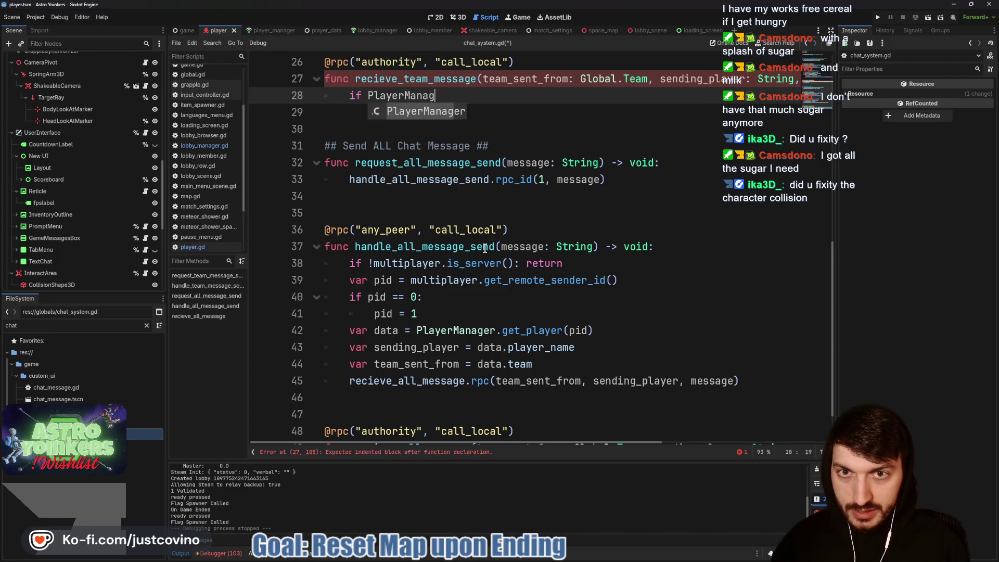
{"action": "type", "text": "local_player.team"}
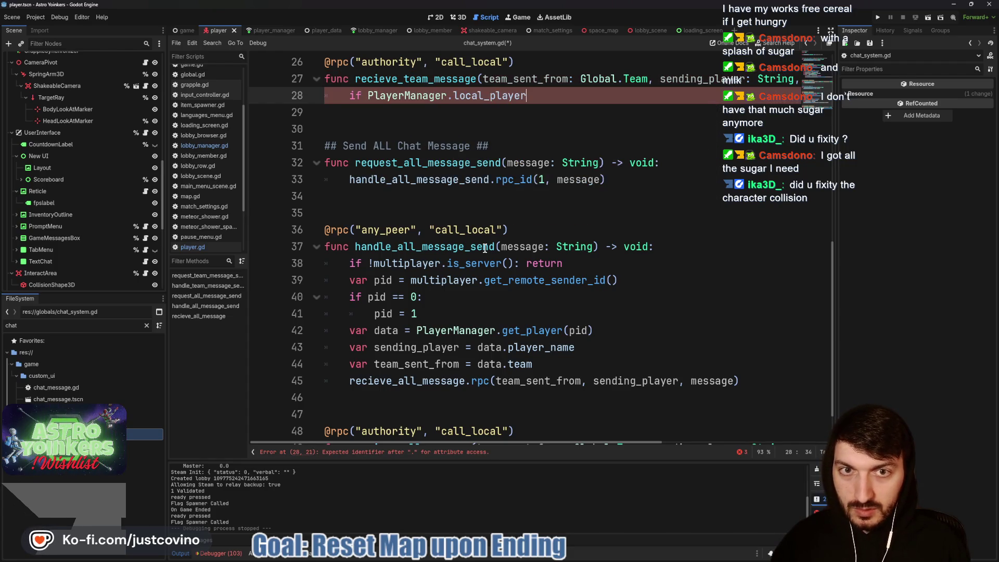
{"action": "type", "text": " == team_sent_from"}
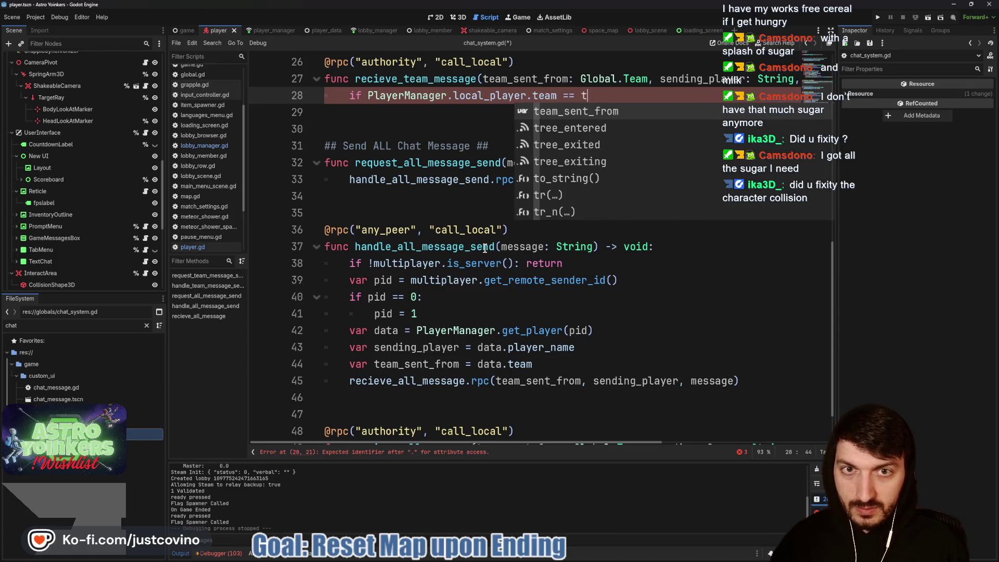
{"action": "type", "text": ":"}
{"action": "key", "text": "Return"}
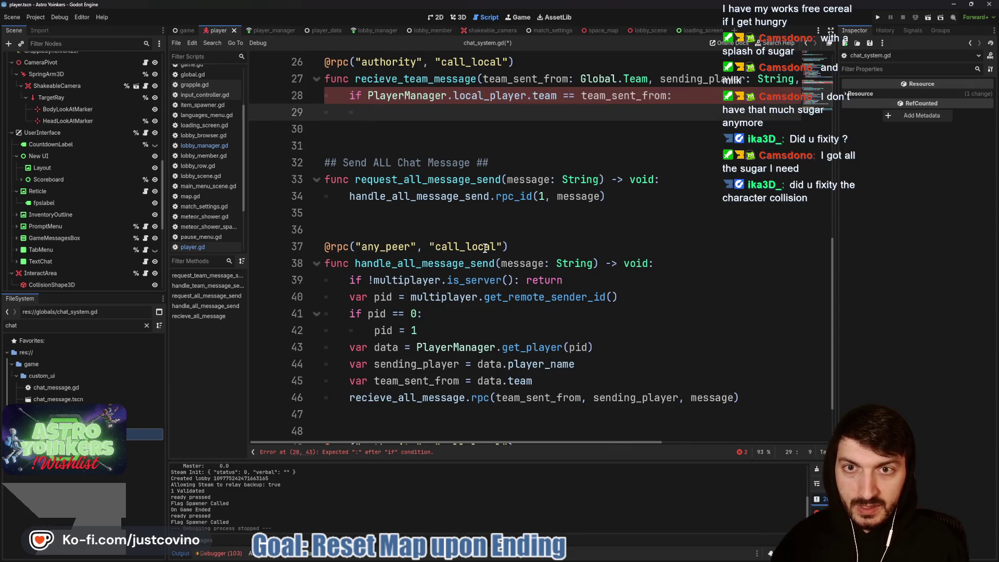
{"action": "type", "text": "PlayerManager.local_player."}
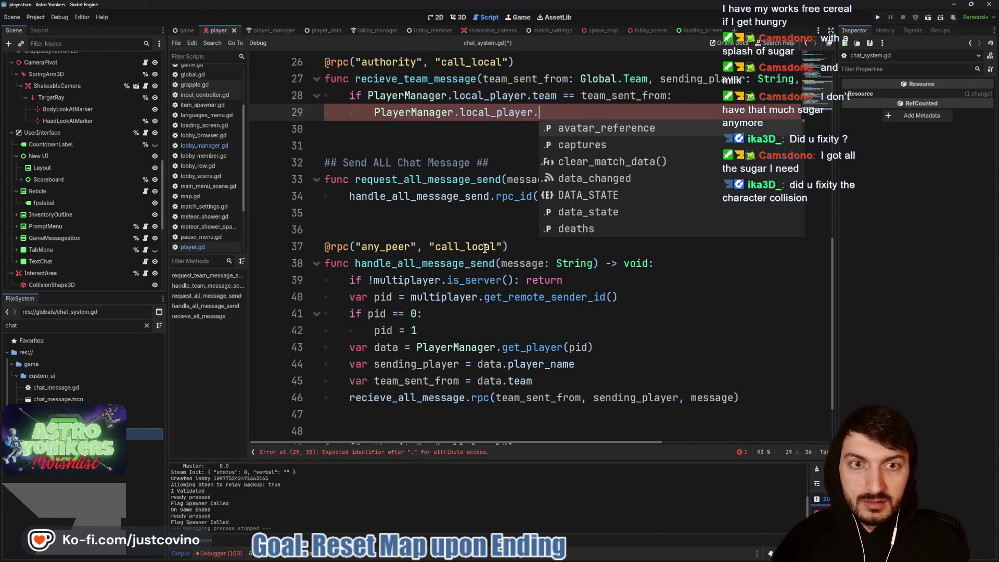
Call avatar_reference.text_chat.create_new_message(team_sent_from, sending_player, message) inside the check
{"action": "key", "text": "Return"}
{"action": "scroll", "coordinate": [472, 257], "scroll_direction": "down", "scroll_amount": 2}
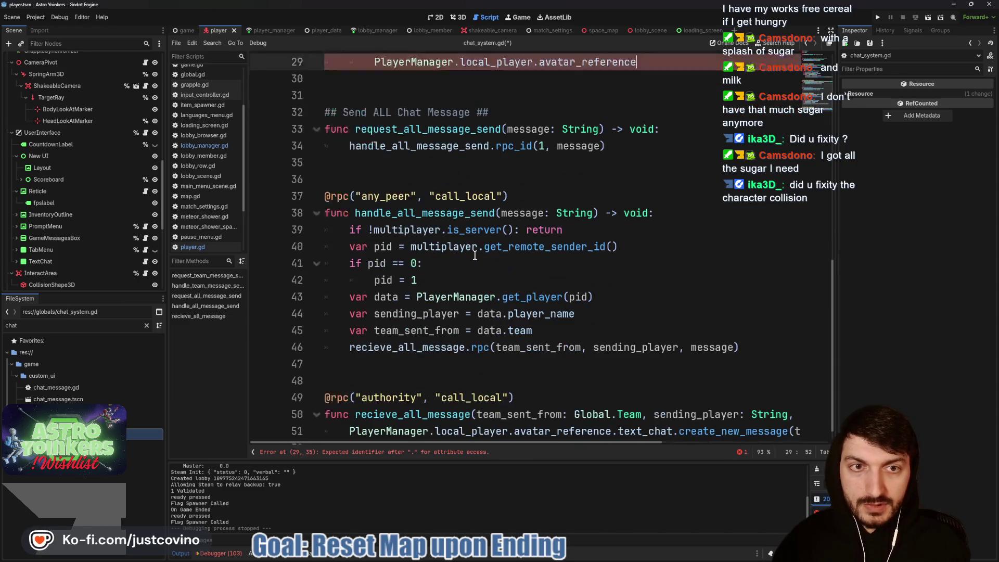
{"action": "scroll", "coordinate": [634, 231], "scroll_direction": "up", "scroll_amount": 5}
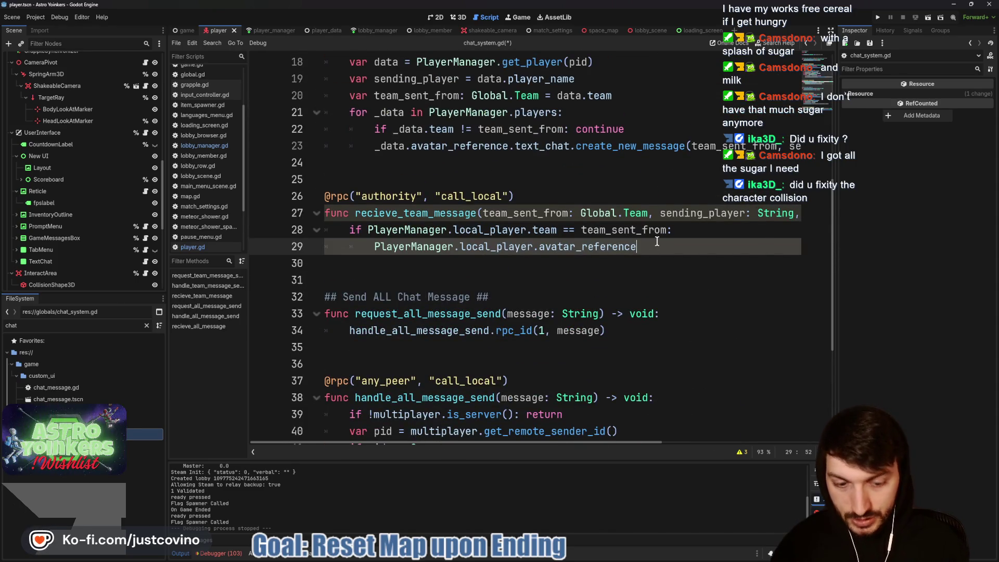
{"action": "type", "text": "tex"}
{"action": "key", "text": "Return"}
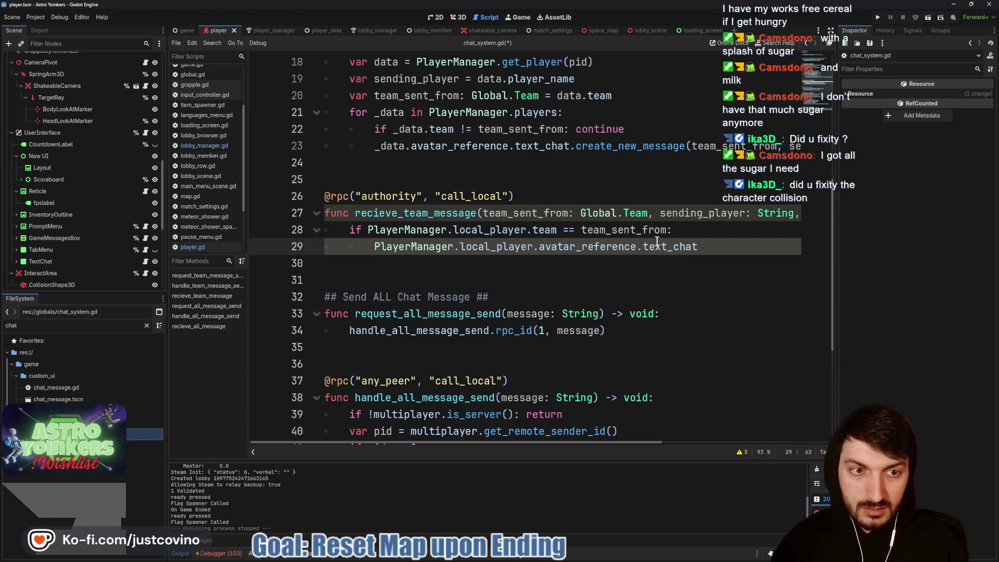
{"action": "type", "text": "."}
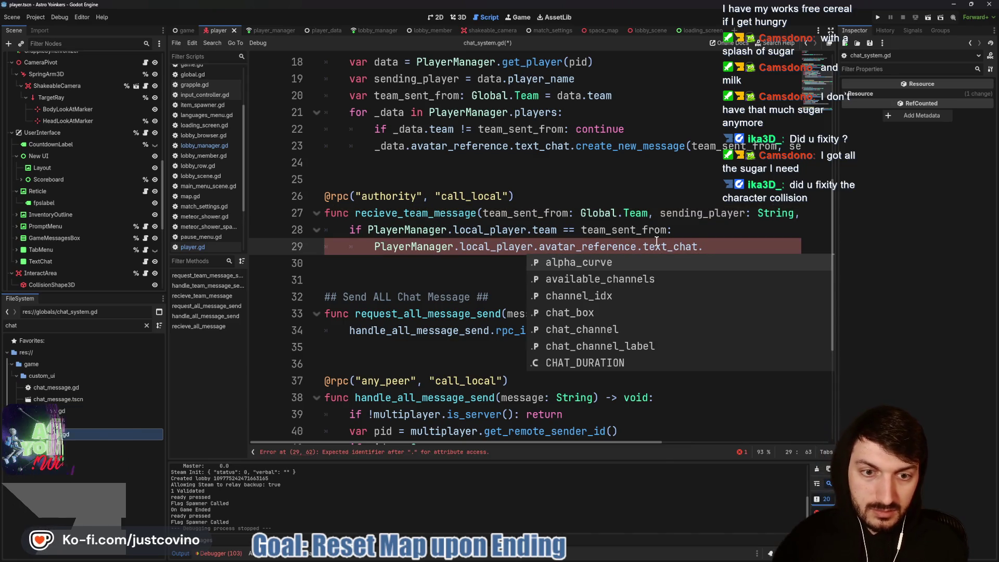
{"action": "scroll", "coordinate": [556, 249], "scroll_direction": "down", "scroll_amount": 4}
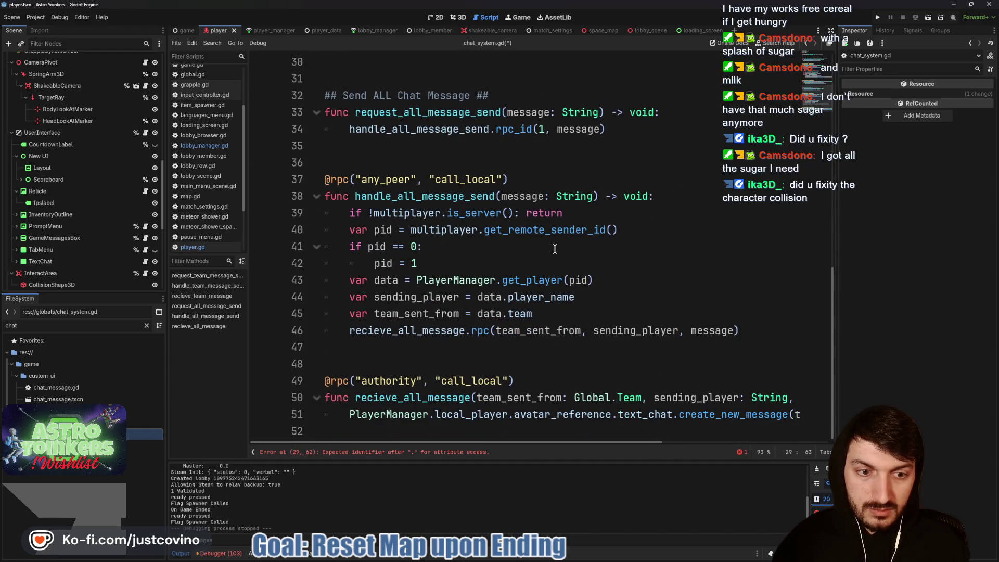
{"action": "scroll", "coordinate": [555, 250], "scroll_direction": "up", "scroll_amount": 5}
{"action": "type", "text": "cre"}
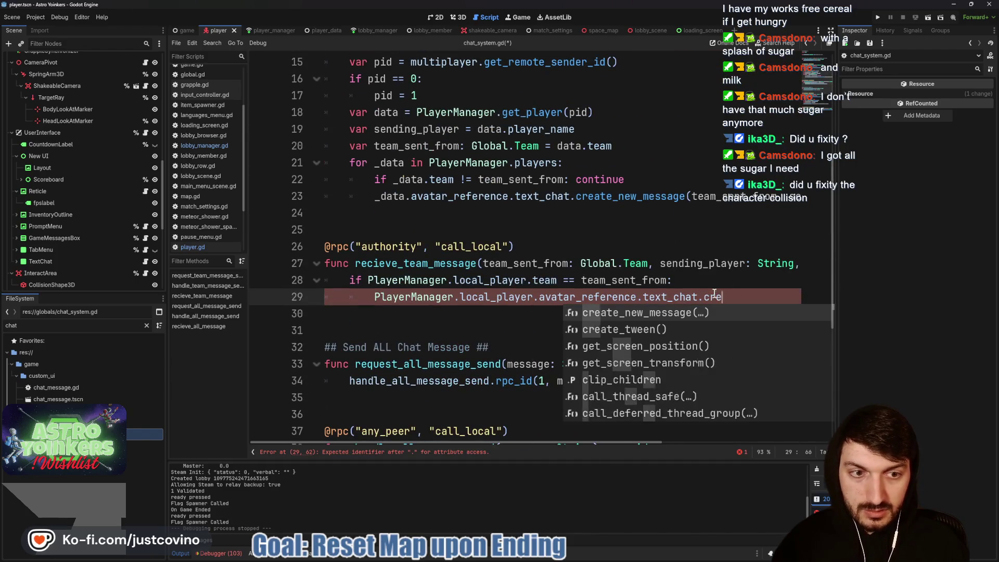
{"action": "key", "text": "Return"}
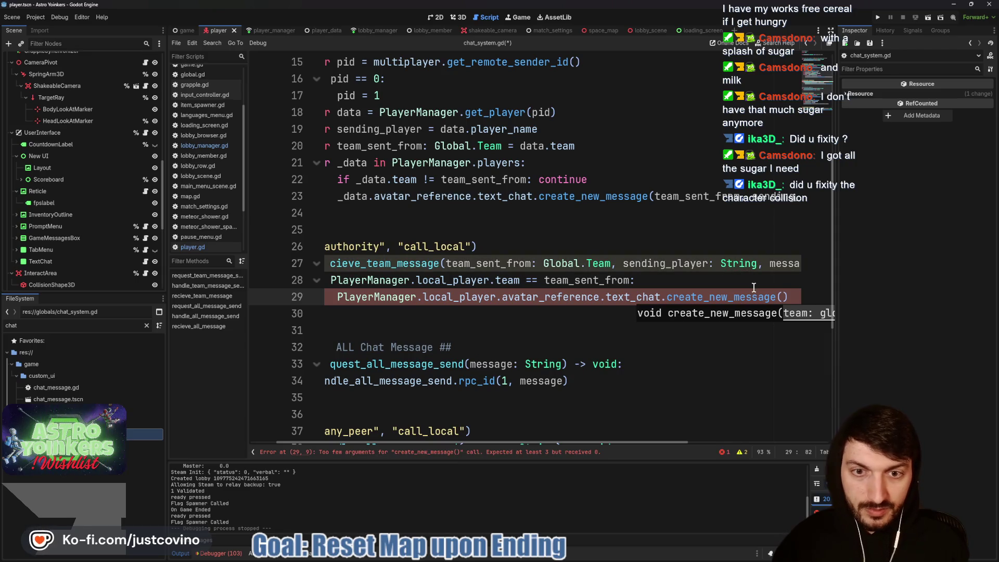
{"action": "type", "text": "team_sent_from"}
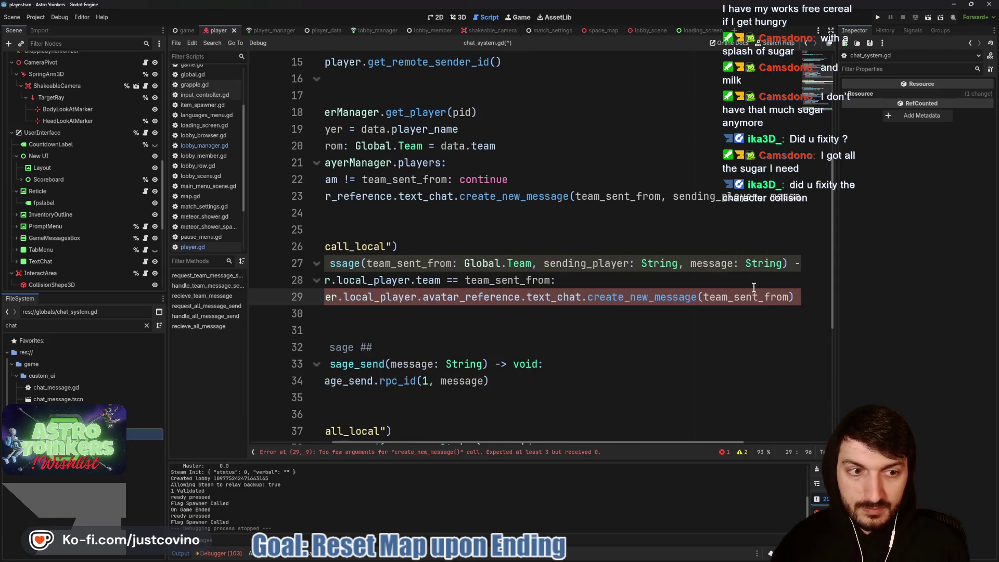
{"action": "type", "text": ", sendi"}
{"action": "key", "text": "Return"}
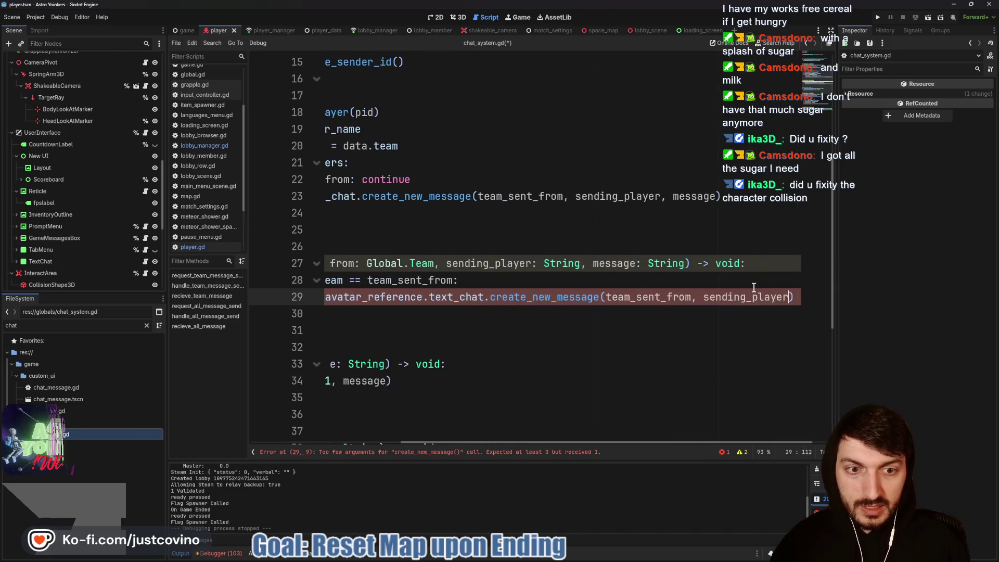
{"action": "type", "text": ", mess"}
{"action": "key", "text": "Return"}
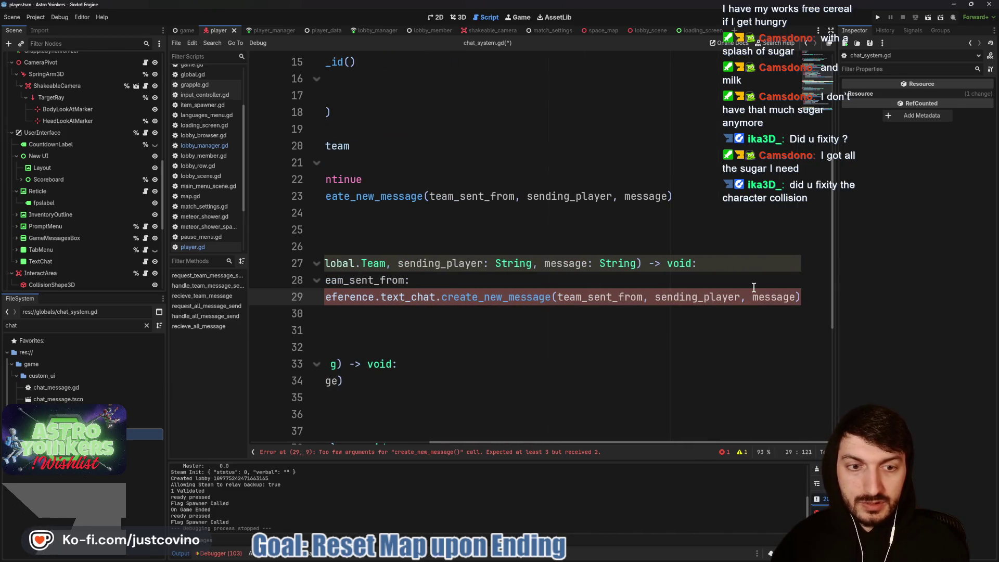
{"action": "scroll", "coordinate": [477, 348], "scroll_direction": "left", "scroll_amount": 5}
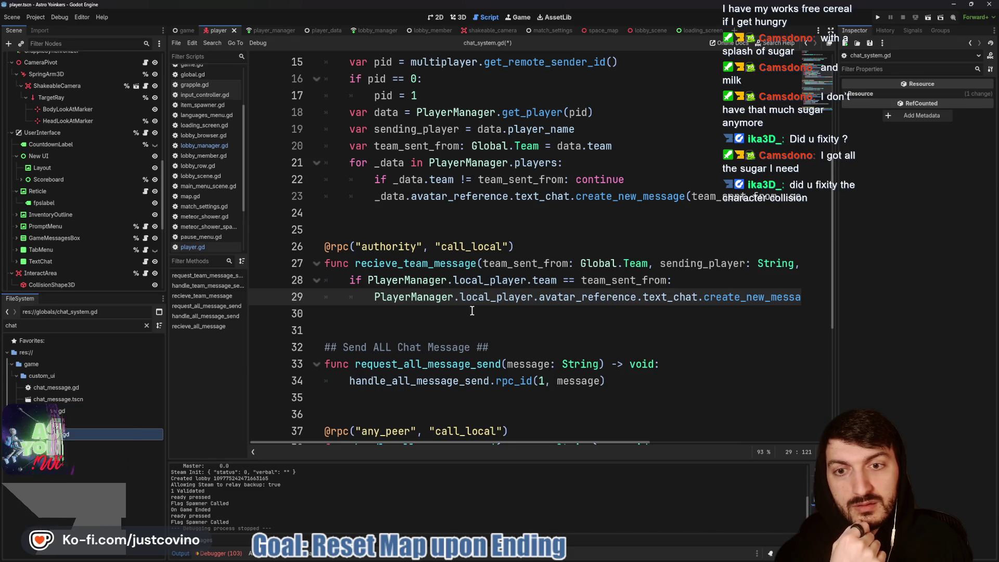
{"action": "scroll", "coordinate": [471, 311], "scroll_direction": "down", "scroll_amount": 1}
{"action": "scroll", "coordinate": [472, 311], "scroll_direction": "down", "scroll_amount": 5}
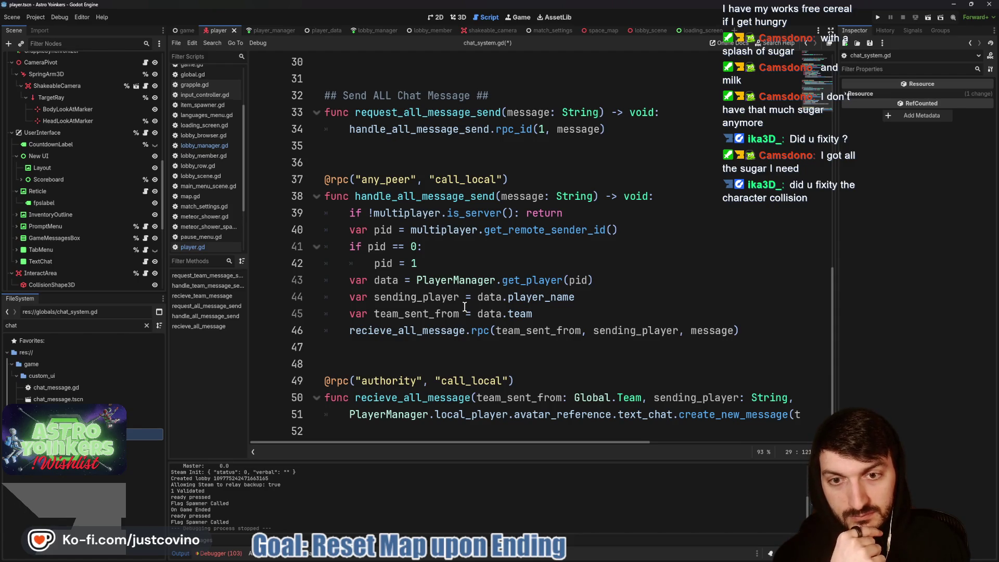
{"action": "scroll", "coordinate": [465, 308], "scroll_direction": "up", "scroll_amount": 5}
{"action": "scroll", "coordinate": [465, 307], "scroll_direction": "down", "scroll_amount": 5}
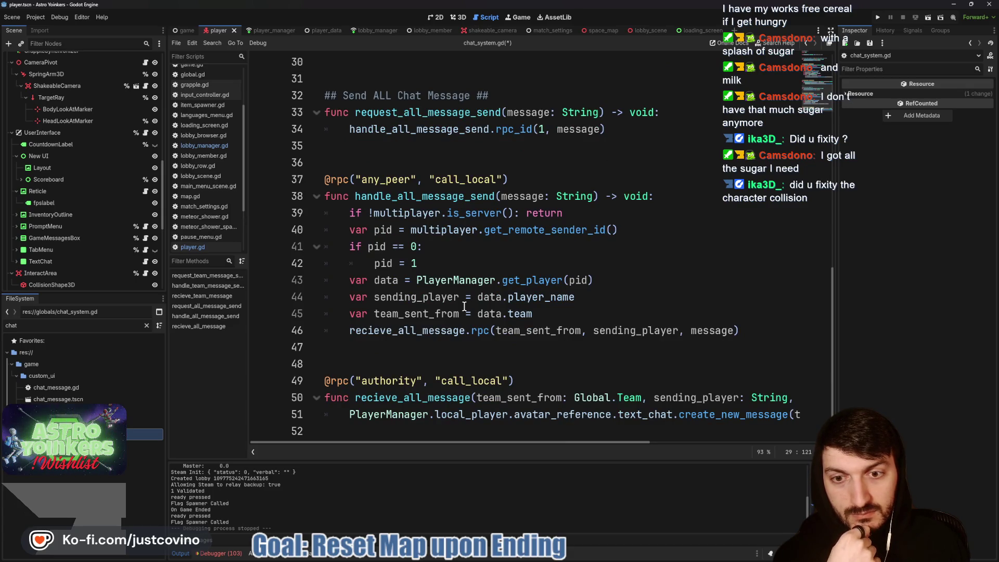
{"action": "scroll", "coordinate": [465, 307], "scroll_direction": "up", "scroll_amount": 6}
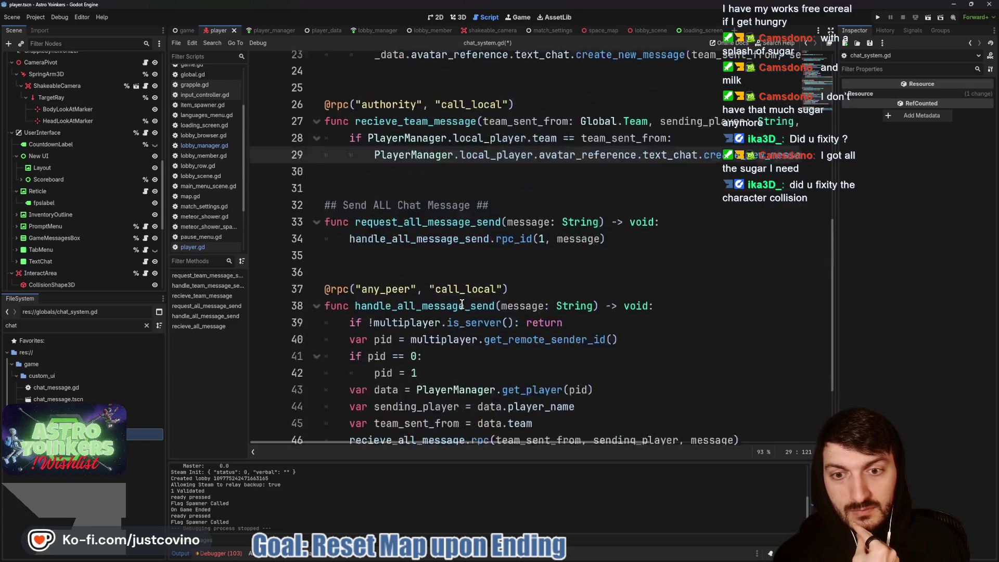